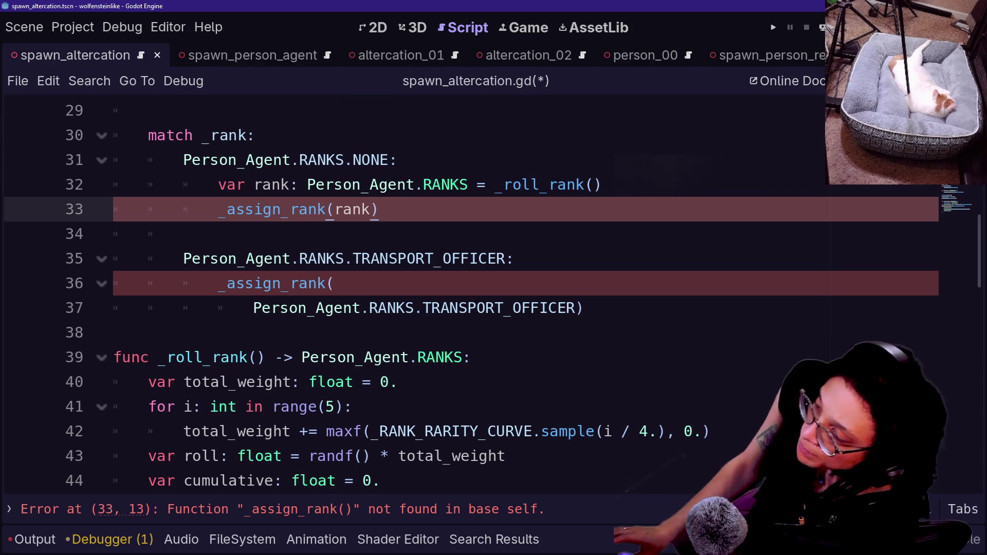
Review the rank-rolling code and move down to the agent spawning function
key("Down")
key("Down")
key("Down")
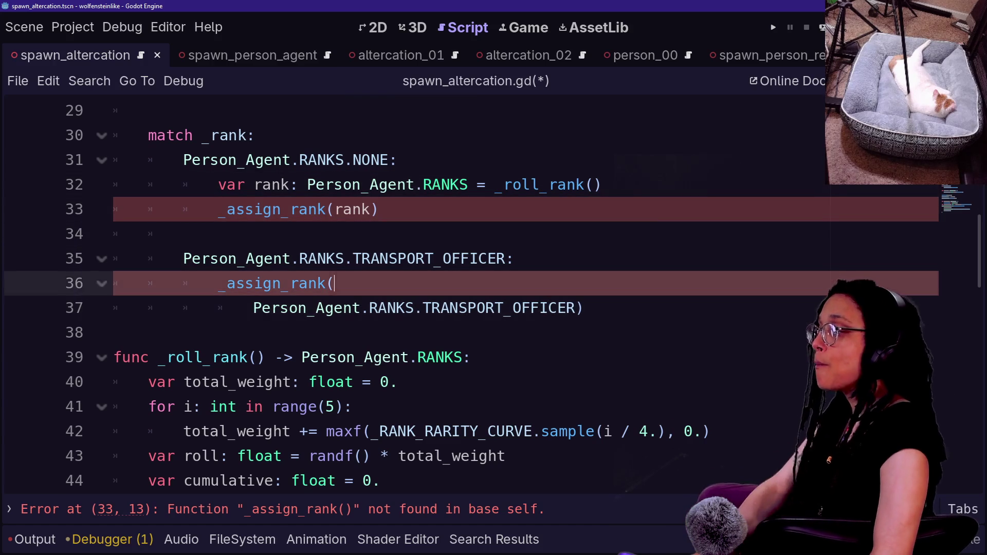
key("Up")
key("Up")
key("Down")
key("Down")
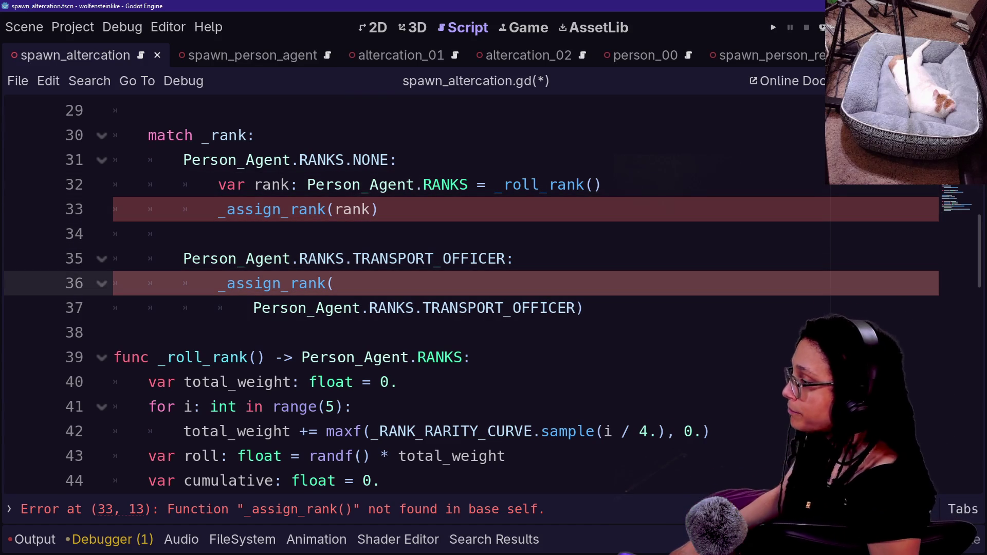
scroll(494, 301, "up", 2)
scroll(494, 301, "up", 1)
scroll(494, 301, "down", 1)
scroll(494, 300, "down", 2)
scroll(493, 301, "down", 1)
left_click(397, 308)
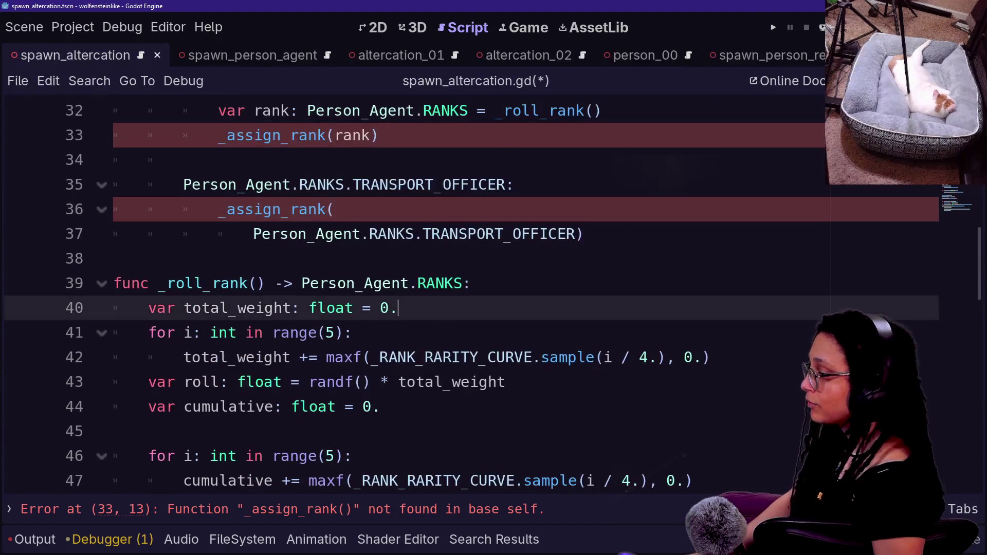
scroll(493, 301, "down", 3)
left_click(325, 258)
scroll(494, 301, "down", 1)
scroll(494, 301, "down", 1)
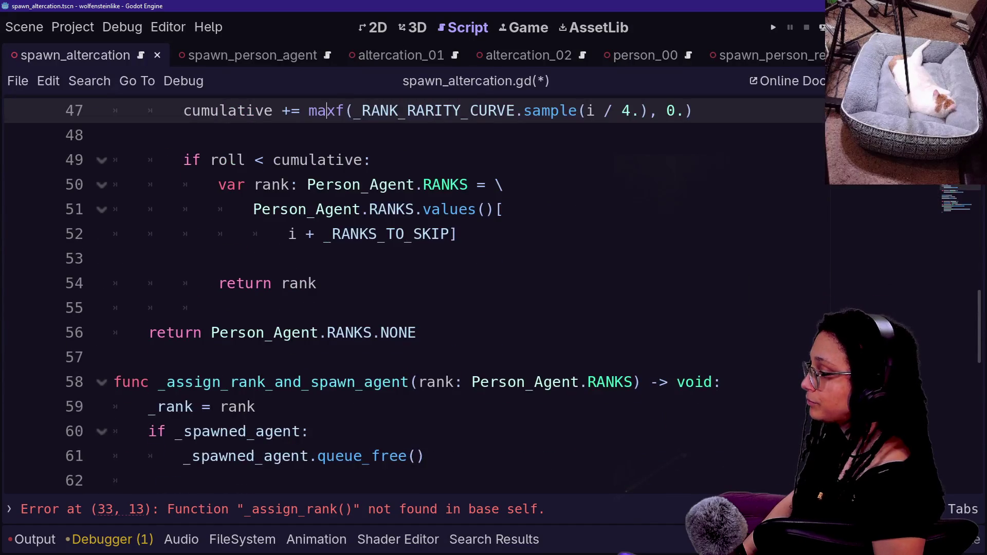
left_click(432, 332)
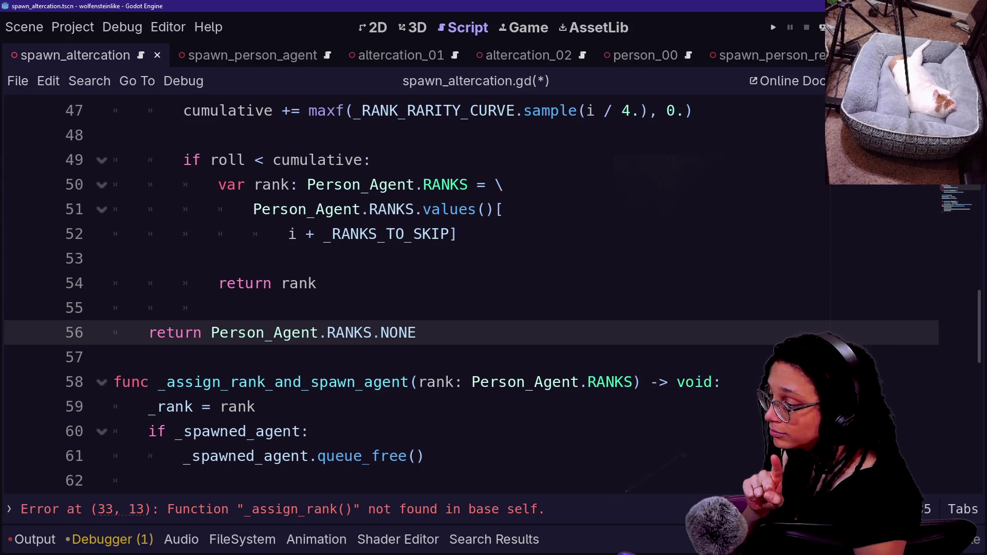
key("Down")
key("Down")
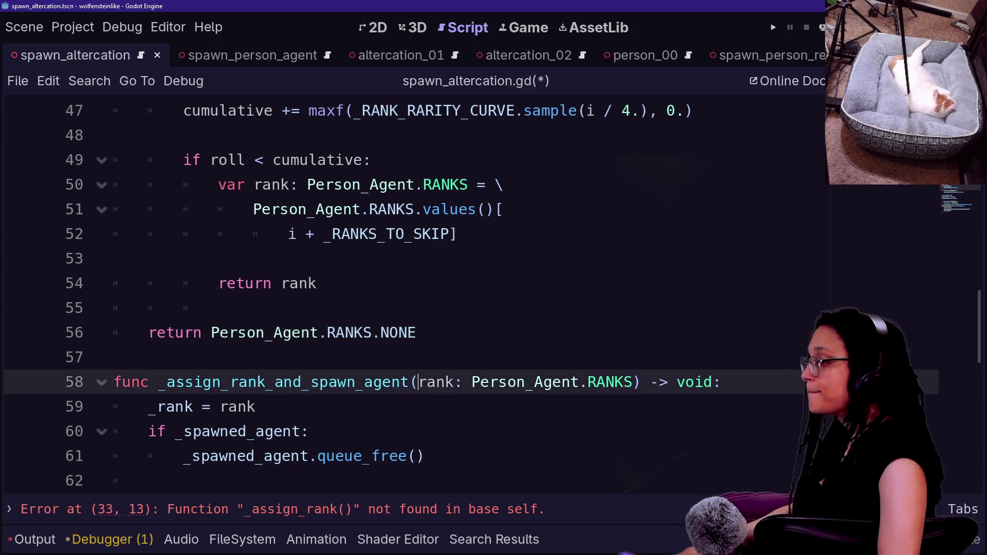
key("Down")
key("Down")
key("Down")
Delete the _and_spawn_agent suffix so the function is named _assign_rank again
left_click_drag(230, 257, 391, 257)
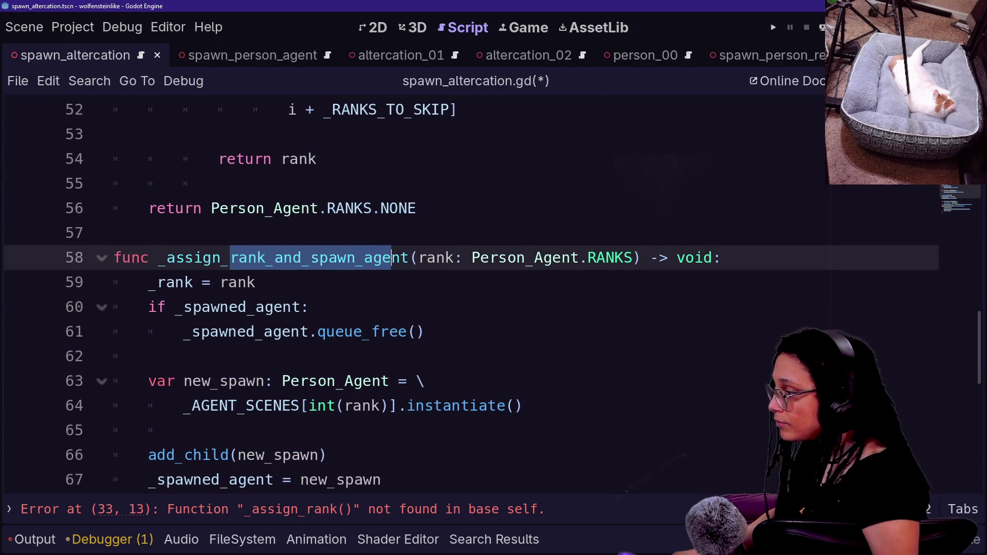
left_click_drag(265, 258, 364, 258)
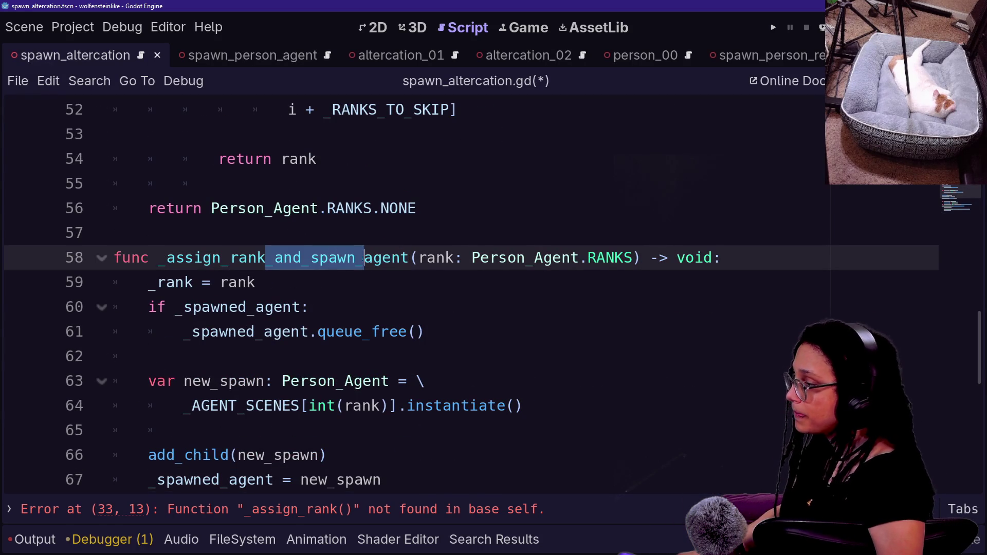
key("BackSpace")
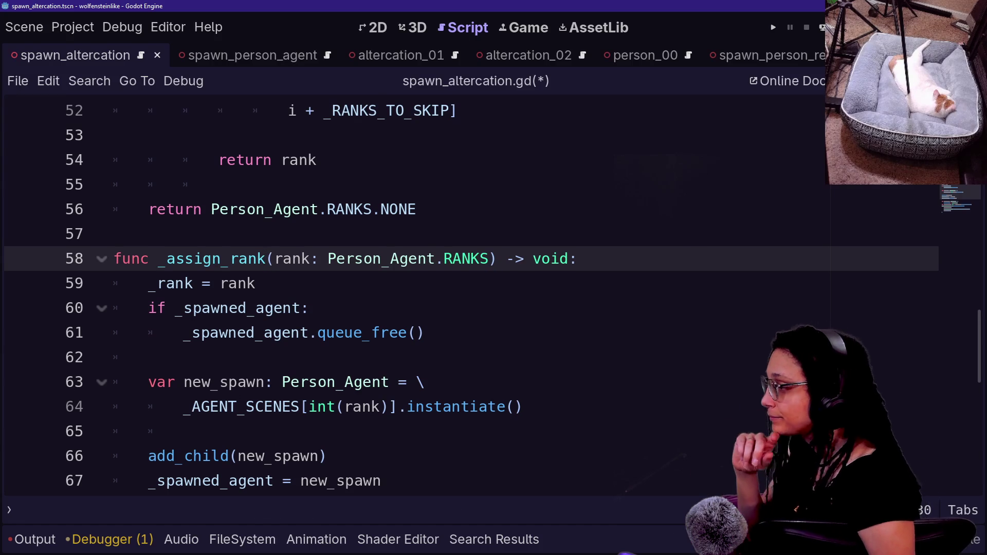
scroll(463, 301, "up", 1)
scroll(464, 300, "up", 3)
scroll(463, 301, "up", 2)
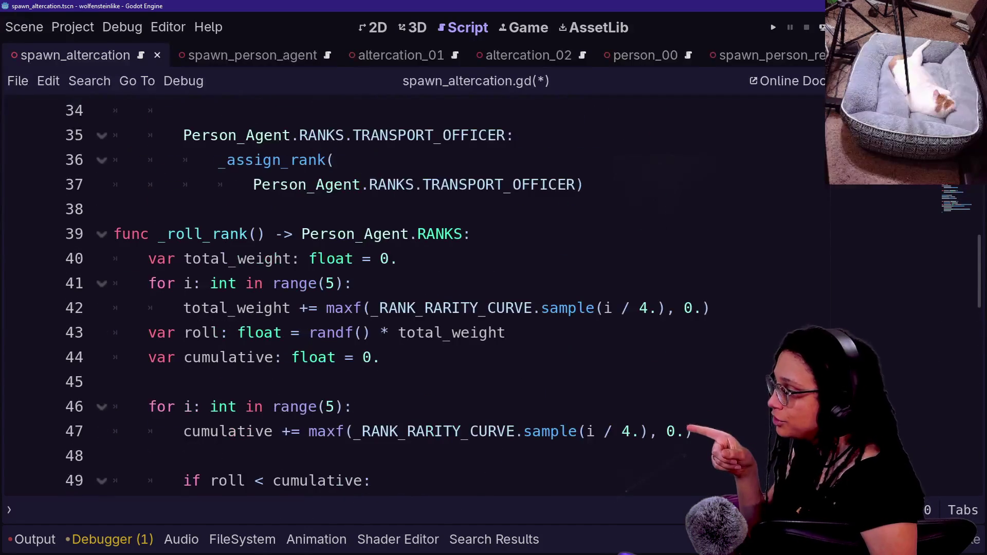
scroll(463, 301, "up", 1)
Add a _spawn() call on a new line after the TRANSPORT_OFFICER _assign_rank call
left_click(595, 259)
key("Return")
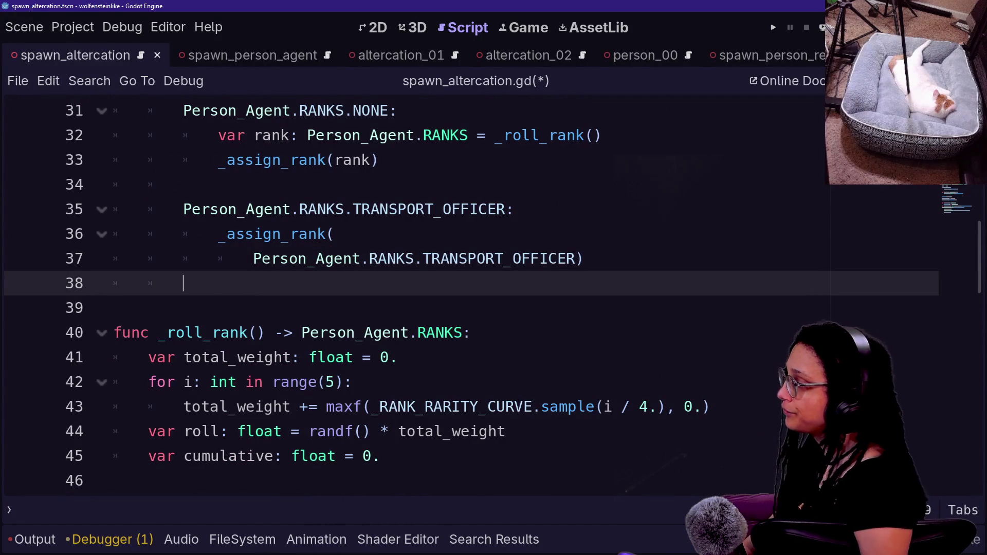
key("BackSpace")
key("BackSpace")
key("BackSpace")
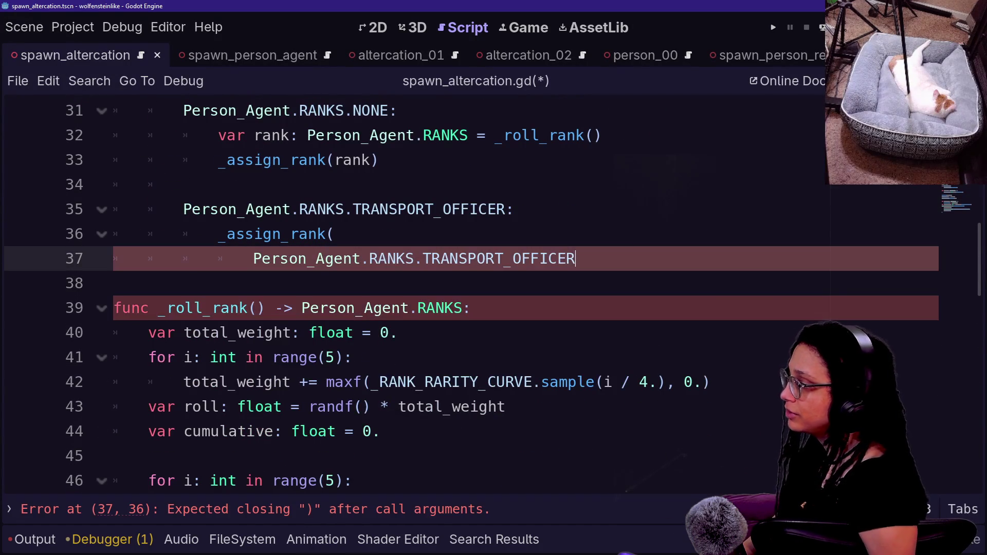
type(")")
key("Return")
key("Up")
key("End")
key("Down")
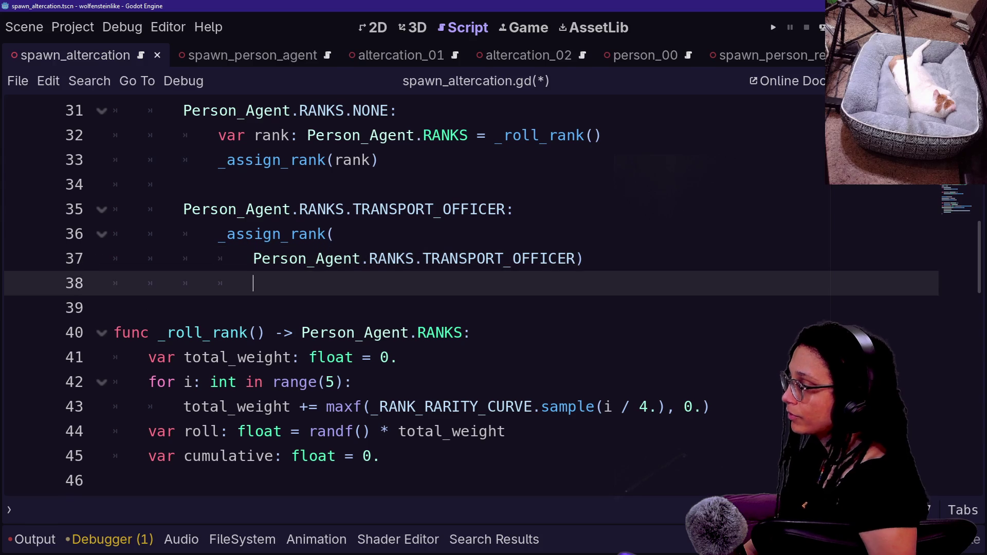
type("_SPAW")
key("BackSpace")
key("BackSpace")
key("BackSpace")
key("Caps_Lock")
type("pawn")
key("Escape")
type("()")
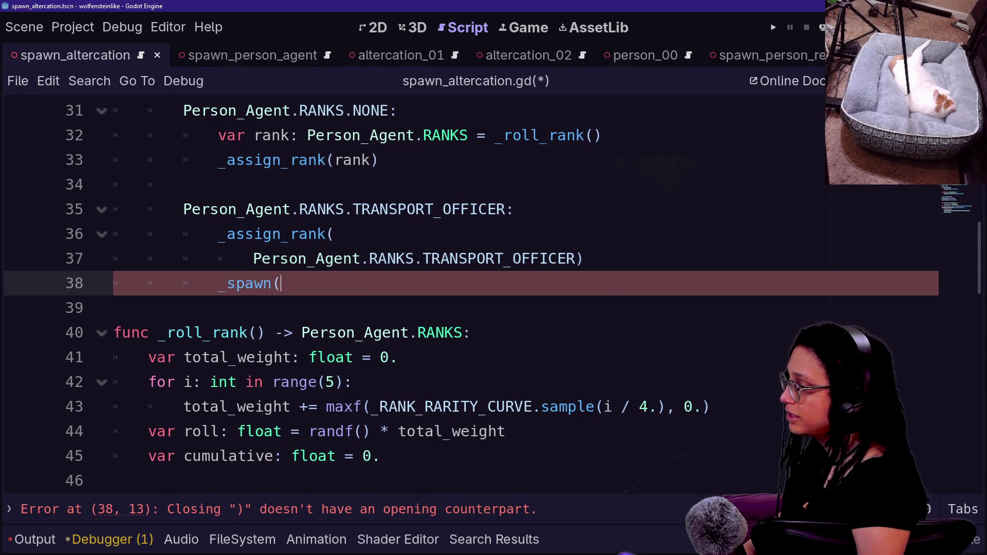
Add a _spawn() call after _assign_rank(rank) in the NONE branch
key("Up")
key("Up")
key("Up")
key("End")
key("Return")
key("BackSpace")
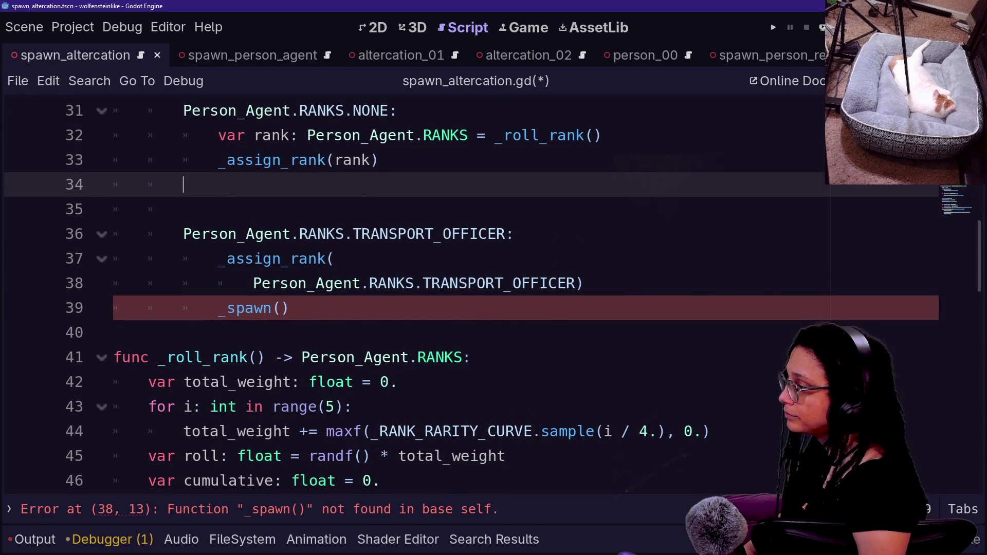
type("spawn()")
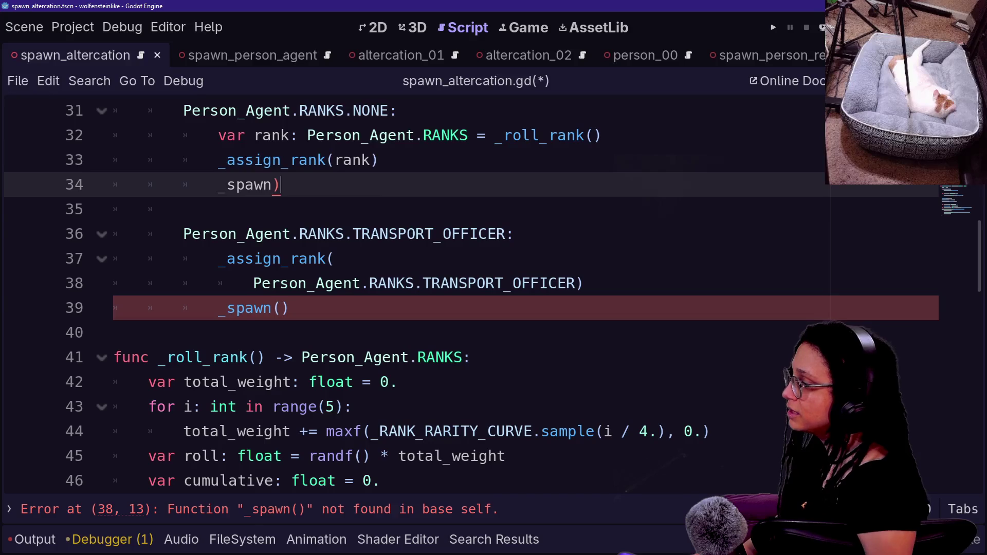
key("BackSpace")
key("BackSpace")
left_click(248, 357)
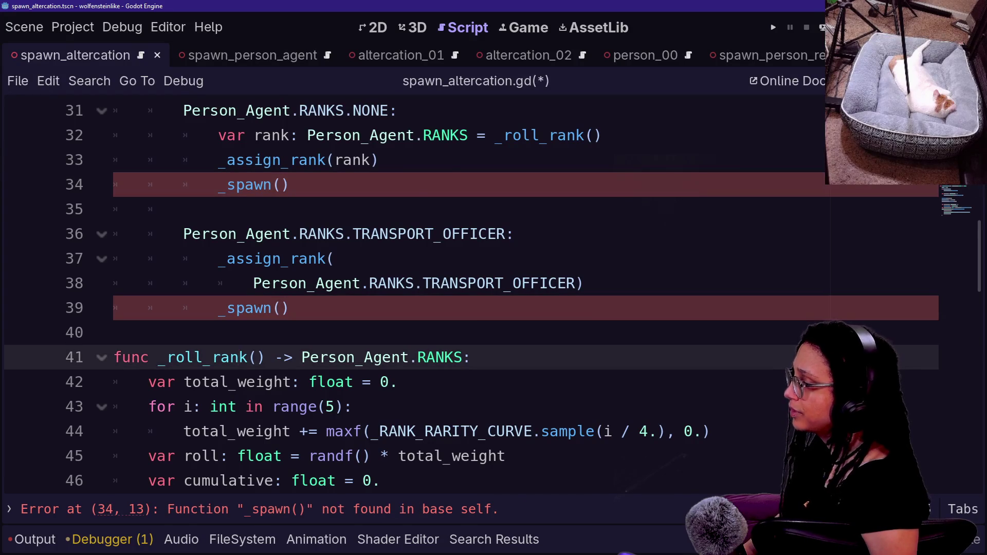
scroll(494, 293, "down", 5)
scroll(493, 293, "down", 2)
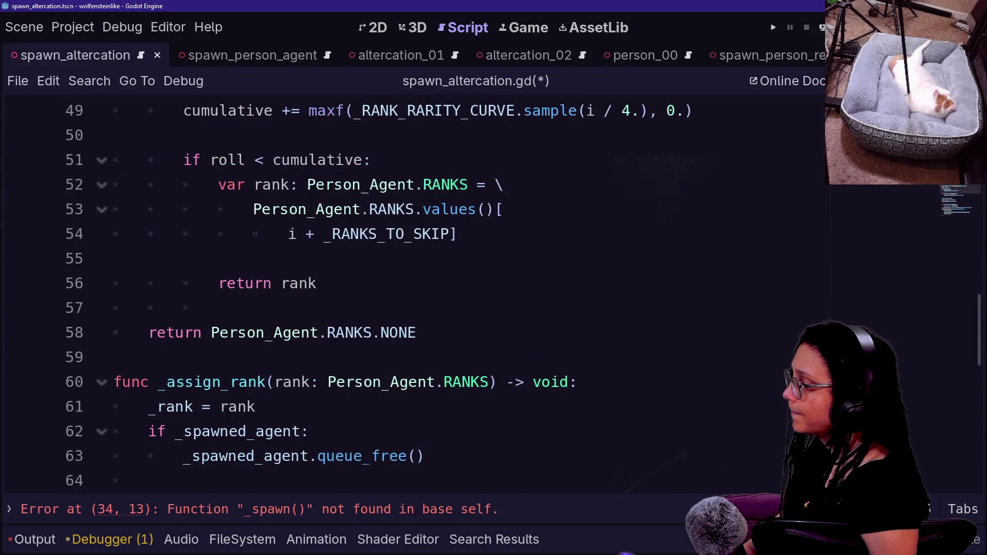
scroll(347, 309, "down", 2)
scroll(348, 309, "down", 1)
scroll(347, 309, "down", 1)
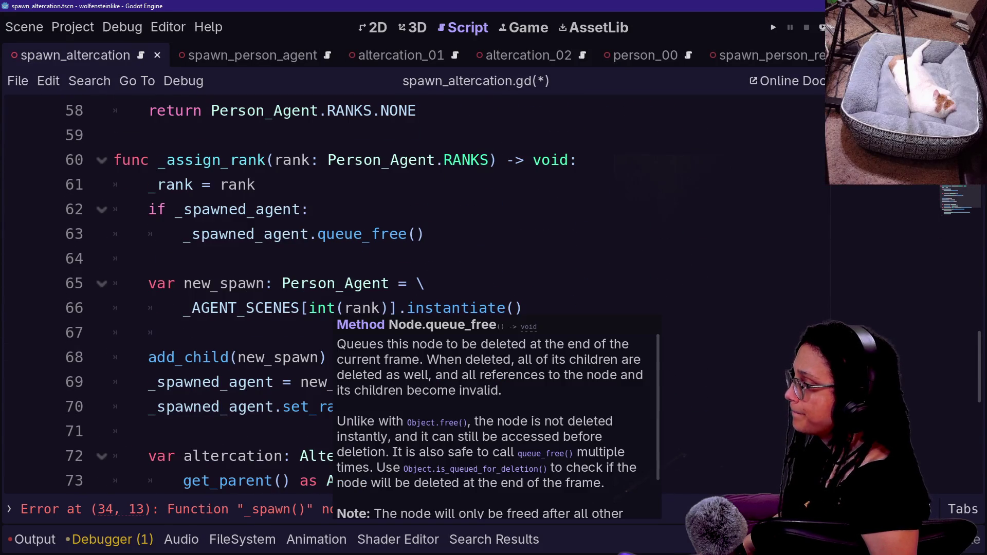
scroll(417, 293, "down", 1)
scroll(417, 293, "down", 2)
scroll(417, 293, "up", 2)
scroll(416, 294, "up", 2)
scroll(417, 293, "up", 2)
scroll(416, 293, "down", 1)
scroll(417, 293, "down", 2)
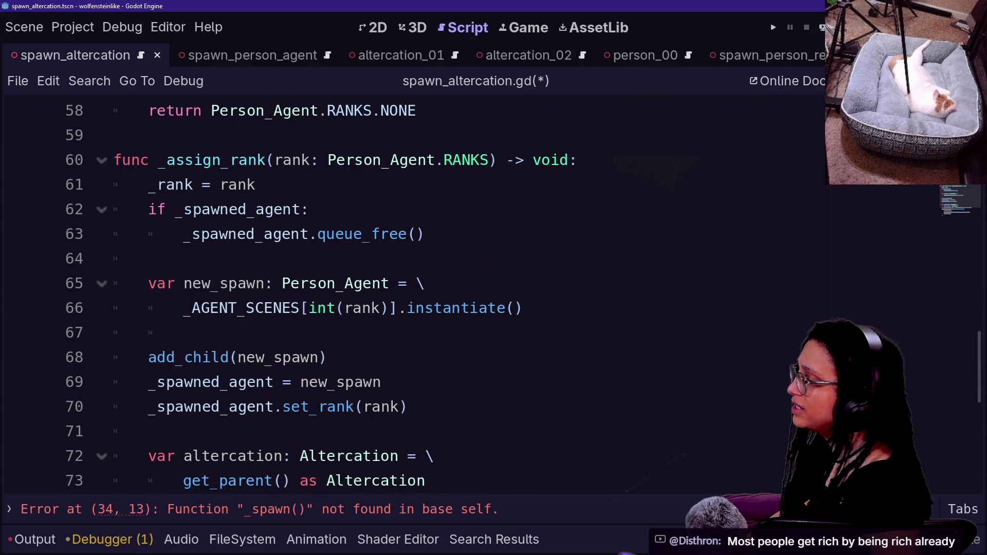
Delete the _rank = rank line from the start of _assign_rank
left_click_drag(148, 185, 256, 184)
key("BackSpace")
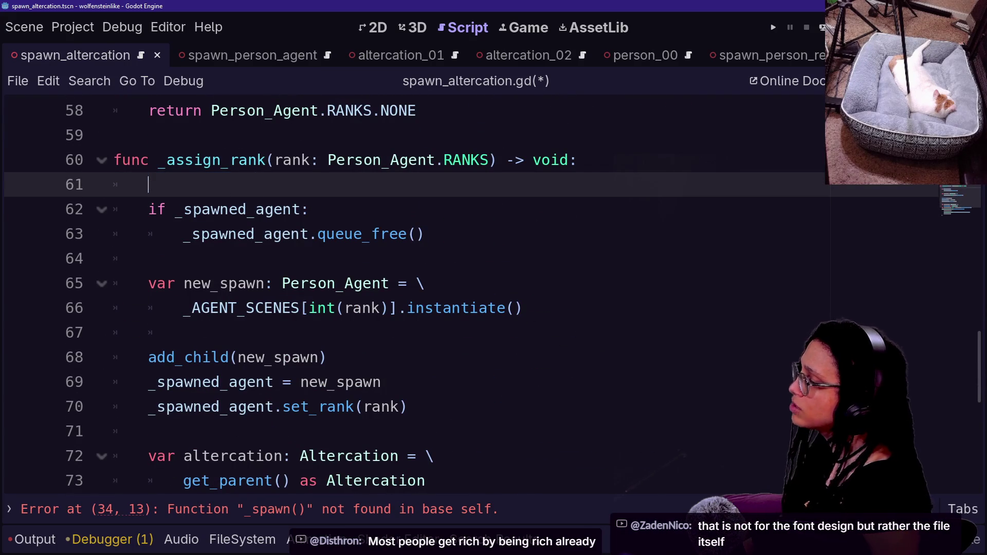
scroll(417, 293, "up", 8)
left_click(339, 185)
scroll(417, 293, "up", 1)
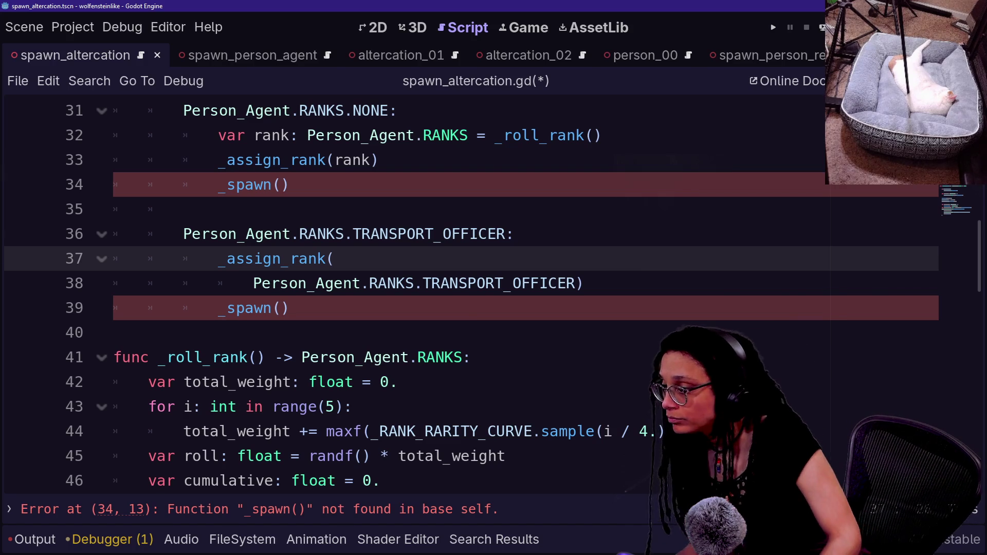
Insert a blank line between the TRANSPORT_OFFICER _assign_rank call and its _spawn() call
key("Down")
key("Down")
key("Down")
key("Up")
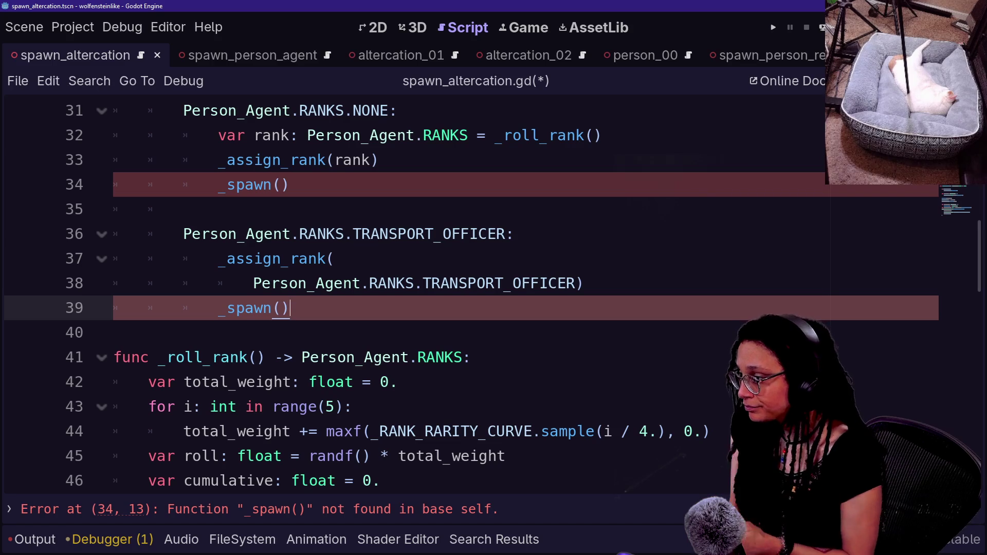
key("Up")
key("End")
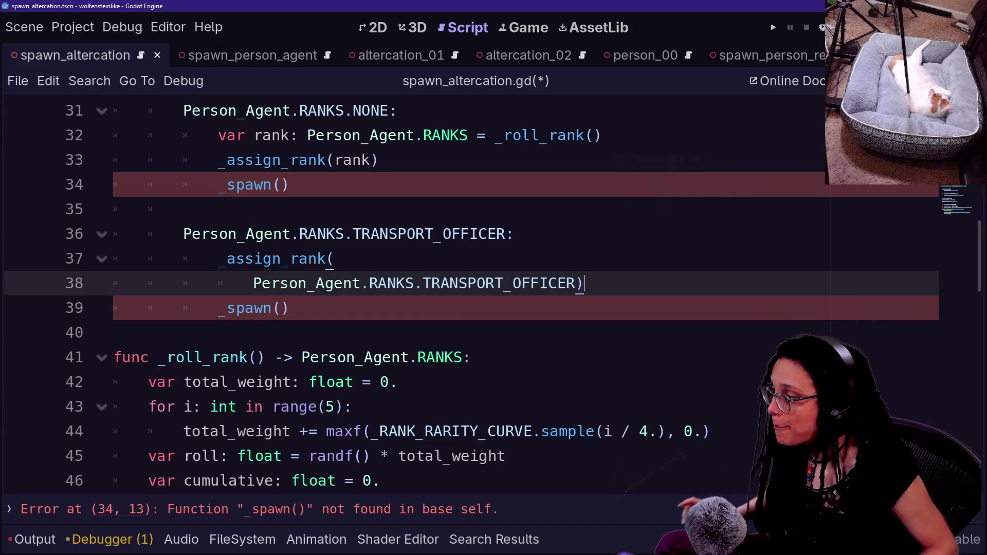
key("Return")
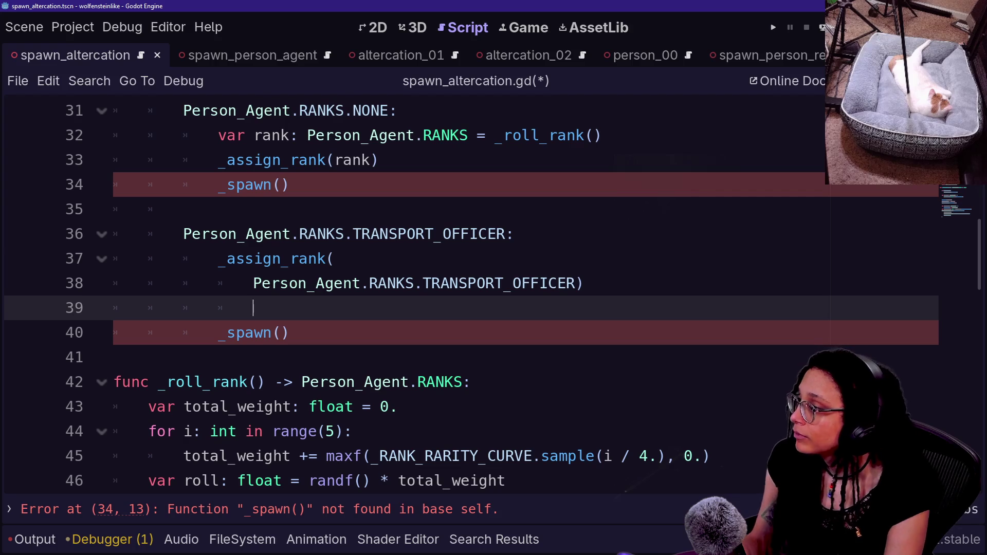
key("Down")
key("ctrl+s")
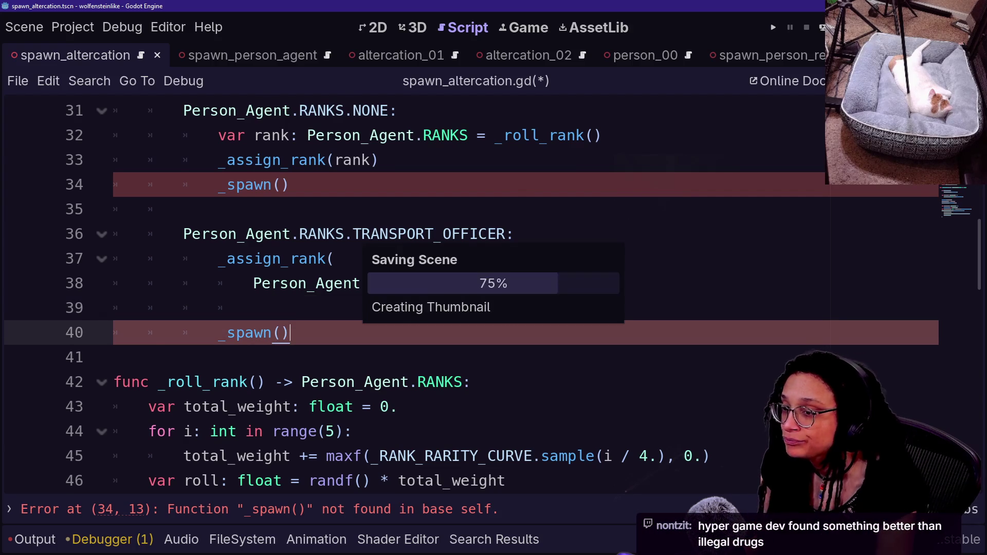
scroll(494, 293, "down", 1)
scroll(493, 293, "down", 1)
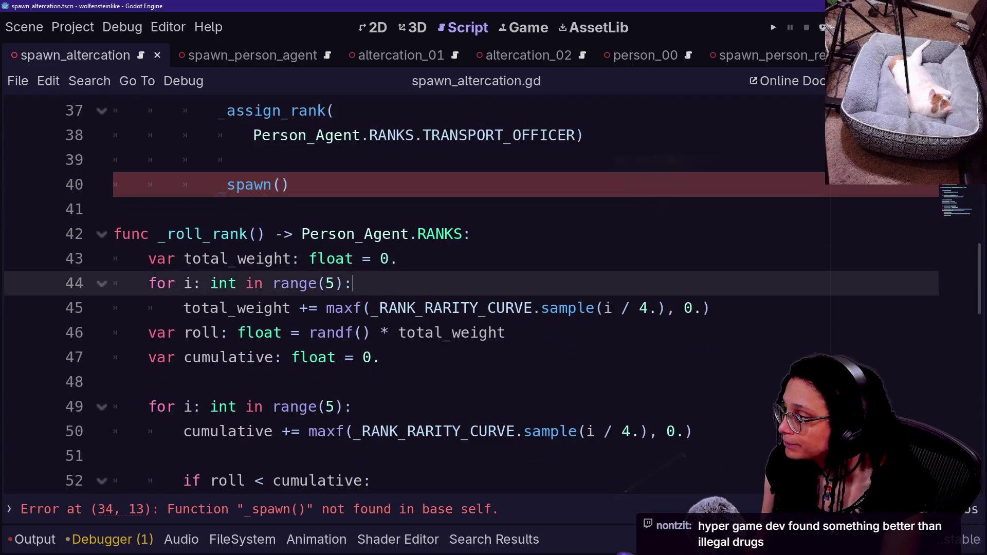
left_click(507, 307)
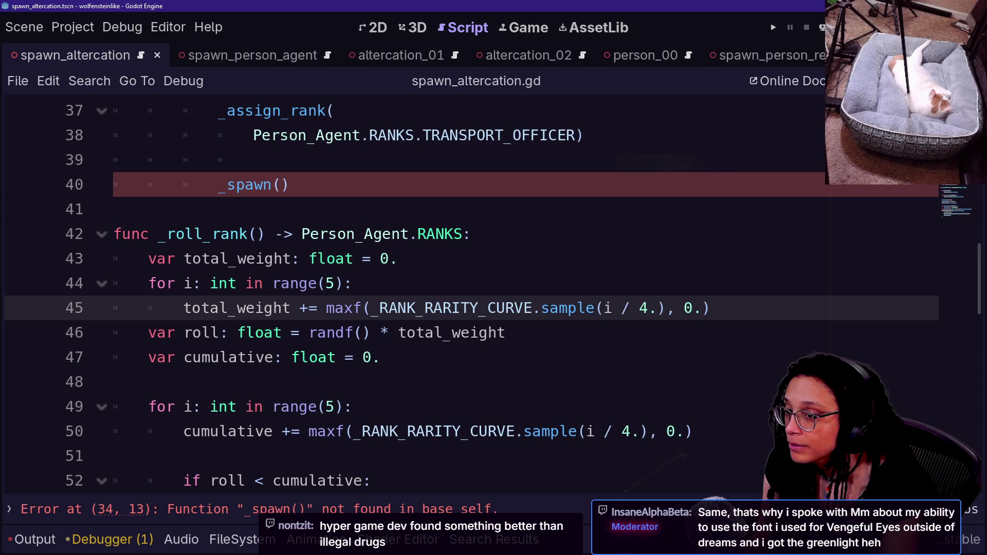
left_click(346, 357)
mouse_move(184, 308)
left_mouse_down()
mouse_move(451, 308)
mouse_move(416, 333)
left_mouse_up()
left_click(451, 308)
left_click(380, 358)
left_click(352, 406)
left_click(380, 357)
key("Down")
key("Down")
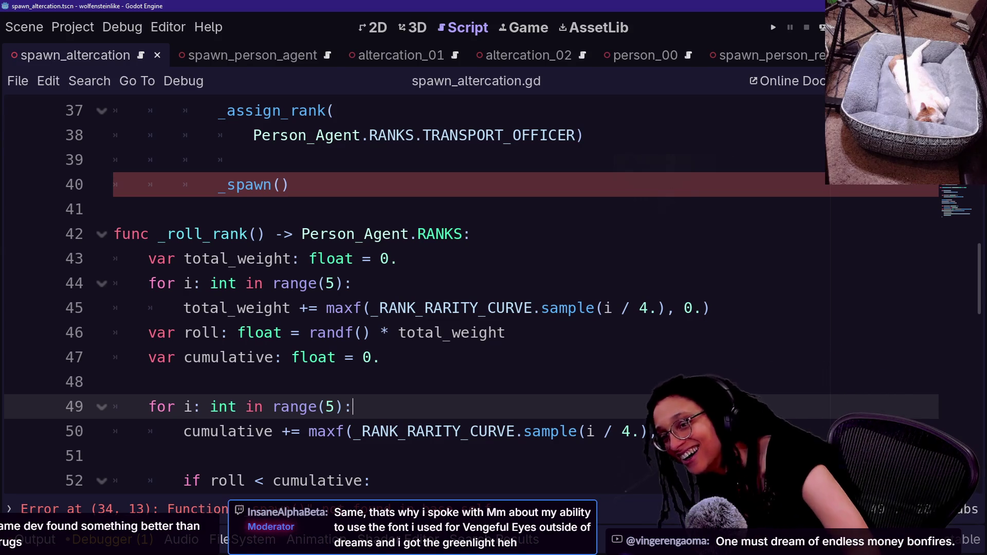
key("Up")
key("Up")
key("Up")
key("Up")
key("Up")
key("Up")
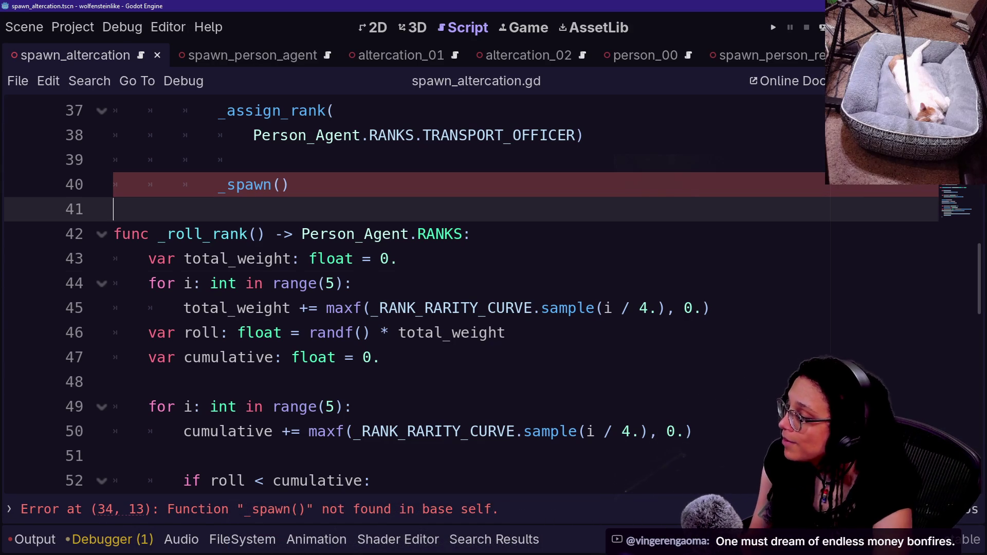
Replace the _assign_rank(rank) statement on line 33 with _rank = rank
key("Down")
key("Down")
key("Down")
key("End")
scroll(493, 293, "down", 5)
scroll(494, 294, "down", 2)
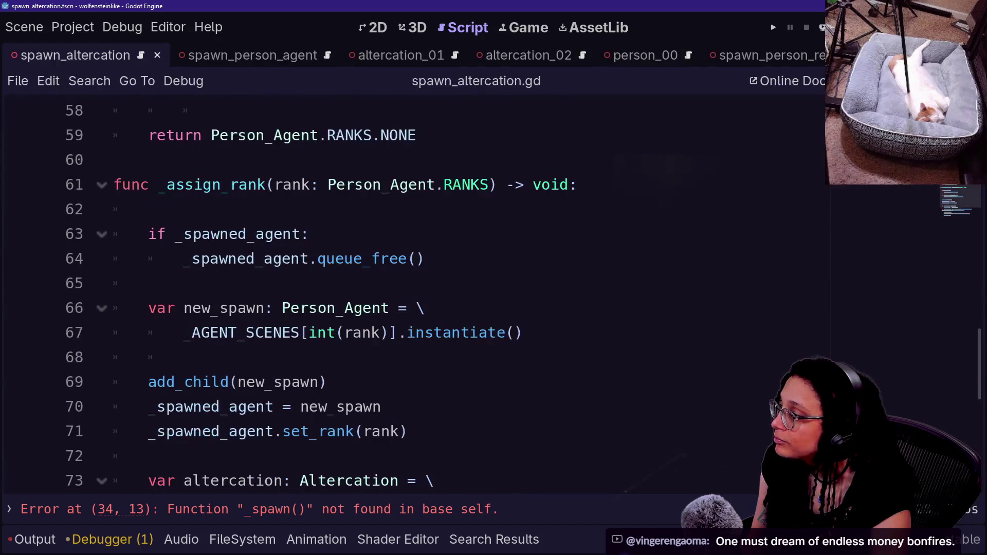
scroll(493, 293, "down", 2)
scroll(494, 294, "down", 1)
scroll(494, 293, "up", 2)
scroll(494, 293, "up", 1)
left_click(148, 209)
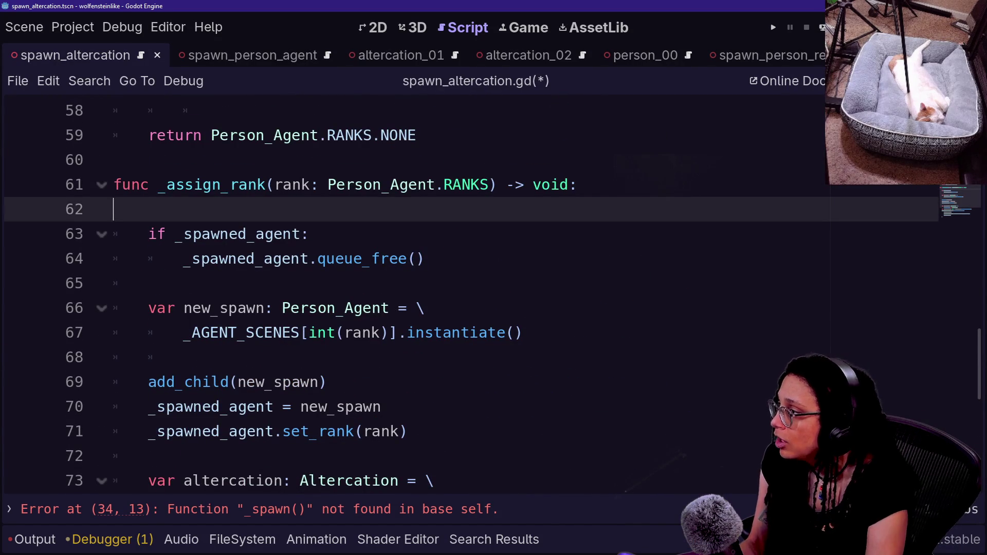
scroll(494, 294, "up", 3)
scroll(494, 293, "up", 5)
scroll(493, 293, "up", 1)
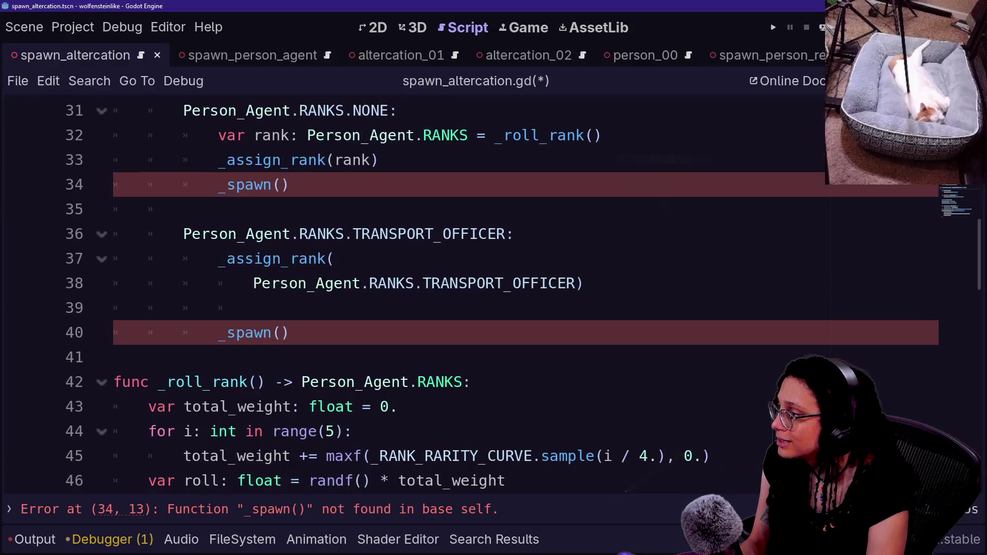
key("Up")
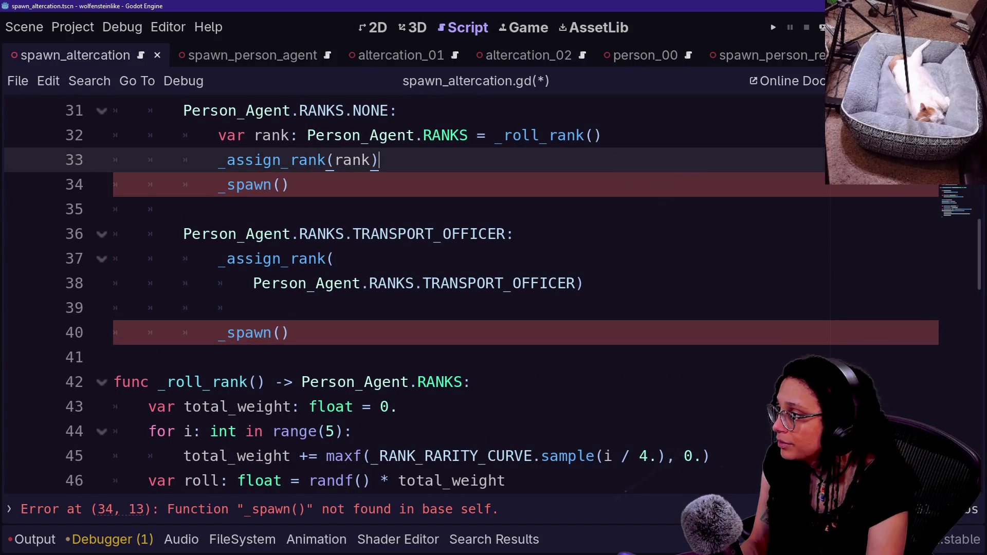
double_click(352, 159)
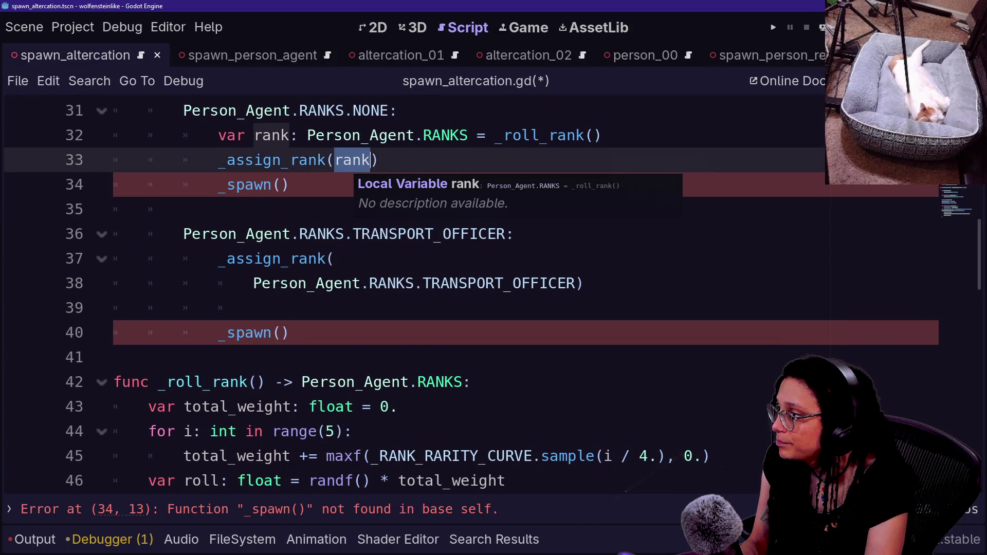
key("Right")
key("shift+Down")
key("shift+Up")
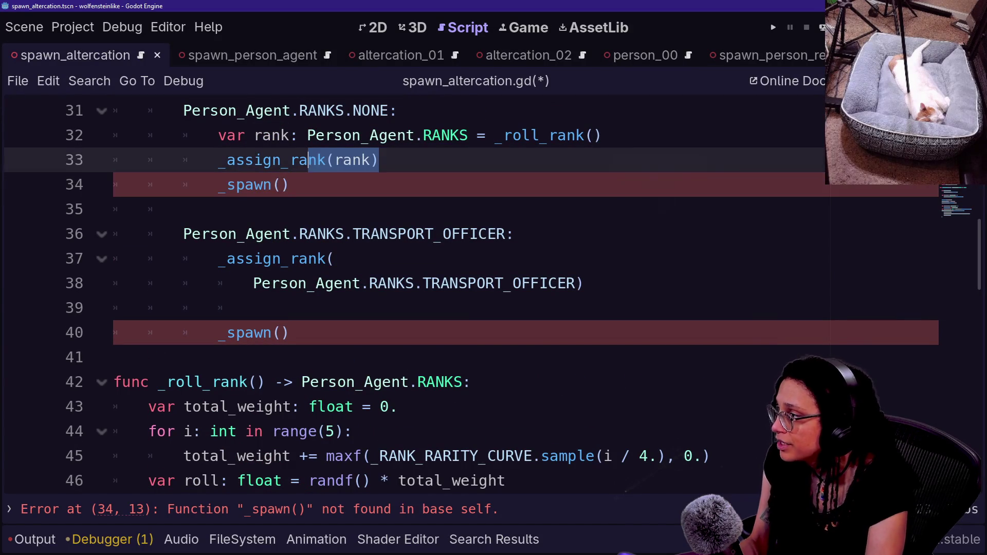
key("Home")
key("shift+End")
type("_rank = rank")
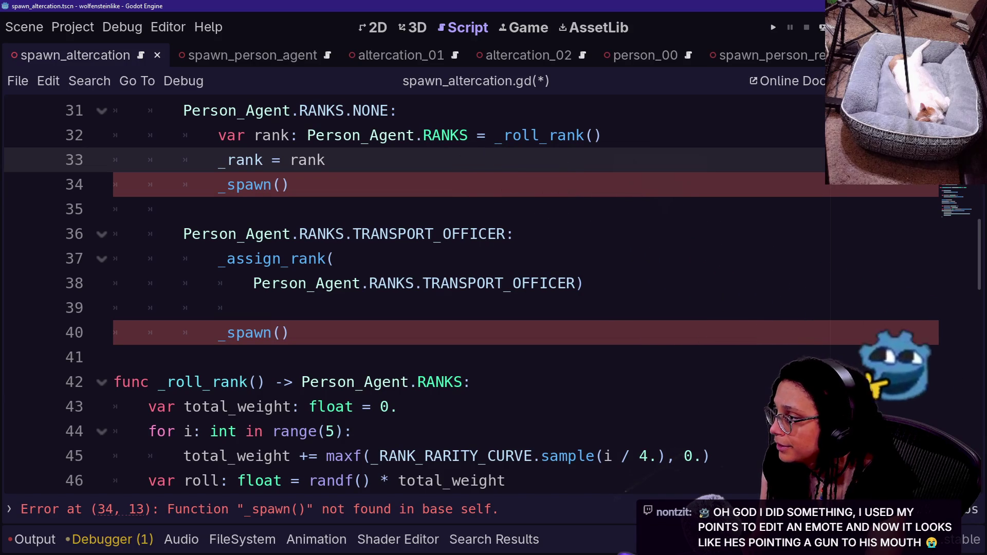
Rewrite line 37 as _rank = \ with TRANSPORT_OFFICER continued below, removing the leftover ')'
key("Down")
key("Down")
key("Down")
key("shift+Home")
type("_rank = rank")
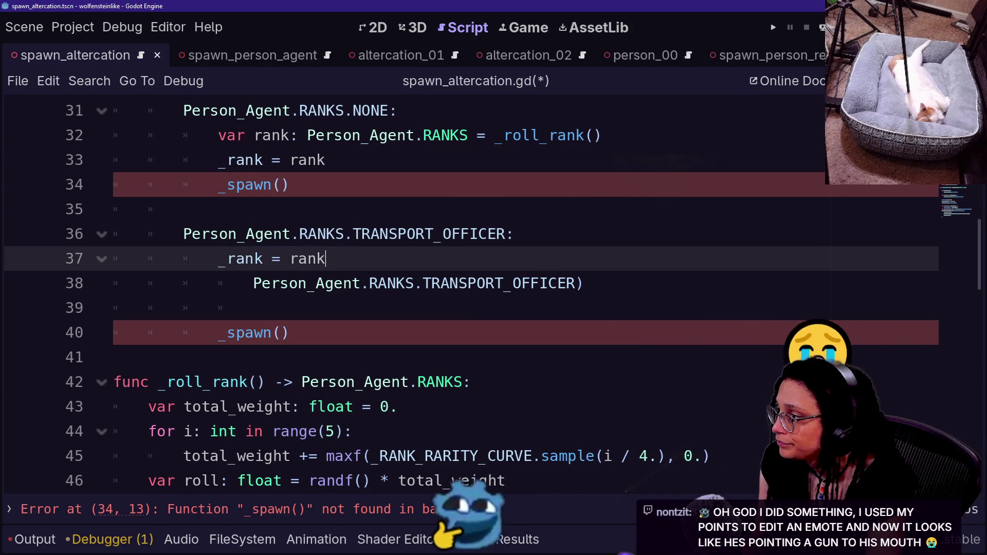
key("Delete")
key("ctrl+shift+Left")
key("Delete")
key("ctrl+Delete")
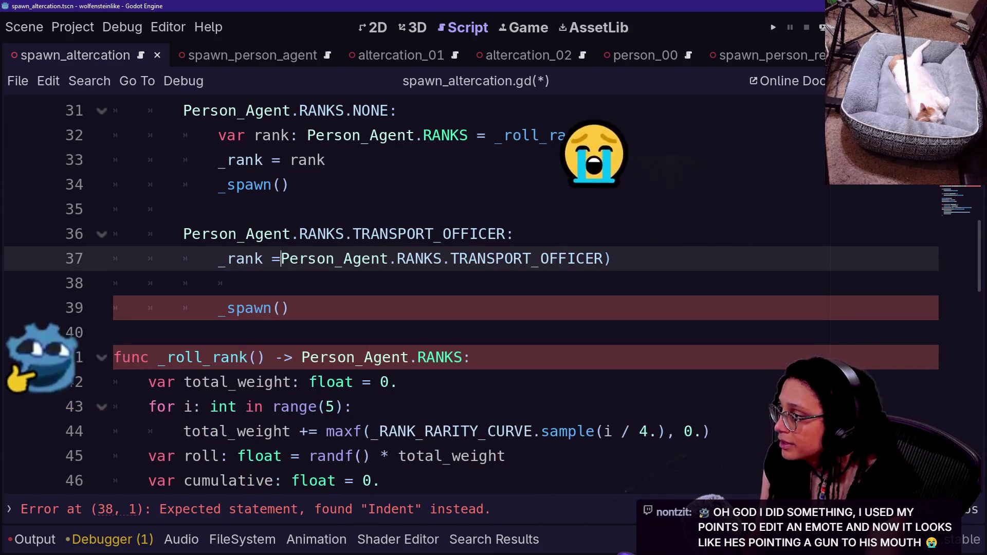
type("\\")
key("Return")
key("Tab")
key("Up")
key("Up")
key("Up")
key("Down")
key("Down")
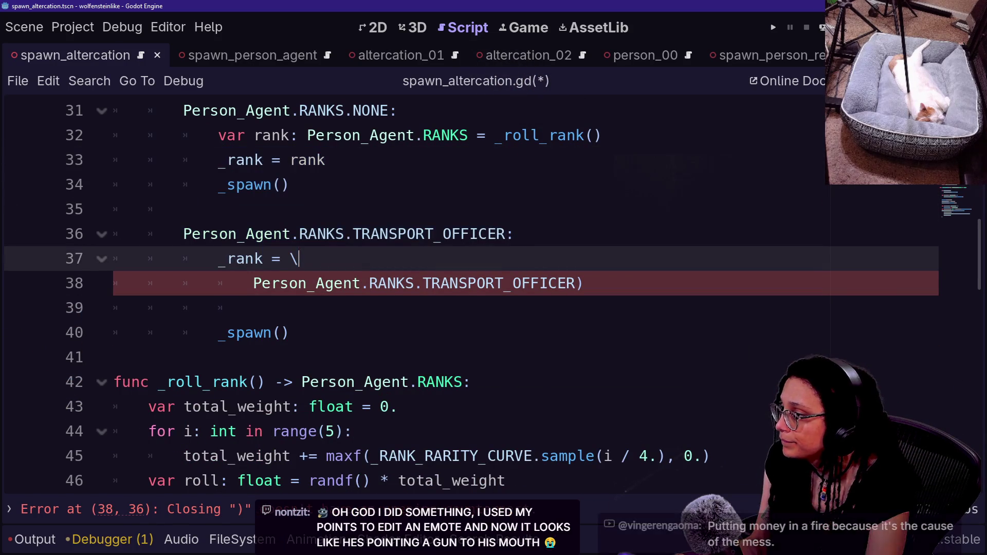
key("Down")
key("Delete")
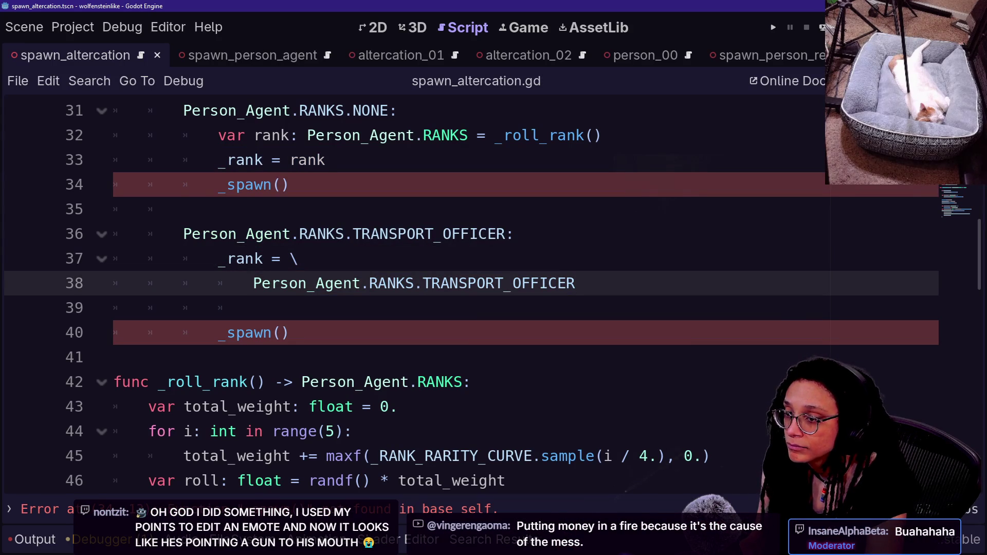
key("Up")
key("Up")
key("Up")
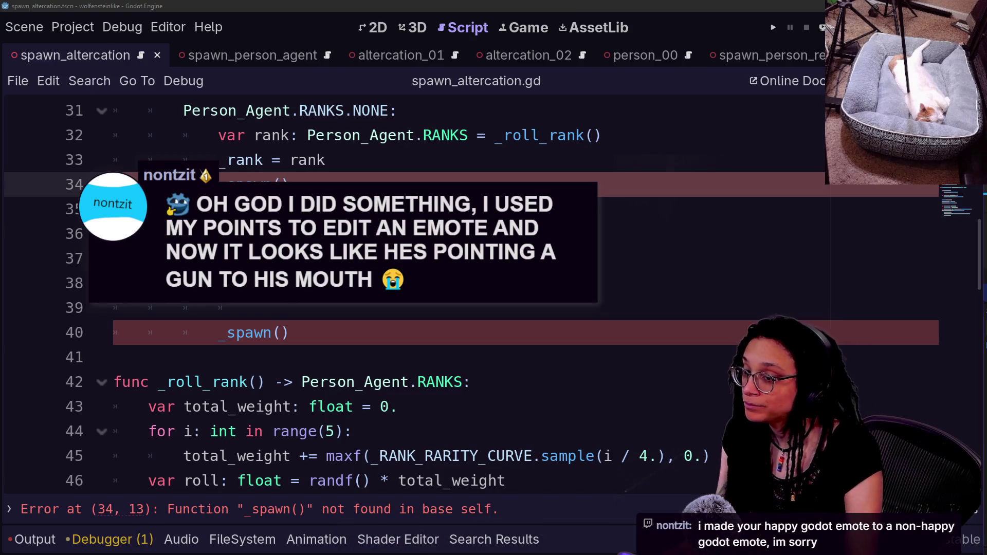
key("Down")
key("Down")
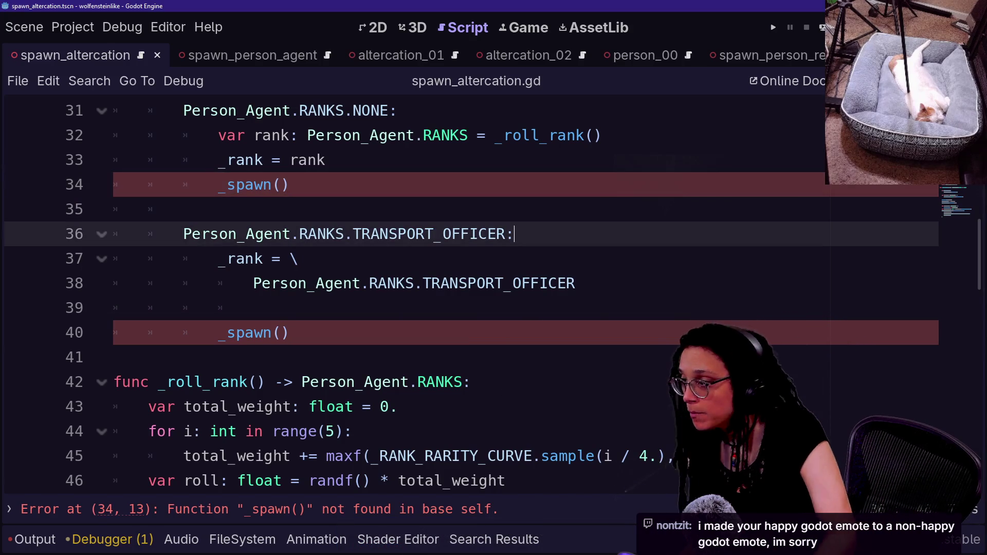
key("Up")
key("Up")
key("Up")
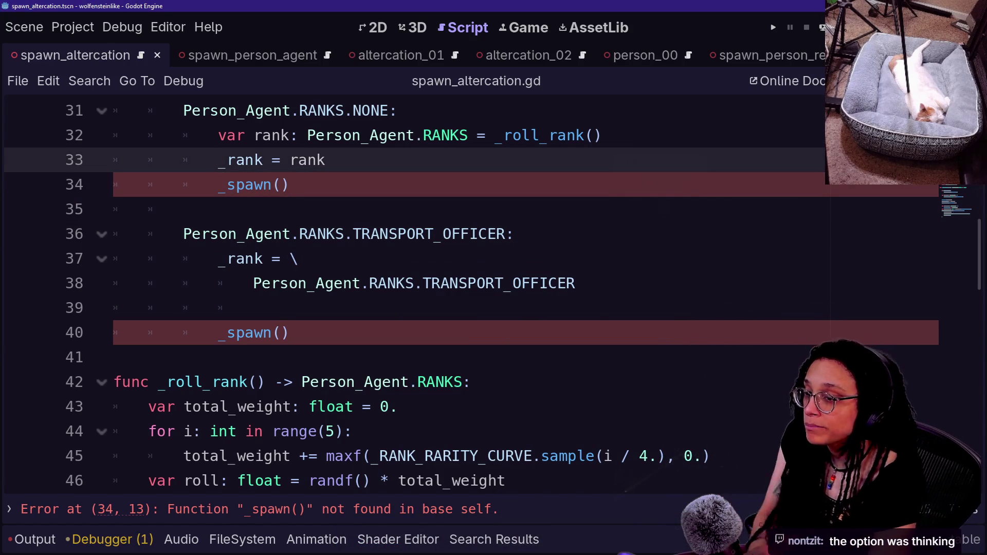
left_click(395, 283)
key("Down")
key("Down")
key("Down")
key("Down")
key("Down")
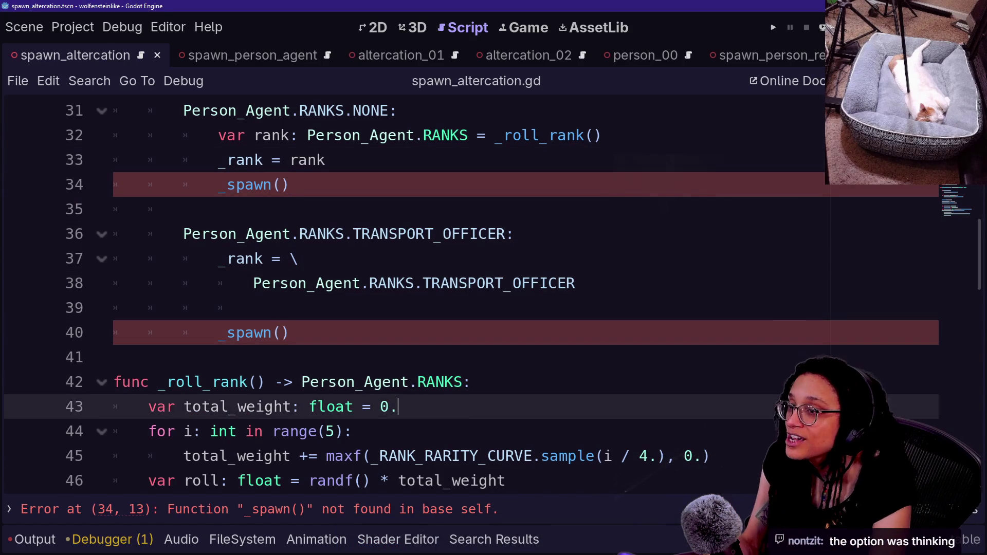
key("Down")
key("Down")
key("Down")
key("Down")
key("Down")
key("Down")
key("Up")
key("Up")
key("Up")
key("Down")
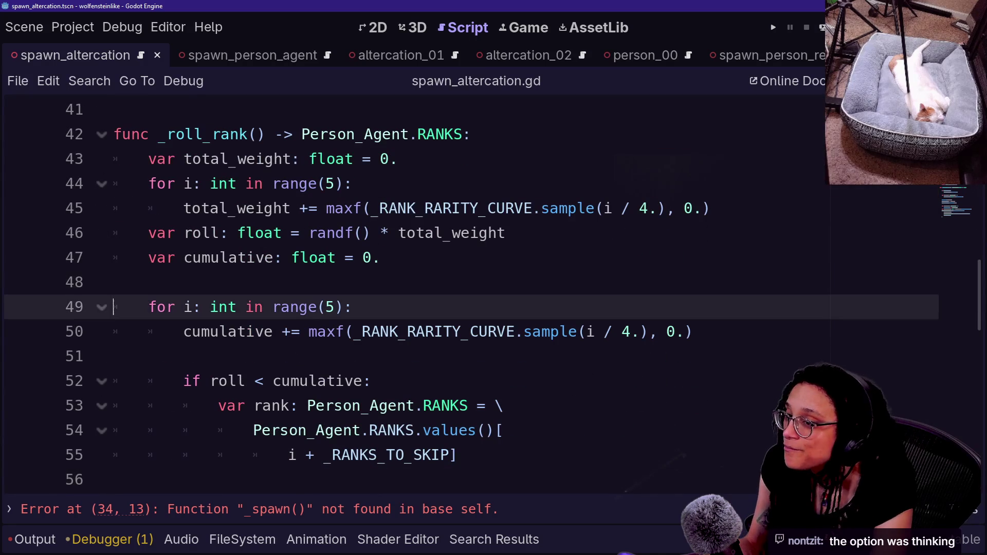
scroll(472, 293, "down", 1)
scroll(473, 293, "down", 2)
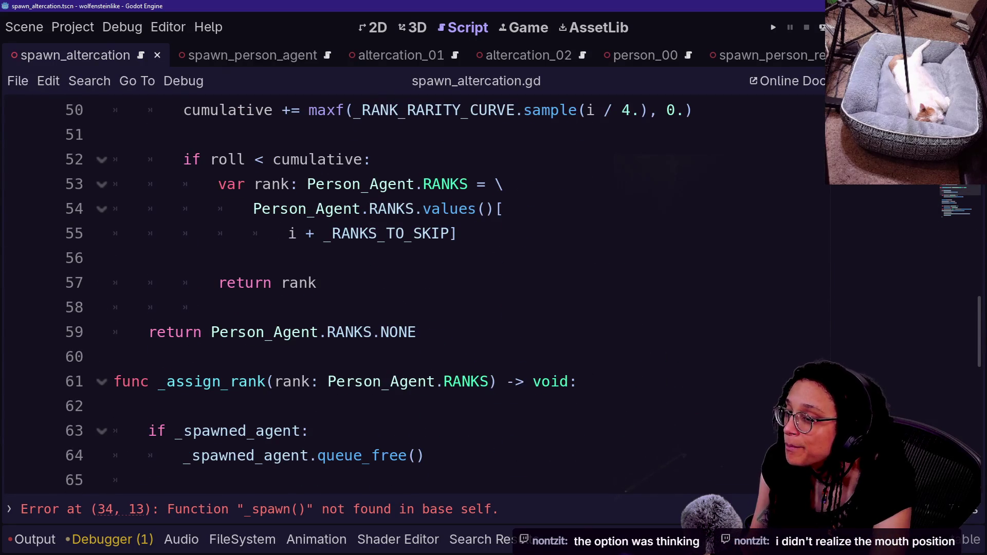
scroll(472, 293, "down", 1)
scroll(472, 293, "up", 2)
scroll(472, 294, "up", 6)
scroll(473, 293, "down", 1)
scroll(472, 293, "down", 3)
scroll(472, 293, "down", 1)
scroll(472, 293, "down", 4)
scroll(472, 293, "down", 1)
scroll(473, 293, "down", 2)
scroll(472, 293, "down", 3)
scroll(472, 293, "up", 1)
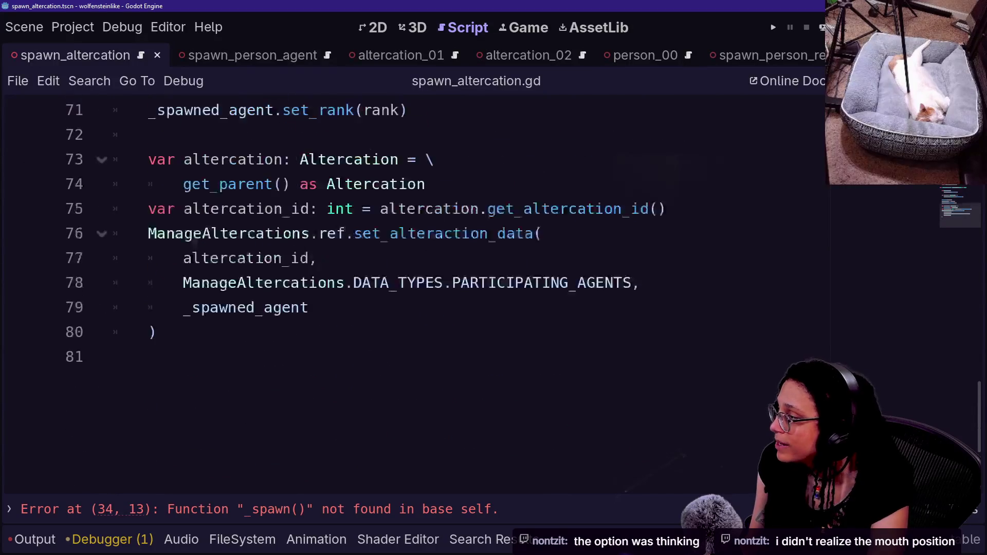
scroll(472, 293, "up", 3)
scroll(472, 293, "up", 1)
scroll(473, 293, "up", 1)
scroll(472, 294, "up", 1)
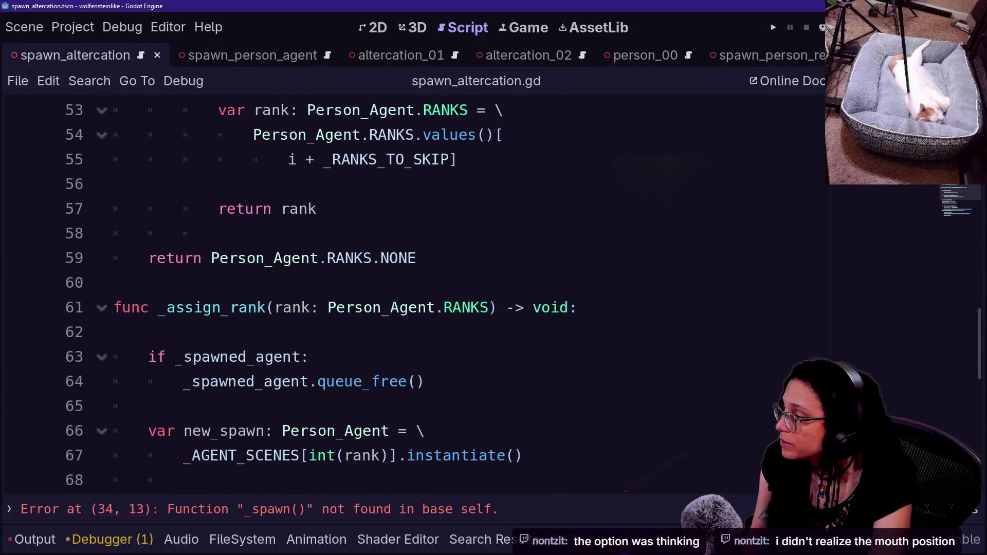
Rename _assign_rank to _spawn and rewrite its parameter as whch_one:int
left_click(276, 356)
left_click_drag(158, 307, 266, 308)
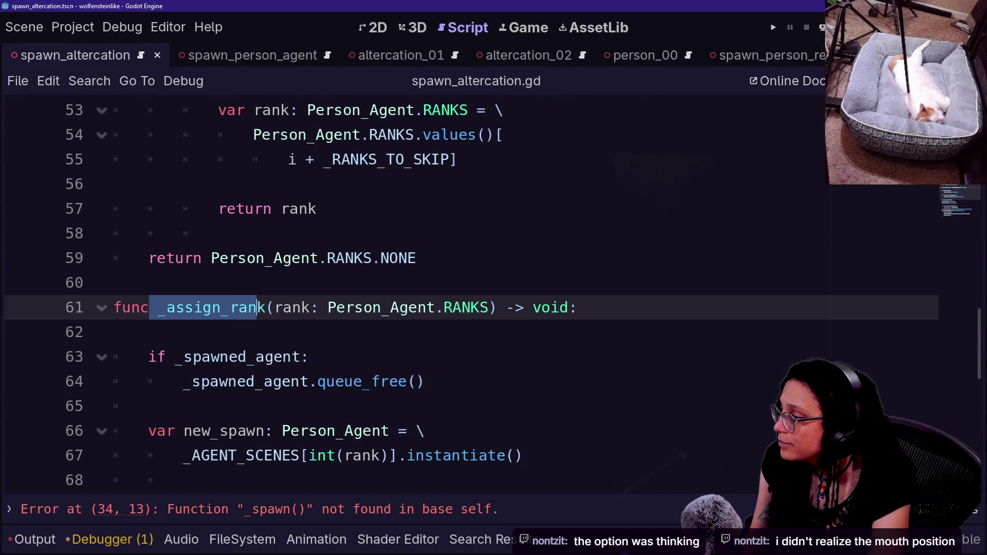
key("BackSpace")
type("_spawn")
left_click_drag(257, 307, 417, 307)
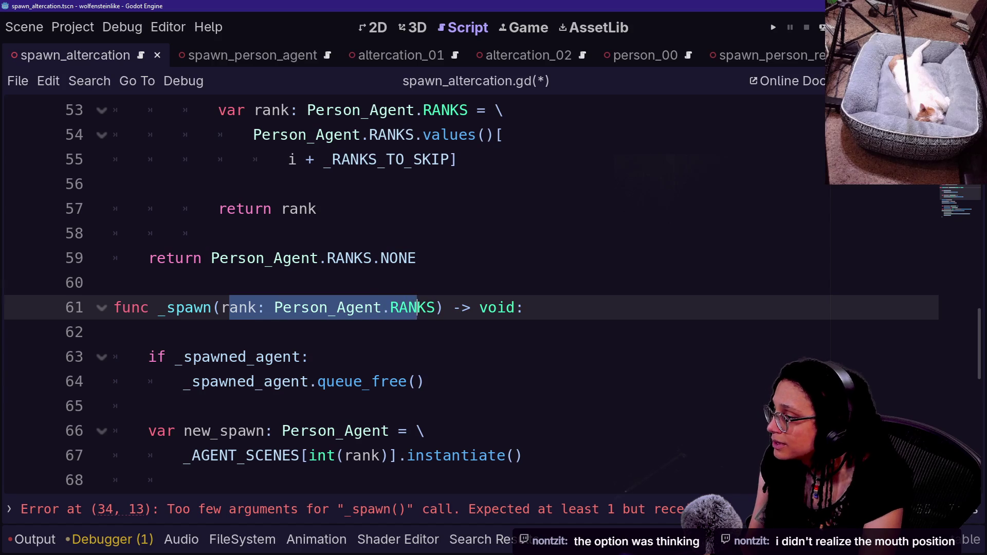
type("whch_")
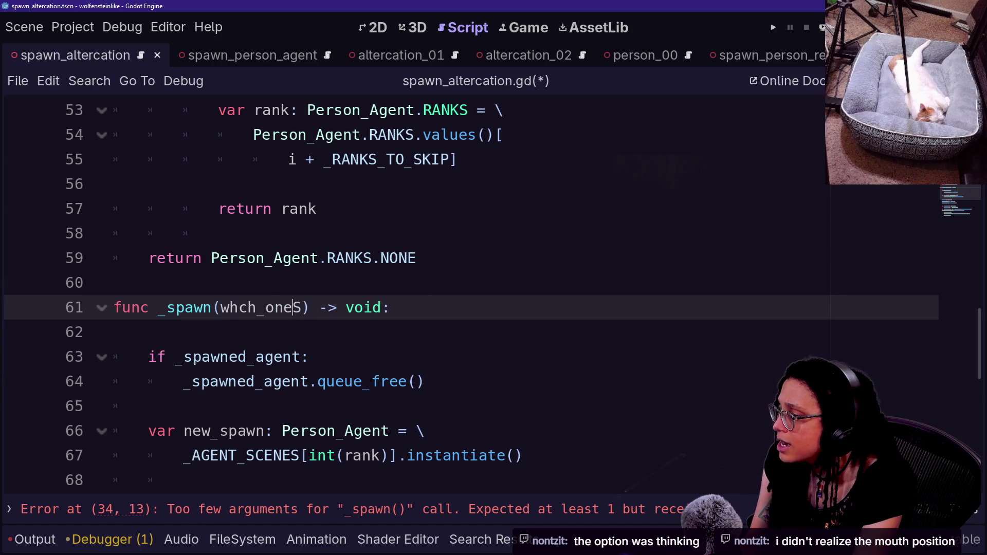
key("BackSpace")
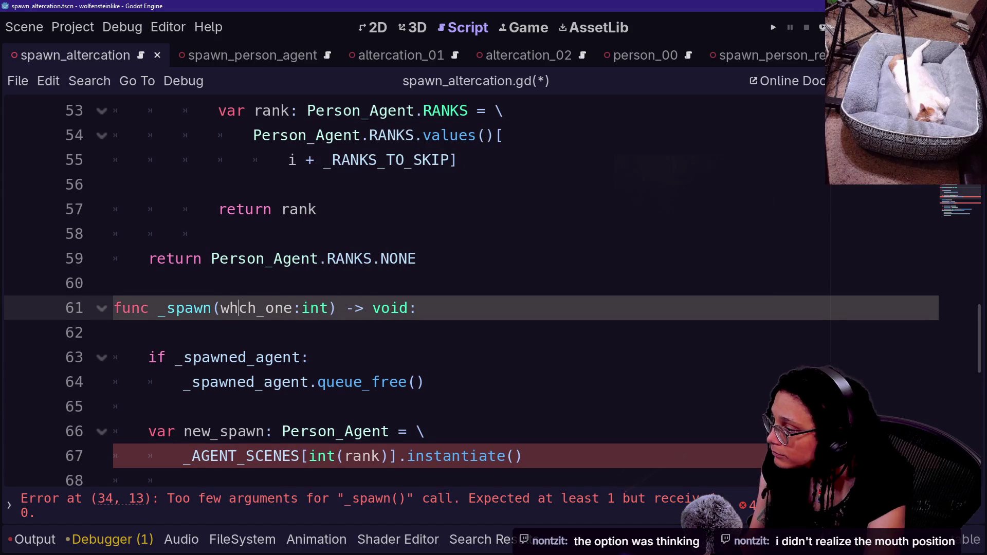
scroll(363, 309, "down", 1)
Replace rank with which_one in _spawn and delete its set_rank line
double_click(356, 382)
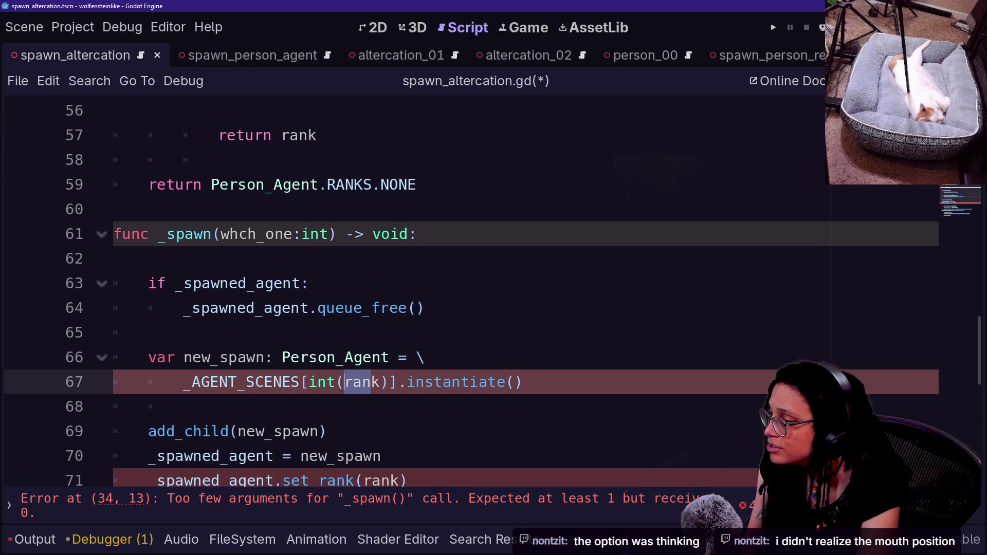
double_click(363, 382)
scroll(463, 309, "down", 2)
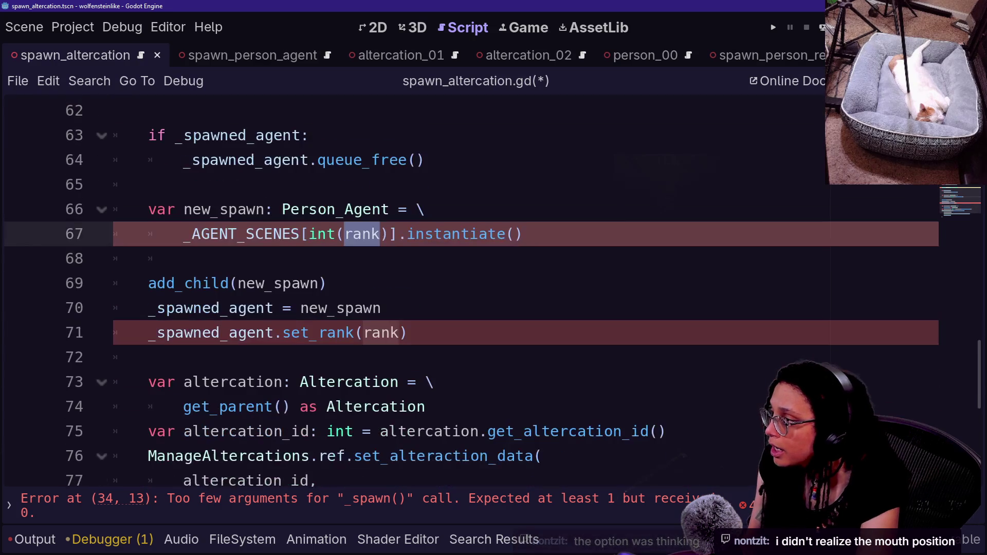
key("ctrl+d")
key("Escape")
key("Down")
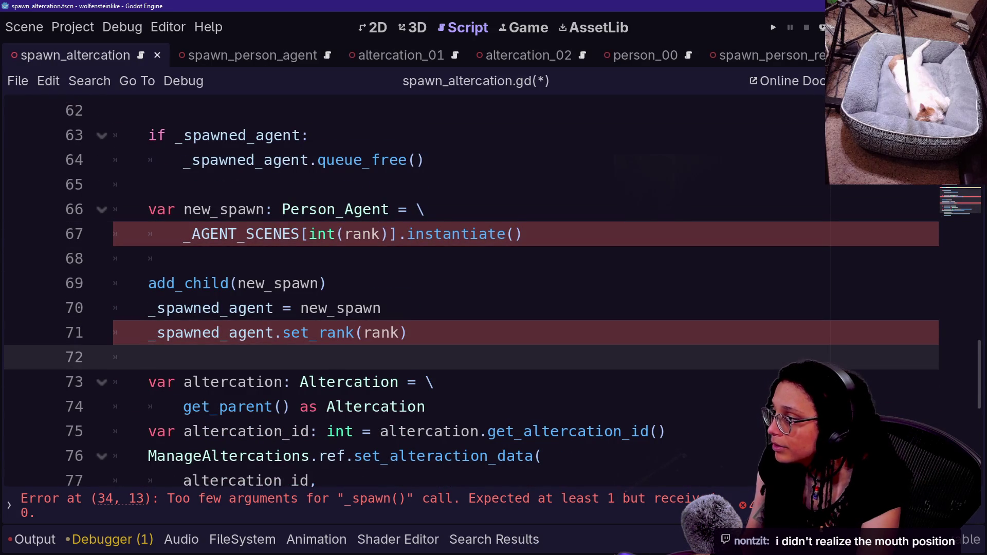
double_click(361, 233)
type("which_one")
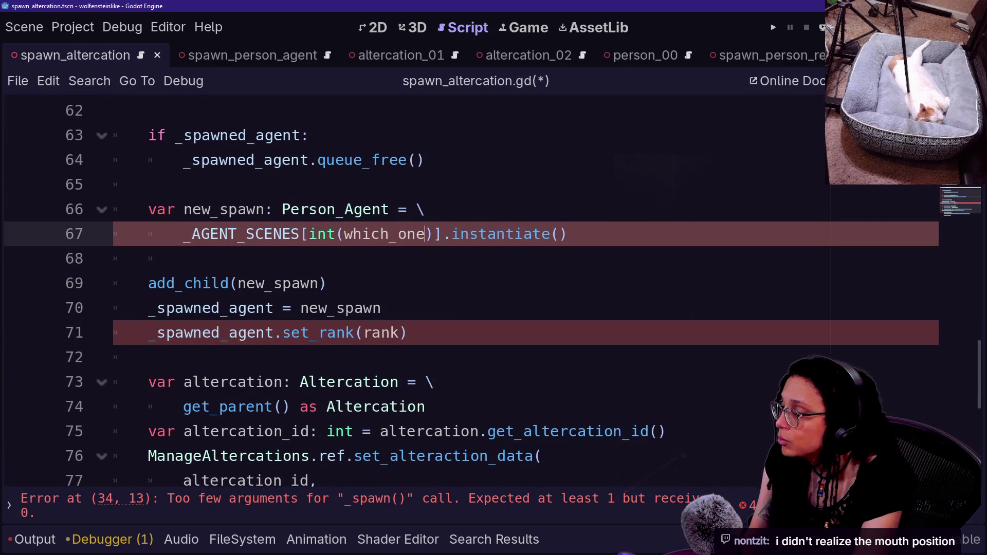
key("Down")
key("Down")
key("Down")
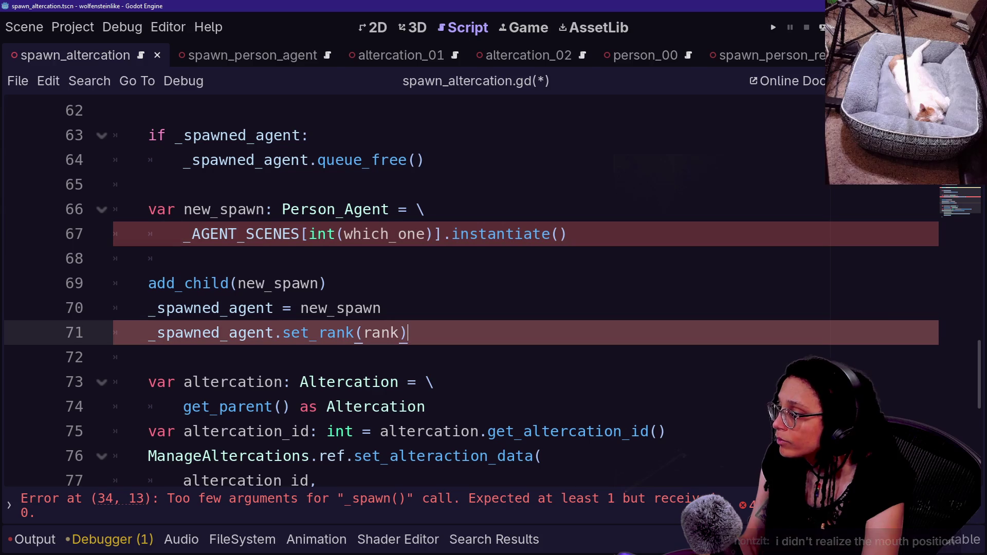
key("shift+Up")
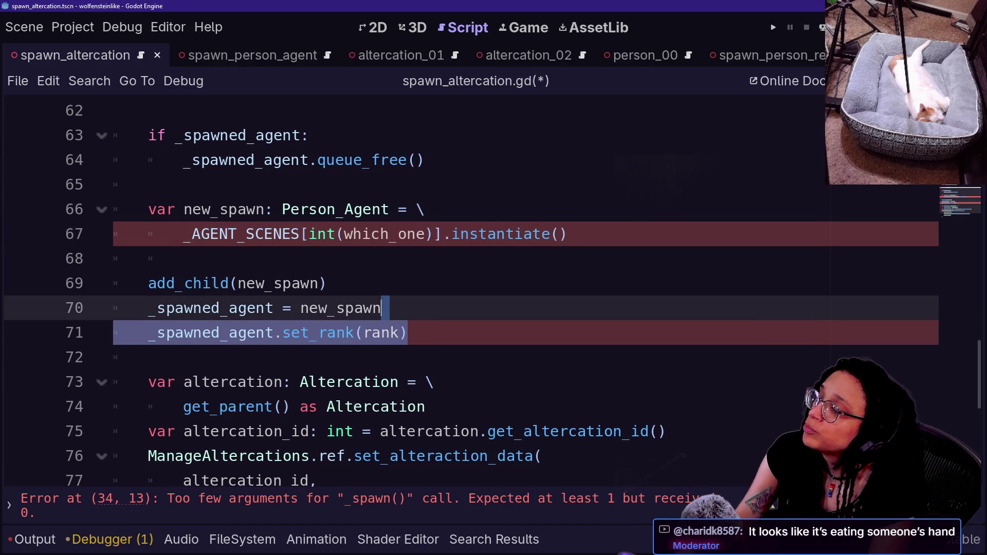
key("Up")
key("Up")
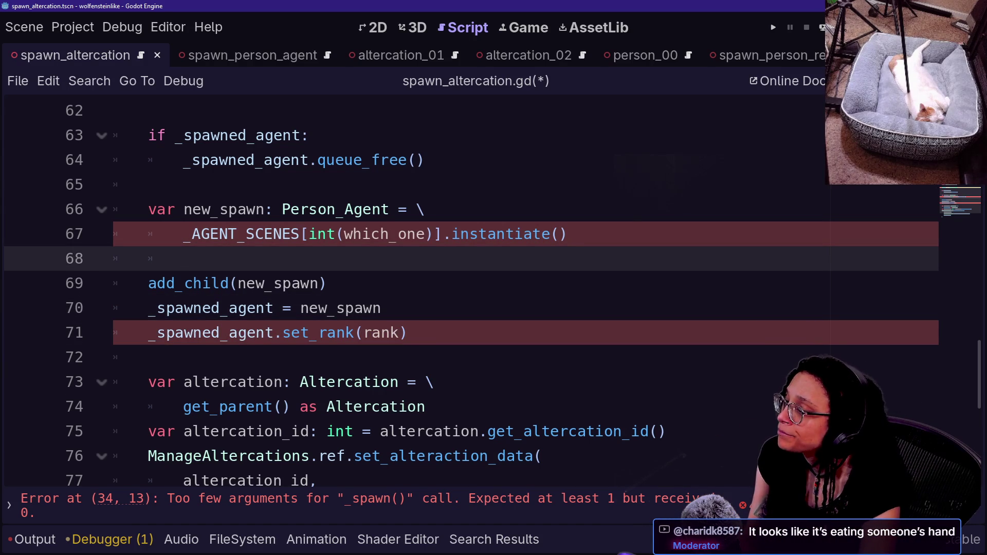
key("Down")
key("Down")
key("Down")
key("End")
key("shift+Up")
key("BackSpace")
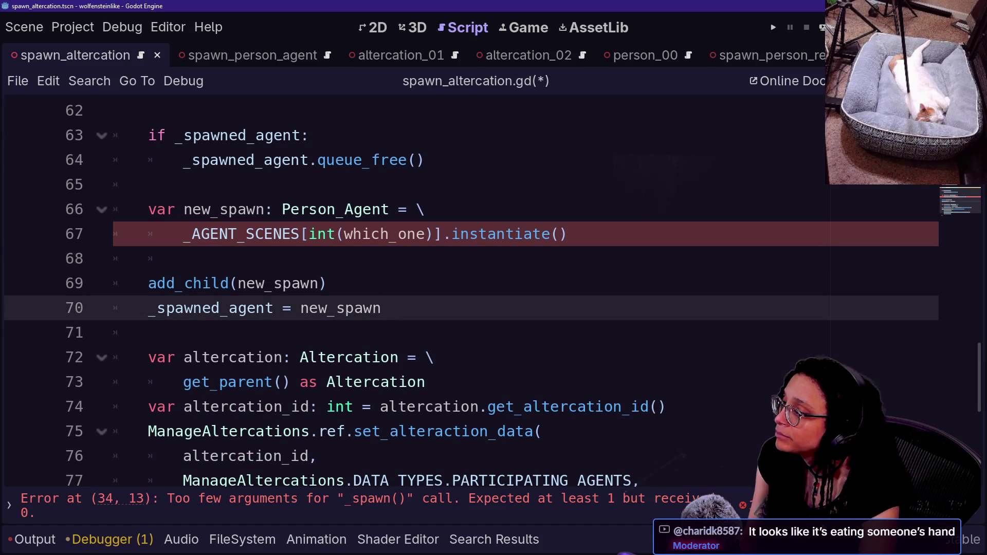
Remove the blank line under the signature, strip the int( ) cast around which_one, and fix the whch_one typo
key("Up")
key("Up")
left_click_drag(220, 234, 389, 234)
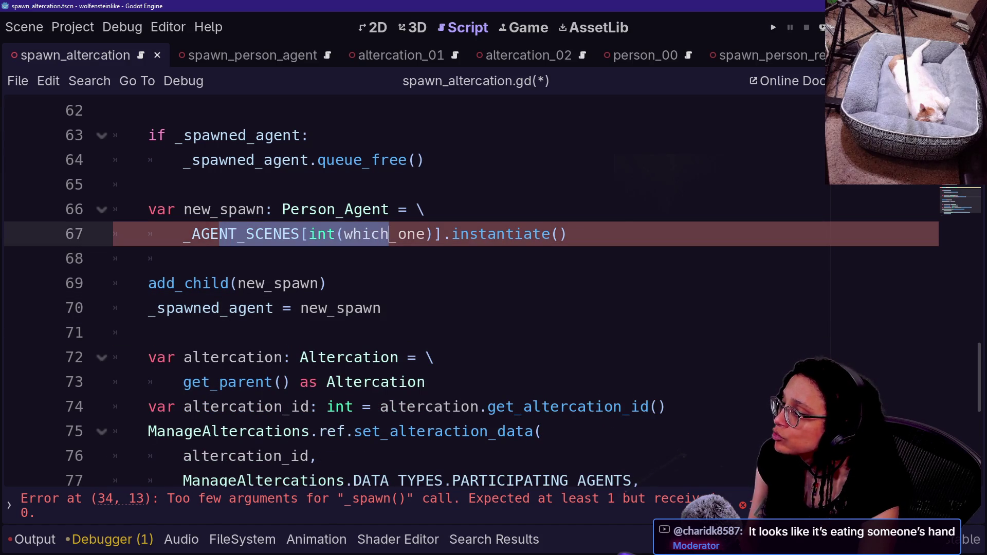
scroll(389, 234, "up", 2)
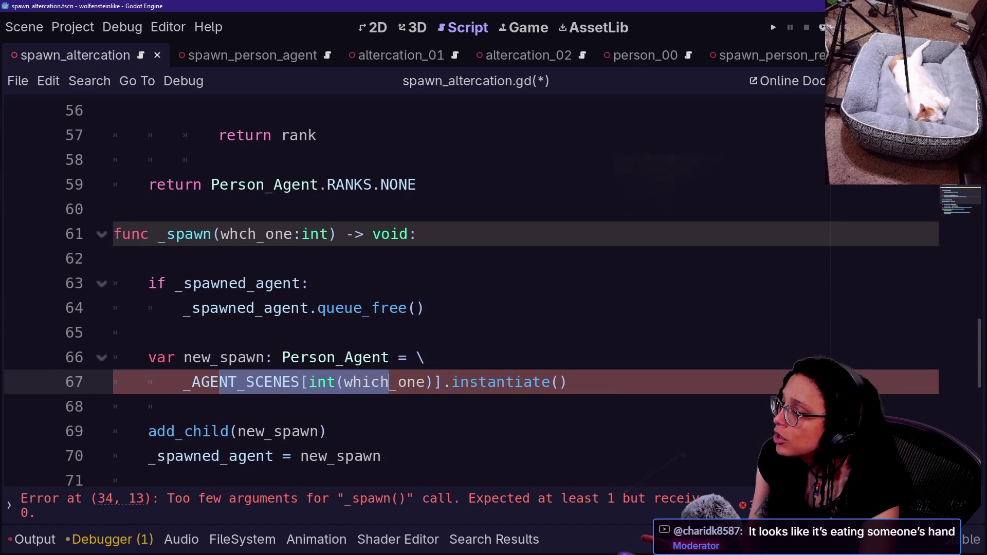
key("Down")
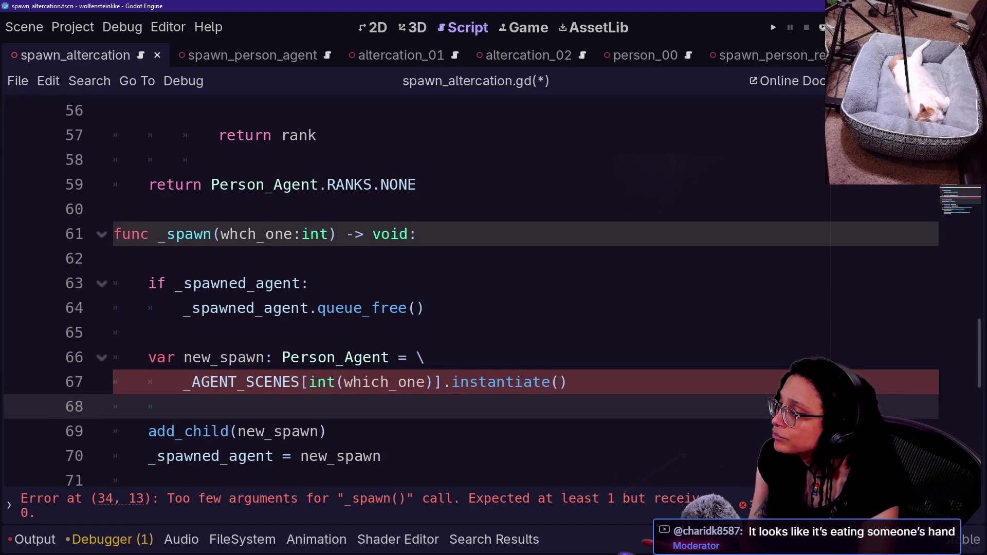
key("Up")
key("Up")
key("Up")
key("BackSpace")
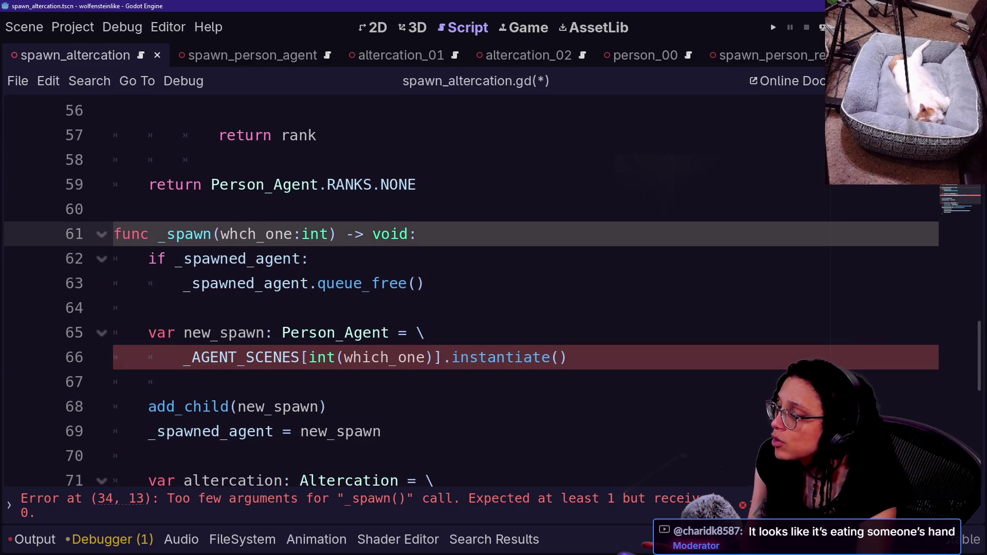
left_click(390, 357)
key("BackSpace")
key("BackSpace")
key("BackSpace")
key("BackSpace")
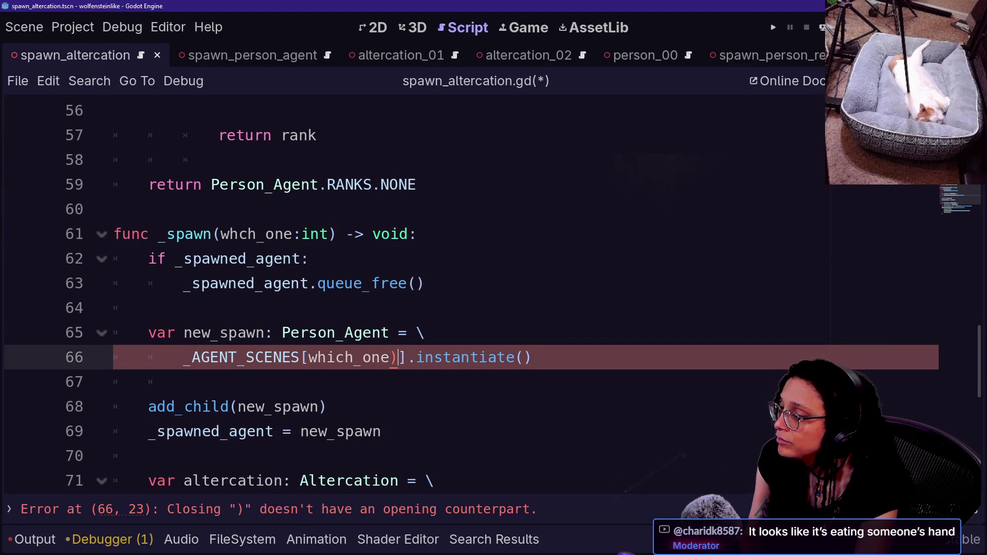
key("BackSpace")
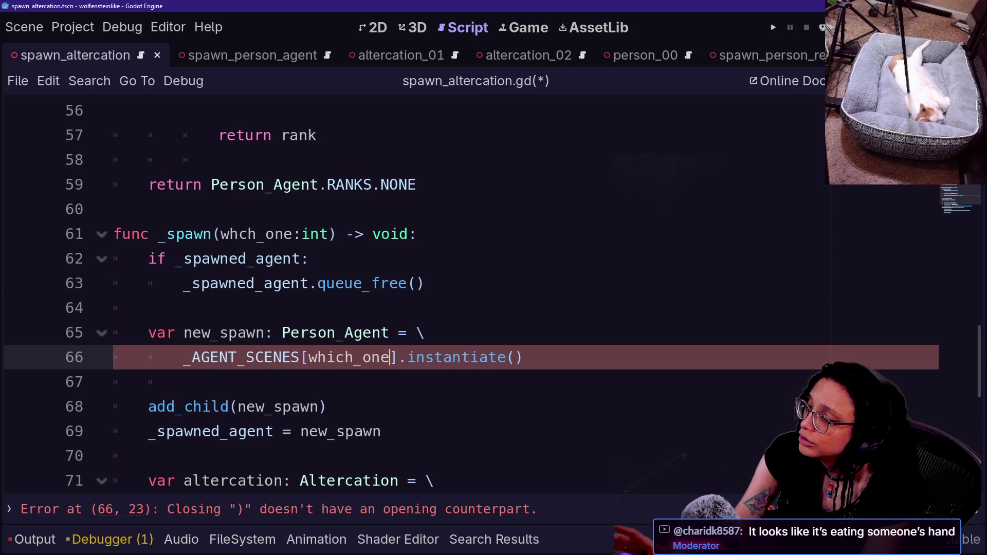
key("Up")
key("Up")
key("Up")
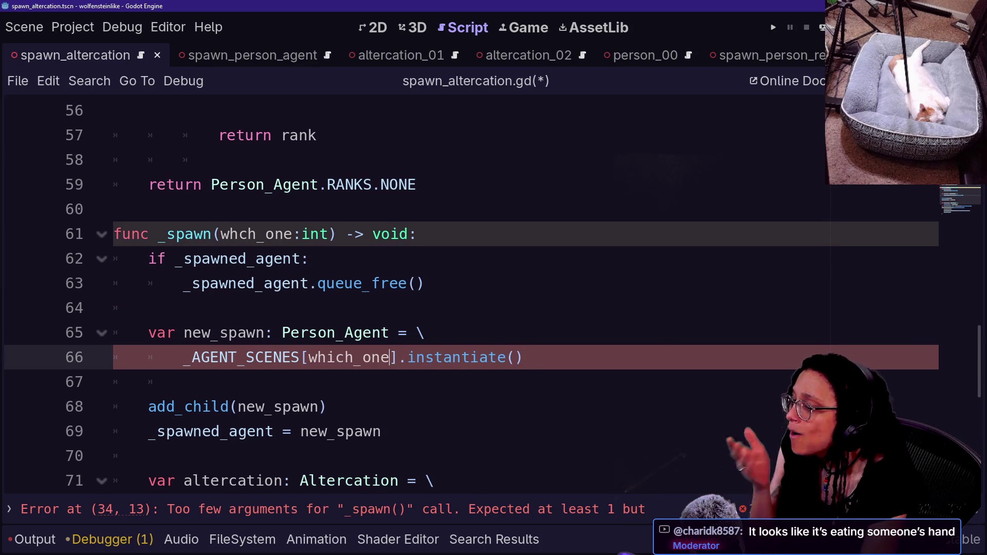
left_click(308, 509)
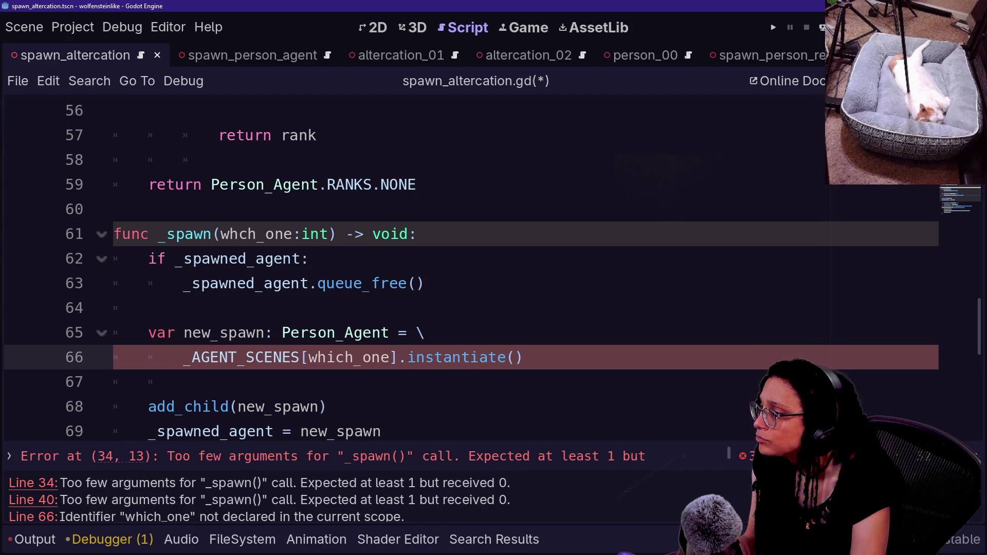
type("i")
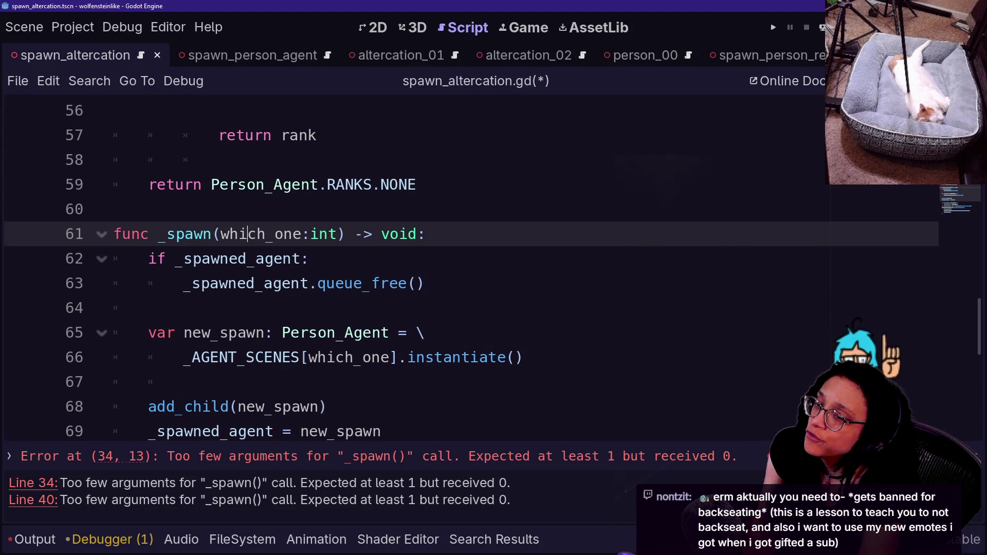
left_click(345, 357)
scroll(345, 431, "up", 1)
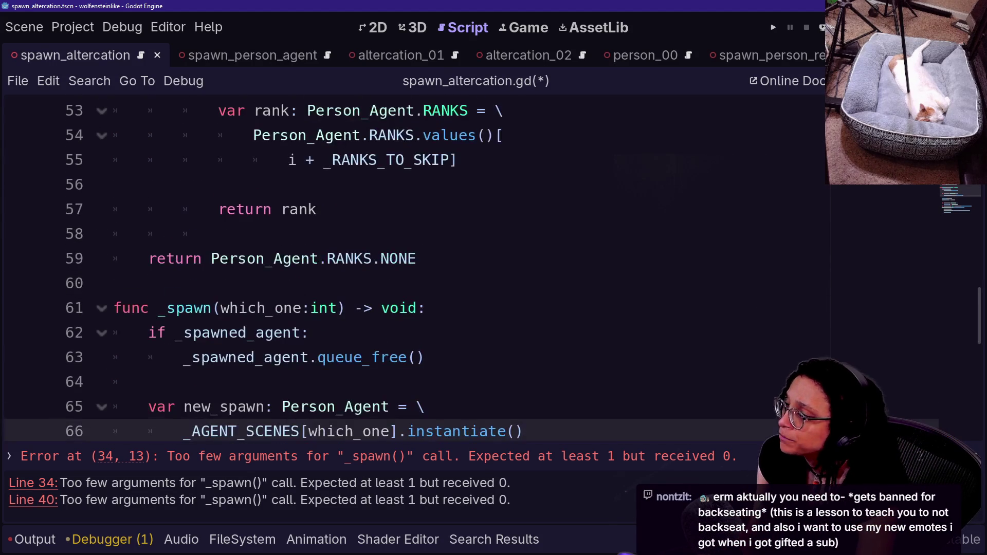
scroll(463, 270, "up", 2)
scroll(463, 270, "down", 2)
scroll(463, 270, "up", 1)
scroll(463, 270, "up", 4)
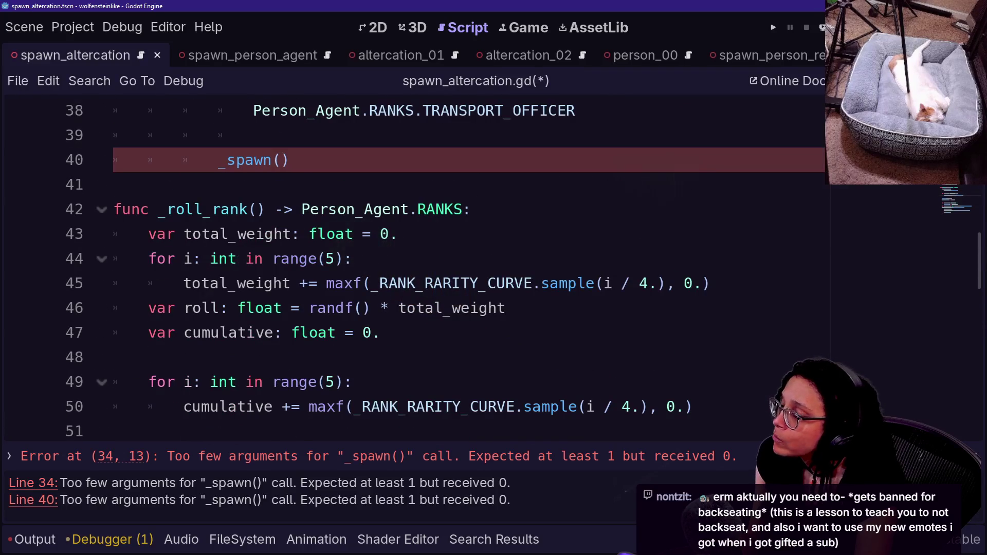
scroll(464, 269, "up", 3)
Pass int(_rank) to the _spawn calls on lines 34 and 40
left_click(282, 234)
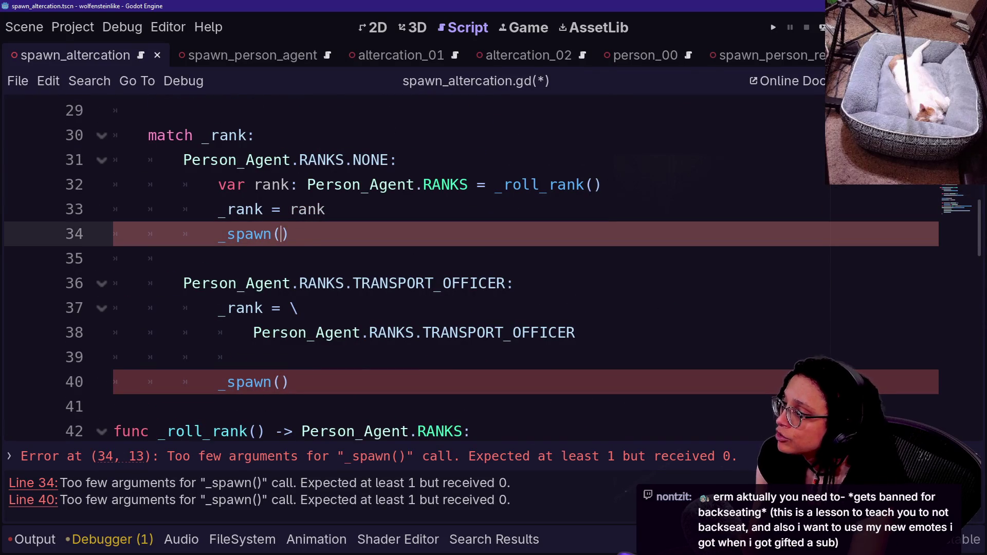
type("k)")
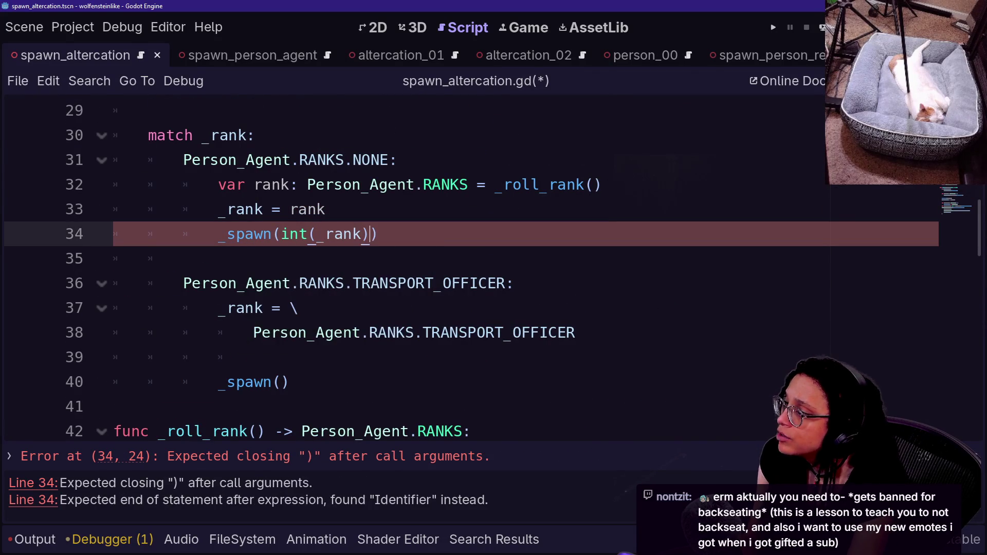
left_click_drag(281, 234, 380, 234)
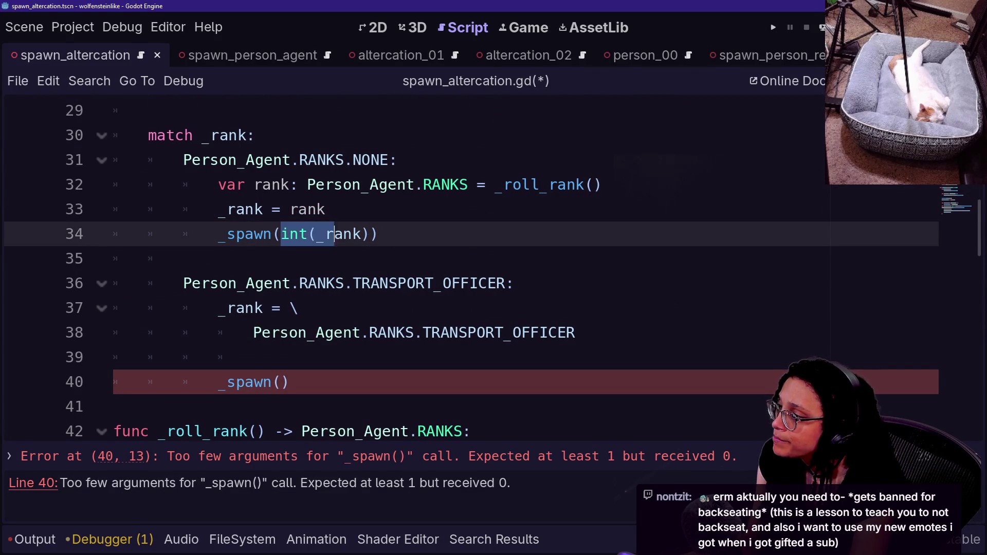
left_click(278, 382)
type("int(_rank)")
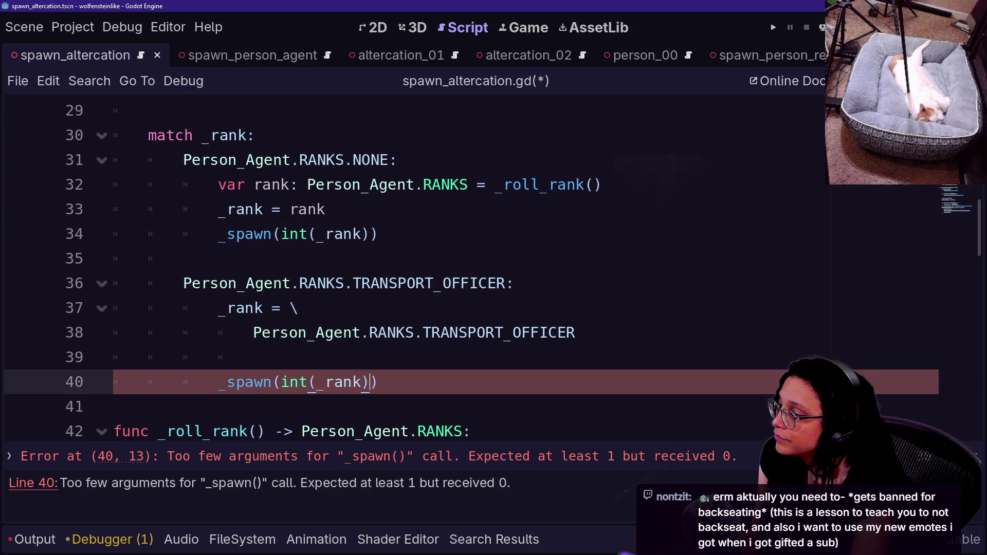
left_click_drag(219, 382, 370, 382)
scroll(494, 308, "down", 3)
scroll(493, 308, "down", 5)
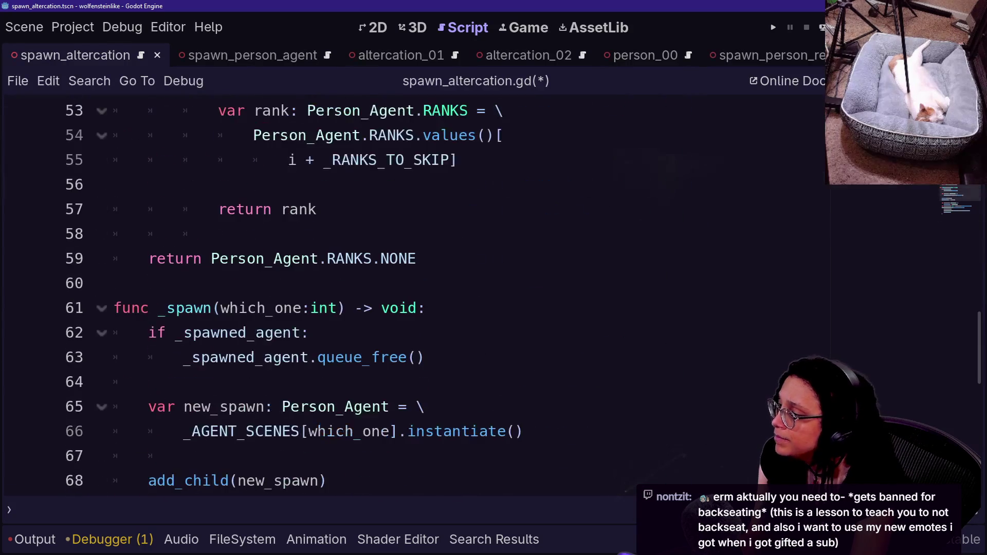
left_click(232, 381)
scroll(493, 309, "down", 4)
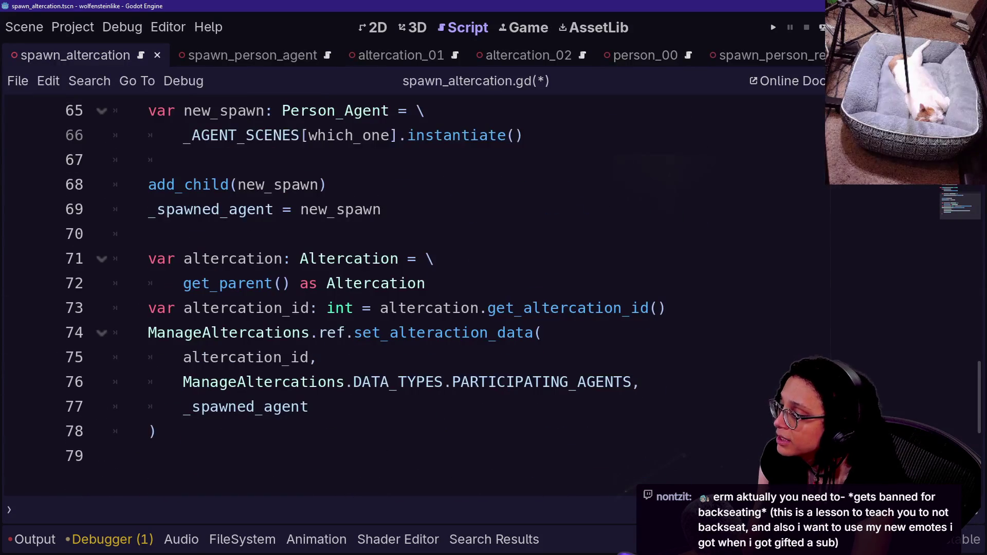
left_click_drag(156, 432, 149, 234)
scroll(149, 234, "up", 1)
scroll(148, 233, "up", 2)
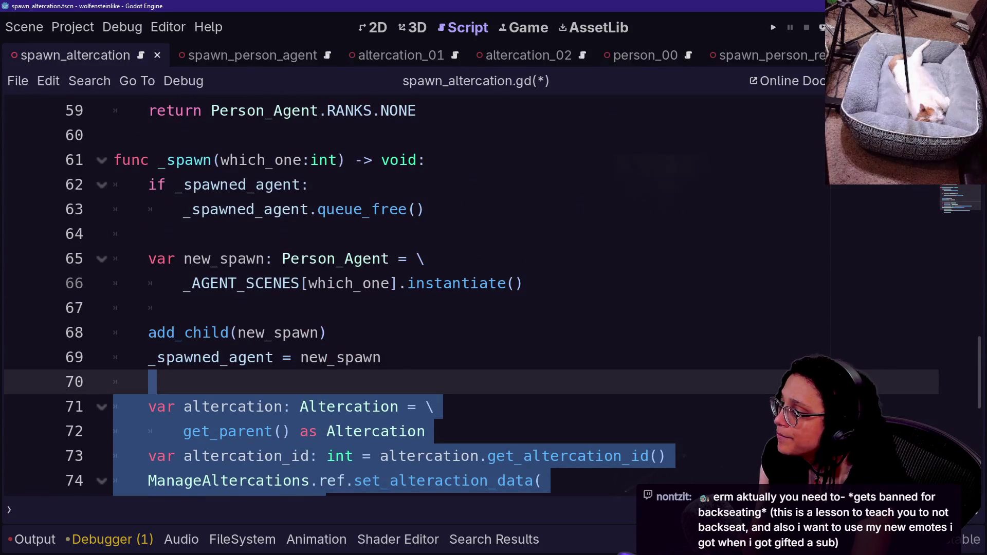
scroll(494, 308, "up", 4)
scroll(493, 309, "up", 3)
scroll(494, 309, "down", 1)
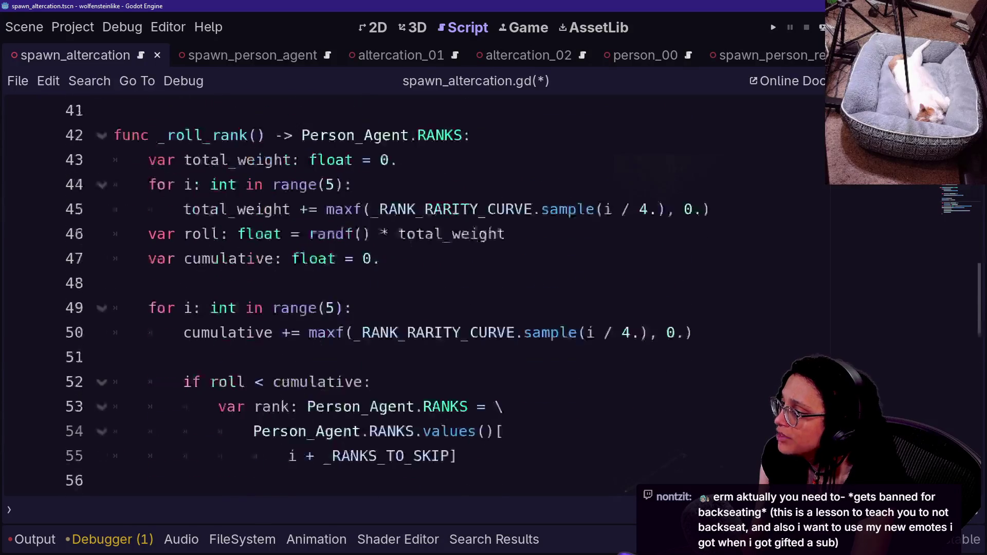
scroll(494, 309, "down", 4)
scroll(494, 309, "up", 1)
scroll(494, 308, "down", 3)
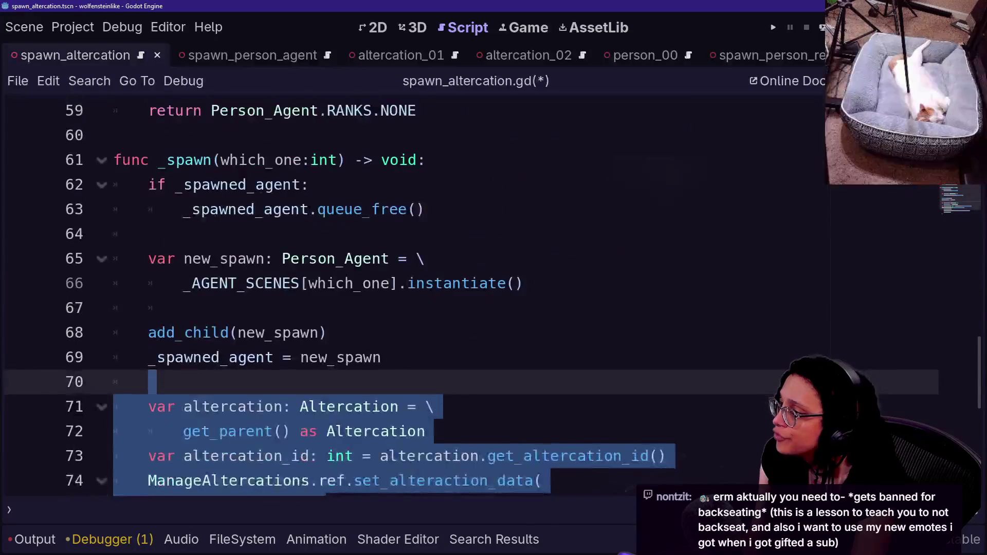
scroll(494, 308, "up", 4)
scroll(494, 309, "up", 5)
scroll(493, 309, "up", 1)
left_click(380, 234)
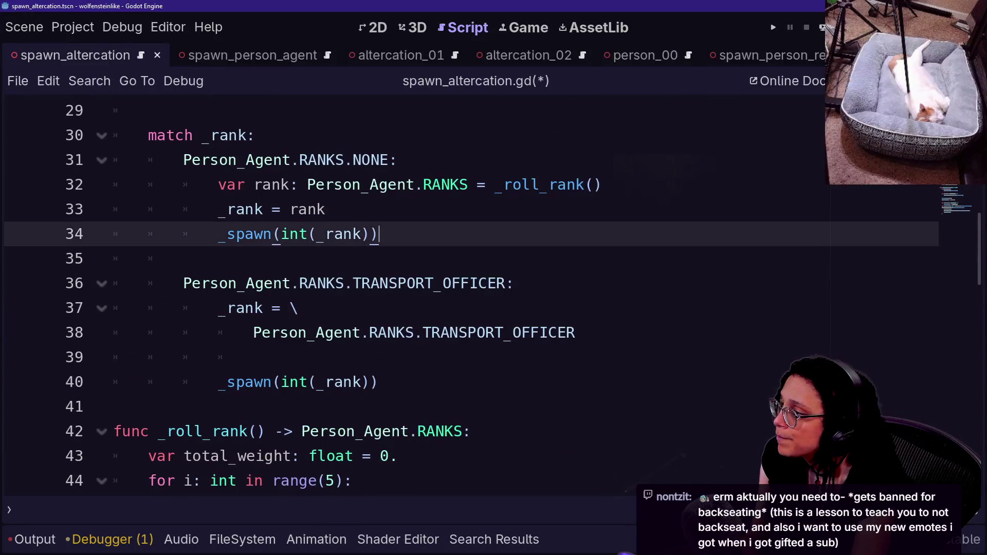
Paste _spawned_agent.set_rank(rank) from clipboard history onto line 35 after the first _spawn call
key("Return")
key("super+v")
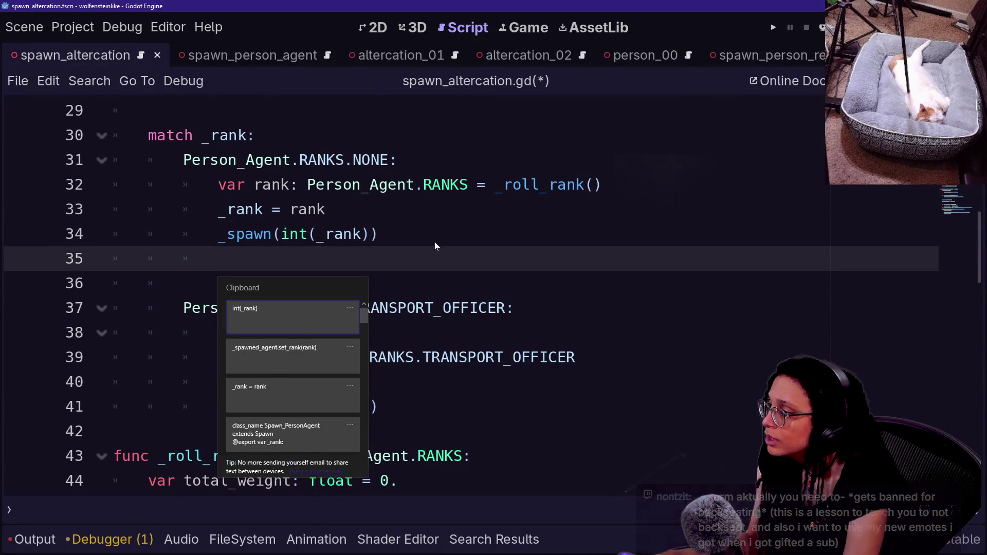
left_click(302, 359)
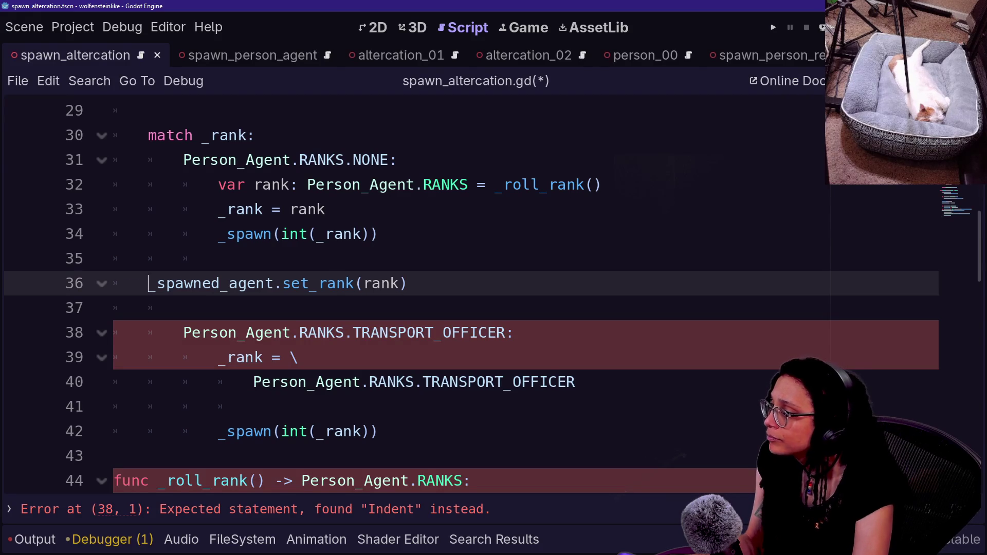
key("BackSpace")
key("End")
key("Up")
key("Down")
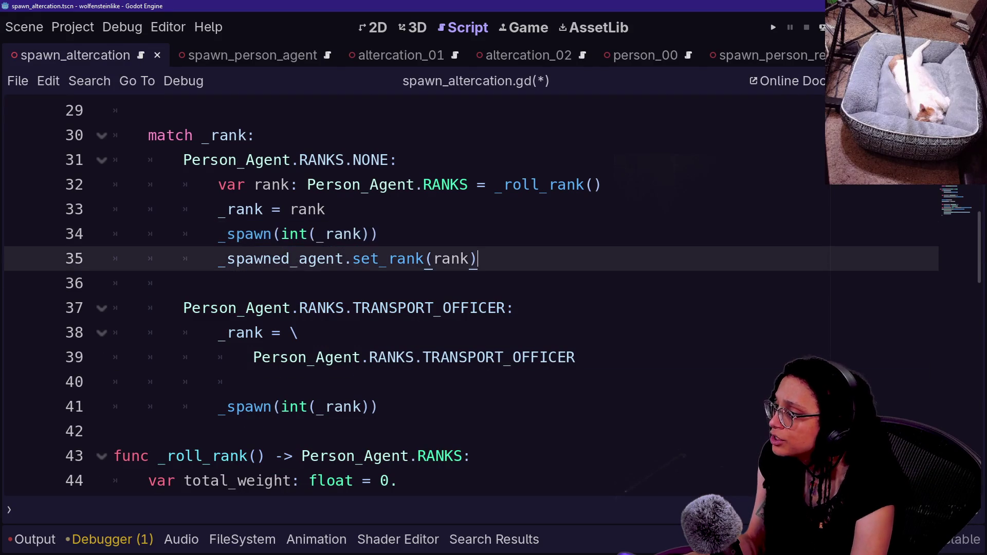
key("shift+Up")
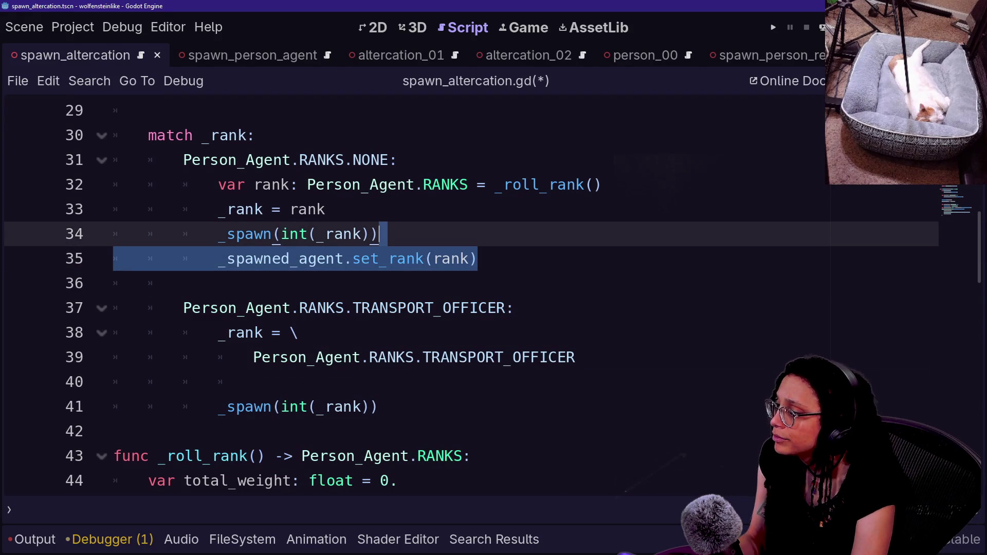
Copy the set_rank call under the second _spawn, change both to set_rank(_rank), and save
key("ctrl+c")
left_click(379, 407)
key("ctrl+v")
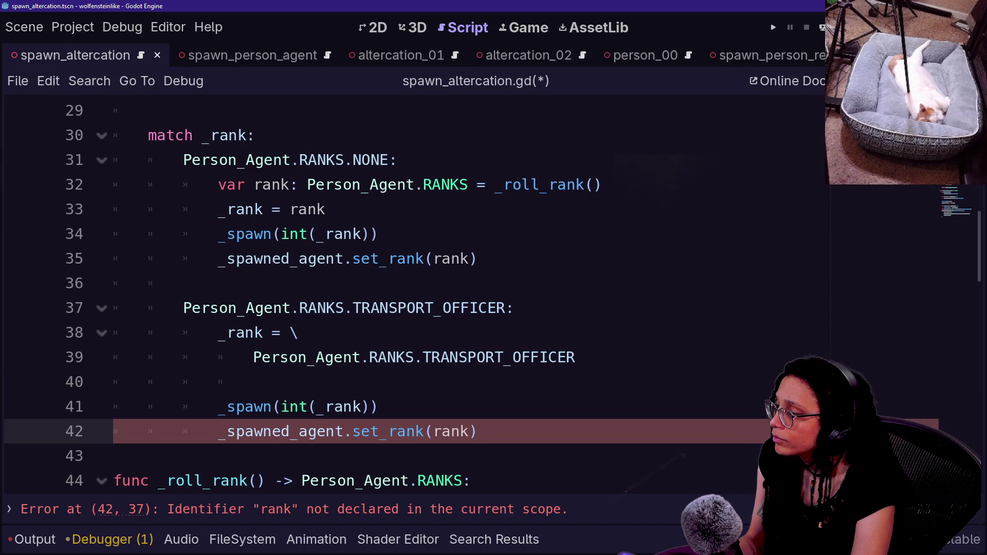
left_click(327, 407)
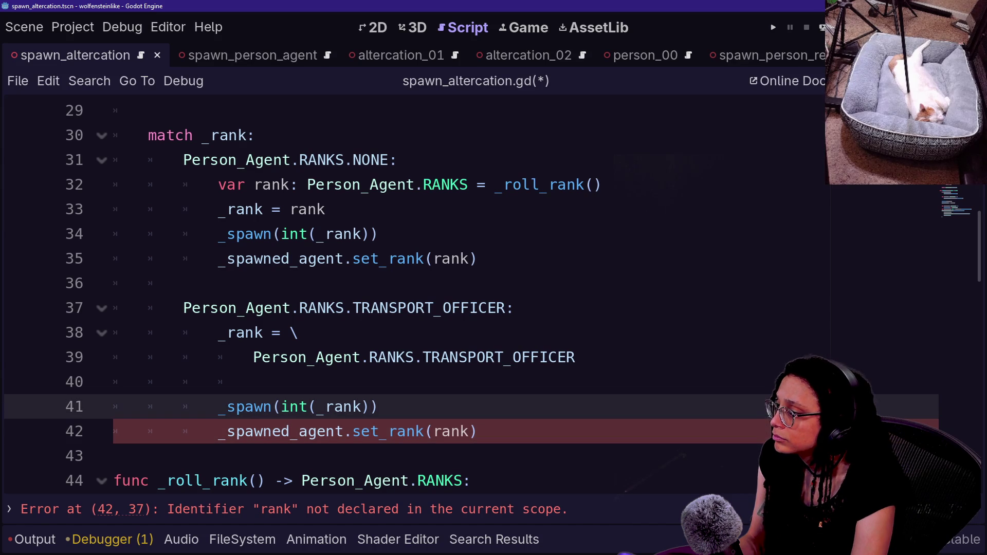
left_click(432, 431)
type("_")
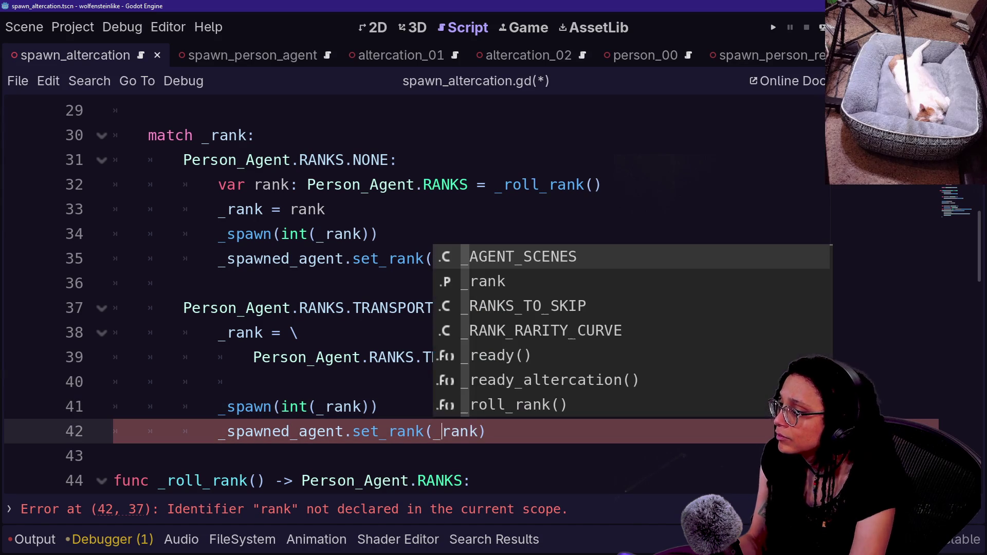
key("Escape")
key("Up")
key("Up")
key("Up")
key("Up")
key("Up")
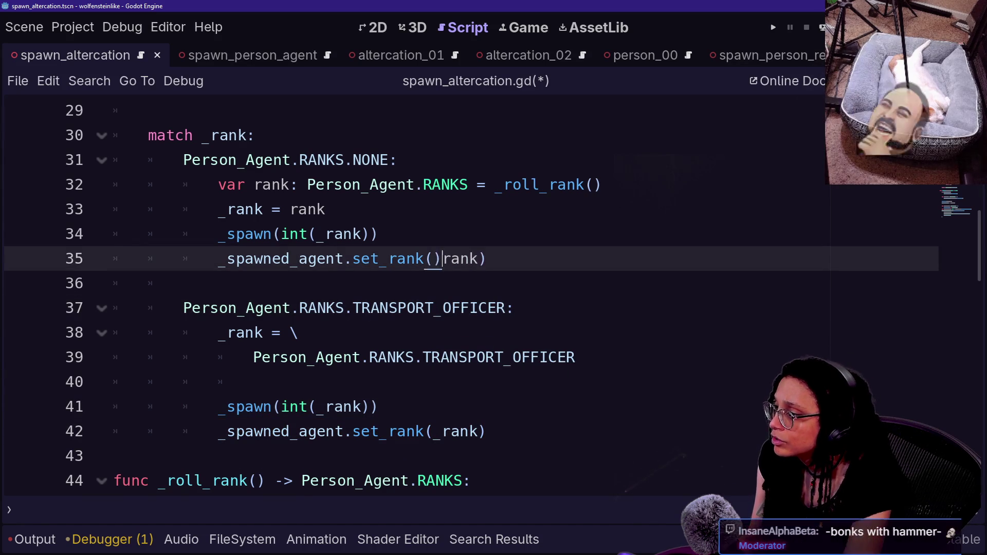
type("_")
key("End")
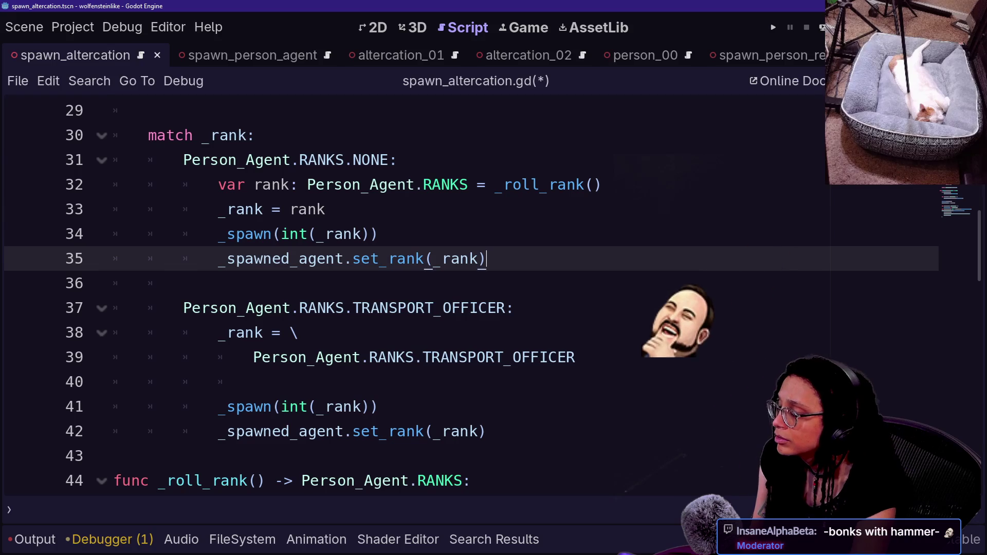
key("Down")
key("Down")
key("Down")
key("ctrl+s")
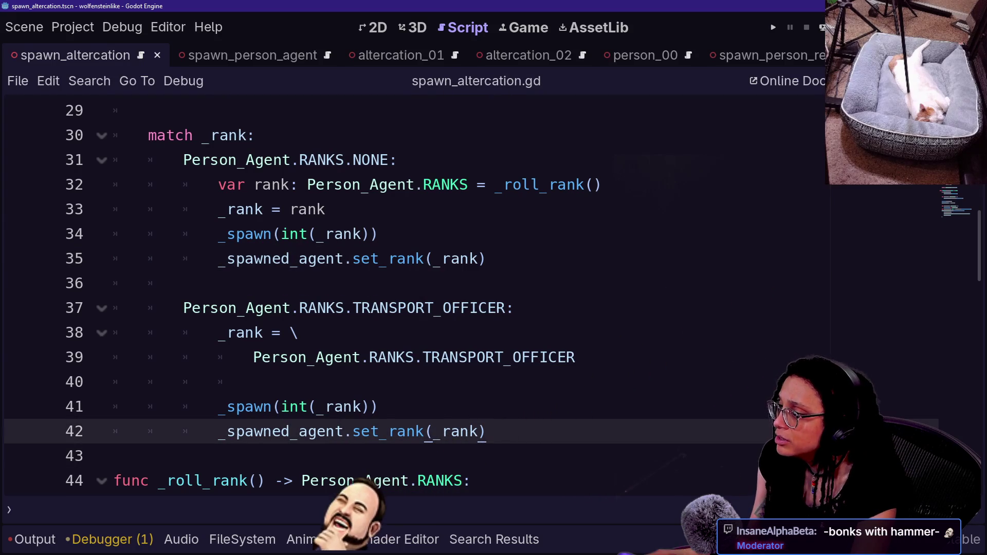
Inspect the set_rank definition in person_agent.gd and return to spawn_altercation.gd
left_click(406, 261)
left_click(397, 269, "ctrl")
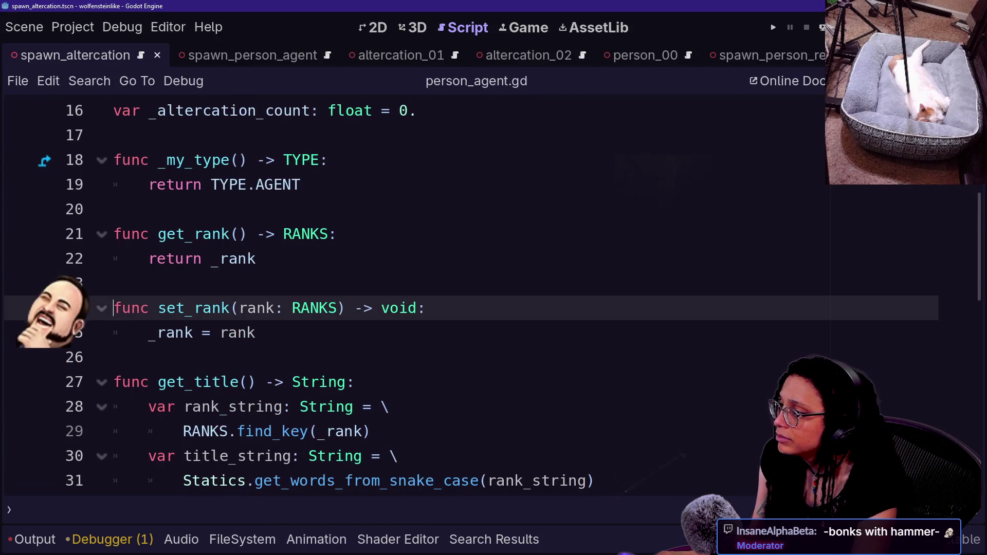
scroll(494, 293, "up", 4)
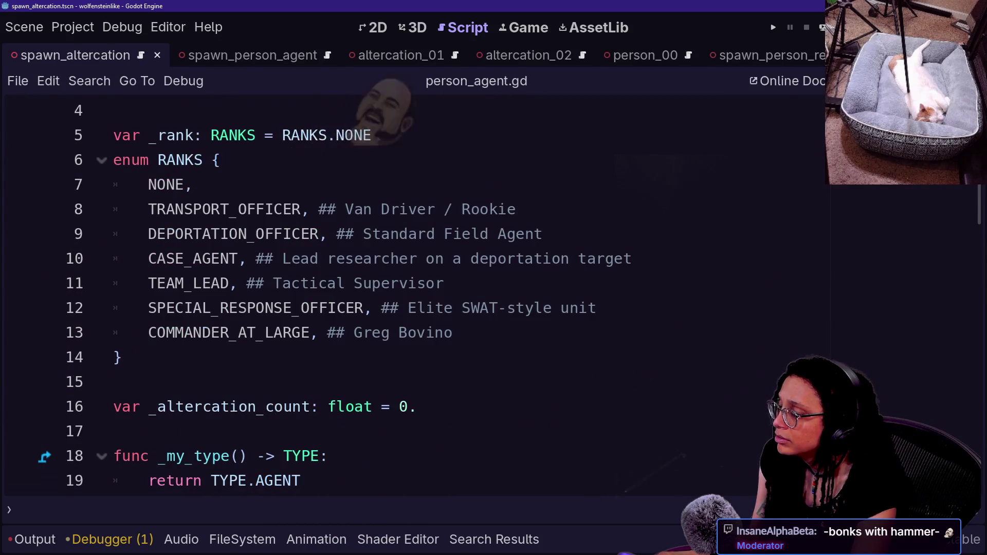
key("alt+Left")
left_click_drag(113, 259, 513, 308)
left_click(298, 333)
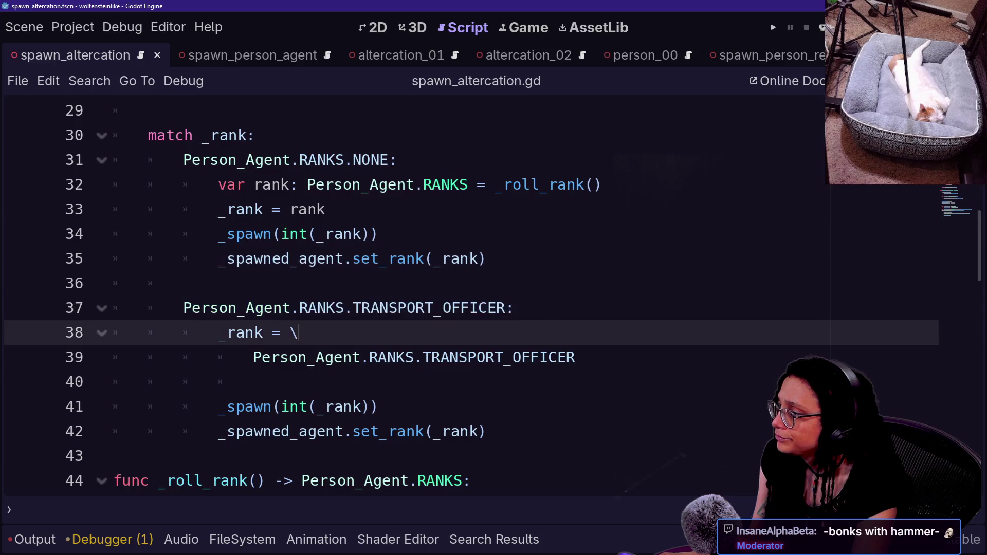
scroll(297, 332, "down", 5)
scroll(298, 332, "down", 3)
scroll(417, 293, "down", 2)
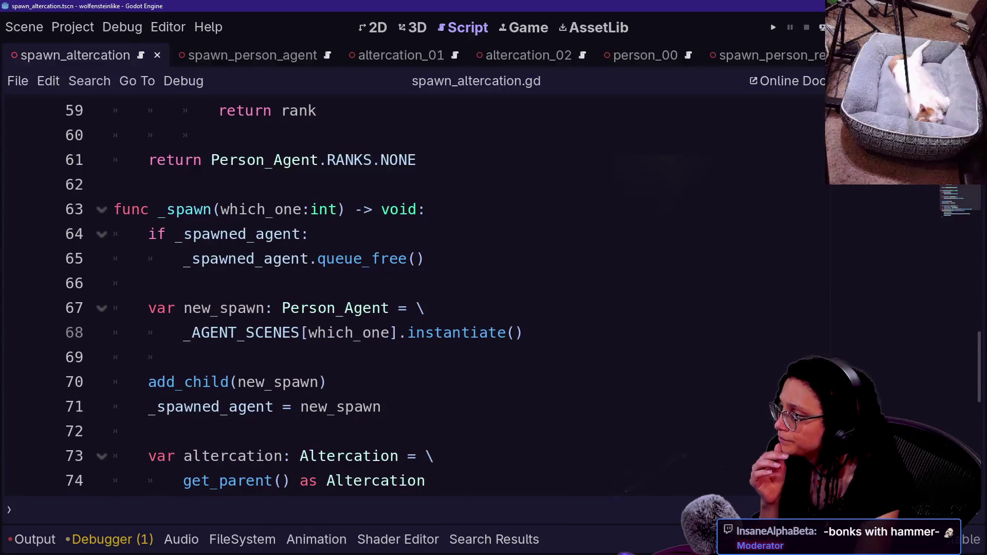
right_click(612, 331)
key("Escape")
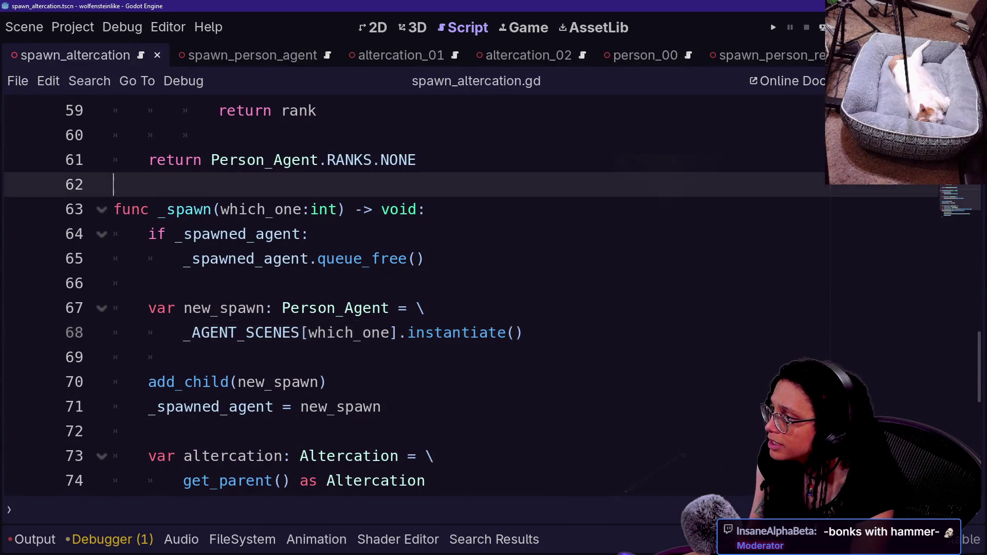
Cut the whole _spawn function out of spawn_altercation.gd and save the script
left_click_drag(114, 185, 113, 482)
scroll(417, 293, "up", 2)
key("BackSpace")
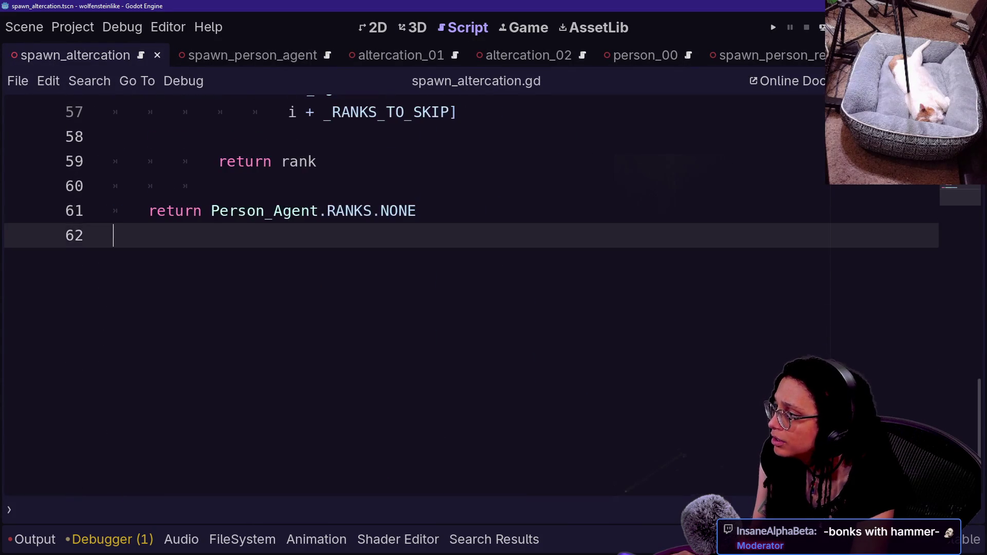
key("BackSpace")
scroll(463, 232, "up", 15)
key("ctrl+s")
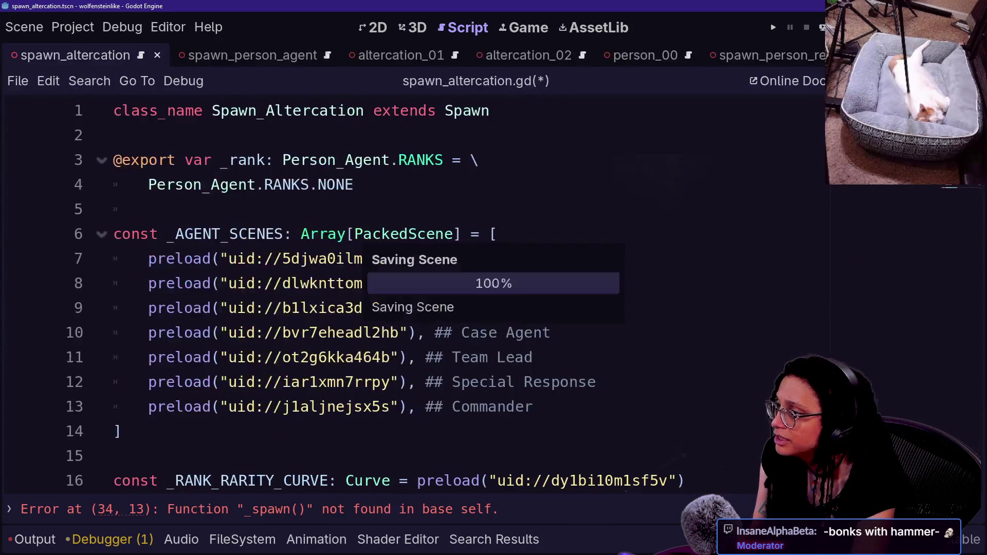
Paste the copied _spawn function into the abstract Spawn.gd base script
left_click(464, 110, "ctrl")
key("Return")
key("ctrl+v")
scroll(463, 309, "up", 1)
scroll(463, 308, "up", 1)
left_click(232, 160)
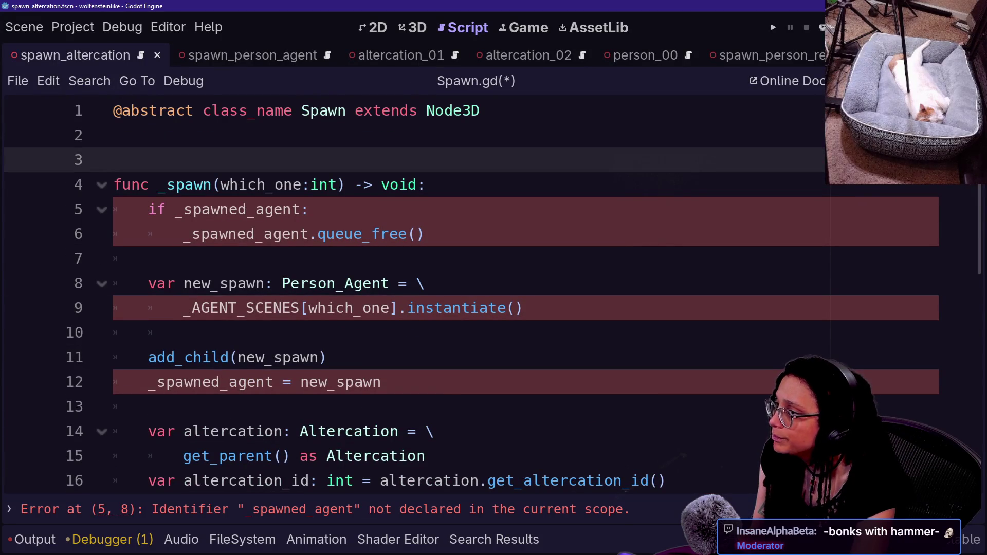
Rename the _spawned_agent references to _spawn and start a new var declaration above
left_click_drag(175, 209, 309, 209)
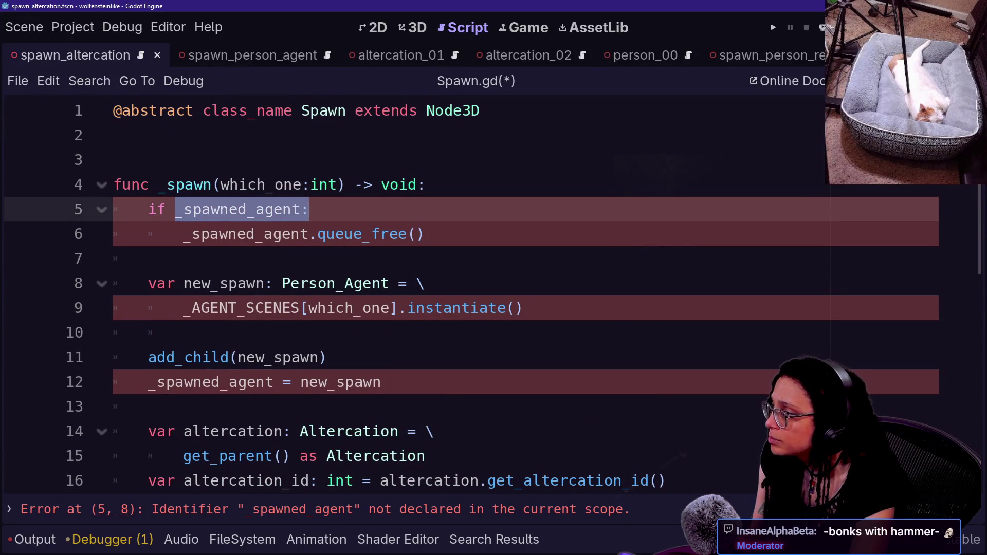
left_click(309, 209)
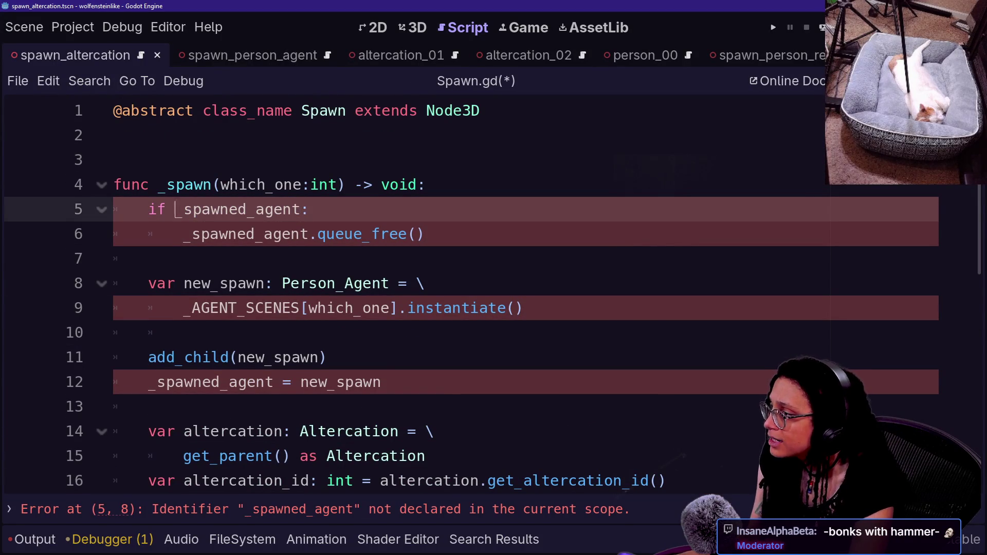
left_click_drag(174, 209, 308, 208)
scroll(308, 210, "down", 2)
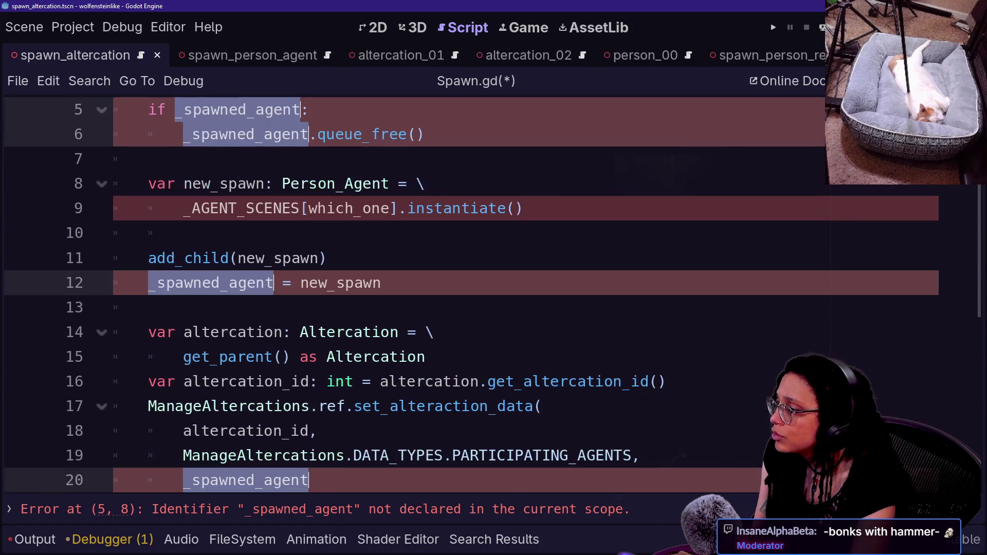
type("_spawn")
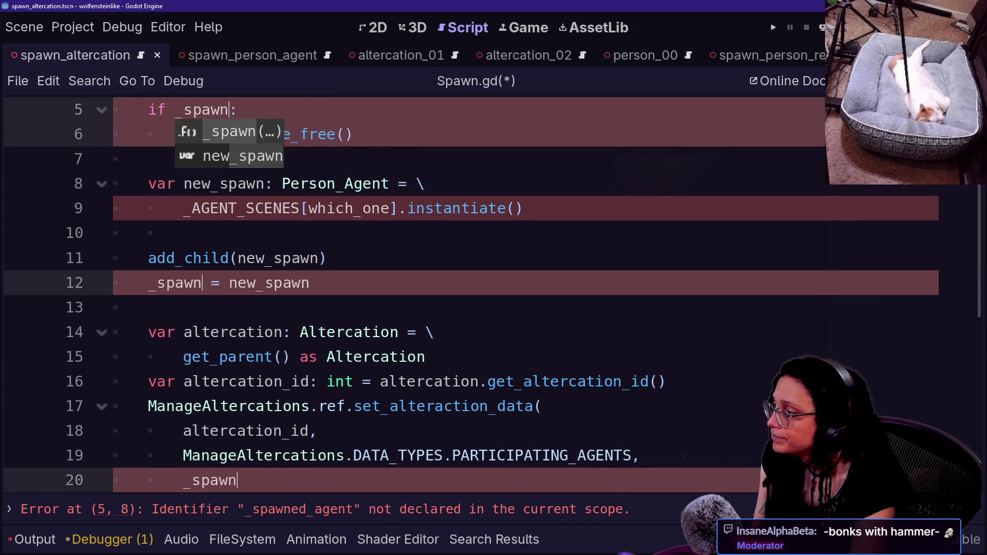
scroll(463, 293, "up", 2)
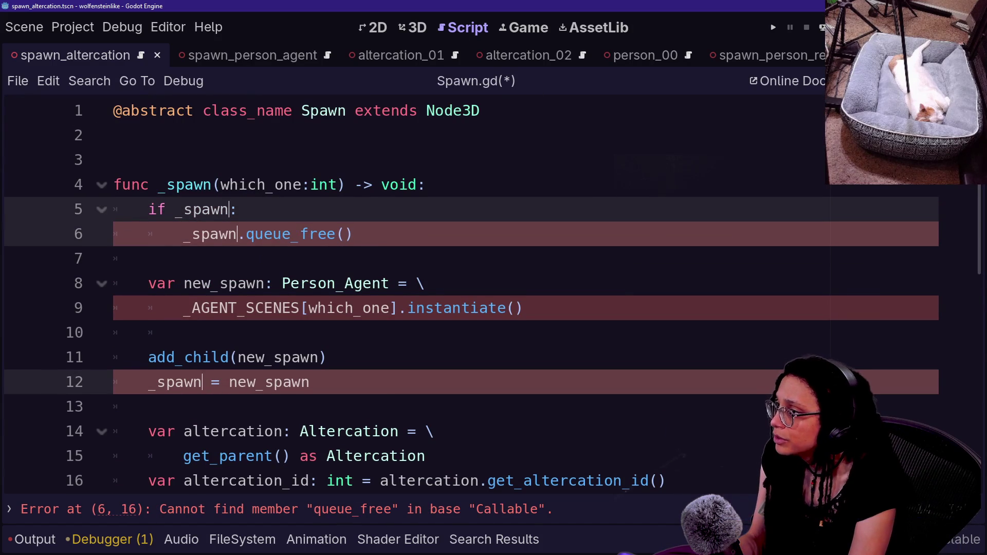
left_click(232, 135)
key("Return")
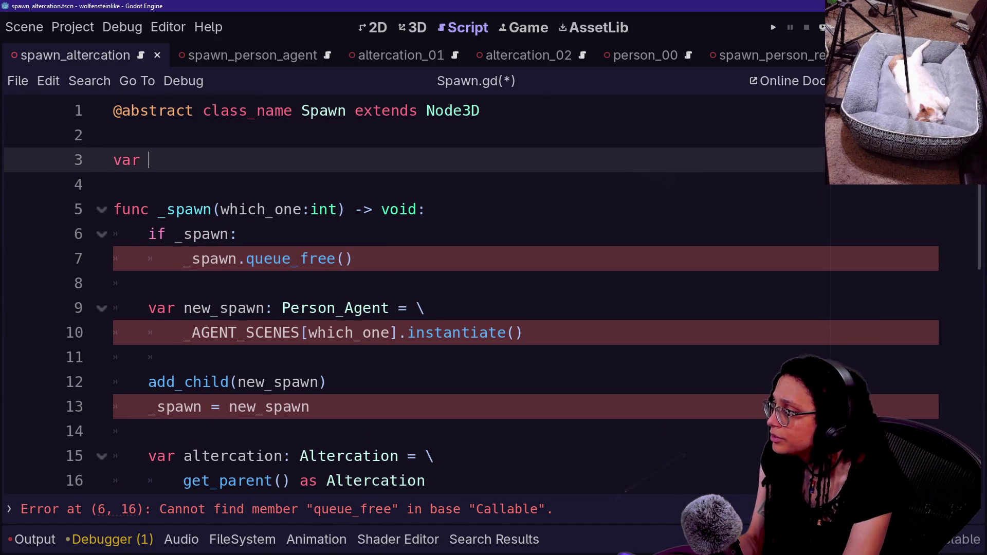
type("_spawn")
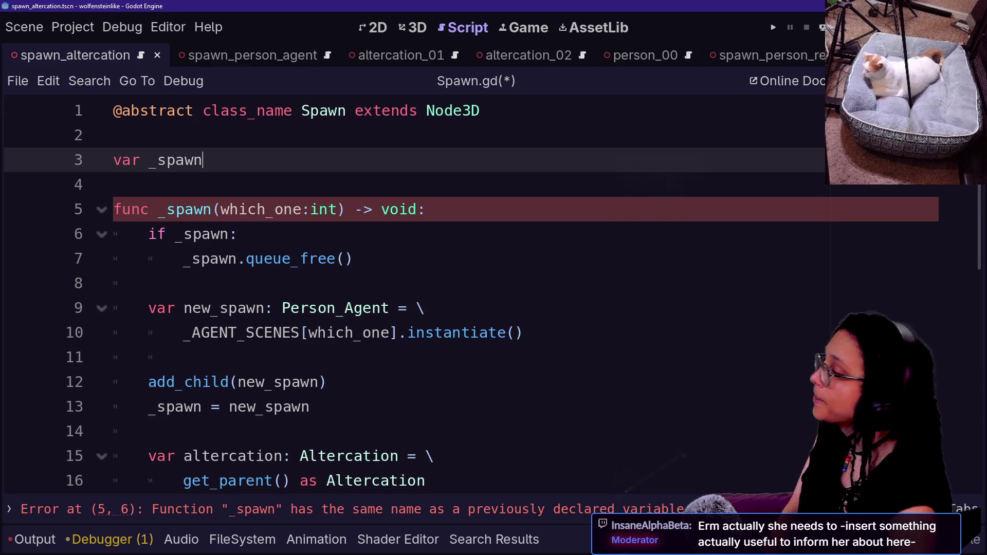
type(": PE")
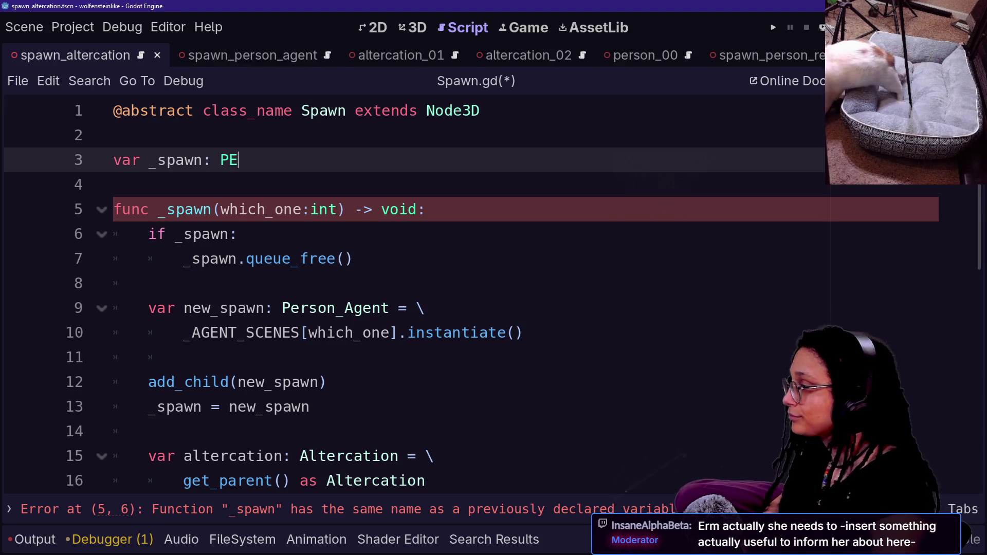
type("rson")
Declare var _spawn: Variant in Spawn.gd and review it against the unfolded _spawn function
key("BackSpace")
key("BackSpace")
key("BackSpace")
key("BackSpace")
key("BackSpace")
key("BackSpace")
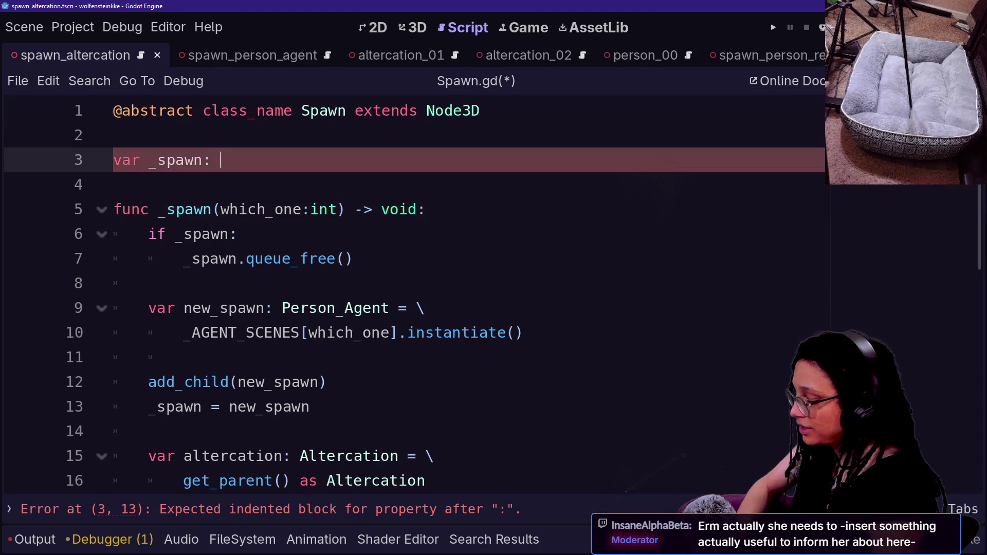
type("nt")
key("Return")
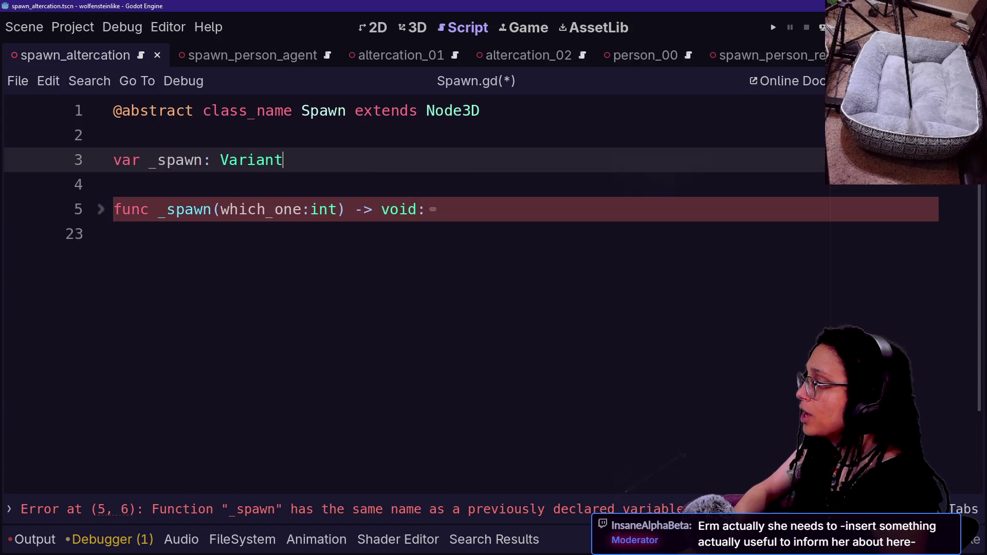
left_click(101, 209)
left_click(354, 209)
key("Up")
key("Down")
key("Down")
key("Up")
key("Up")
key("Up")
key("Down")
key("Up")
left_click_drag(283, 160, 121, 160)
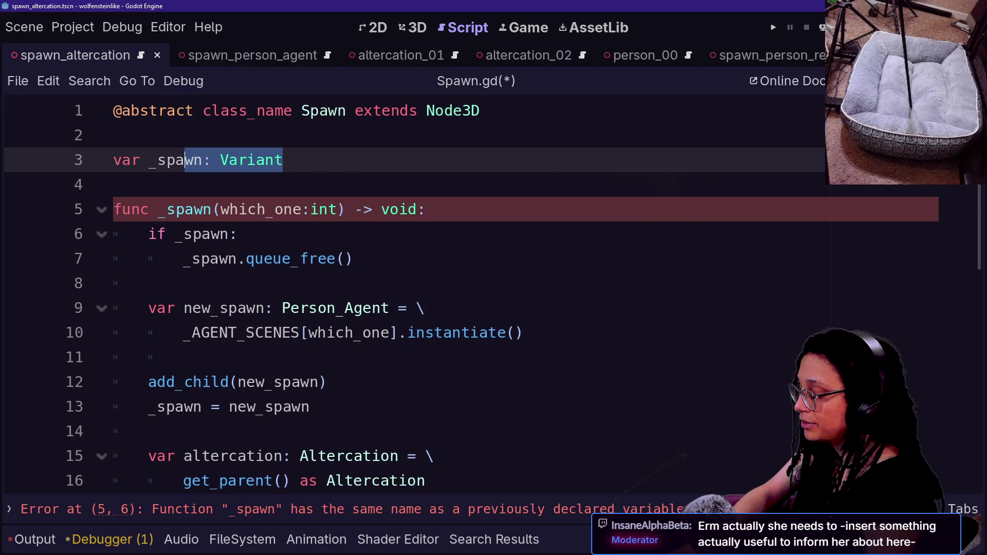
double_click(251, 160)
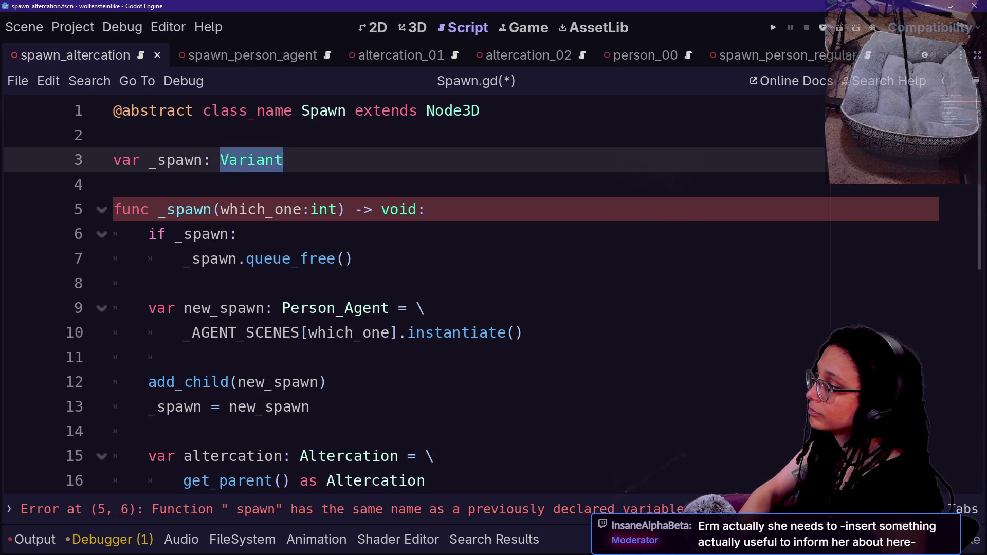
left_click(311, 111)
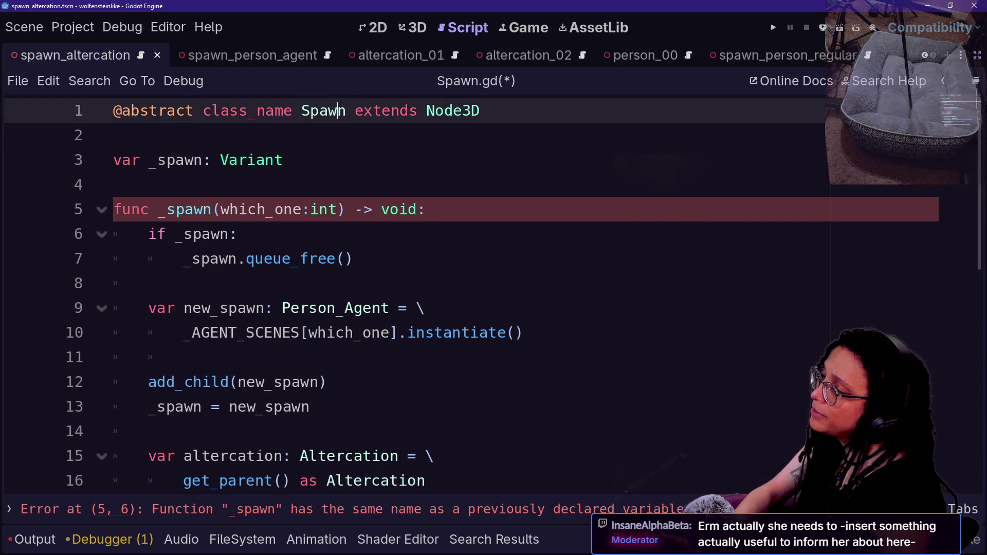
type("e")
Rename the base class in Spawn.gd to Spawner and save the script
key("BackSpace")
key("BackSpace")
type("er")
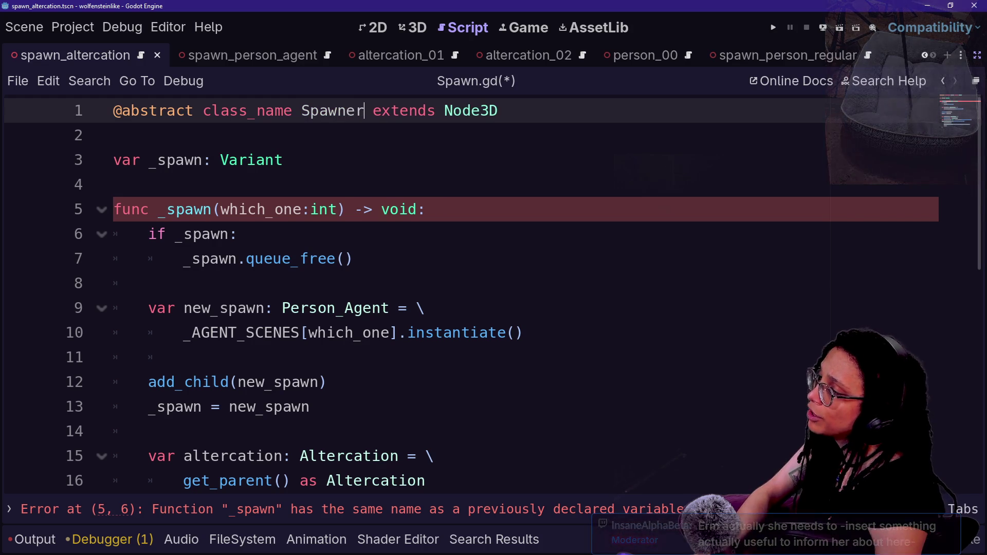
key("Left")
key("Left")
key("Left")
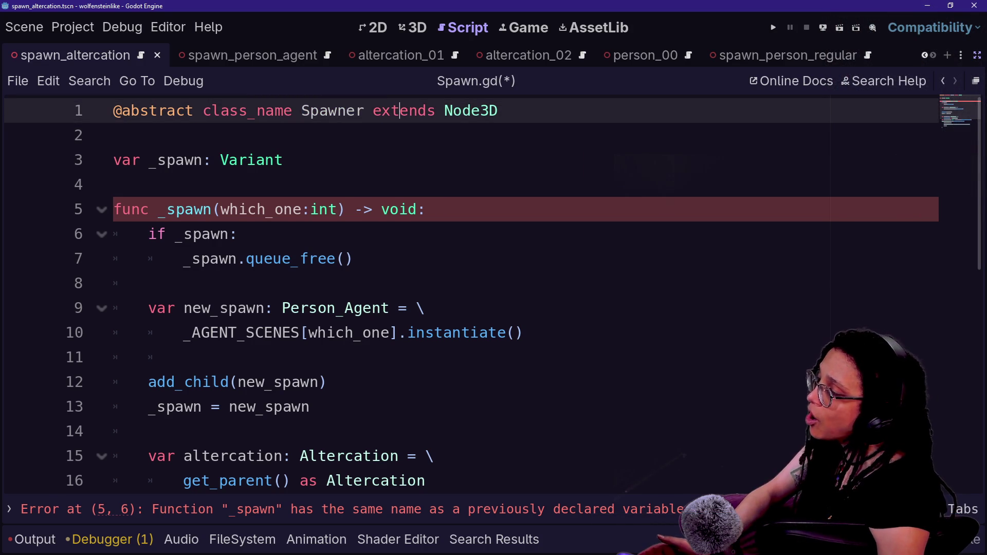
key("ctrl+s")
Make spawn_altercation.gd extend Spawner instead of Spawn and save it
key("shift+alt+o")
key("Down")
key("Down")
key("Up")
key("Up")
key("Down")
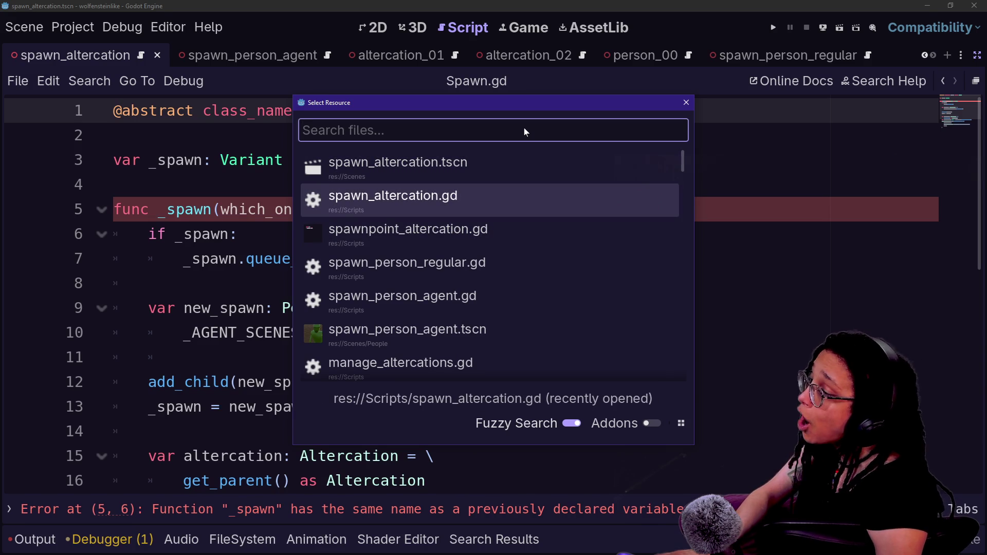
key("Return")
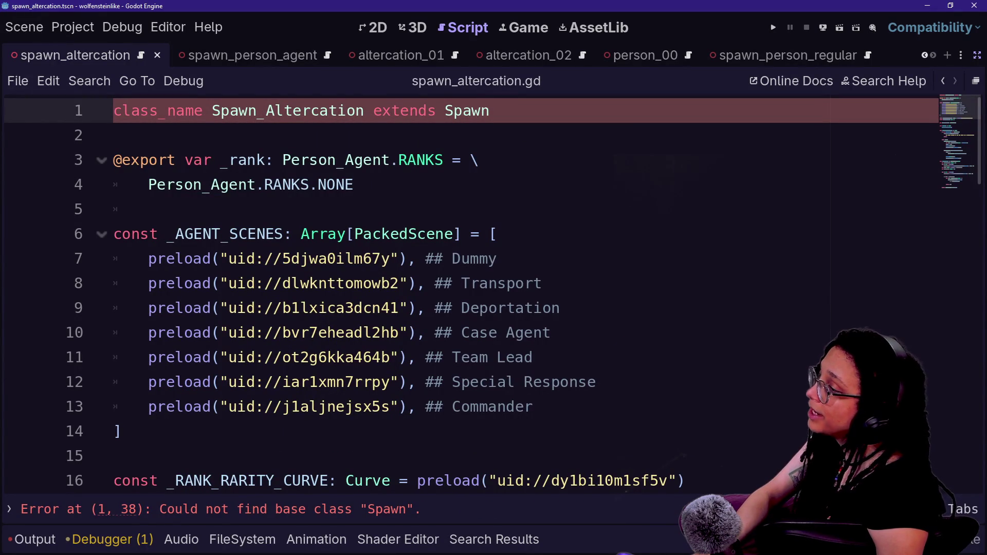
type("r")
key("ctrl+s")
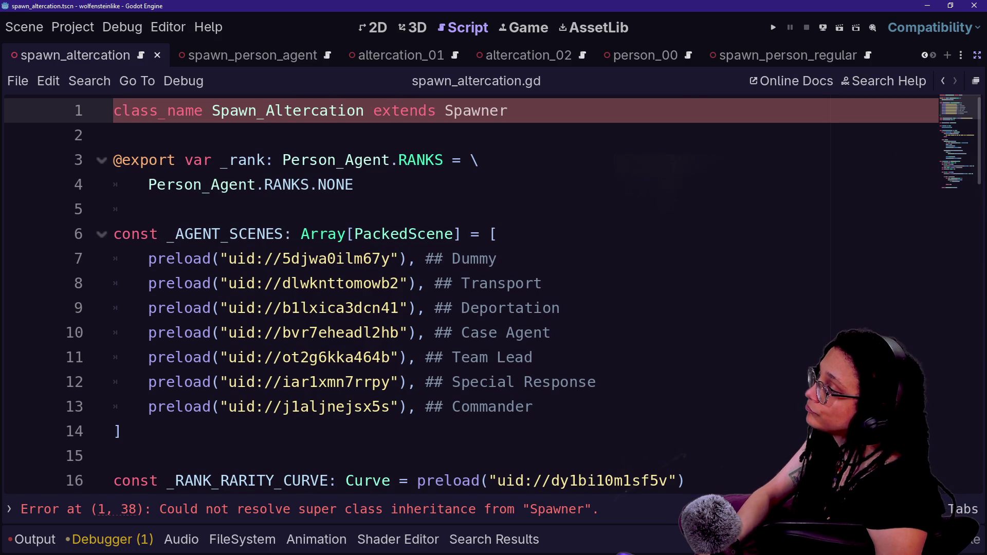
Make spawn_person_regular.gd and spawn_person_agent.gd extend Spawner as well
key("shift+alt+o")
key("Down")
key("Down")
key("Down")
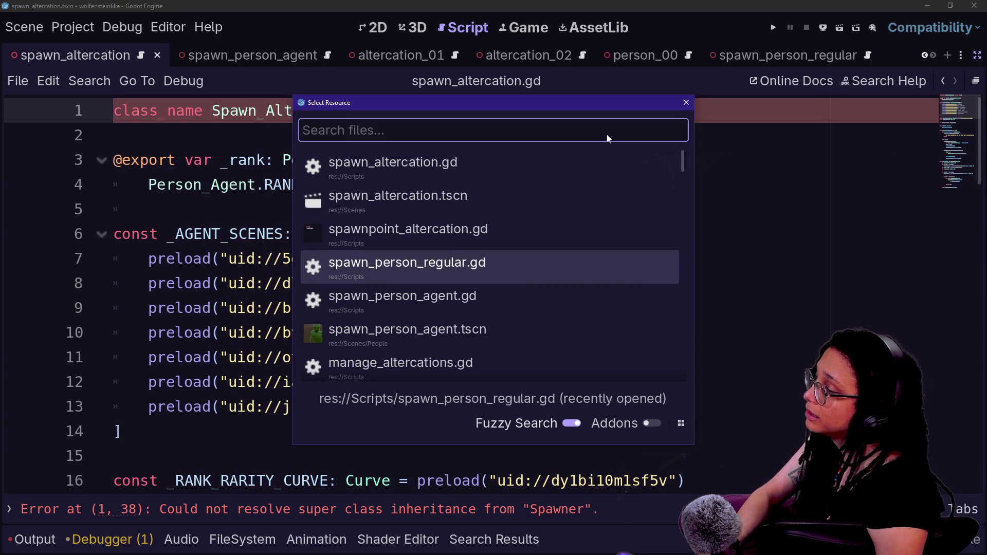
key("Return")
type("erson extends Spawner")
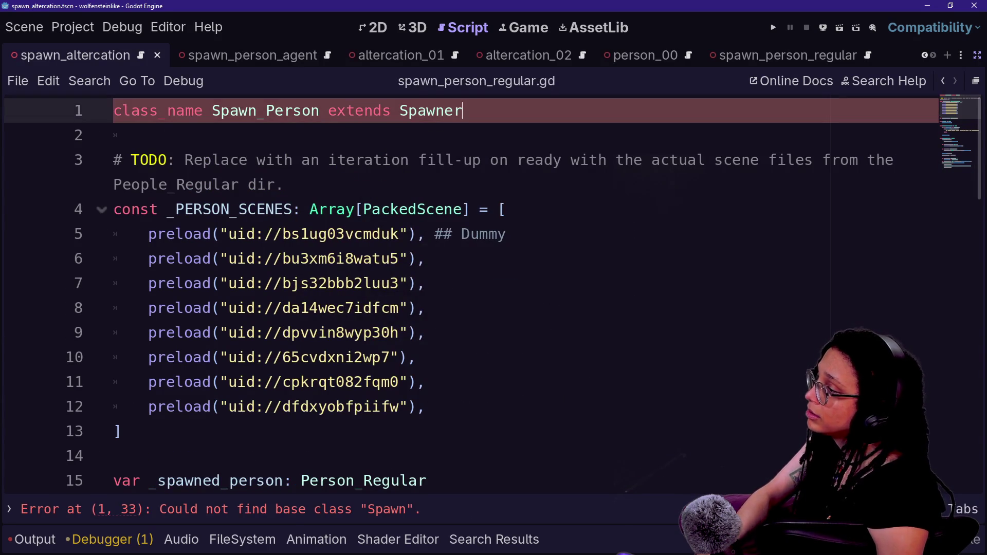
key("shift+alt+o")
key("Down")
key("Down")
key("Down")
key("Down")
key("Return")
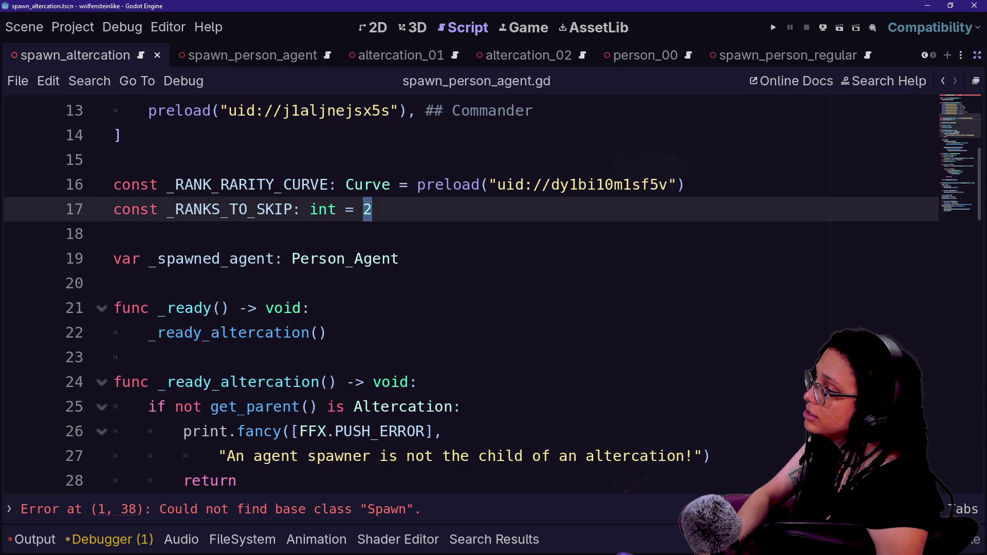
key("ctrl+Home")
type("er")
key("Down")
key("Down")
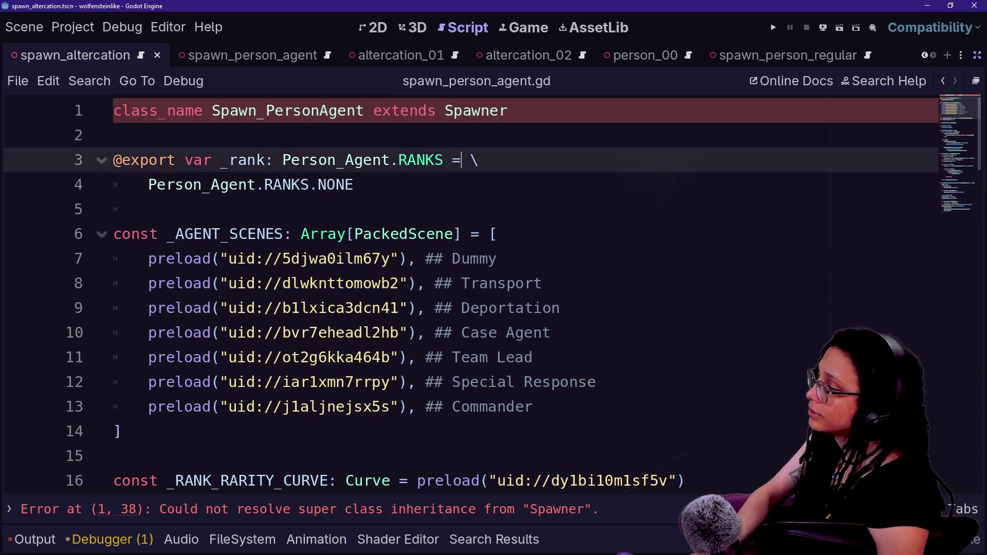
Jump between the agent spawn script and the Spawner definition, adding blank lines in Spawn.gd
left_click(469, 116, "ctrl")
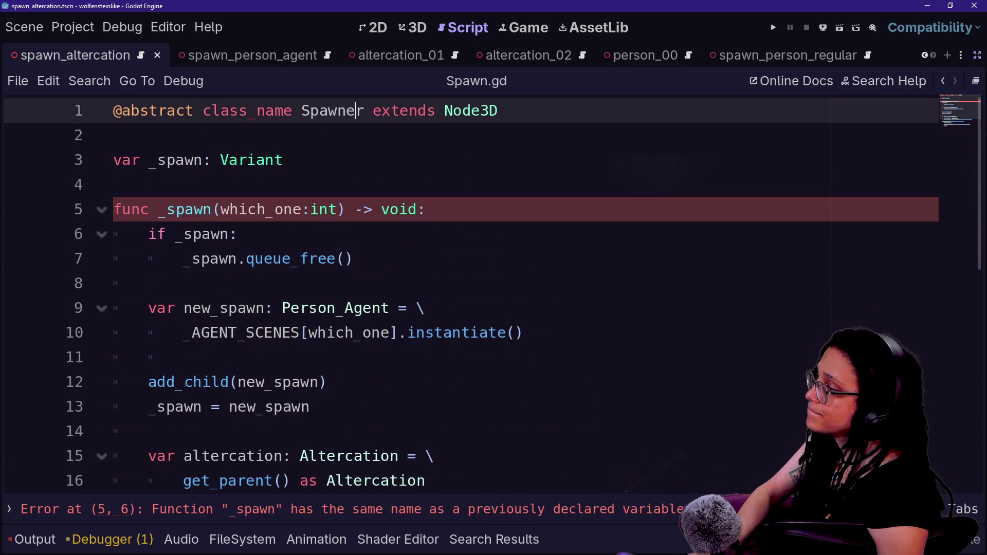
left_click(943, 80)
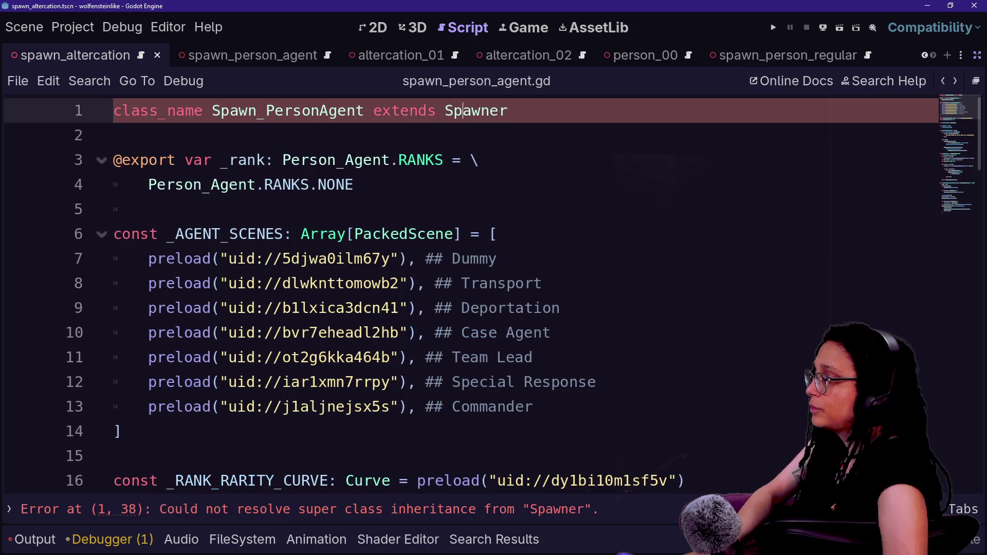
left_click(455, 123, "ctrl")
left_click(527, 332)
key("Return")
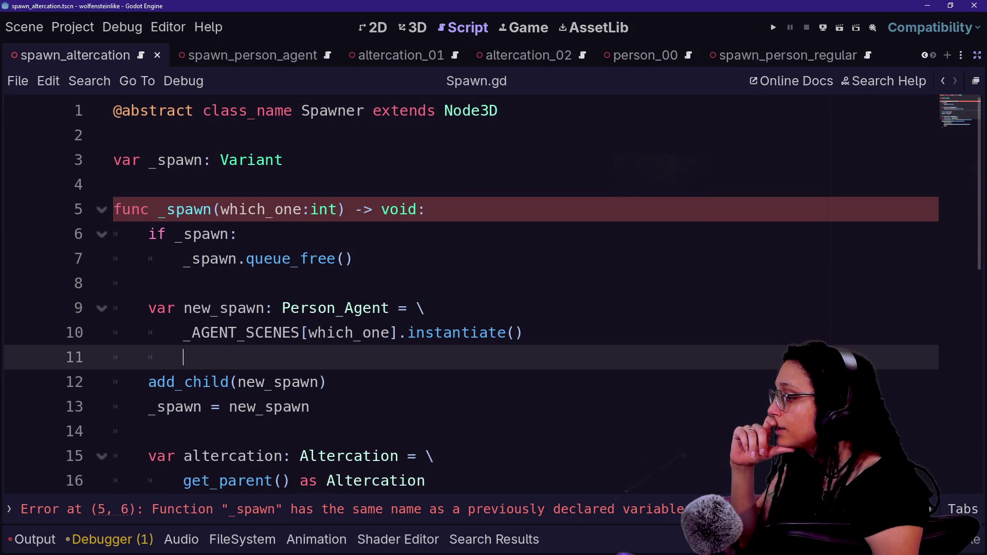
left_click(284, 160)
key("Down")
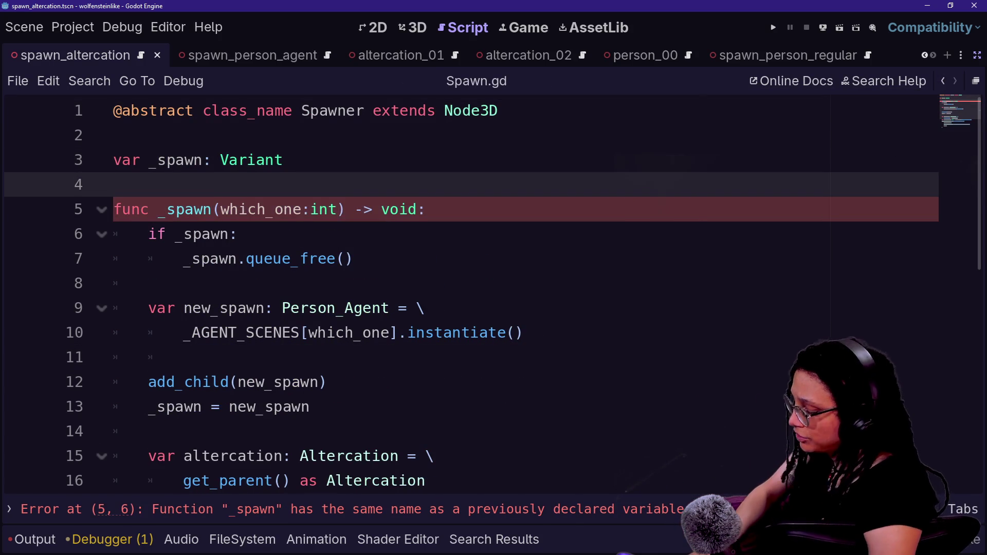
Review the end of spawn_person_agent.gd, delete and restore its trailing code, and save it
key("shift+alt+o")
key("Return")
key("ctrl+End")
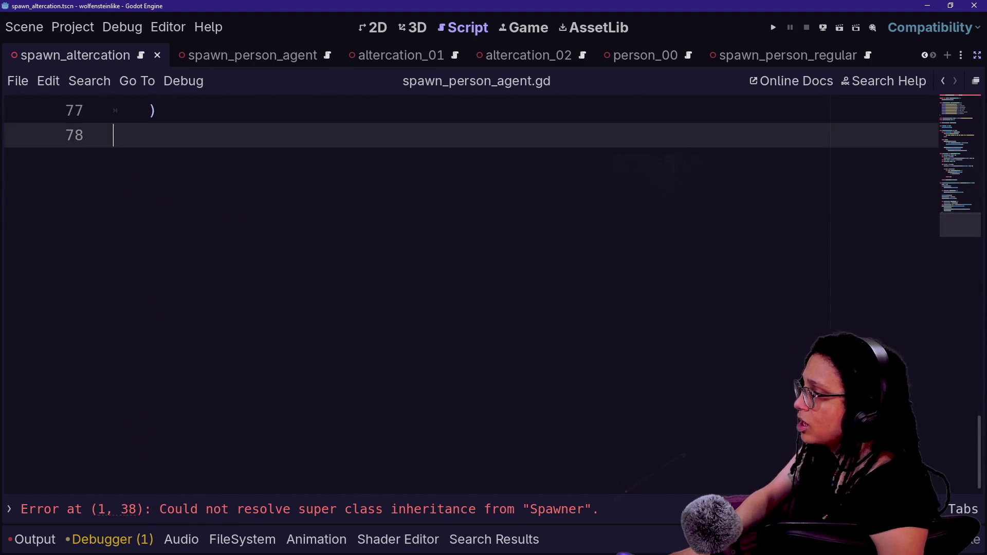
scroll(470, 293, "up", 10)
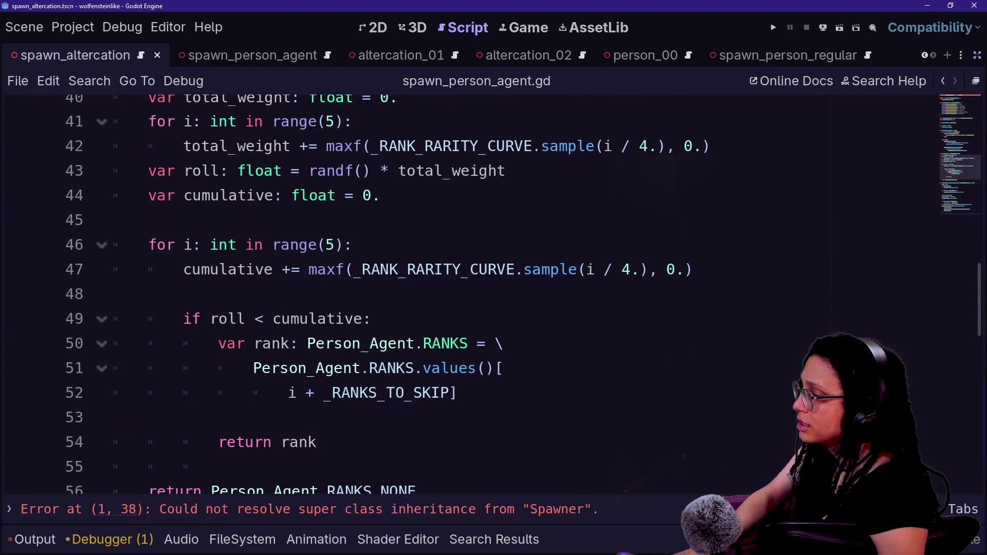
scroll(471, 294, "down", 4)
scroll(470, 294, "down", 1)
scroll(470, 293, "down", 1)
scroll(470, 293, "down", 4)
scroll(471, 293, "up", 7)
scroll(470, 294, "up", 1)
left_click(149, 294, "shift")
key("Delete")
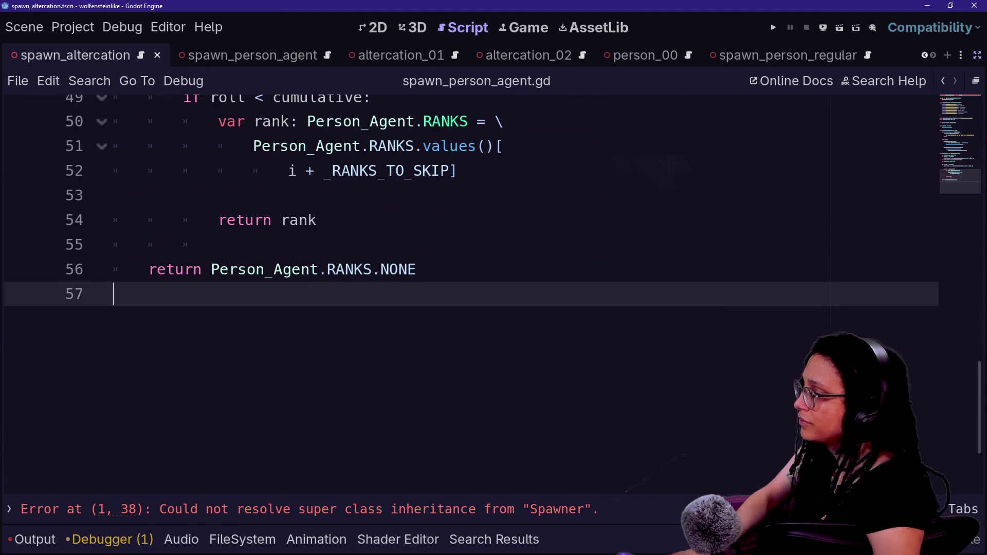
key("BackSpace")
scroll(471, 293, "up", 1)
scroll(471, 293, "up", 13)
scroll(470, 294, "up", 2)
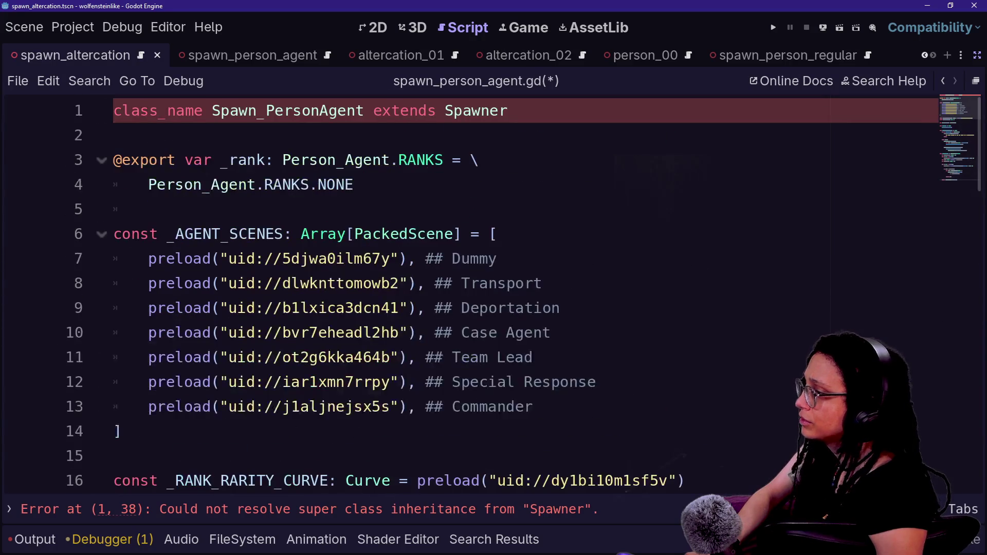
scroll(470, 293, "down", 5)
scroll(470, 294, "down", 4)
scroll(471, 293, "down", 2)
scroll(471, 293, "down", 1)
scroll(471, 293, "down", 4)
scroll(471, 293, "up", 5)
scroll(470, 293, "up", 5)
scroll(471, 293, "up", 3)
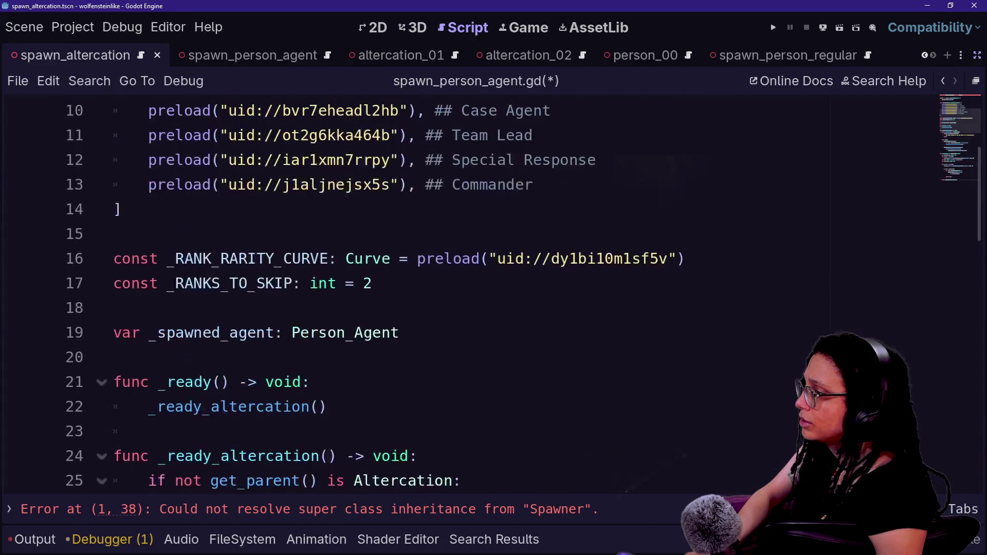
scroll(470, 293, "down", 6)
scroll(471, 293, "down", 1)
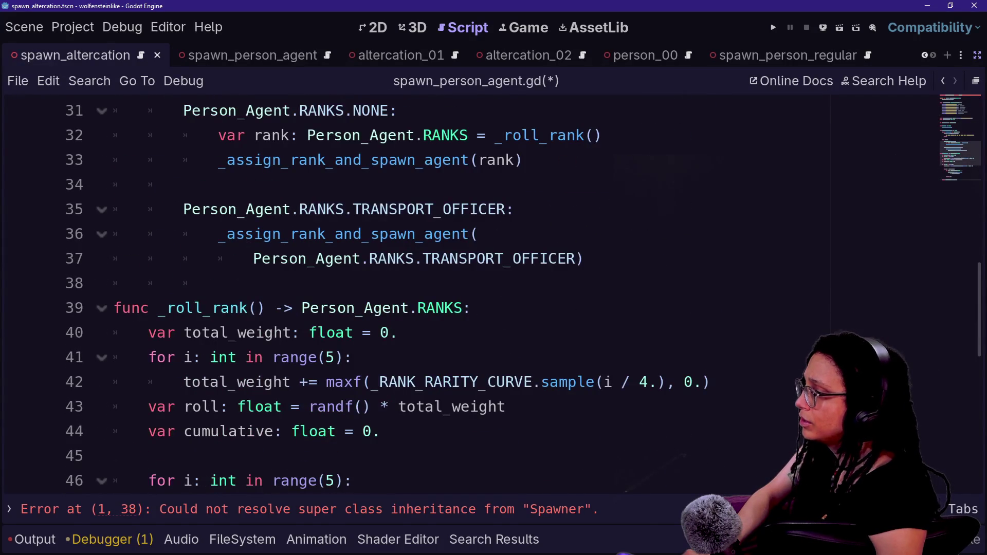
scroll(470, 294, "down", 4)
key("ctrl+s")
key("shift+Down")
key("shift+Down")
key("shift+Down")
key("shift+Down")
key("shift+Down")
key("shift+Down")
scroll(470, 293, "up", 1)
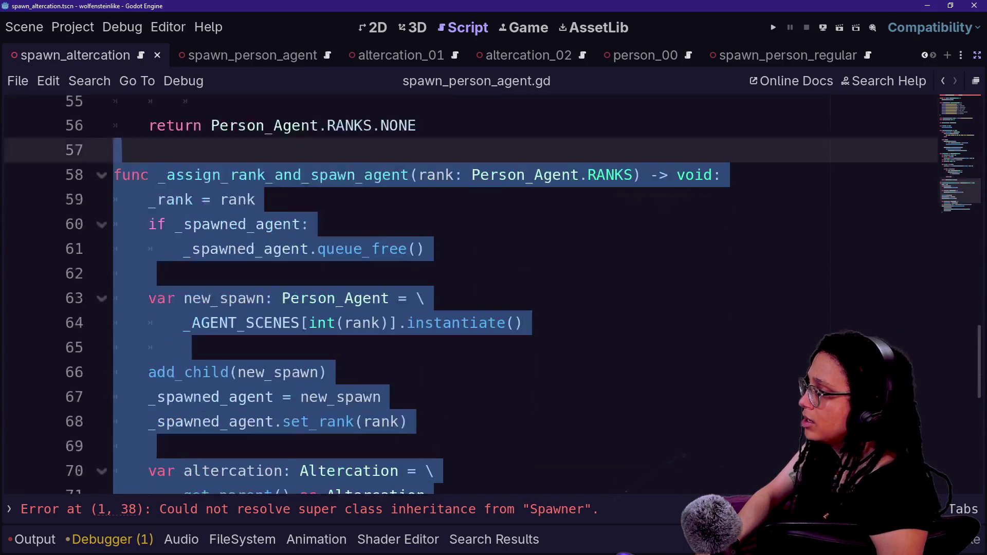
scroll(469, 298, "up", 13)
scroll(468, 298, "up", 5)
Look over the whole spawn_altercation.gd script and save it
key("shift+alt+o")
key("Down")
key("Down")
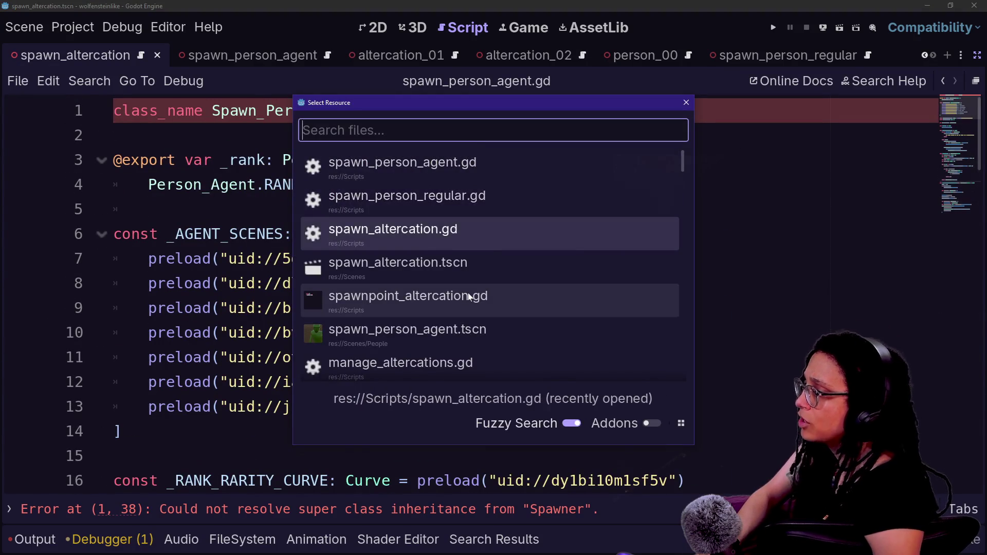
key("Return")
scroll(468, 298, "down", 2)
scroll(468, 298, "down", 13)
scroll(469, 297, "down", 1)
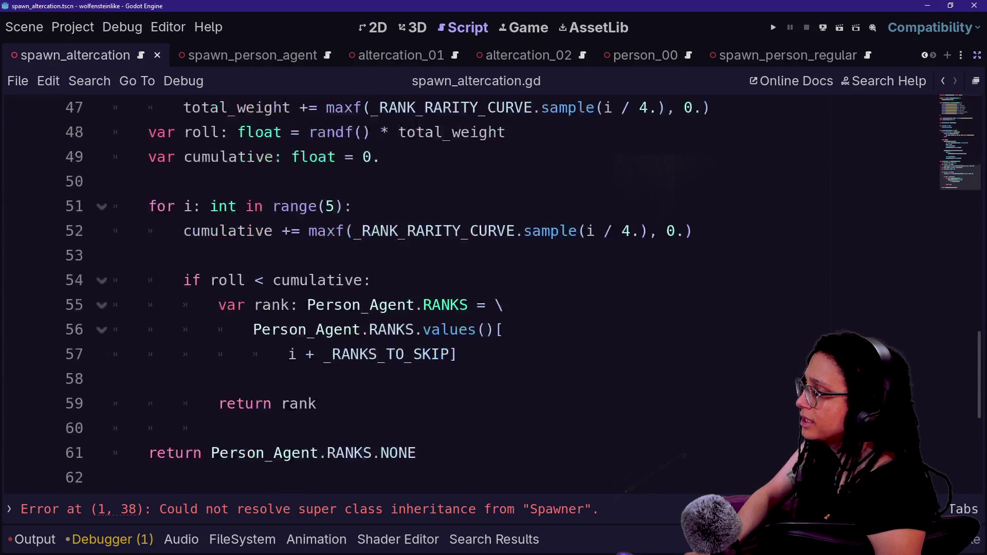
scroll(493, 293, "down", 5)
scroll(494, 293, "up", 1)
scroll(494, 293, "up", 7)
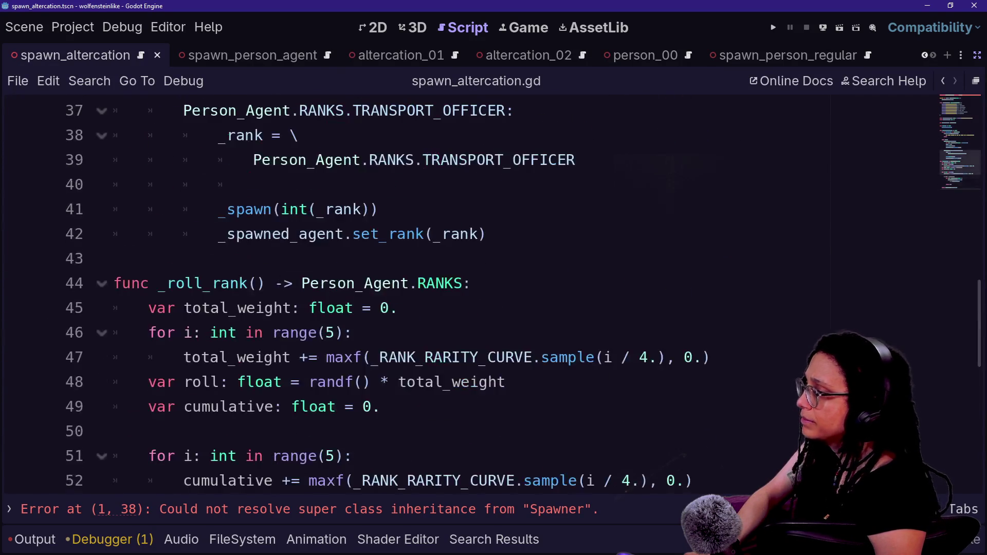
scroll(493, 293, "up", 5)
scroll(494, 293, "up", 3)
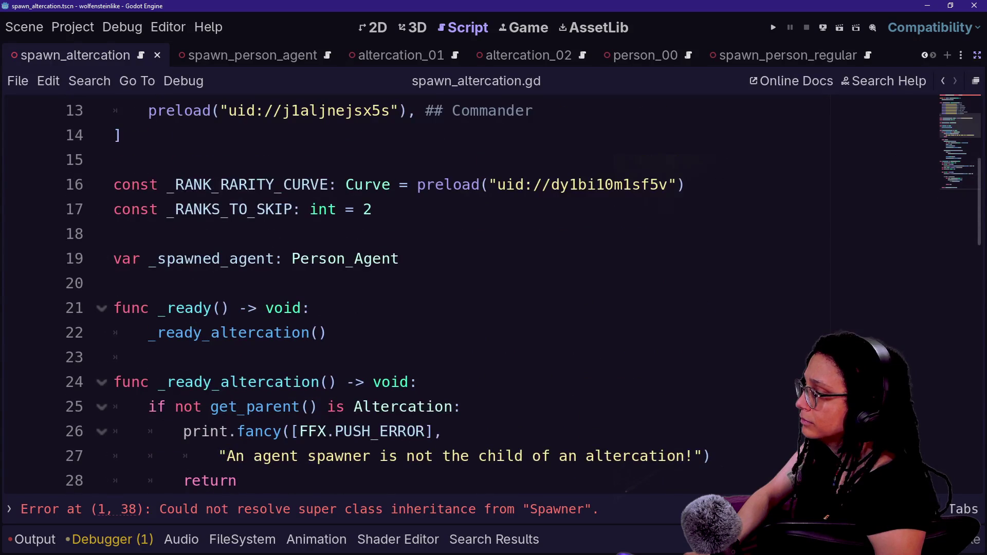
scroll(493, 293, "down", 6)
scroll(494, 293, "down", 1)
left_click(540, 308)
key("ctrl+a")
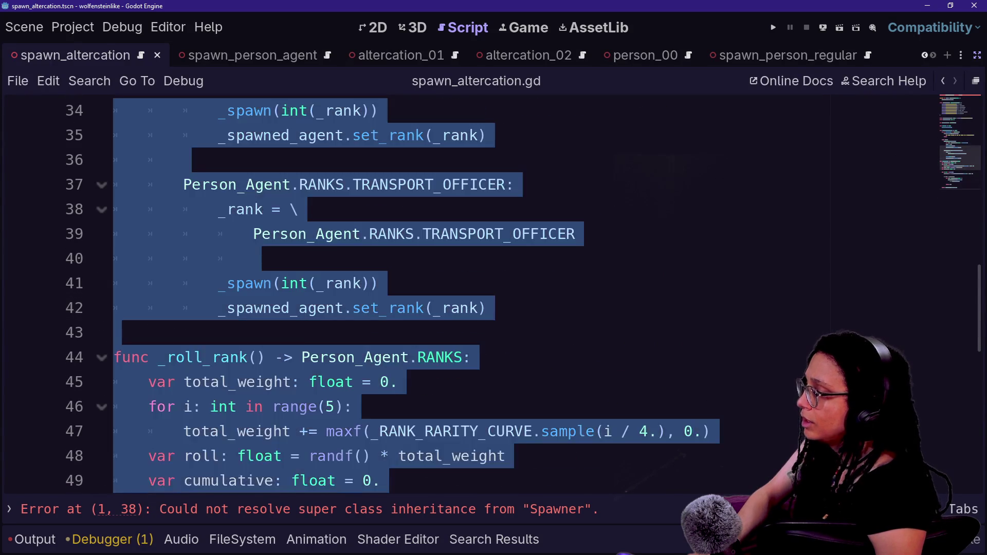
scroll(493, 293, "up", 5)
scroll(494, 293, "up", 6)
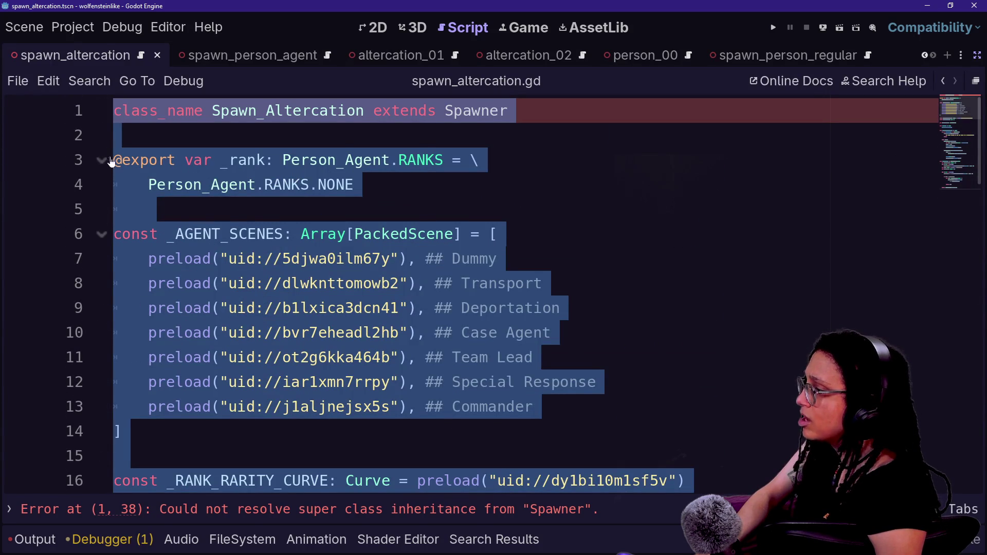
left_click(113, 160, "shift")
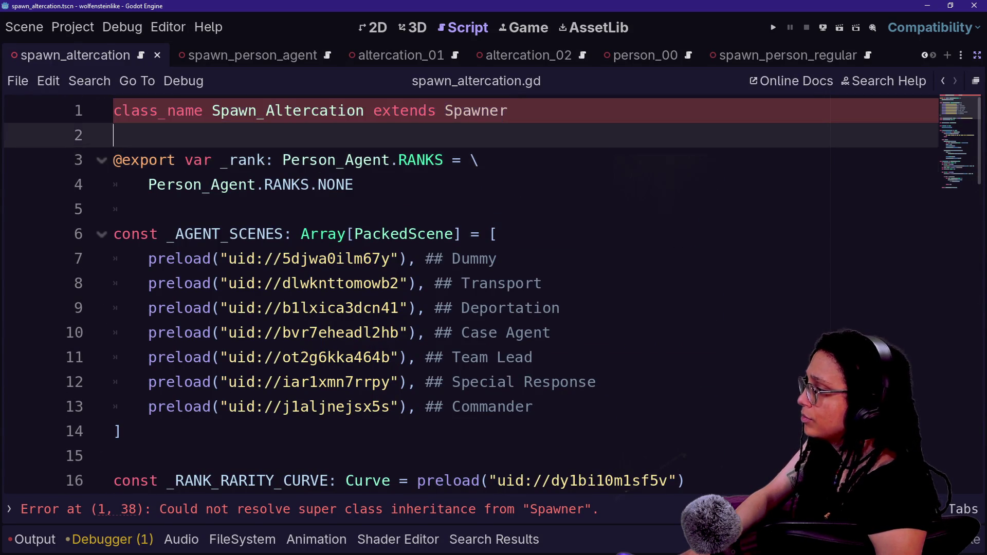
left_click_drag(113, 110, 309, 487)
key("ctrl+s")
Save spawn_person_agent.gd from its top and return to the Spawner base script
key("shift+alt+o")
type("spawn")
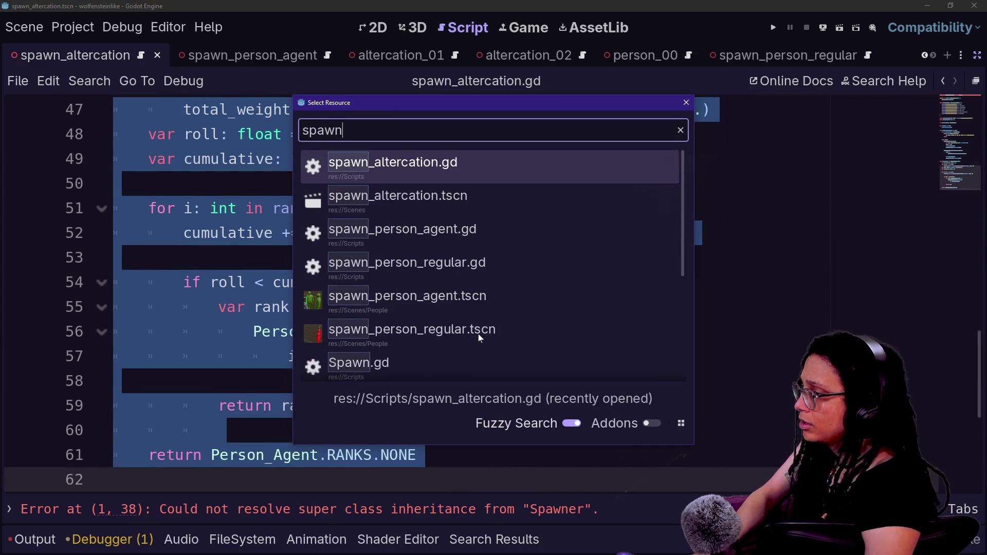
key("Down")
key("Down")
key("Return")
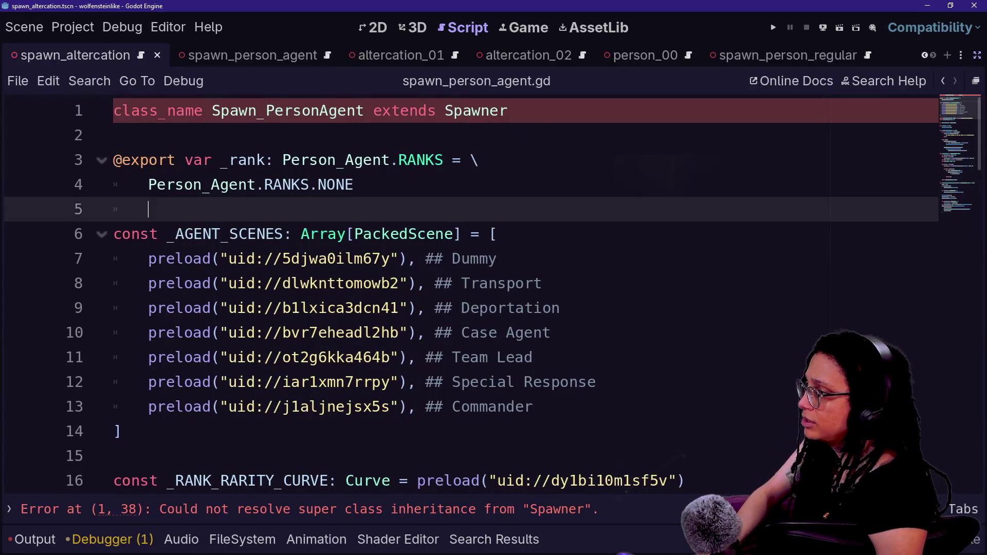
scroll(494, 301, "down", 5)
scroll(494, 301, "down", 4)
scroll(494, 301, "down", 13)
scroll(494, 301, "down", 3)
scroll(495, 300, "up", 5)
key("ctrl+Home")
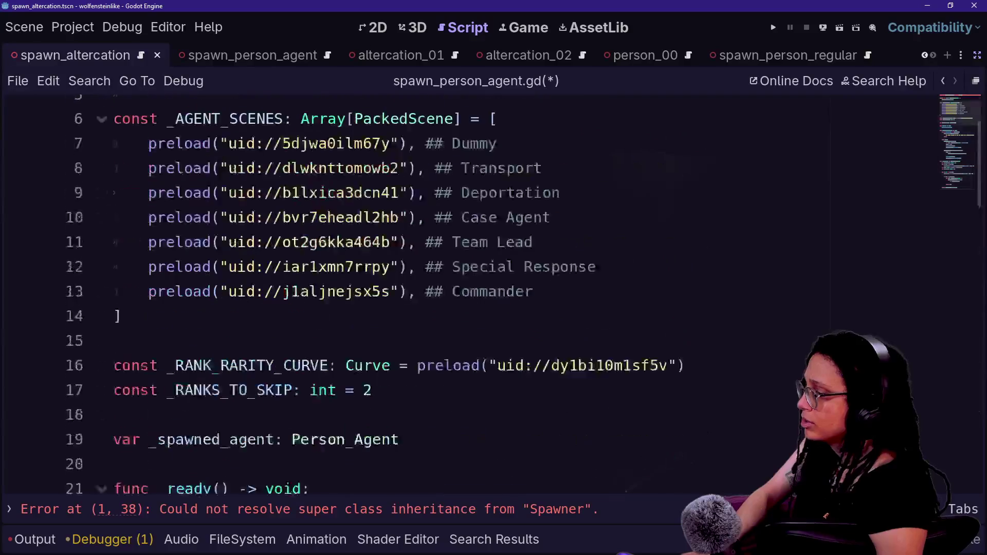
key("ctrl+s")
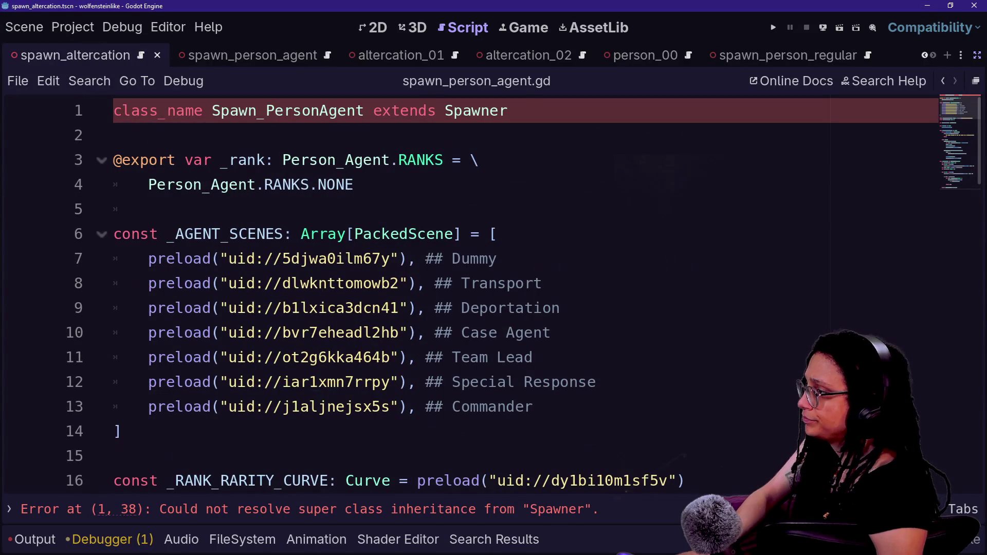
left_click(482, 110, "ctrl")
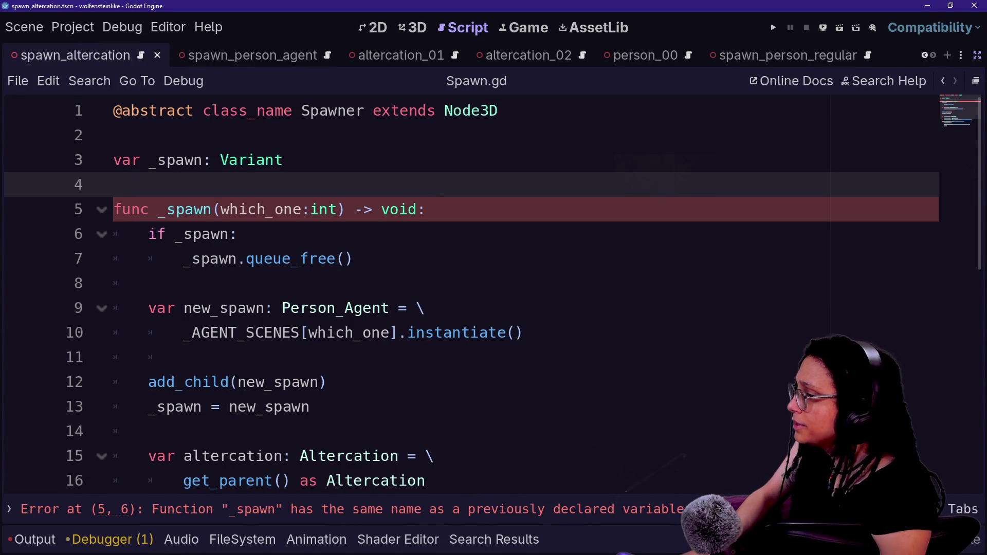
Rename the _spawn function to _do_spawn(which_one:int) and save Spawn.gd
left_click(213, 210)
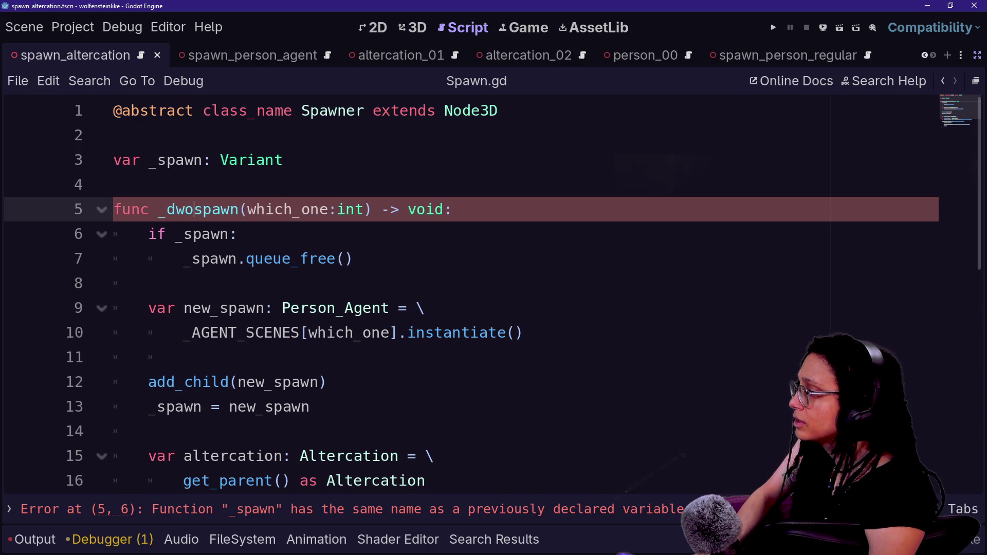
key("BackSpace")
key("BackSpace")
type("o")
key("Down")
key("End")
key("ctrl+s")
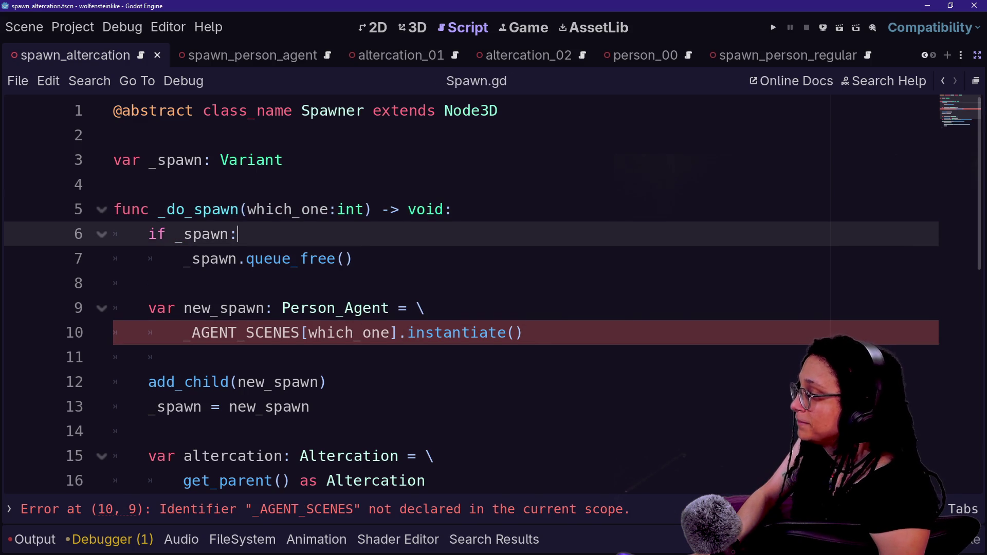
Select the undeclared _AGENT_SCENES identifier on line 10 for replacement
key("Down")
key("Down")
key("Down")
key("Home")
key("ctrl+shift+Right")
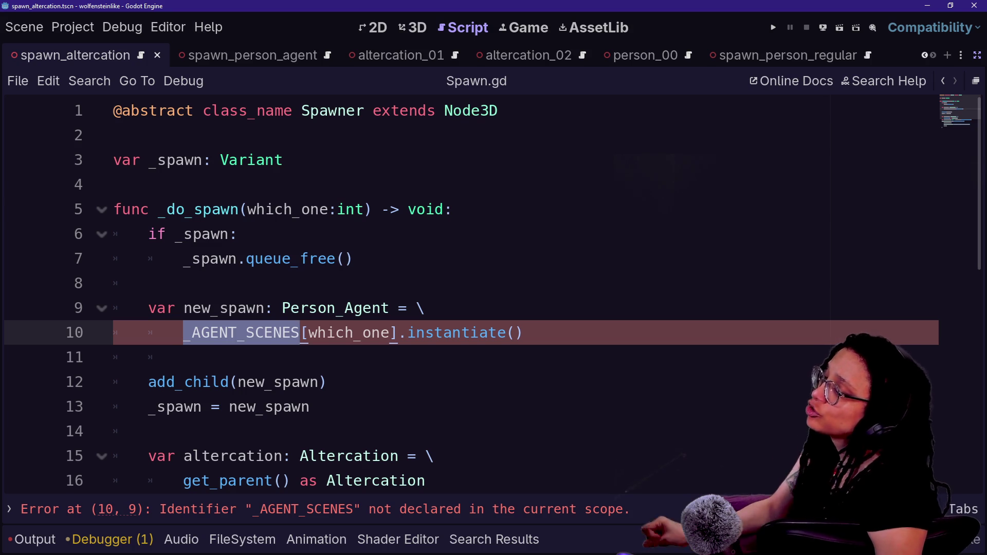
Change the _do_spawn parameter from which_one:int to spawn_what: PackedScene
left_click_drag(248, 209, 347, 209)
left_click(342, 208)
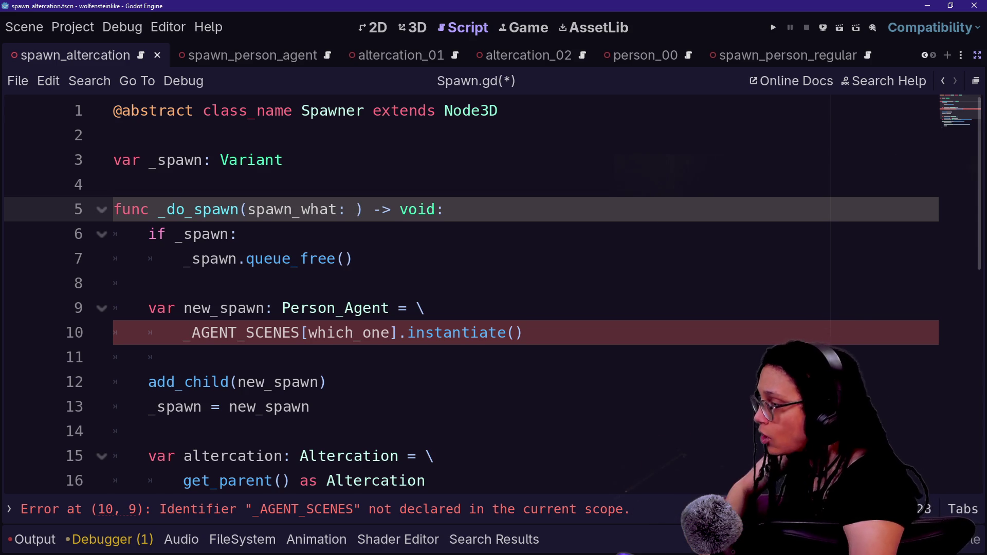
type("PackedS")
key("Return")
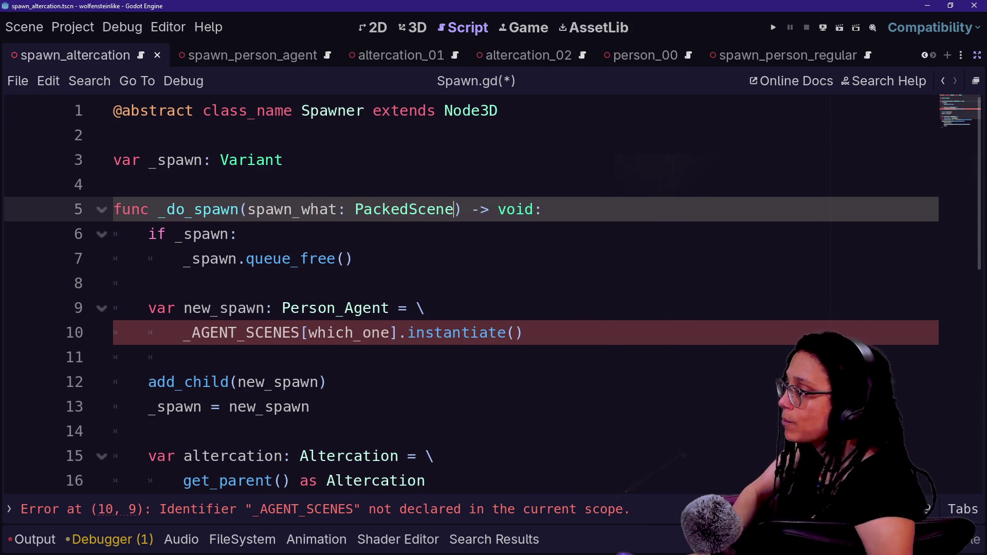
key("Down")
key("Down")
key("Down")
right_click(357, 168)
key("Escape")
Instantiate spawn_what instead of _AGENT_SCENES[which_one] and clean up a stray letter on line 8
left_click_drag(227, 332, 453, 333)
left_click(452, 333)
key("Up")
left_click_drag(184, 333, 399, 333)
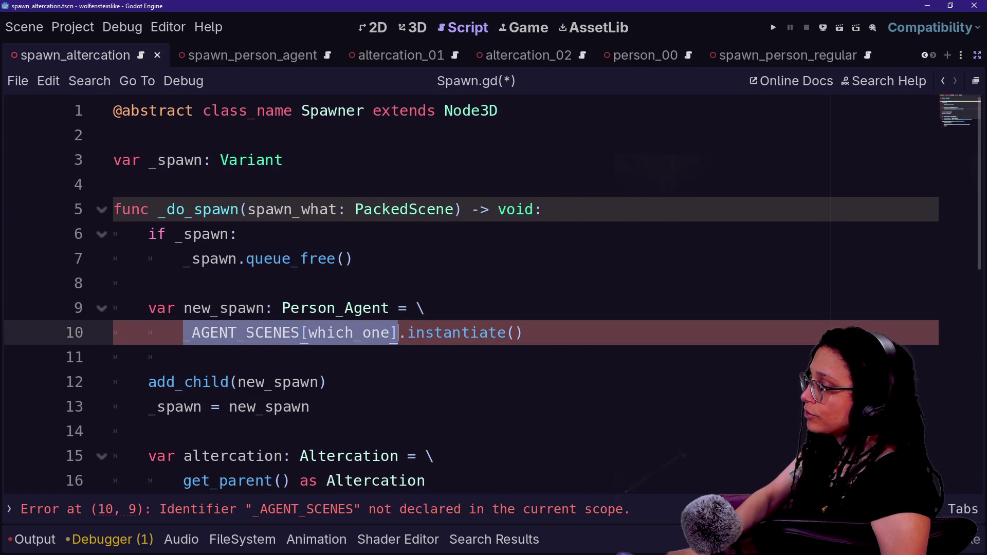
type("spawn_wht")
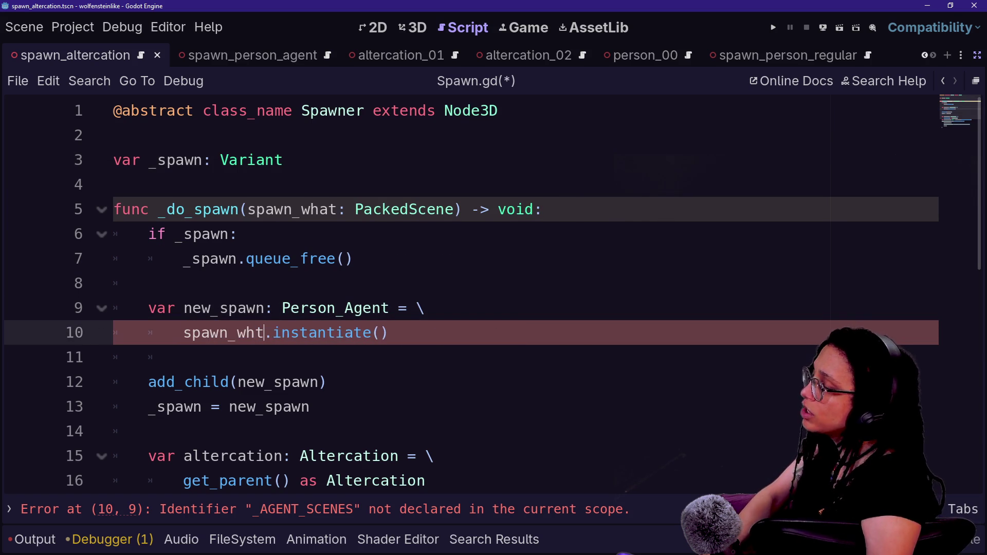
key("BackSpace")
type("a")
key("Return")
key("Up")
key("Up")
type("s")
key("BackSpace")
Select the Person_Agent type on line 9 and bring up the project-wide Find in Files search
left_click_drag(275, 308, 381, 308)
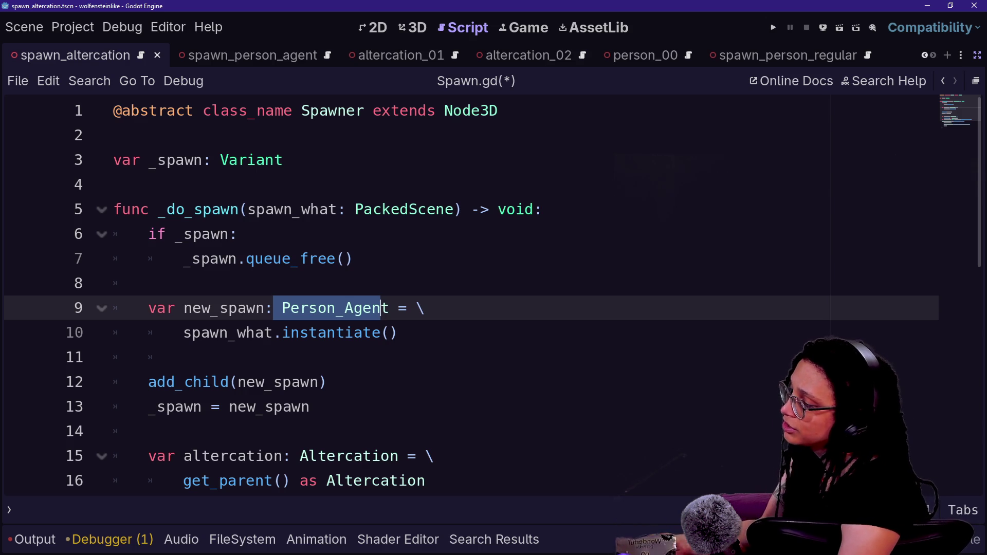
scroll(471, 293, "down", 3)
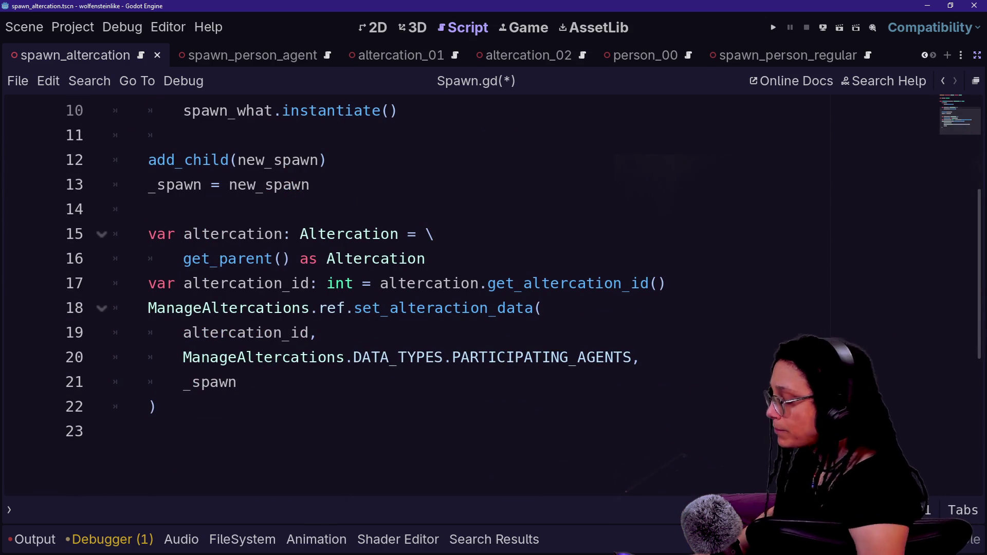
left_click(310, 185)
key("ctrl+shift+f")
key("Escape")
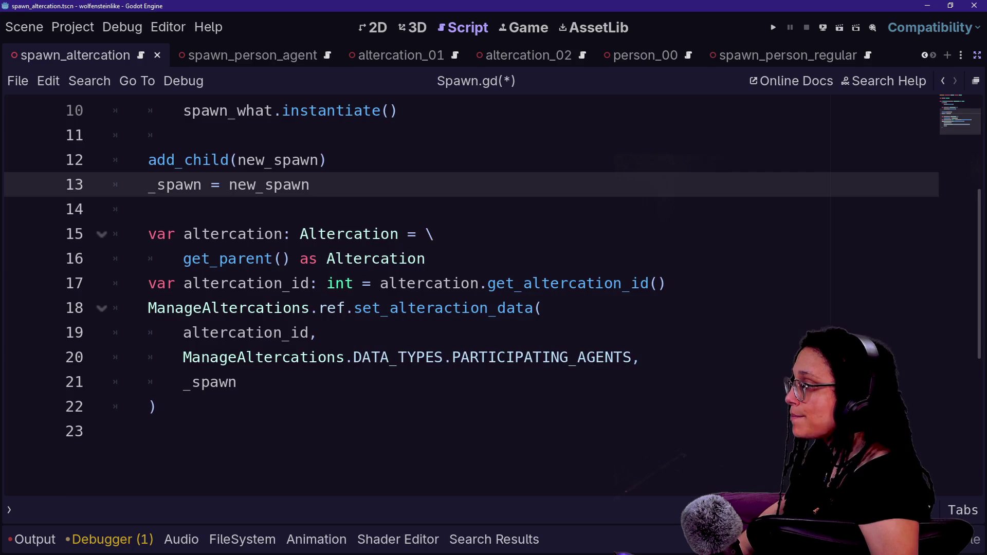
scroll(471, 293, "up", 2)
key("ctrl+shift+f")
type("Person_age")
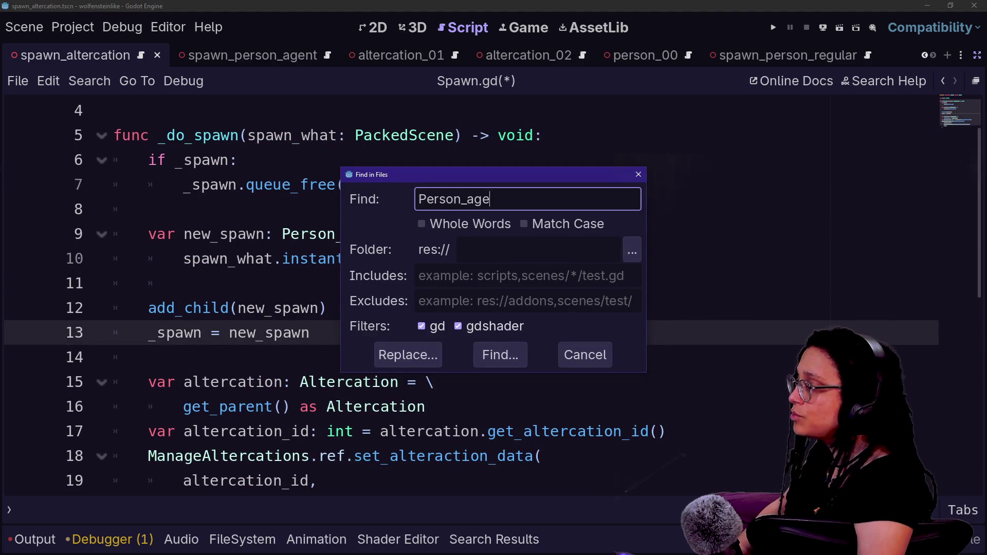
type("t")
Search all scripts for Person_Agent, collapse the result groups, and switch to the Output log
key("Return")
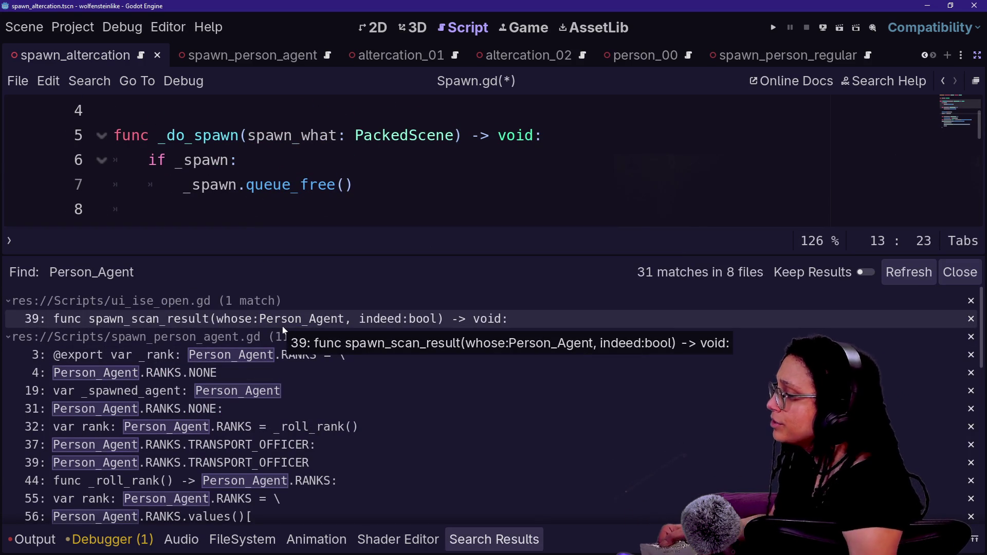
type("8")
left_click(7, 337)
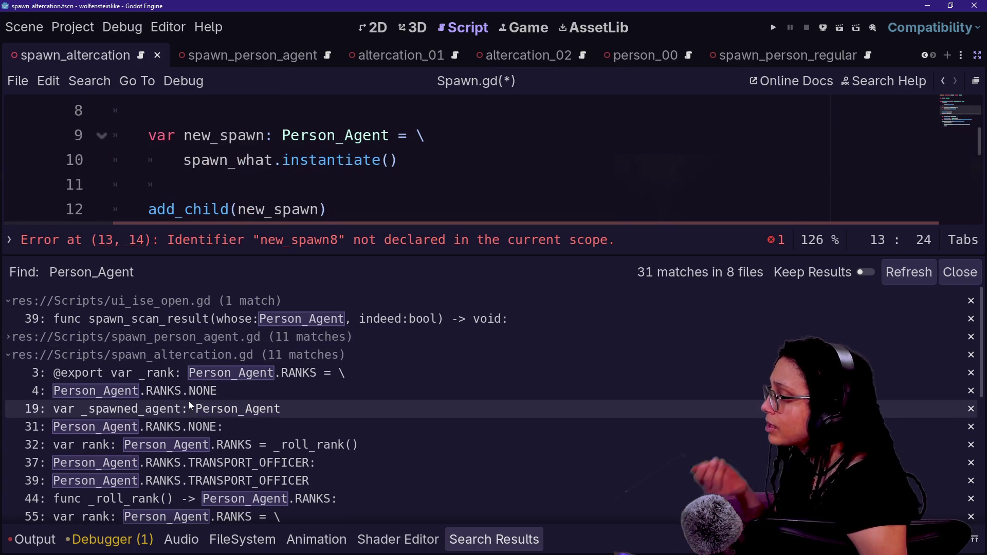
left_click(11, 358)
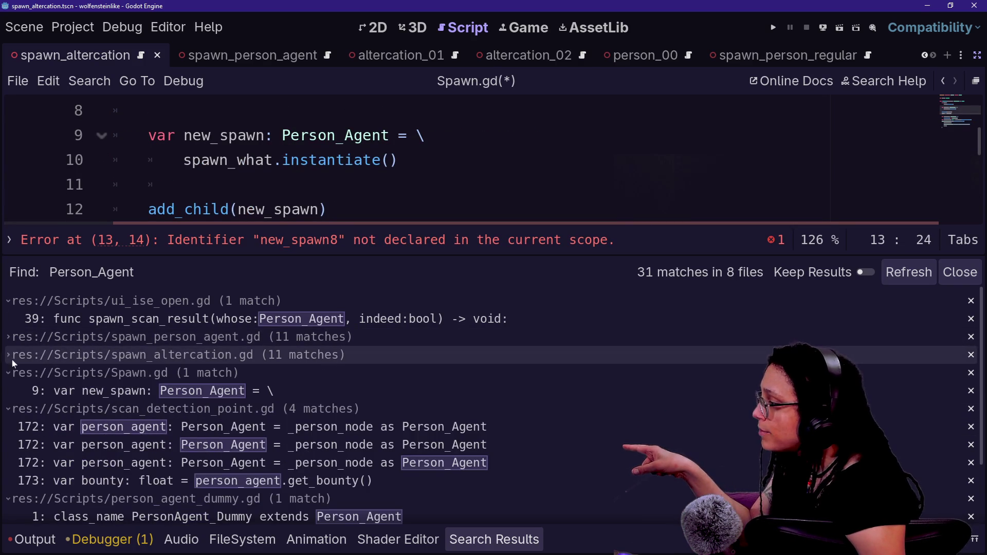
left_click(7, 373)
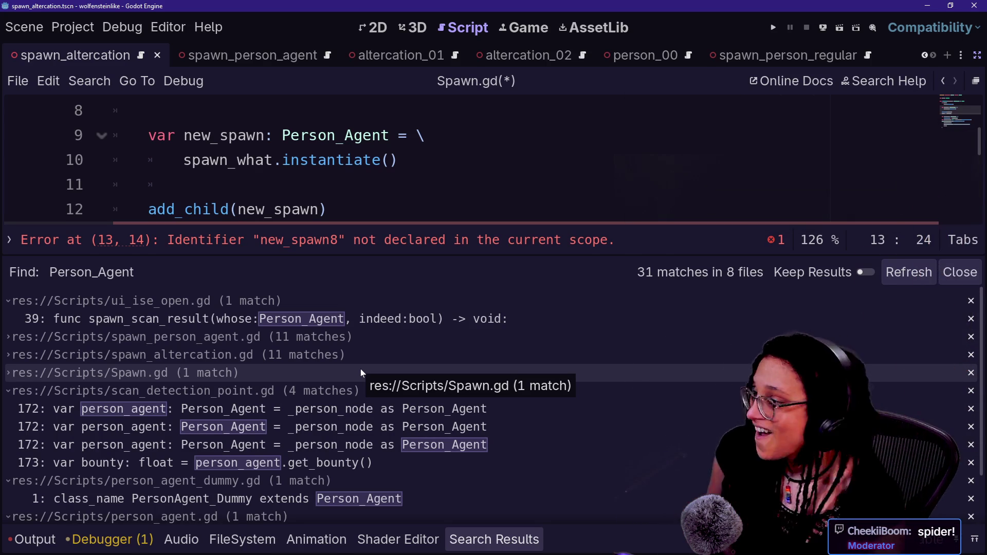
scroll(214, 460, "down", 2)
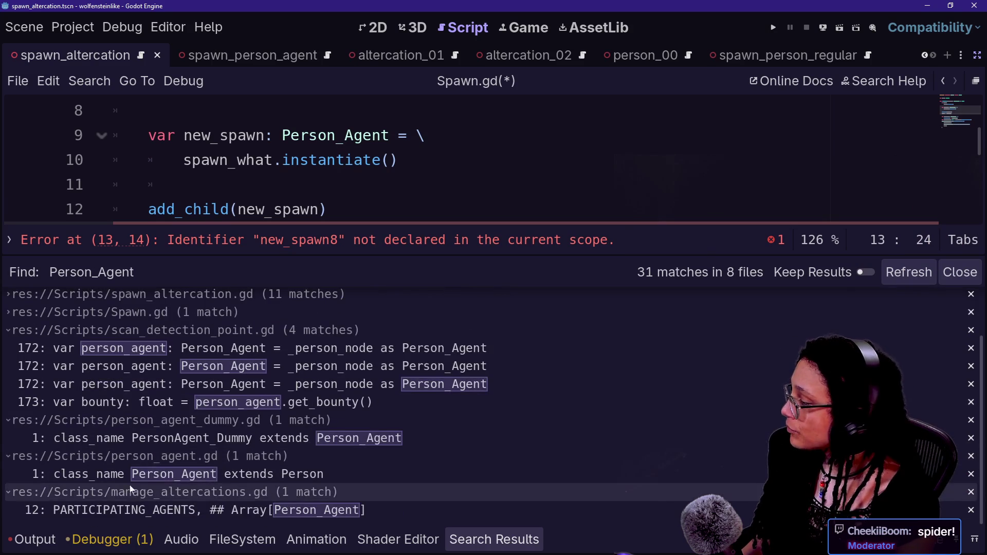
key("Up")
key("Up")
key("alt+o")
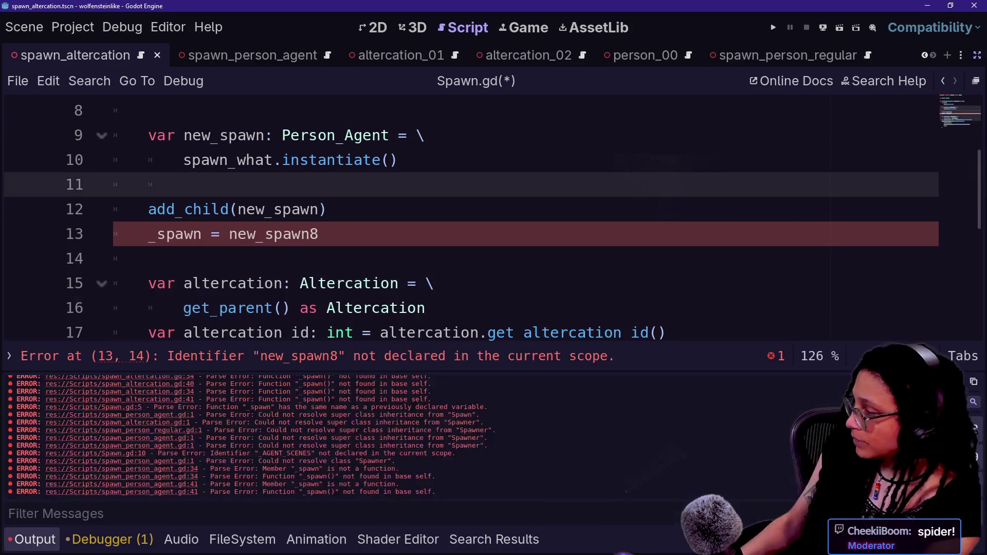
Remove the stray 8 from new_spawn8 and retype new_spawn's Person_Agent type as Variant
key("alt+o")
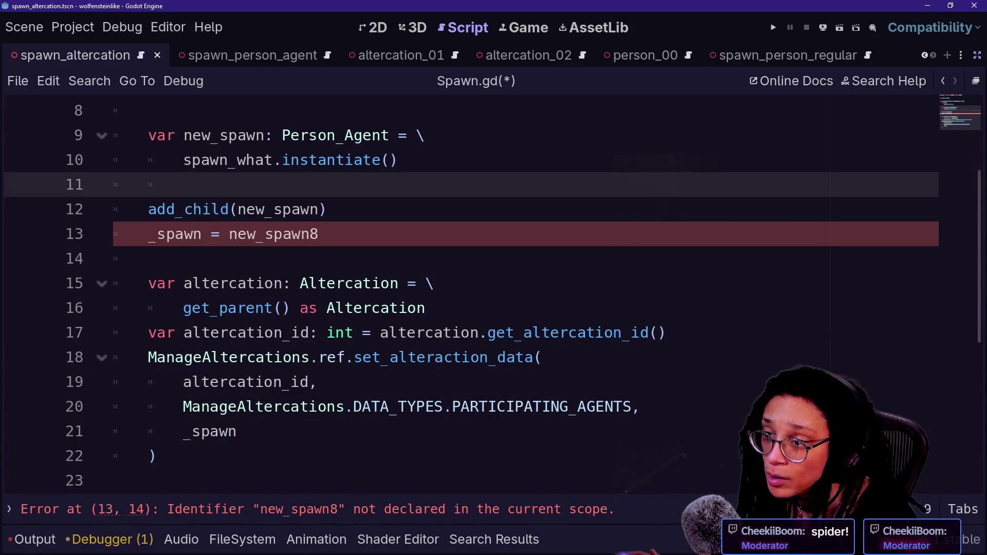
key("ctrl+End")
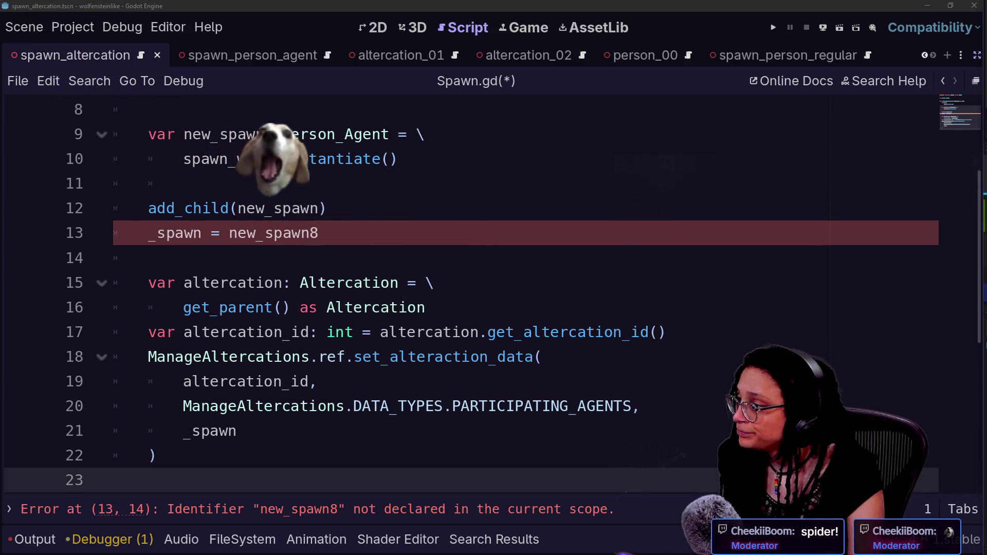
left_click(320, 233)
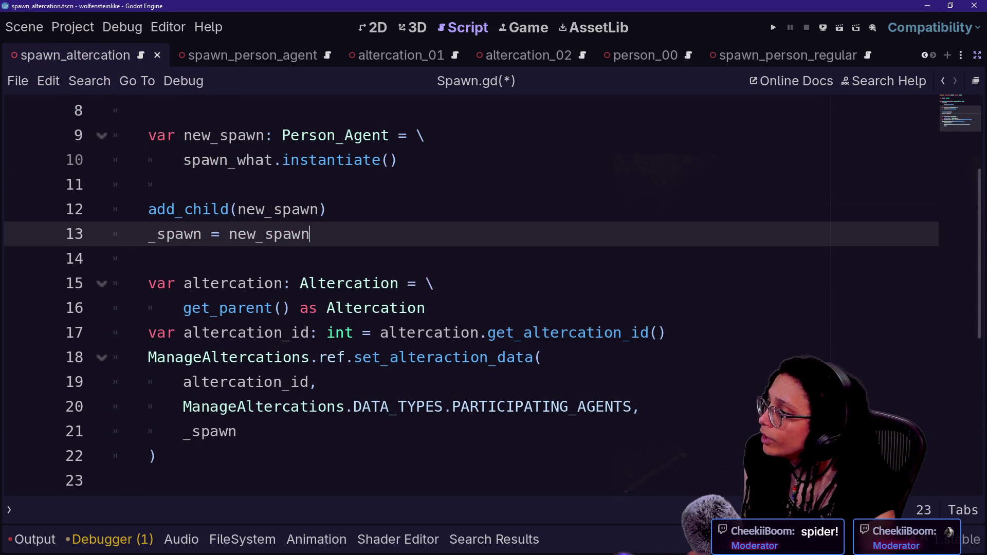
scroll(471, 294, "up", 3)
left_click_drag(282, 308, 398, 308)
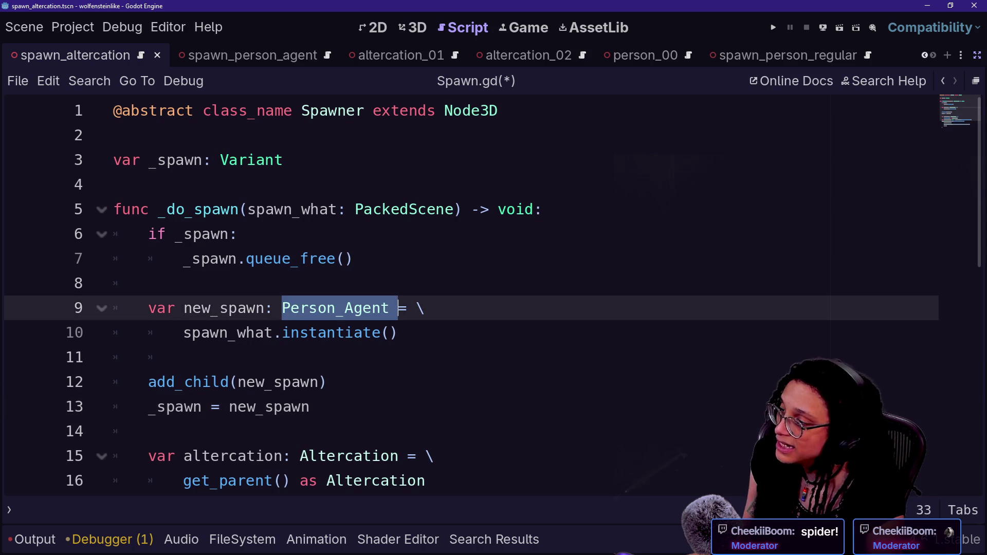
key("BackSpace")
type("B")
key("BackSpace")
type("Variant")
key("Escape")
Remove the unfinished cast after instantiate, save Spawn.gd, and bring up Quick Open
key("Down")
key("Down")
key("Down")
key("Down")
key("Up")
key("Up")
key("Up")
scroll(493, 309, "down", 1)
scroll(494, 309, "down", 1)
key("Up")
key("End")
key("Down")
key("ctrl+s")
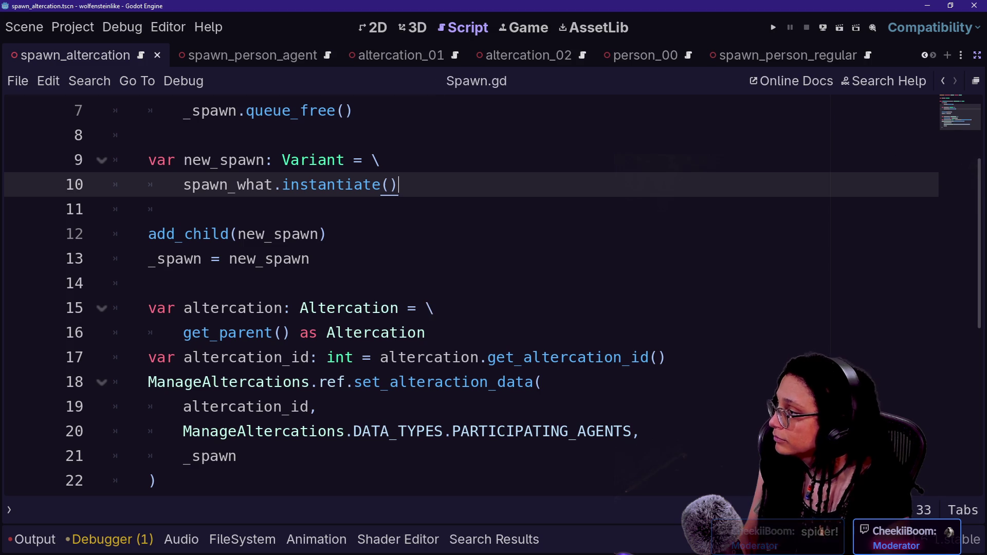
type("Var")
key("BackSpace")
key("BackSpace")
key("BackSpace")
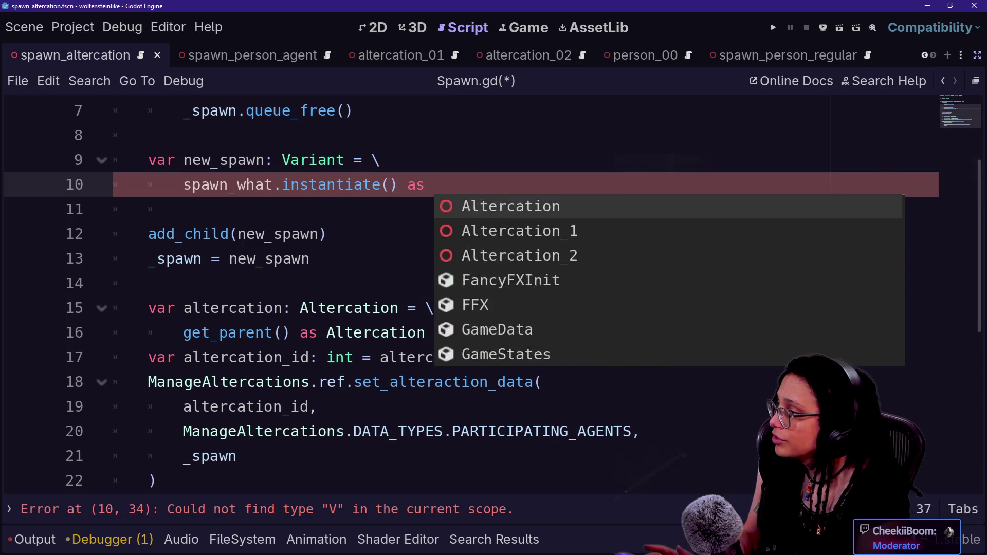
key("BackSpace")
key("BackSpace")
key("BackSpace")
scroll(494, 293, "down", 4)
scroll(493, 293, "up", 1)
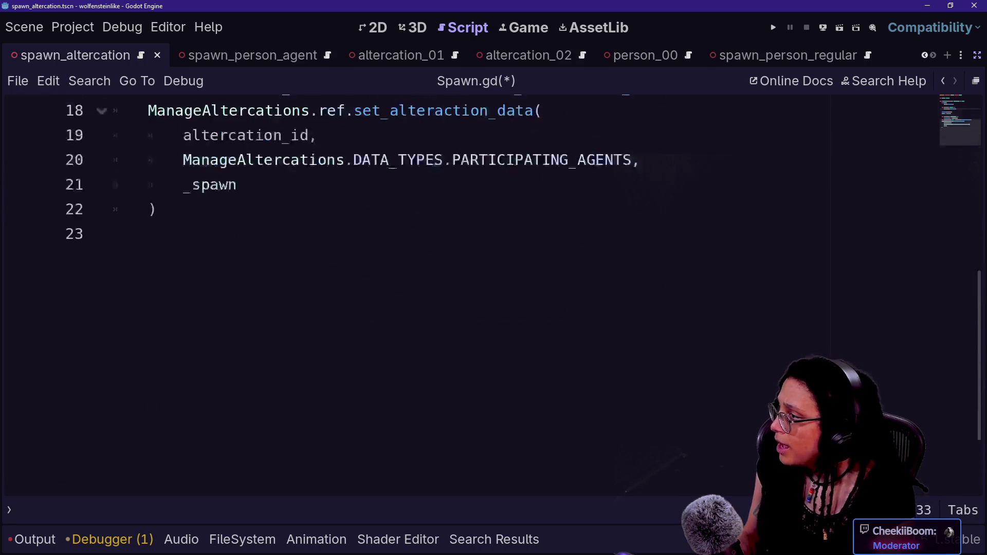
scroll(494, 293, "up", 5)
key("ctrl+s")
key("Up")
key("Up")
key("Up")
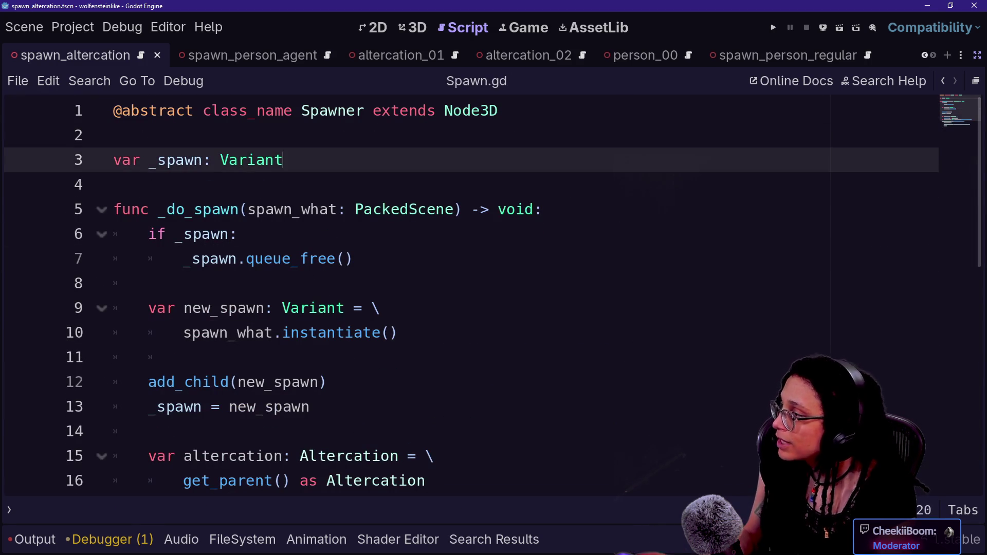
key("shift+alt+o")
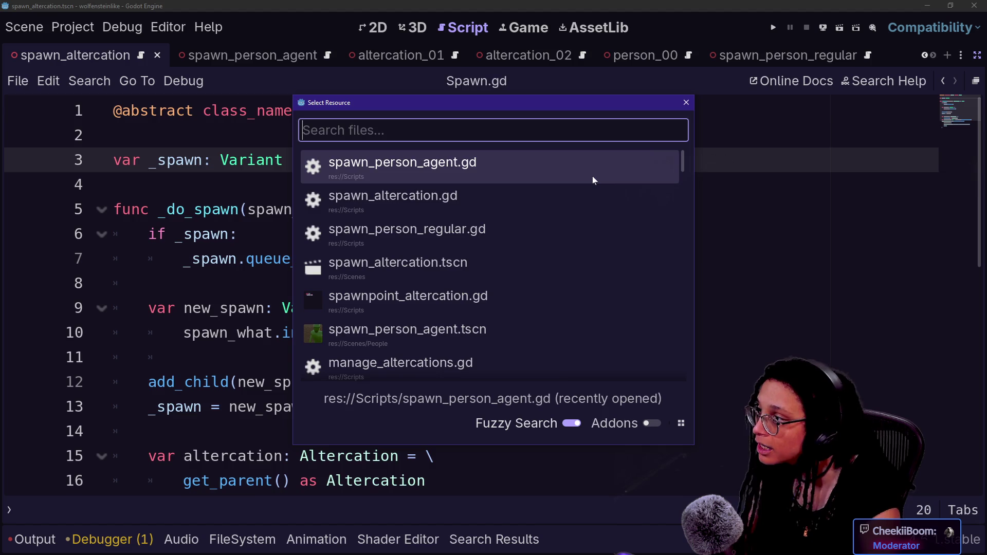
In spawn_person_agent.gd, rename both _spawn calls to _do_spawn using multiple carets
left_click(593, 176)
scroll(525, 293, "down", 5)
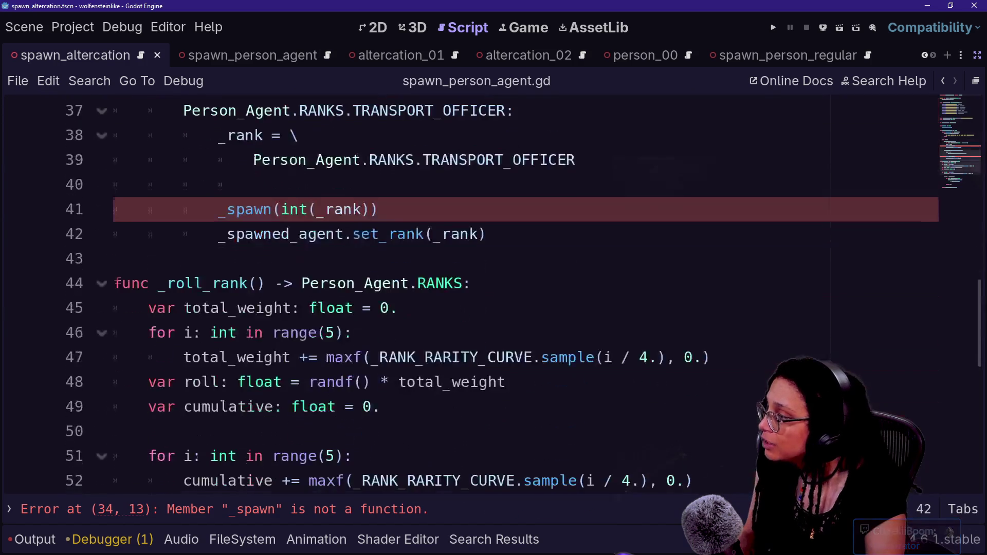
scroll(525, 294, "up", 2)
left_click(227, 185)
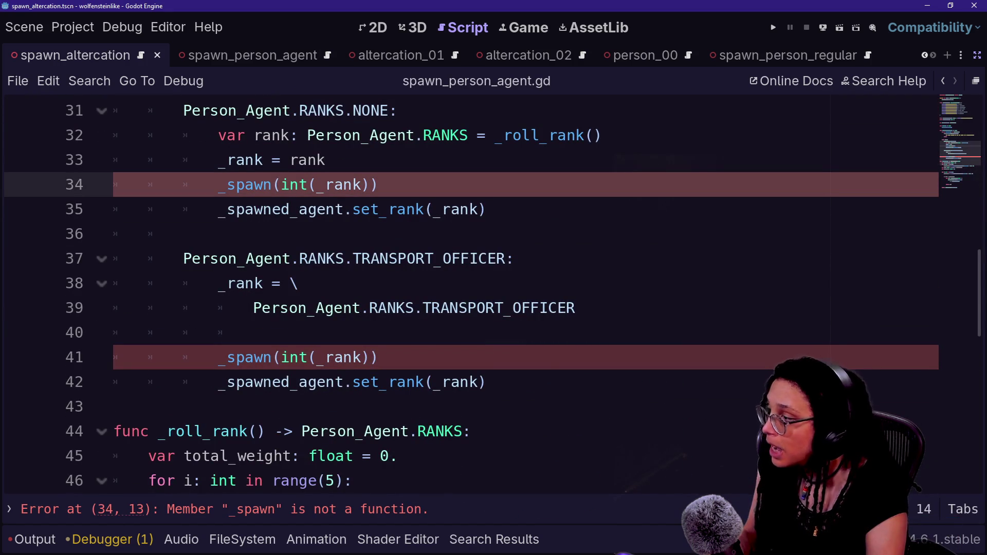
left_click(227, 357)
key("Up")
key("Up")
key("Up")
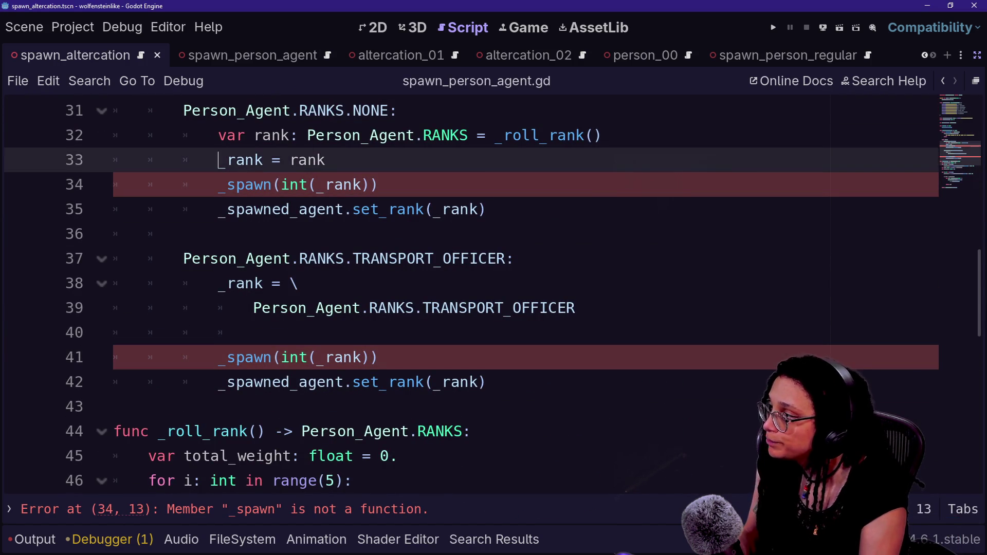
key("Down")
key("Right")
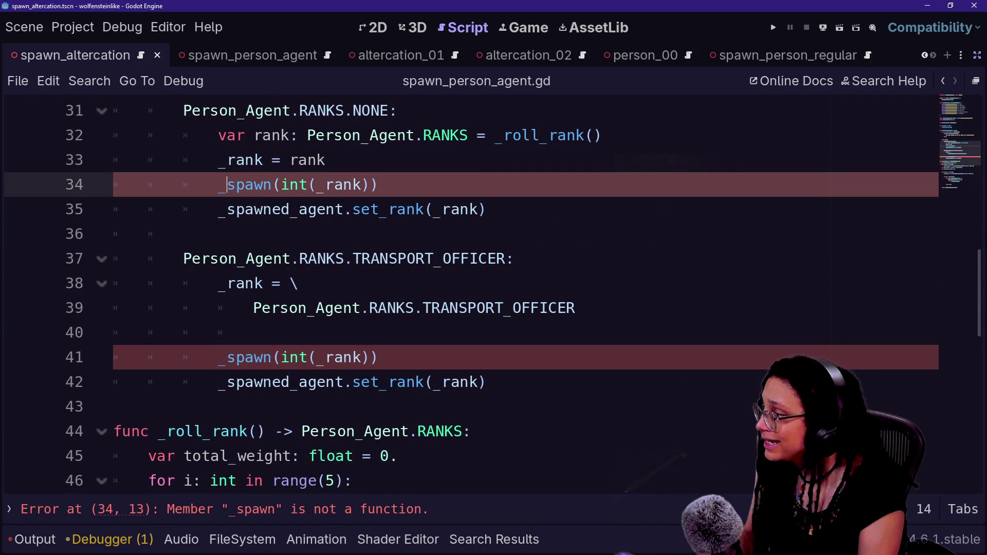
type("do_")
left_click(388, 135)
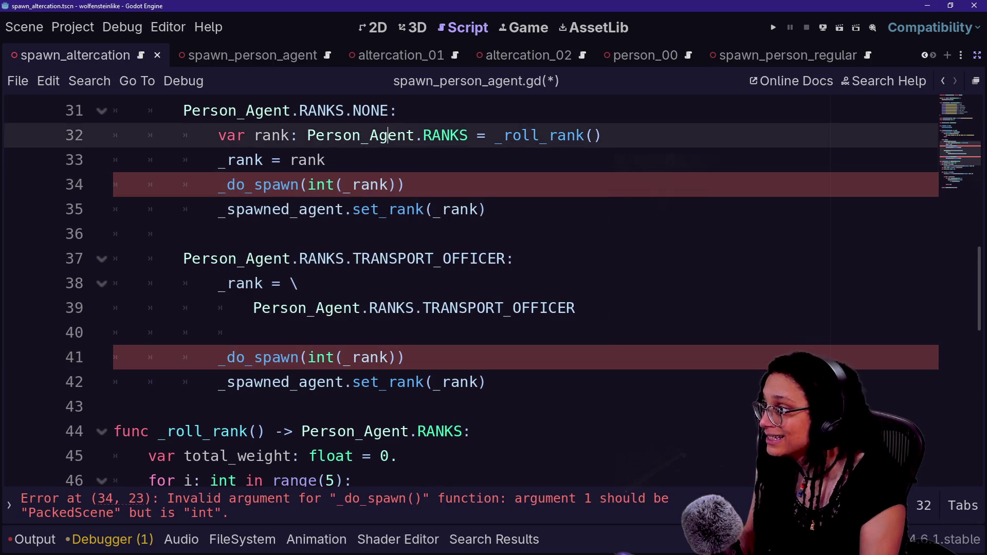
Insert a _prep_spawn() call in the NONE branch above the rank assignment
key("Down")
key("Return")
key("Up")
key("BackSpace")
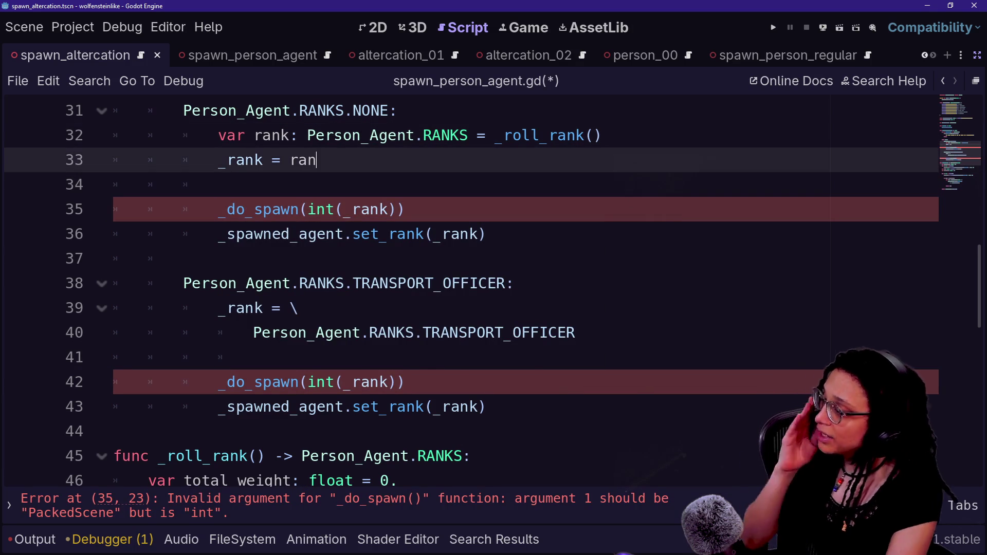
type("k")
key("Down")
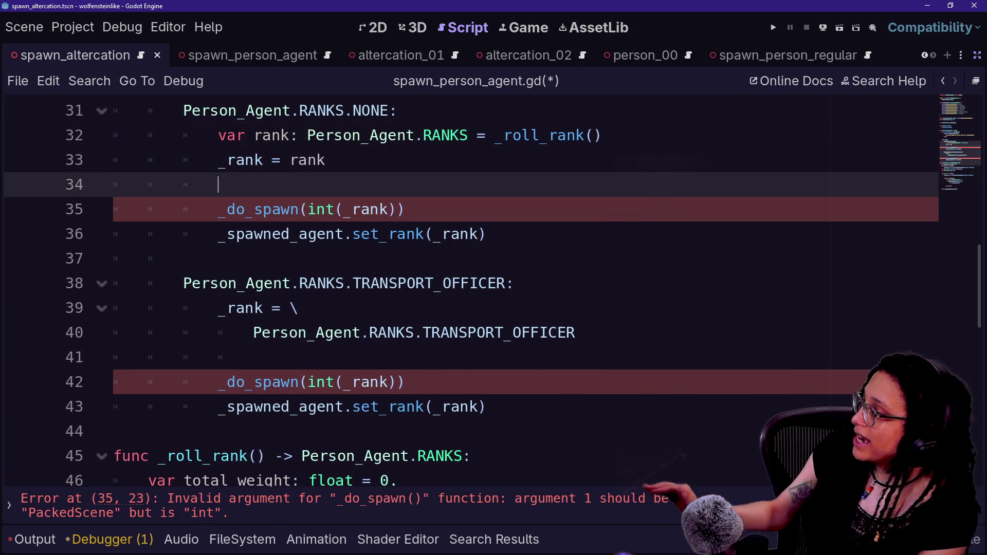
key("BackSpace")
key("BackSpace")
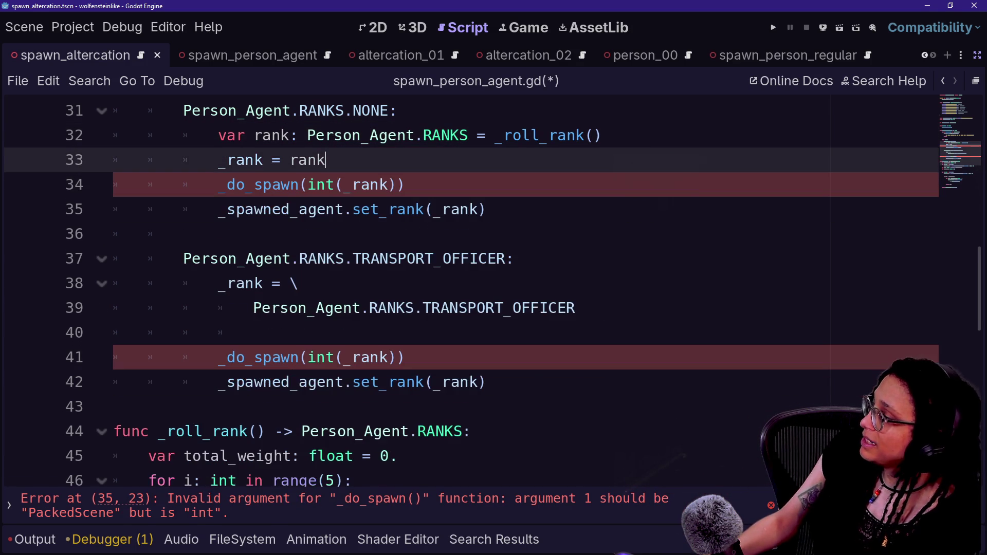
key("Home")
key("shift+Down")
key("shift+Down")
key("shift+End")
key("Right")
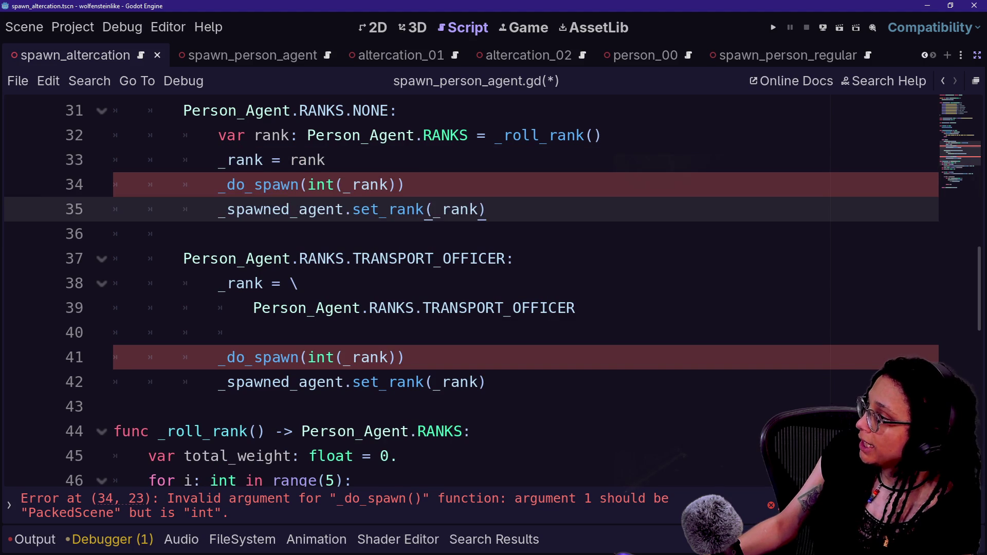
key("Up")
key("Up")
key("Up")
key("End")
key("Return")
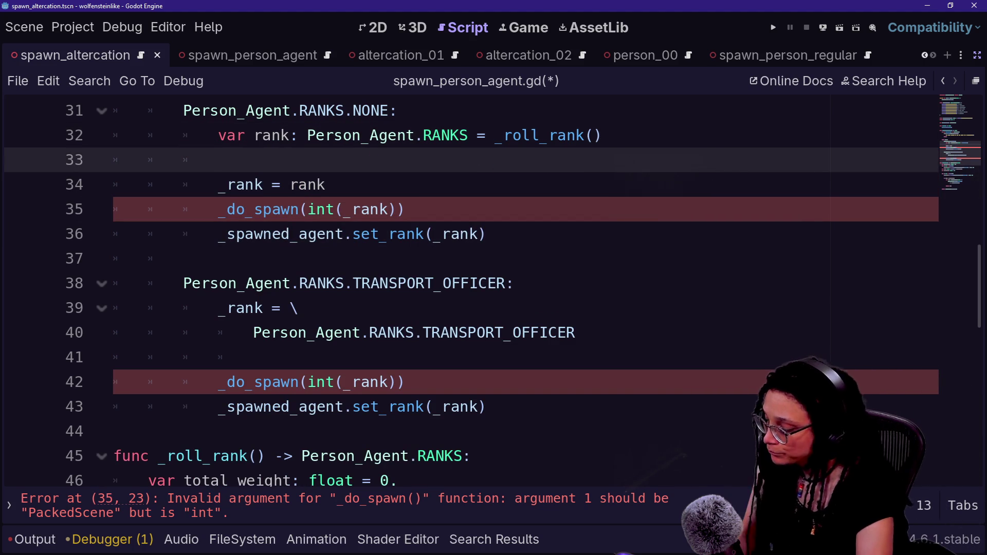
type("_assig")
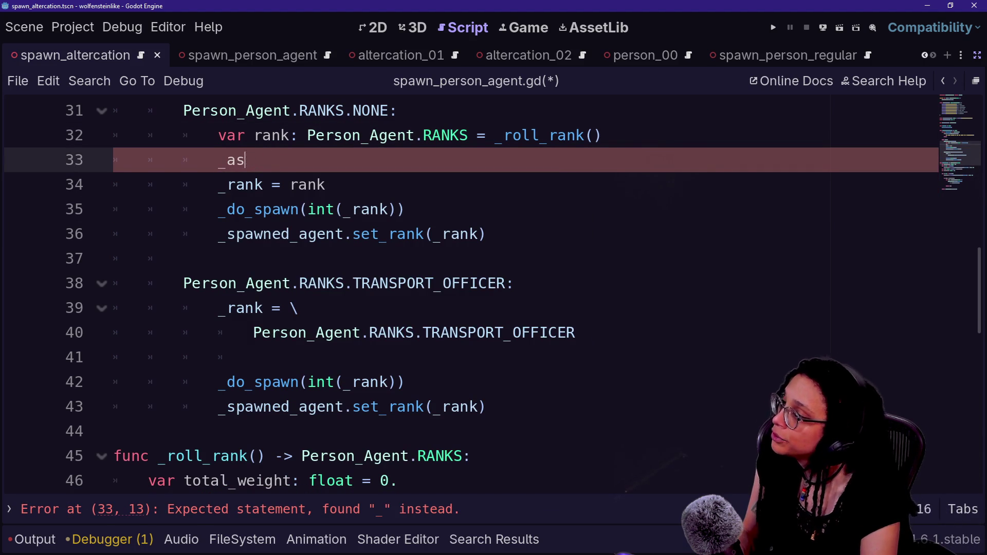
type("e")
key("BackSpace")
key("BackSpace")
type("prep_")
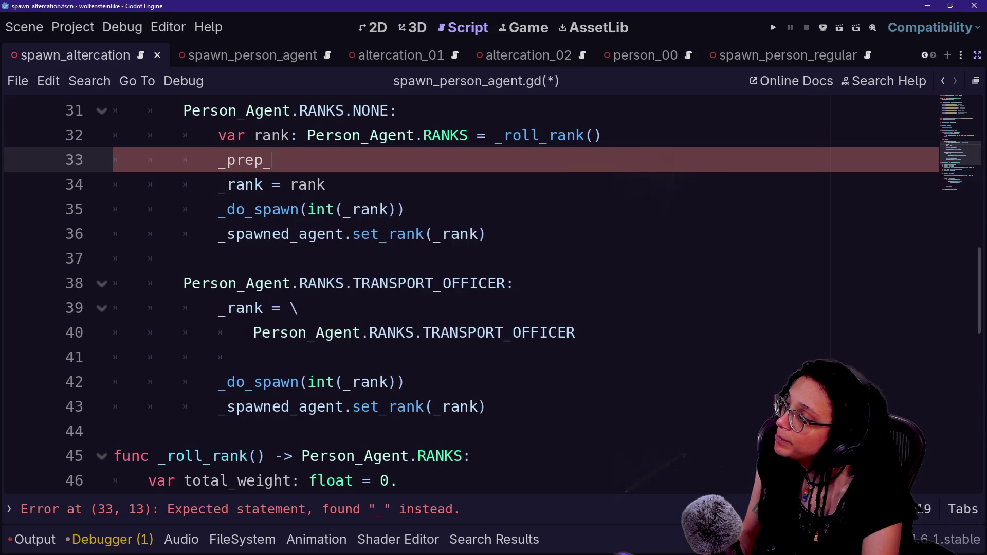
key("BackSpace")
type(")")
scroll(494, 293, "up", 1)
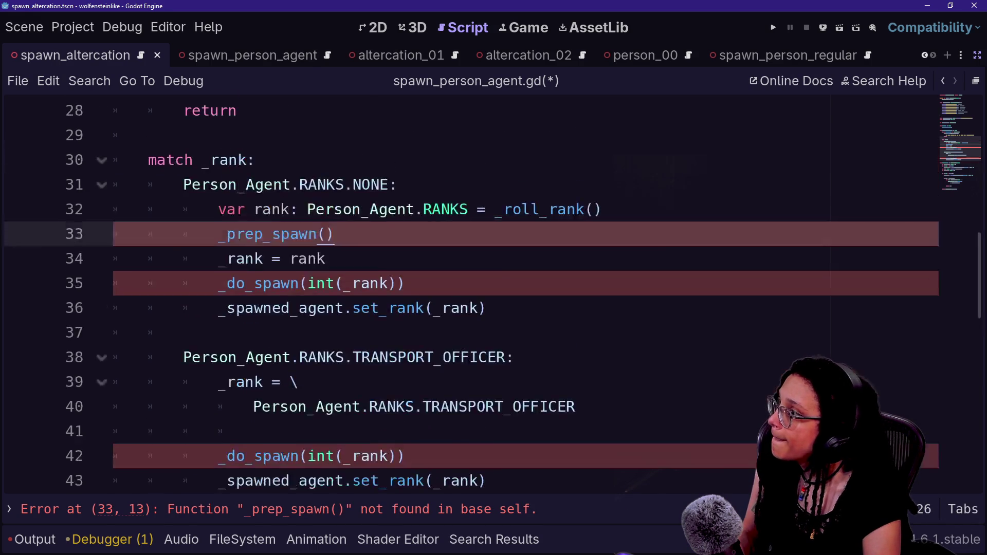
scroll(493, 293, "up", 1)
scroll(493, 293, "up", 5)
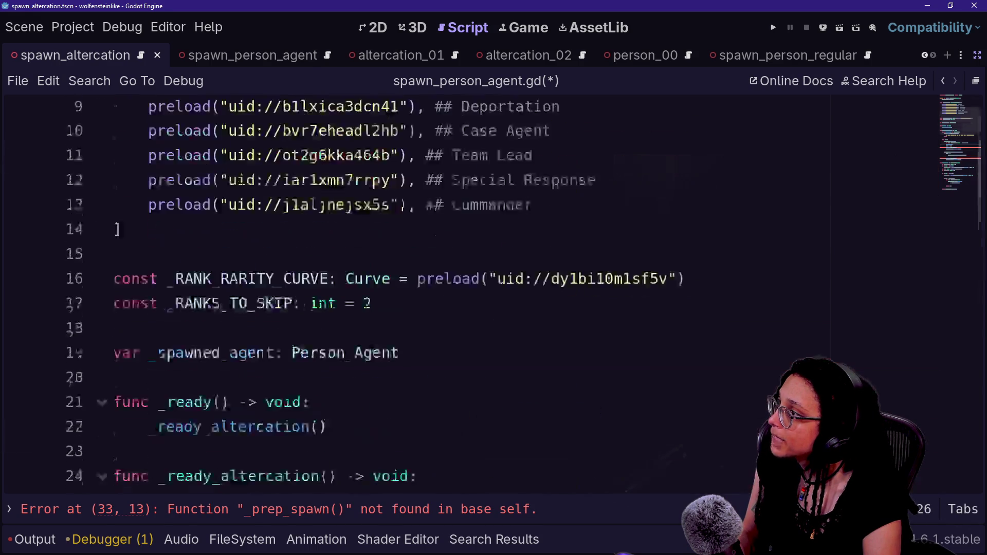
scroll(494, 293, "up", 3)
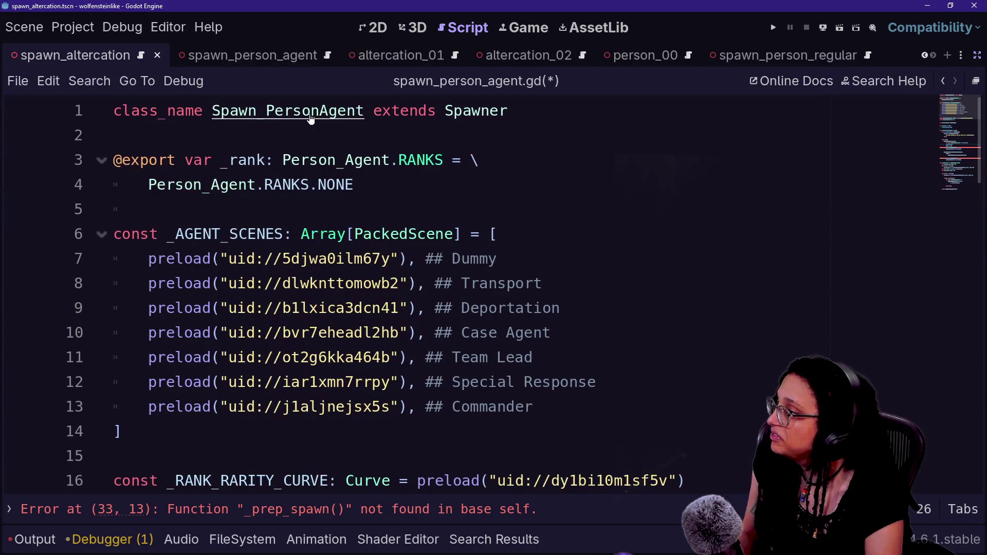
Jump to the Spawner base class in Spawn.gd, landing under the class header
left_click(450, 115, "ctrl")
key("Up")
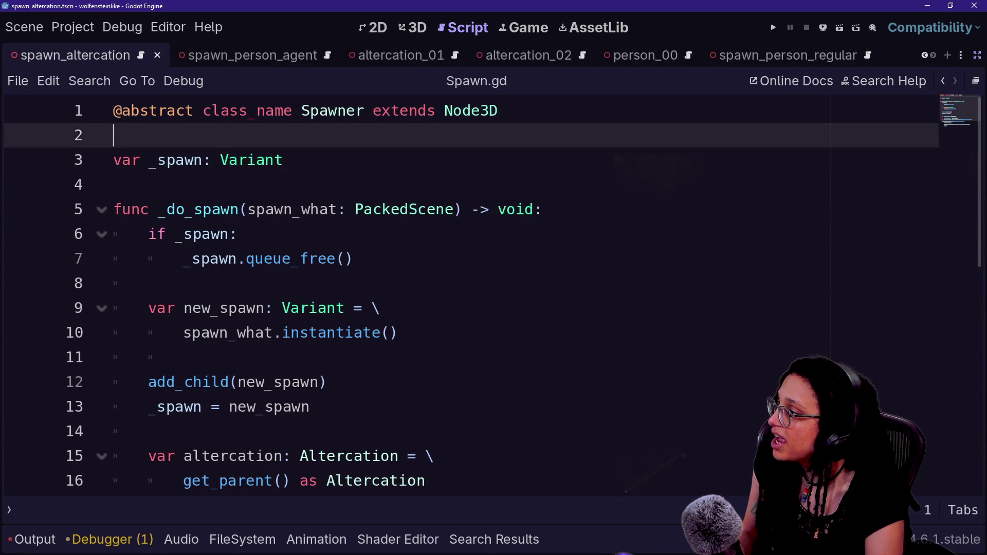
type("@abstract c")
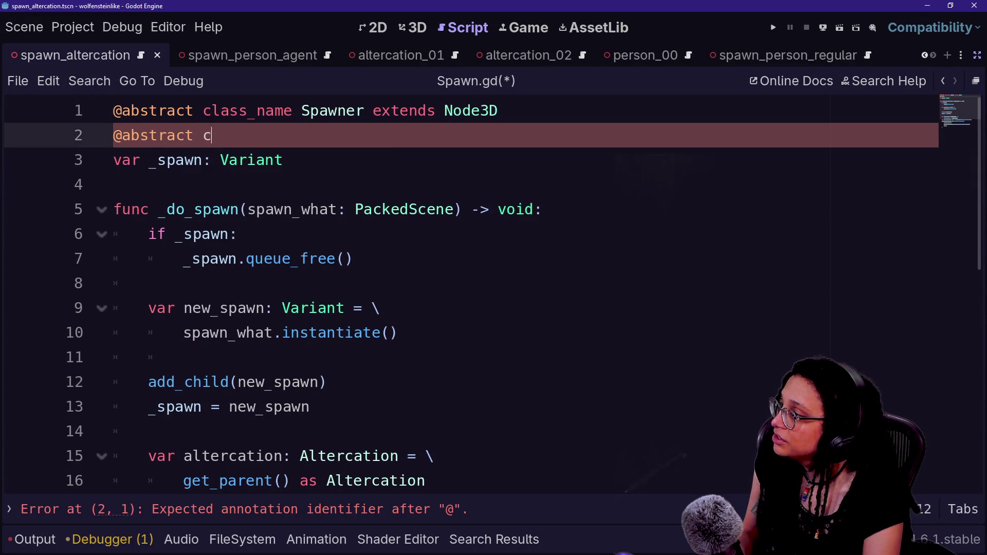
type("l")
key("BackSpace")
key("BackSpace")
type("_prep")
type("_spawn")
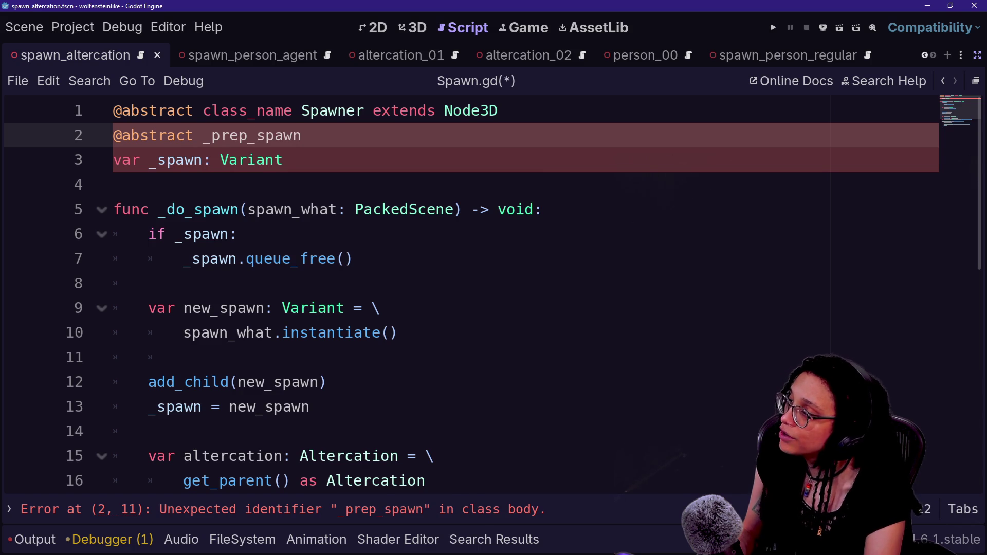
type("(")
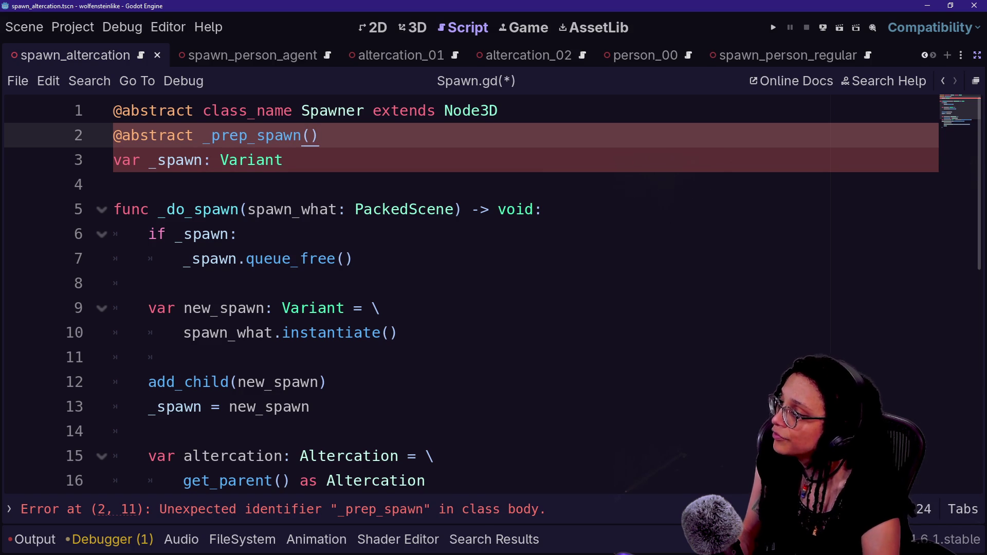
key("Up")
key("End")
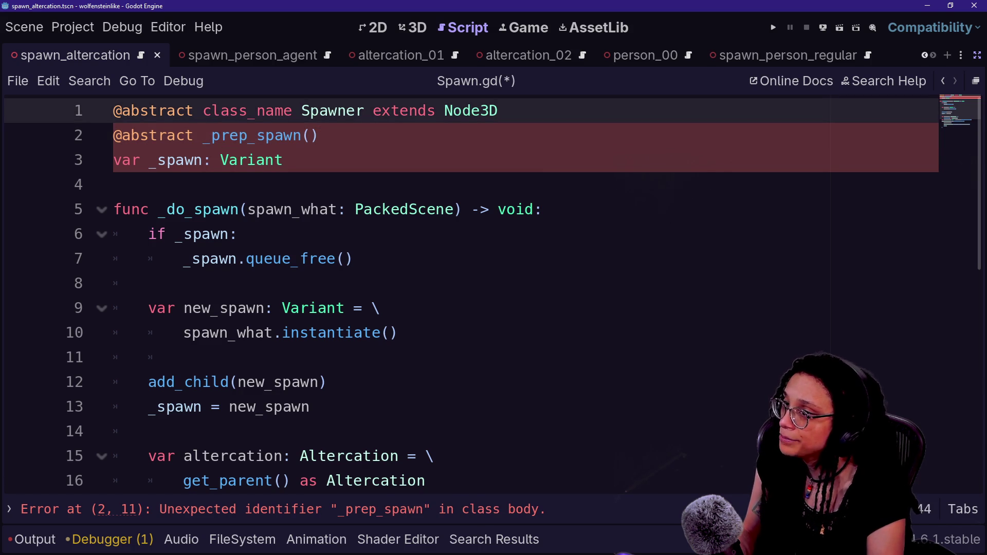
left_click(943, 80)
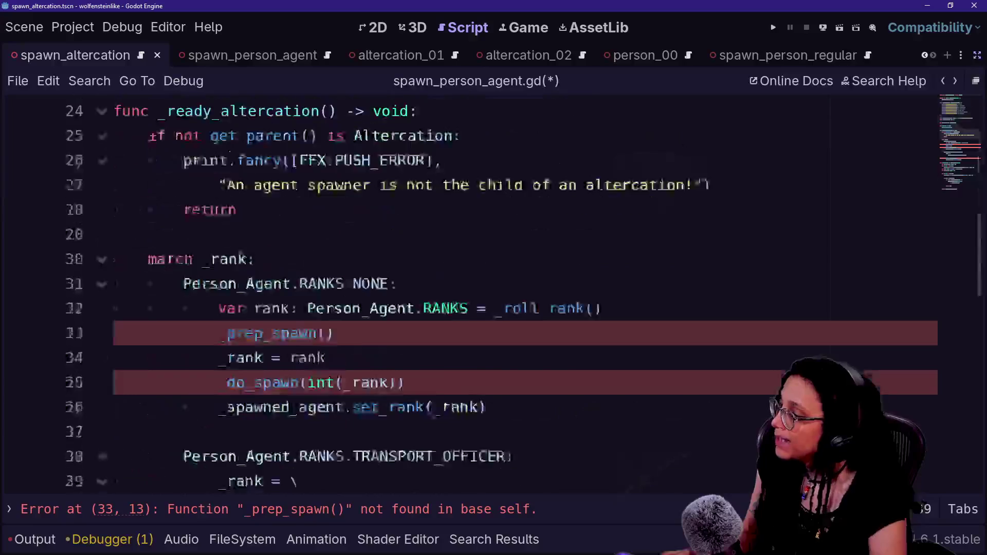
scroll(494, 293, "down", 10)
scroll(494, 293, "up", 4)
scroll(494, 293, "up", 5)
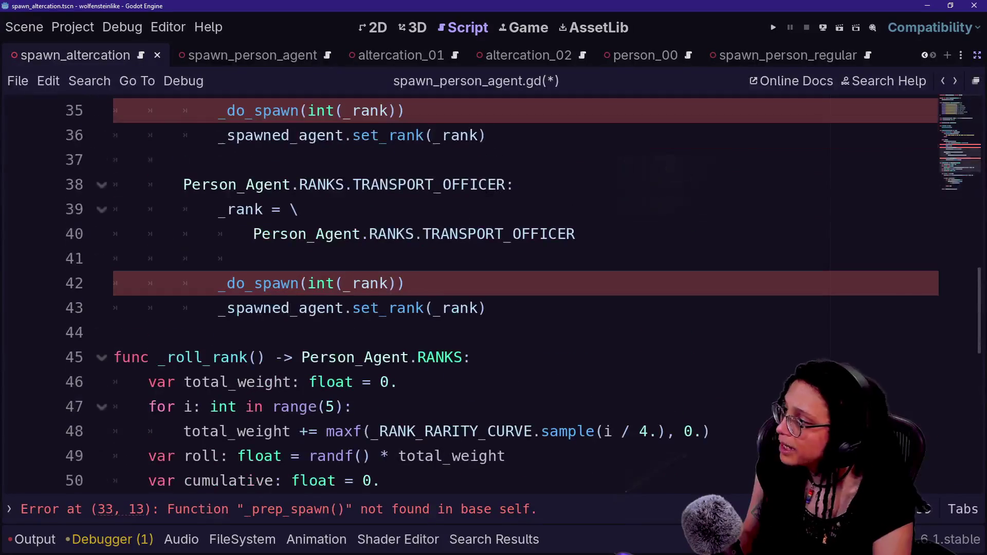
scroll(493, 293, "up", 2)
scroll(493, 293, "up", 1)
scroll(494, 293, "up", 1)
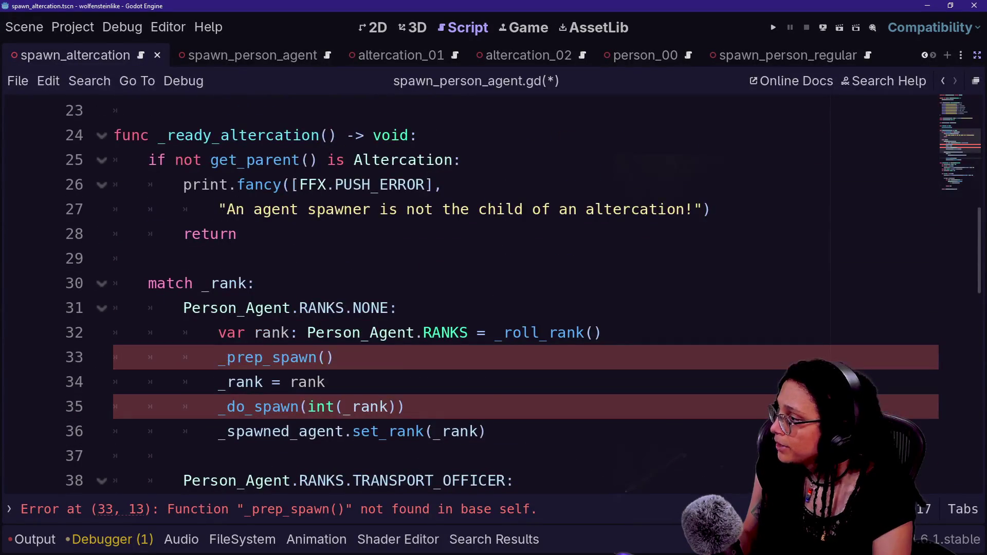
Delete the closing parenthesis of _prep_spawn() in the NONE branch, leaving an unclosed call
left_click(337, 357)
key("BackSpace")
key("BackSpace")
type("(")
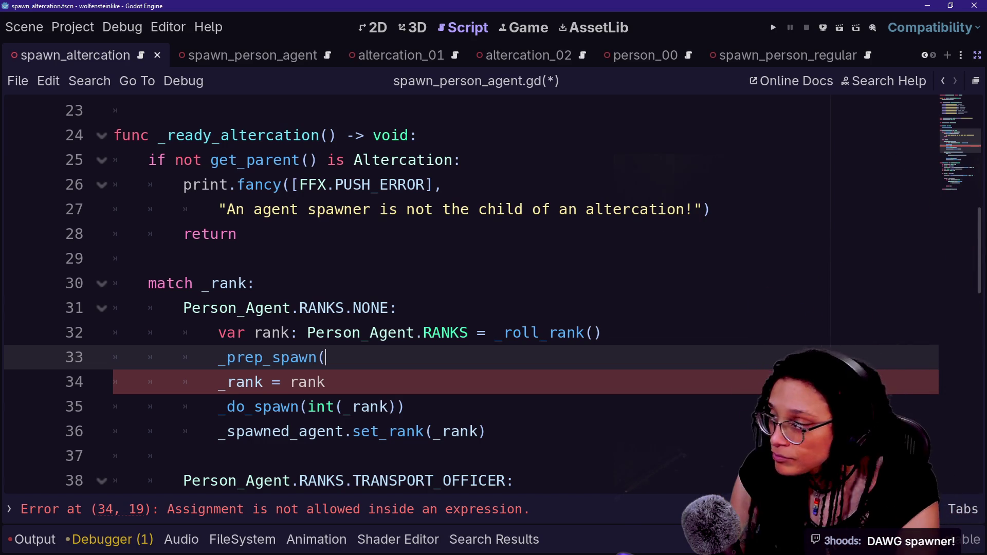
right_click(382, 324)
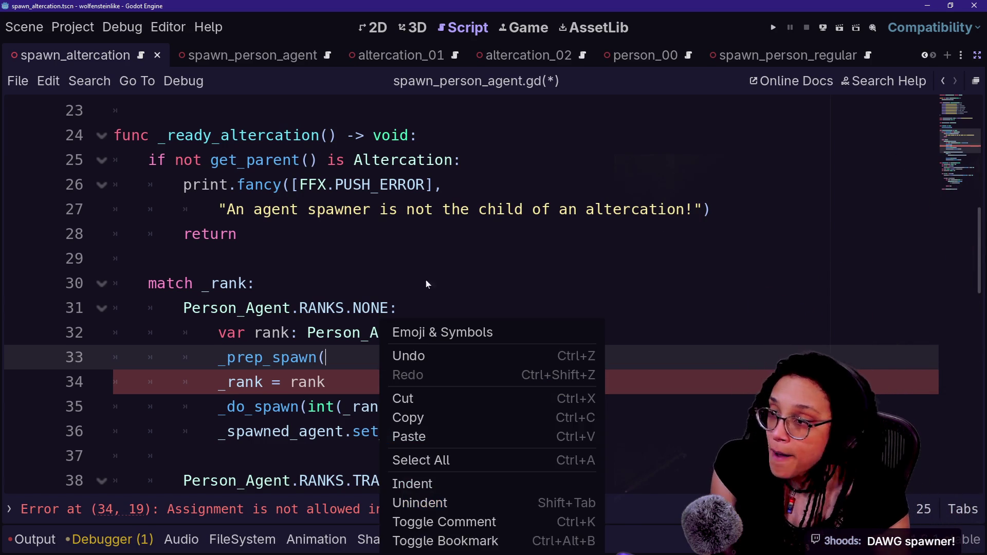
Dismiss the context menu and move the caret around the agent spawner script
key("Escape")
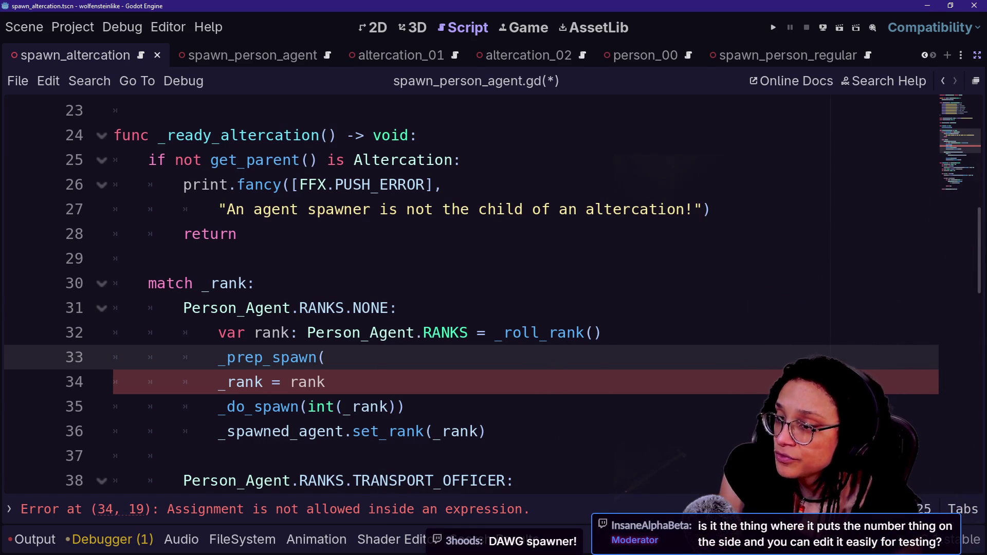
left_click(392, 209)
key("Down")
key("Down")
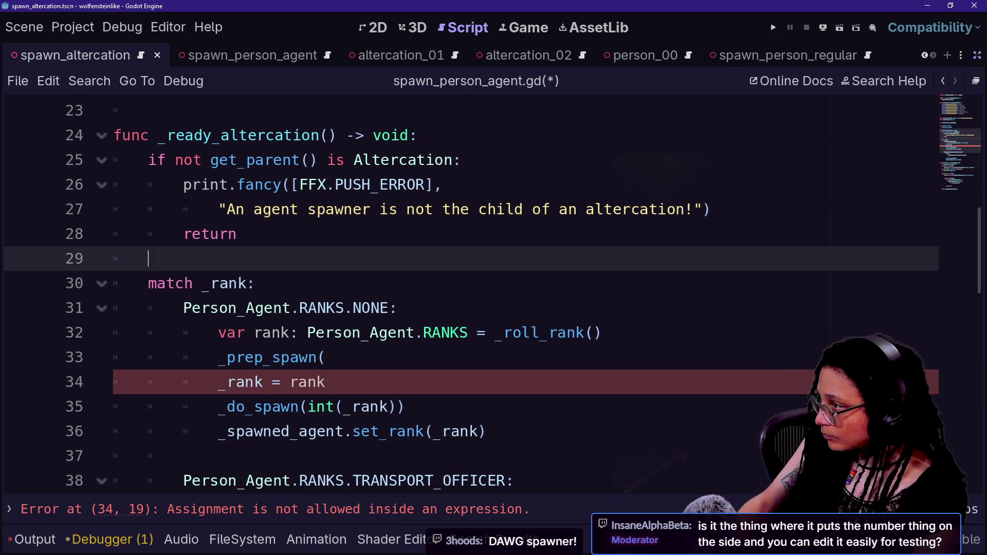
left_click(388, 432)
key("Up")
key("Up")
scroll(494, 294, "up", 8)
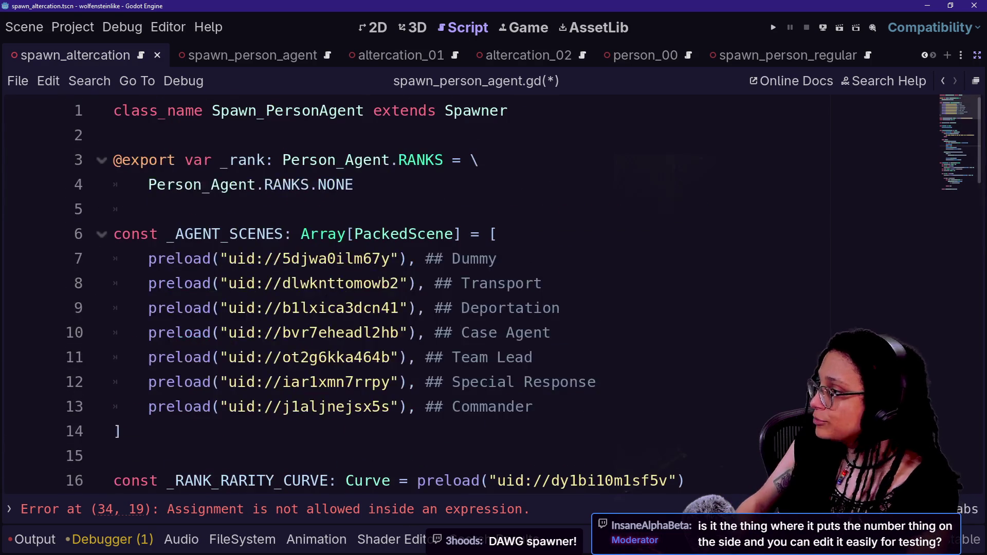
left_click(500, 234)
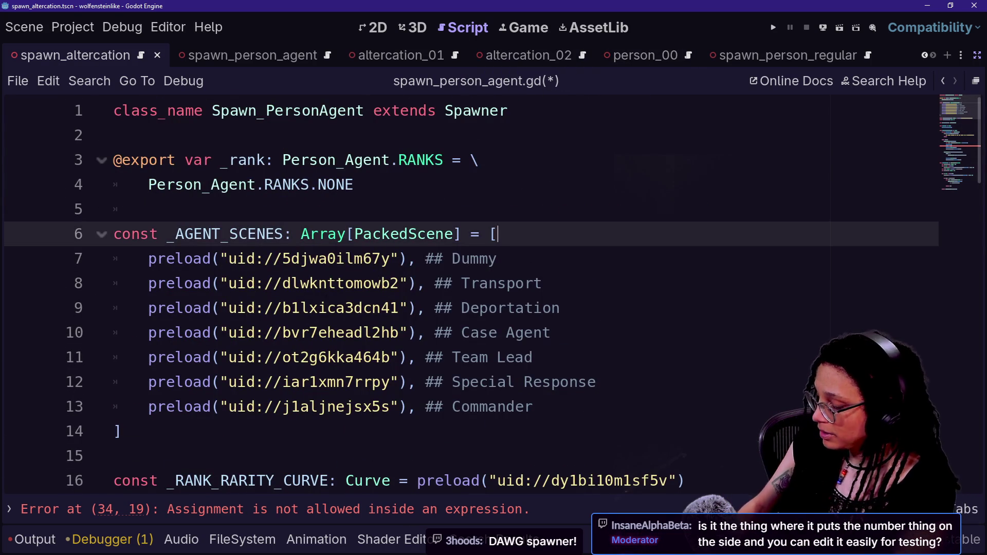
key("ctrl+shift+f")
type("@abstract")
key("Return")
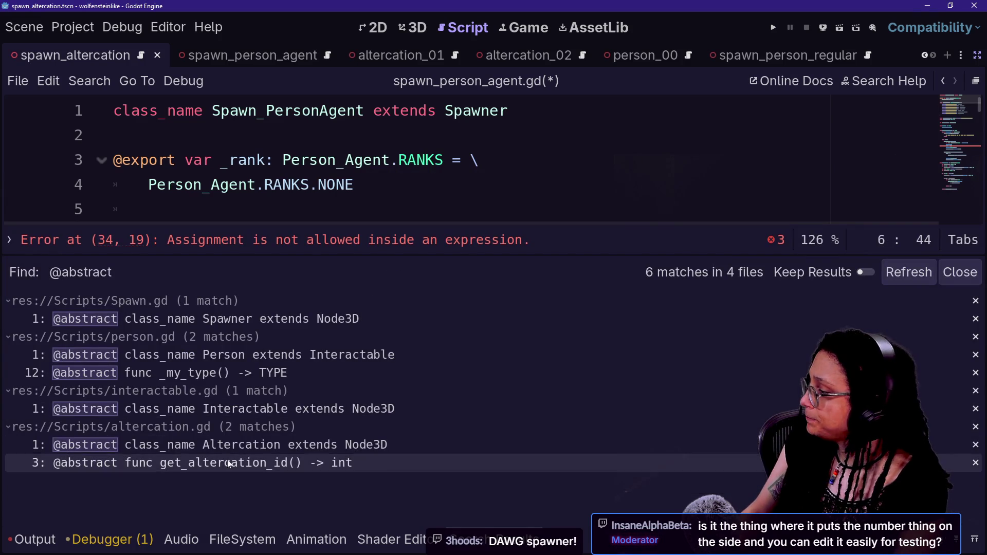
left_click(232, 408)
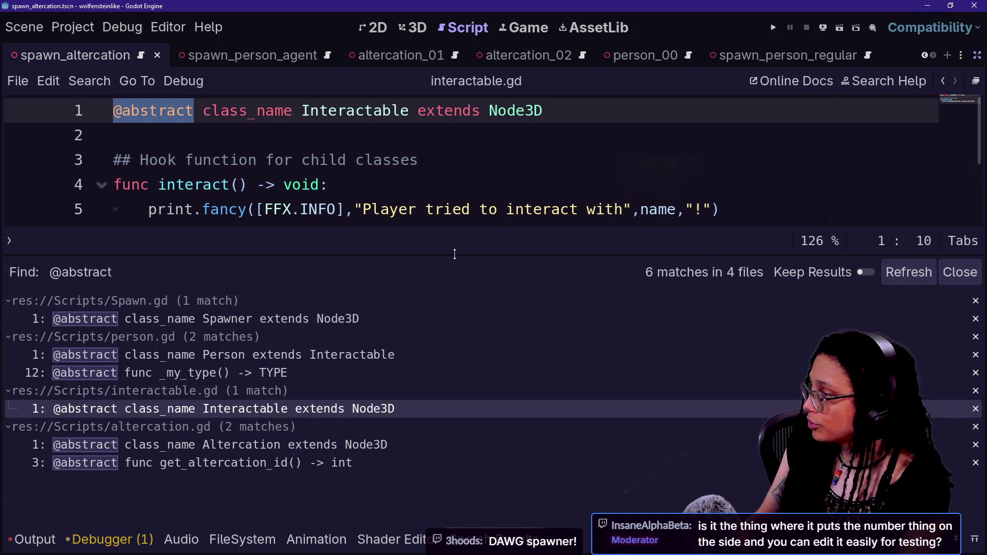
key("ctrl+j")
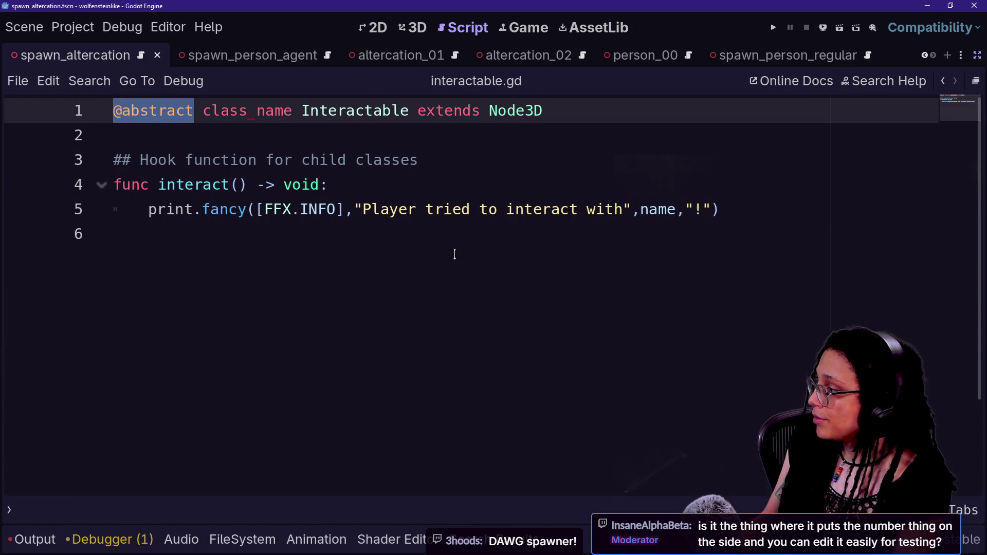
left_click(398, 209)
Search the project for 'extends interact', open person.gd, then follow Interactable to its script
key("ctrl+shift+f")
type("inter")
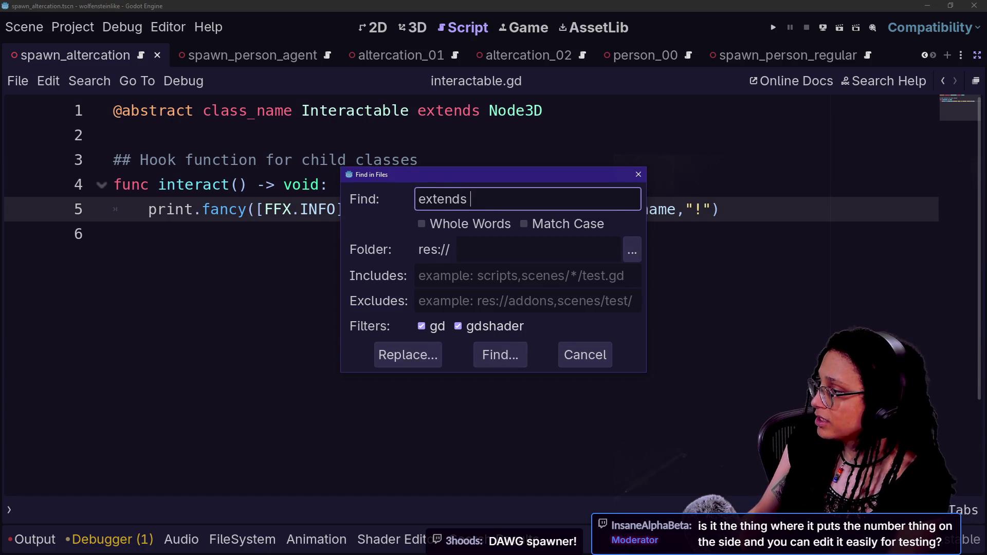
type("act")
key("Return")
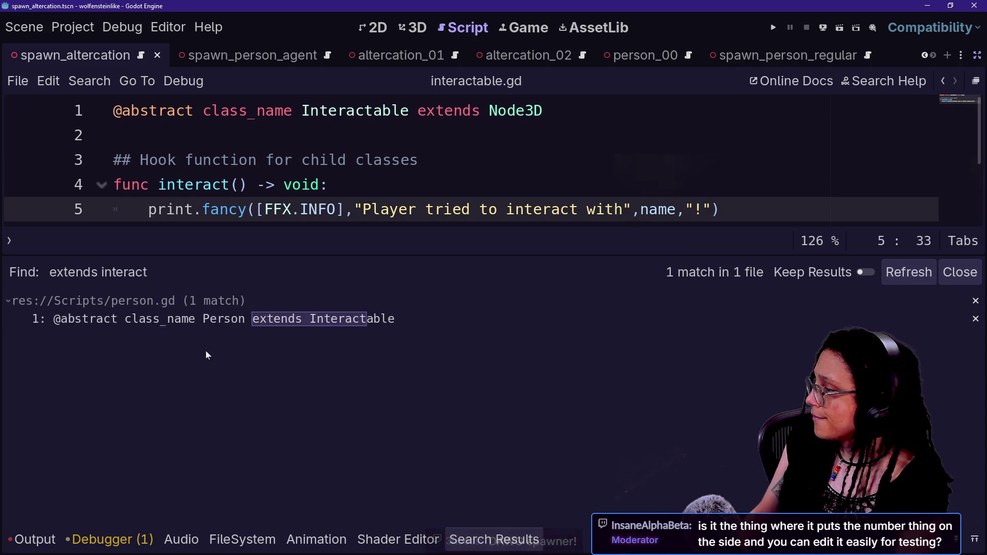
left_click(214, 319)
left_click(327, 185)
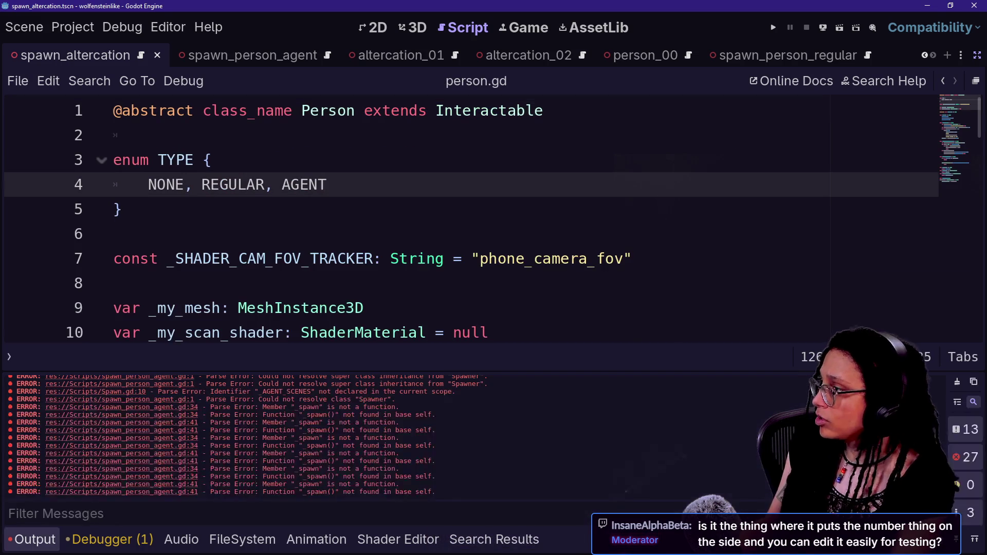
key("ctrl+j")
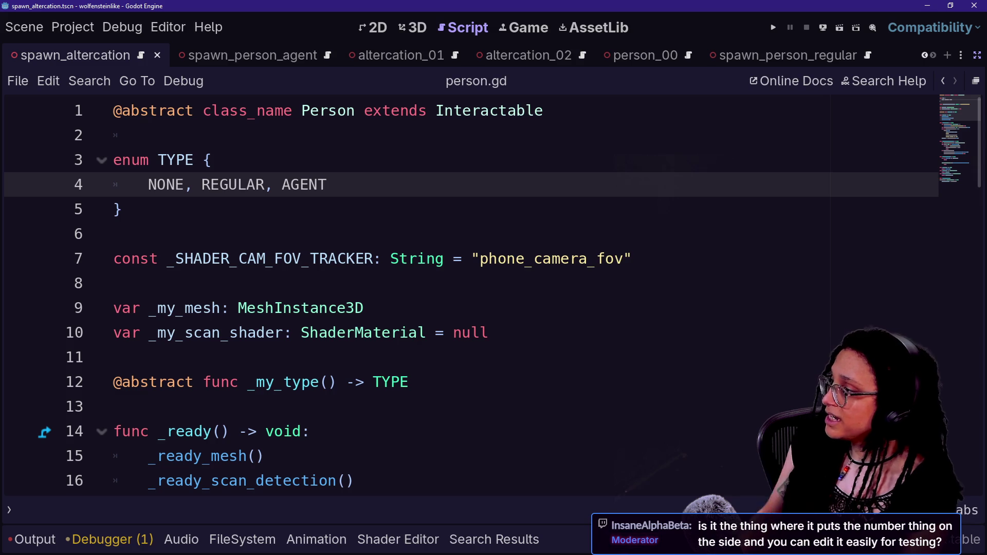
left_click(464, 114, "ctrl")
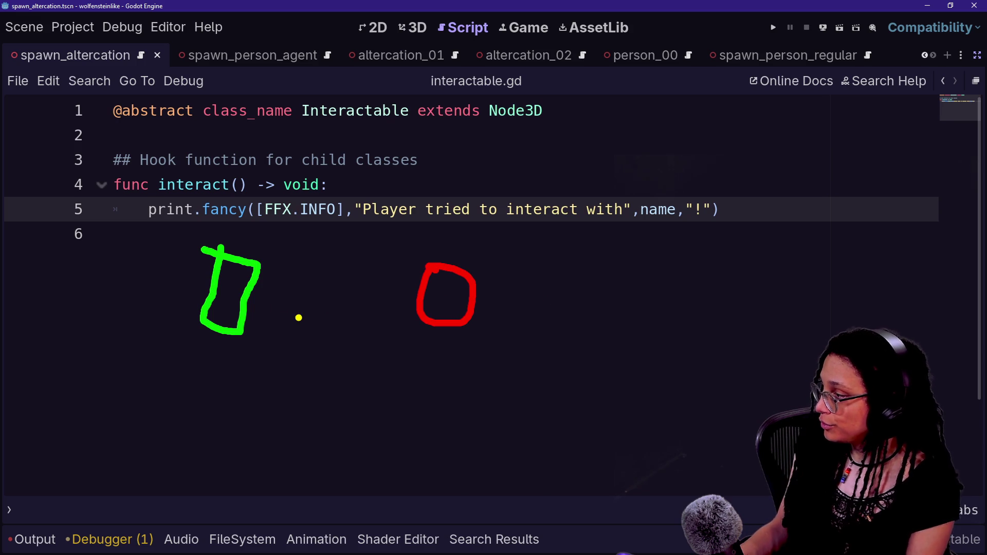
Sketch two green subclass boxes with arrows to a red and a pink circle
left_click_drag(267, 304, 359, 296)
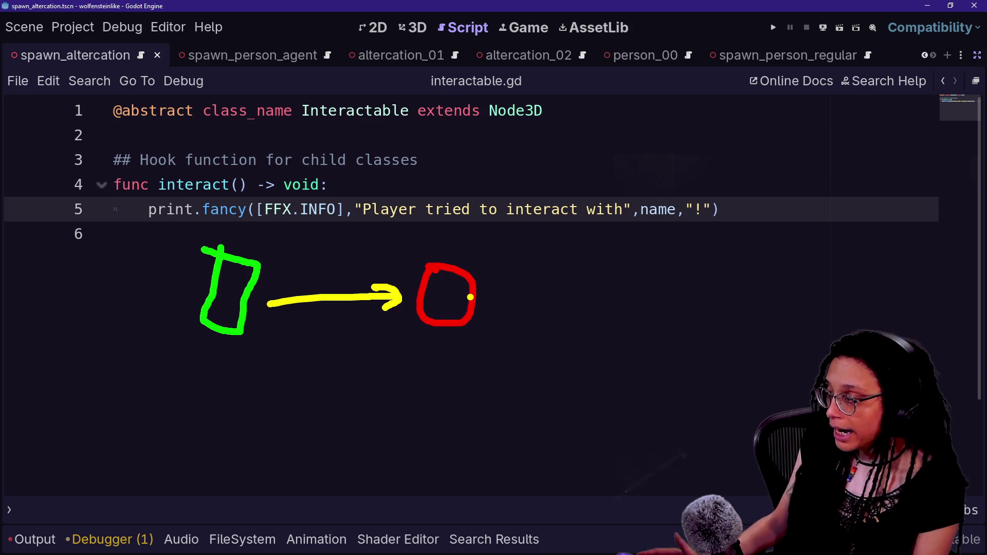
mouse_move(420, 246)
left_mouse_down()
mouse_move(70, 312)
mouse_move(108, 262)
left_mouse_up()
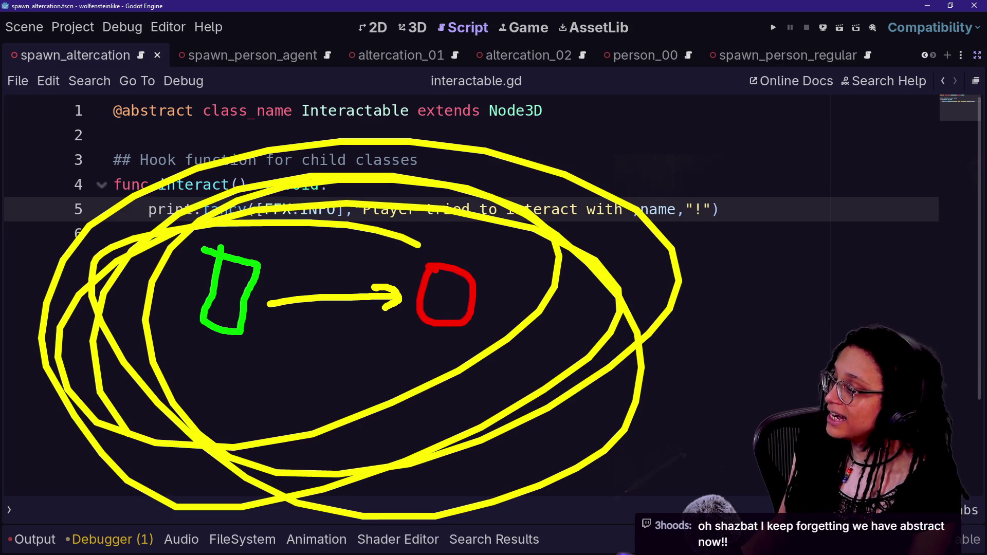
key("ctrl+z")
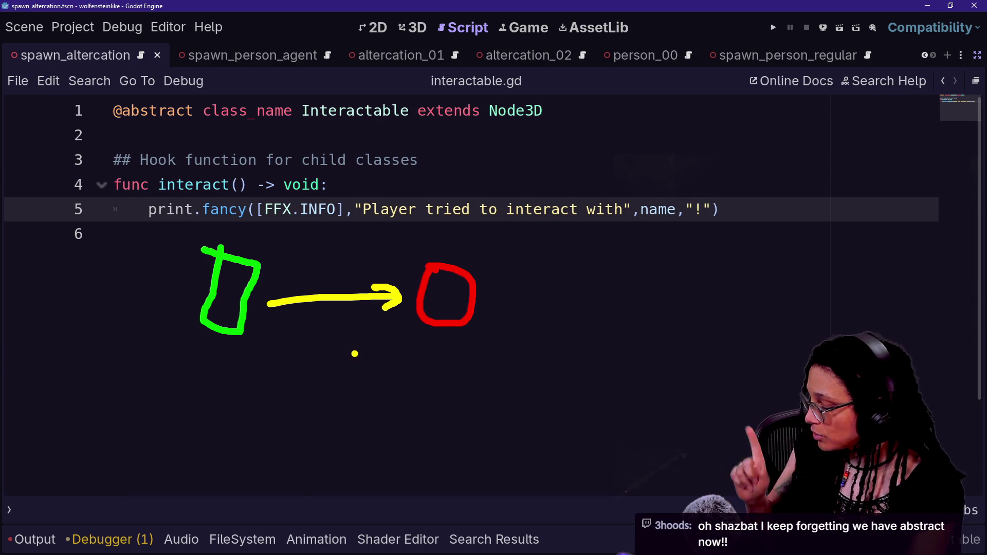
mouse_move(189, 377)
left_mouse_down()
mouse_move(182, 431)
mouse_move(205, 354)
left_mouse_up()
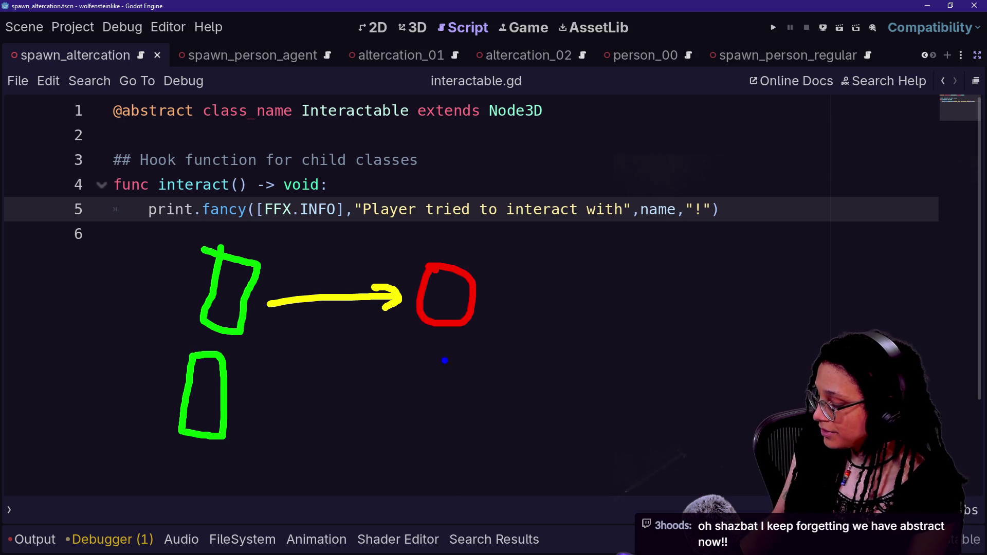
left_click_drag(417, 398, 479, 380)
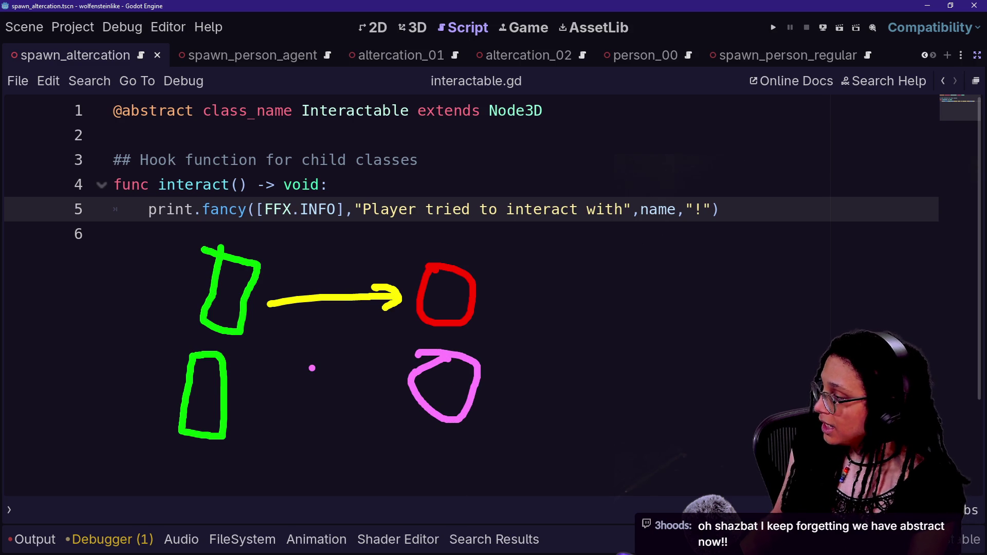
left_click_drag(235, 389, 353, 380)
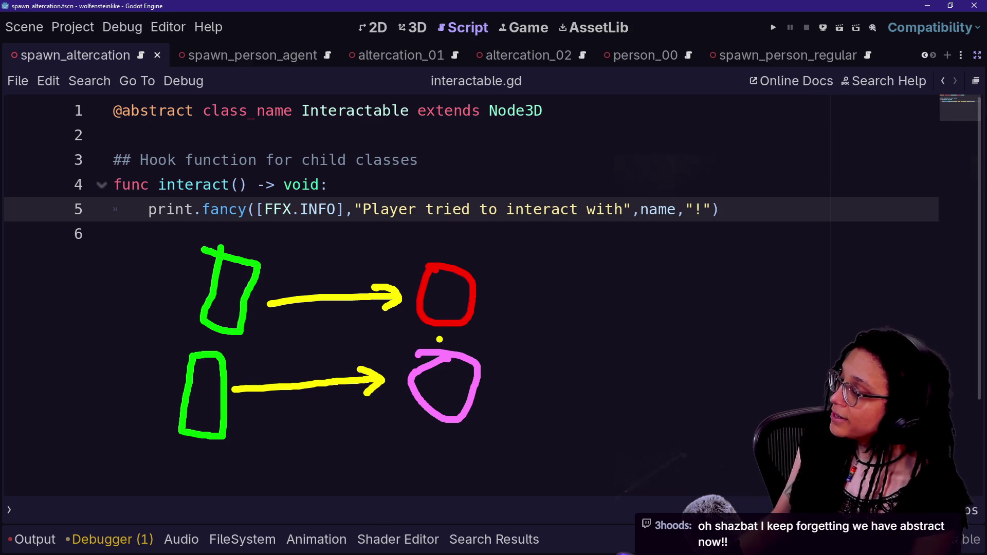
mouse_move(433, 228)
left_mouse_down()
mouse_move(377, 164)
mouse_move(317, 293)
left_mouse_up()
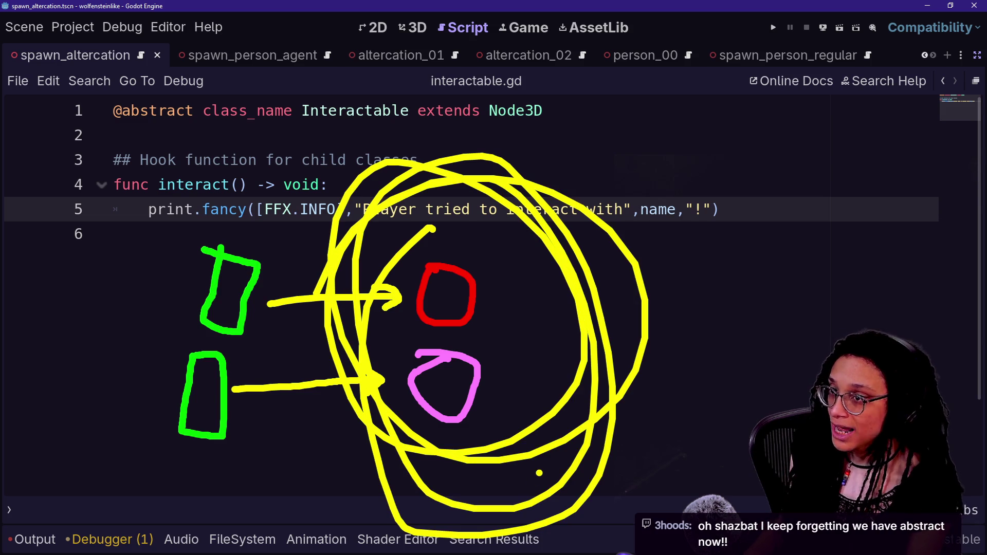
key("ctrl+z")
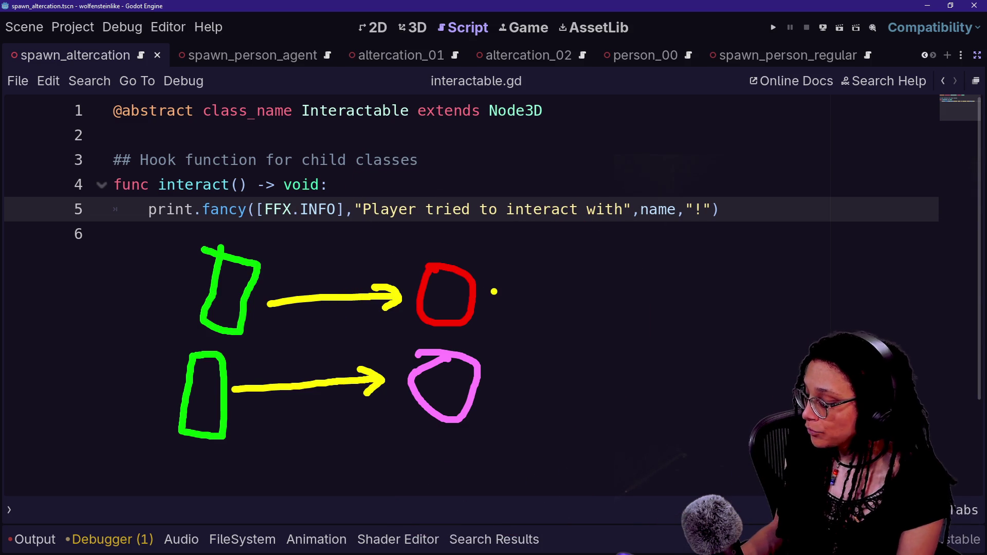
Write 'func' to the right and draw arrows from both circles into it
mouse_move(557, 312)
left_mouse_down()
mouse_move(563, 359)
mouse_move(632, 372)
mouse_move(661, 423)
left_mouse_up()
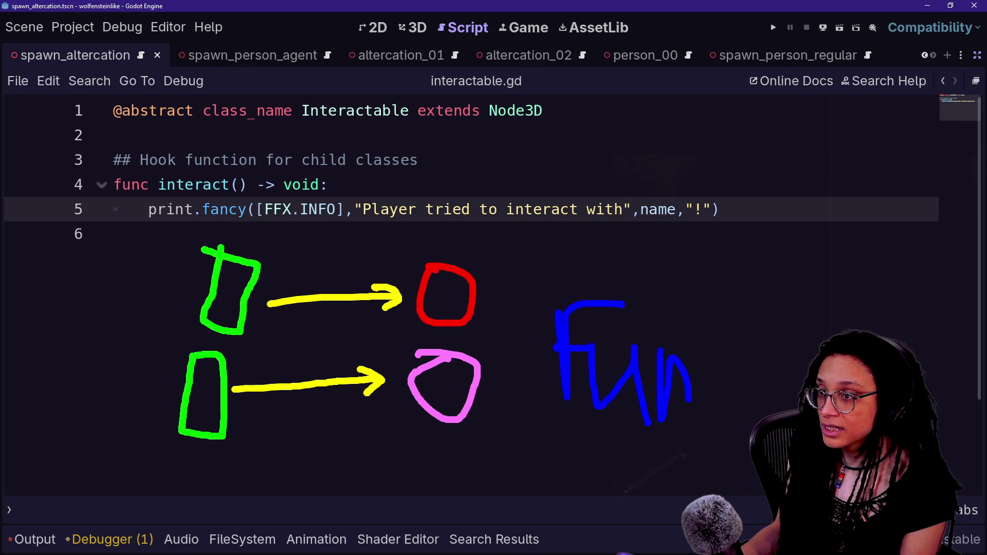
left_click_drag(714, 359, 722, 411)
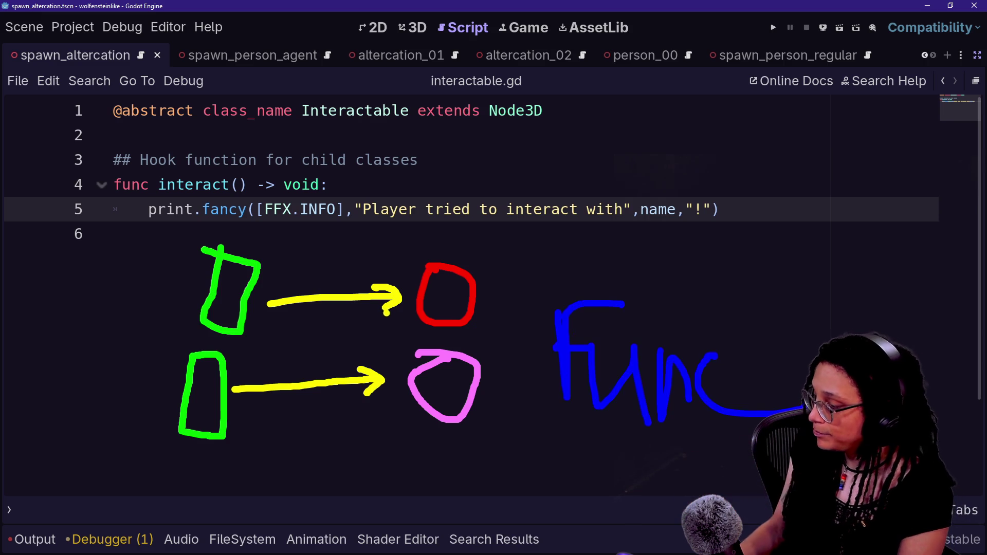
left_click_drag(488, 282, 535, 310)
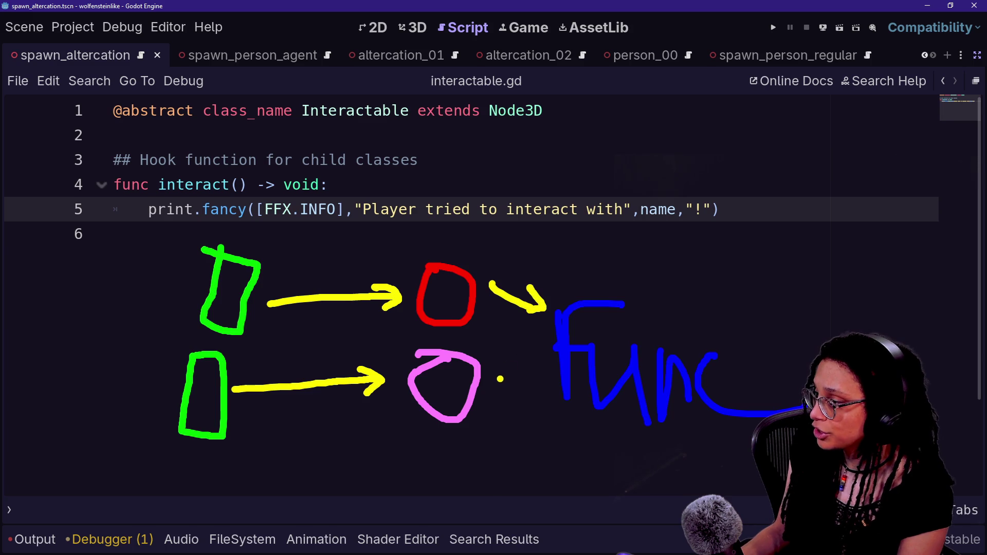
left_click_drag(499, 379, 555, 353)
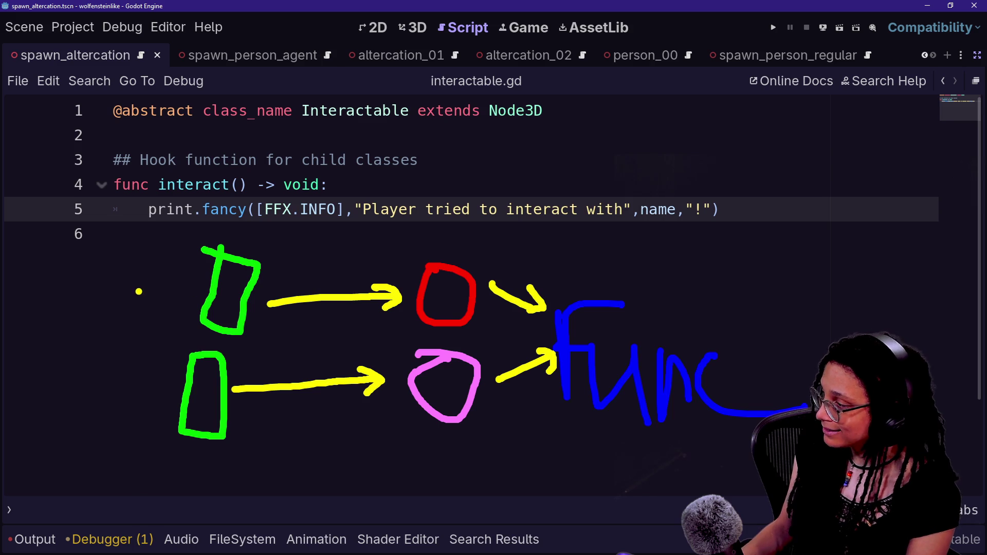
Add a base box b with arrows to both green boxes and func, undoing stray loops
mouse_move(17, 281)
left_mouse_down()
mouse_move(17, 364)
mouse_move(72, 276)
left_mouse_up()
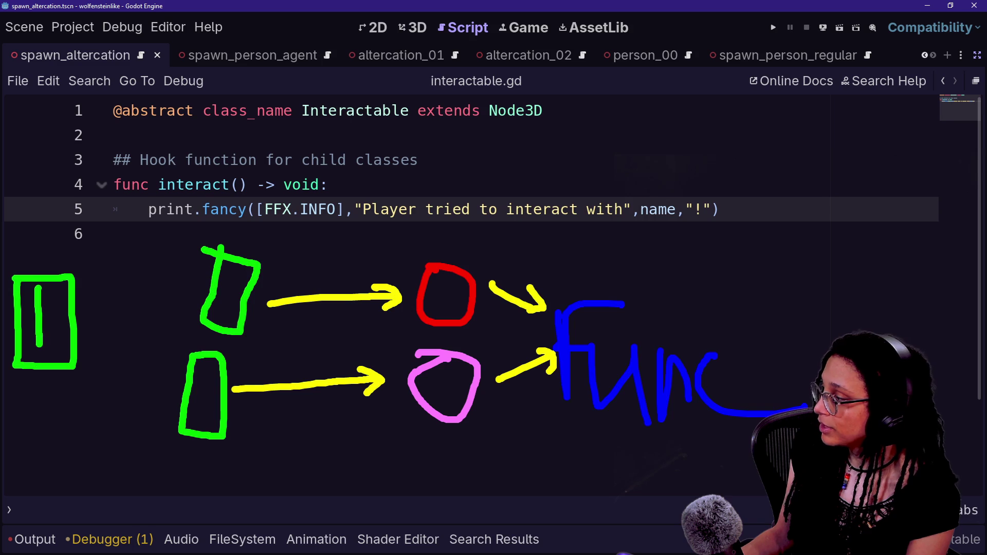
left_click_drag(77, 433, 594, 420)
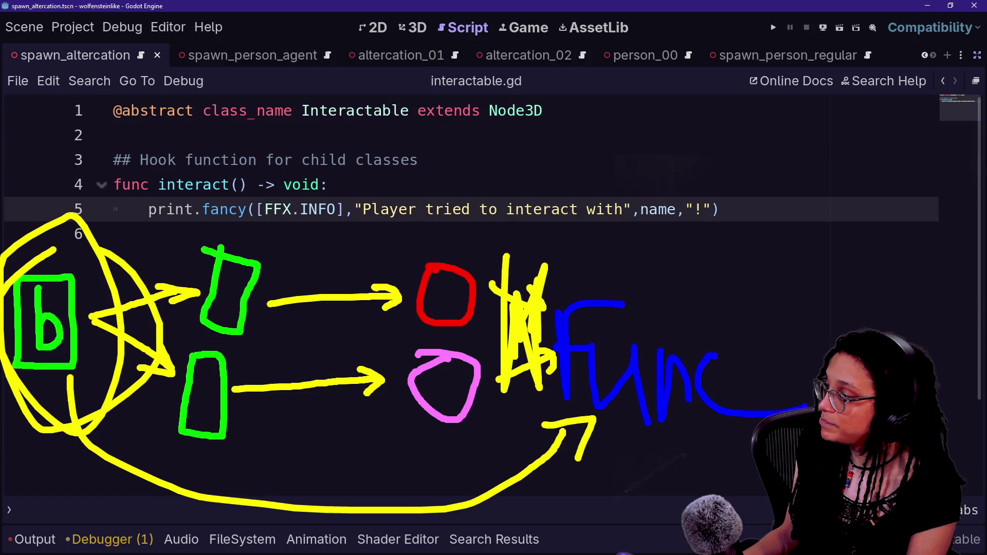
left_click_drag(92, 254, 46, 401)
left_click_drag(139, 324, 77, 416)
left_click_drag(16, 293, 115, 386)
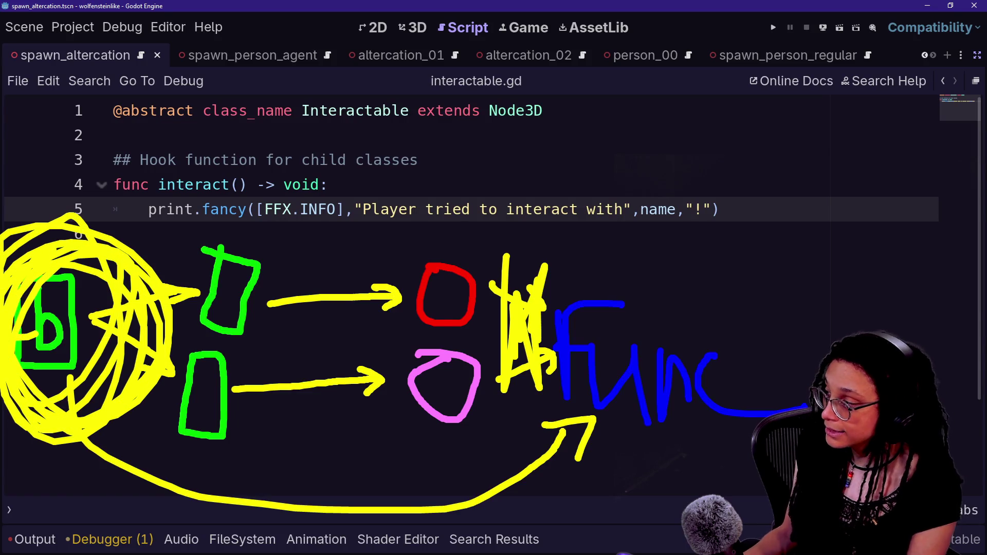
key("ctrl+z")
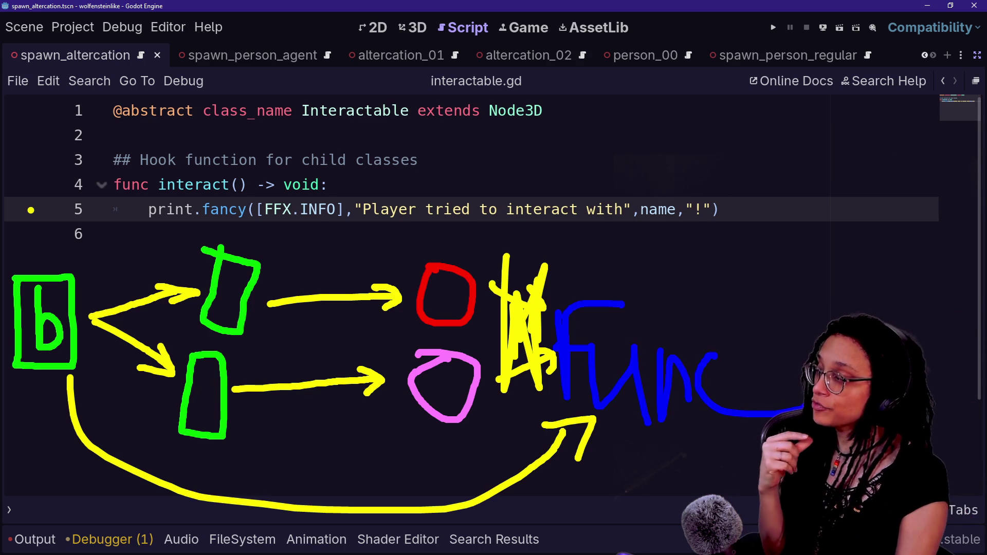
left_click_drag(32, 209, 85, 402)
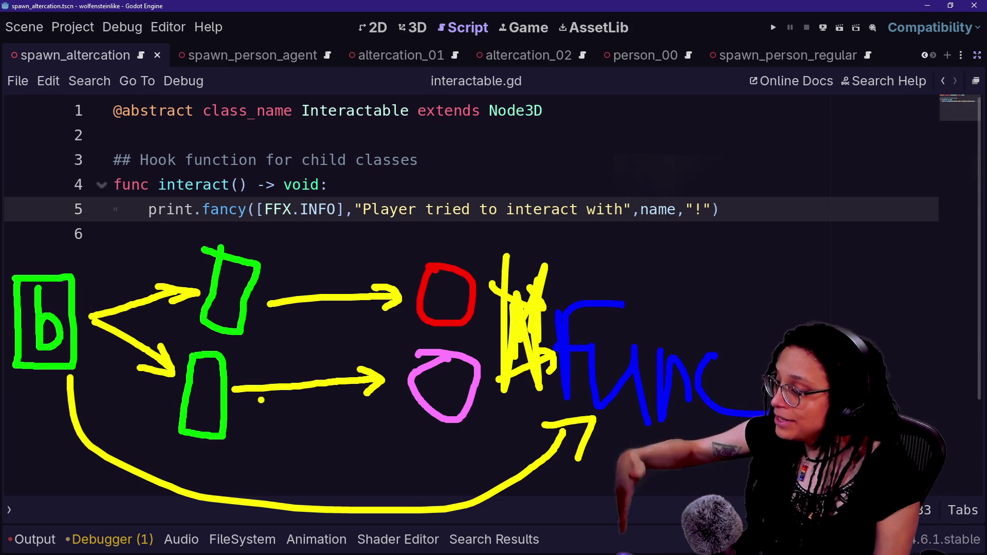
left_click_drag(219, 532, 224, 494)
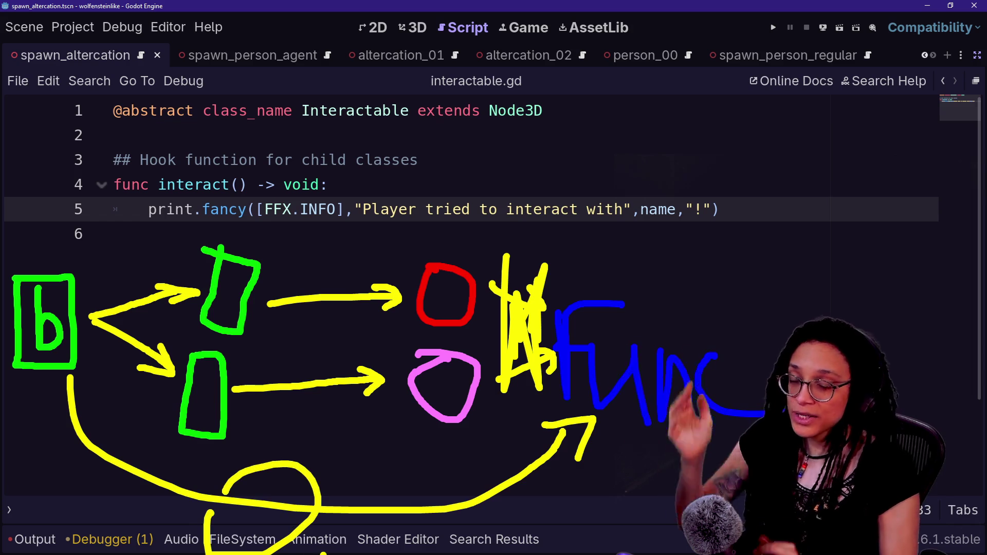
key("ctrl+z")
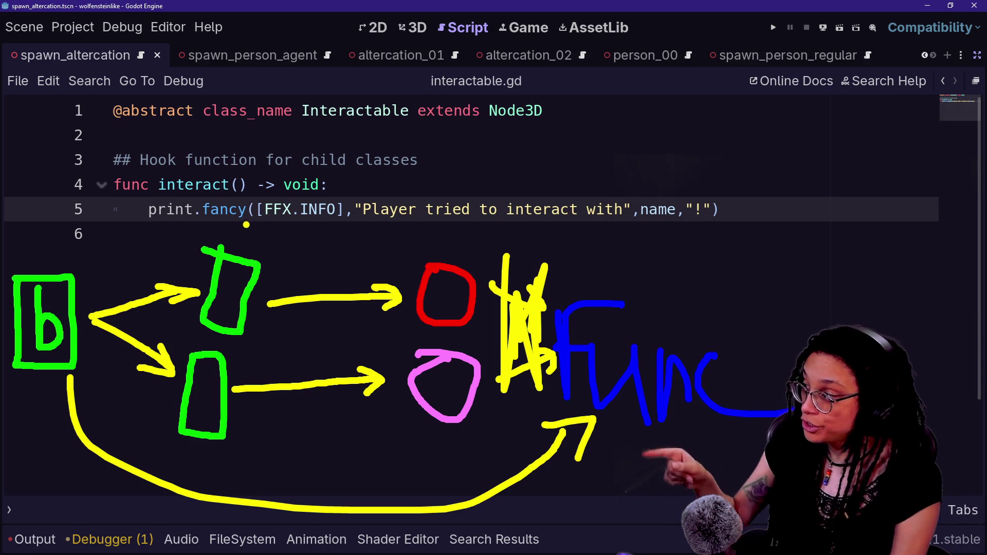
left_click_drag(245, 223, 331, 435)
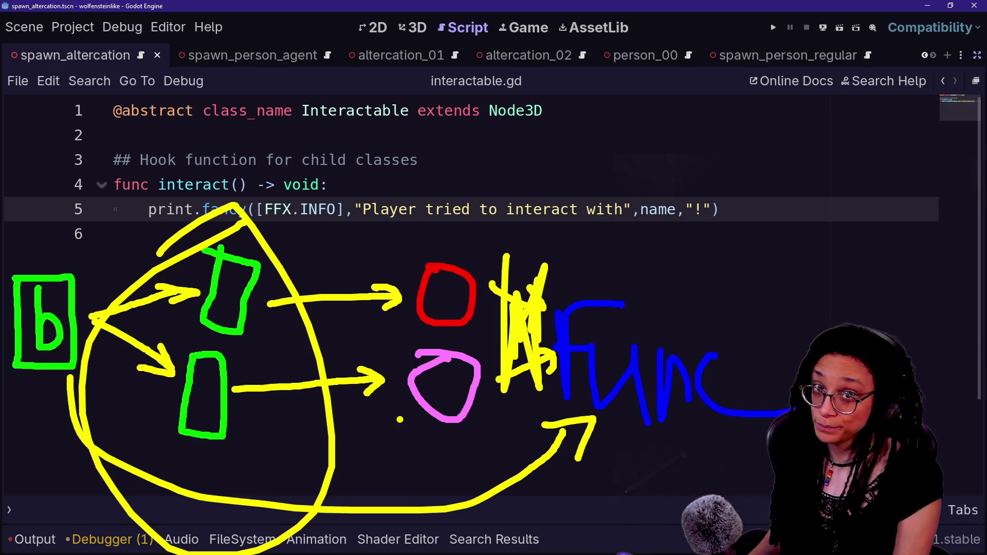
key("ctrl+z")
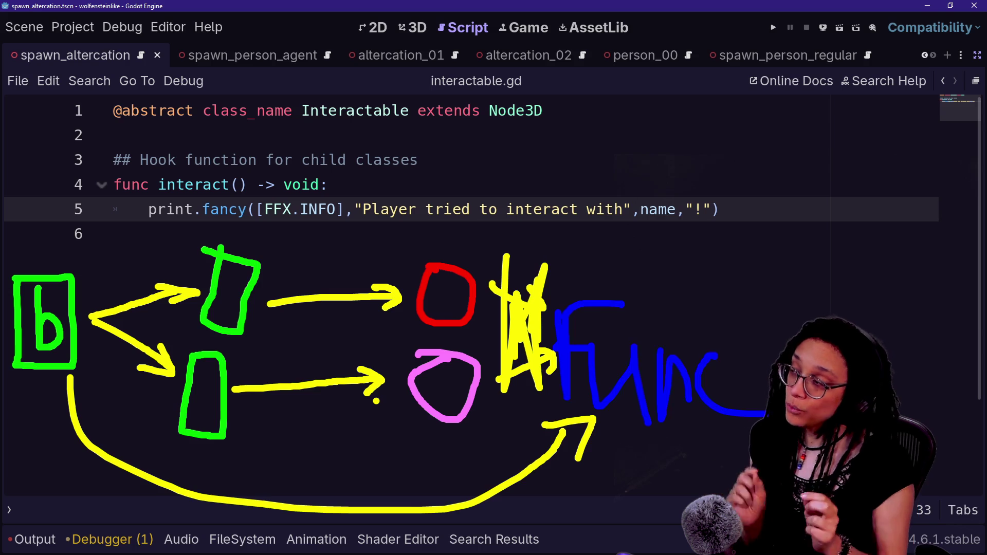
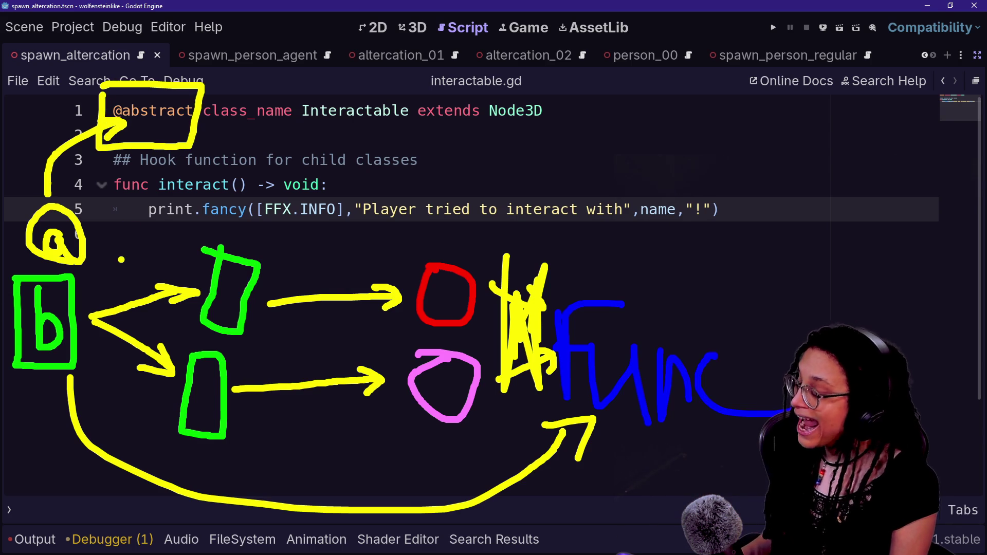
left_click_drag(47, 224, 146, 401)
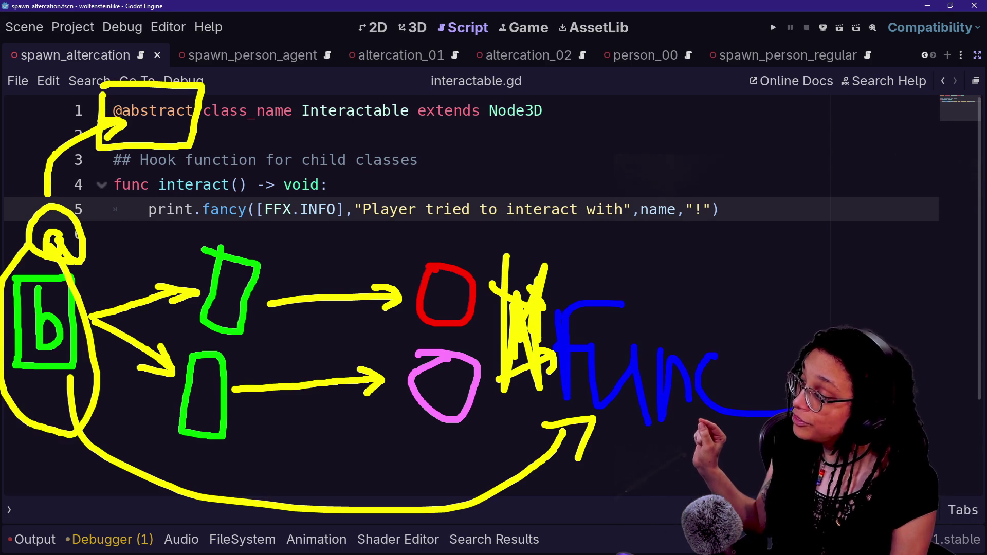
left_click_drag(170, 370, 58, 199)
key("ctrl+z")
key("ctrl+z")
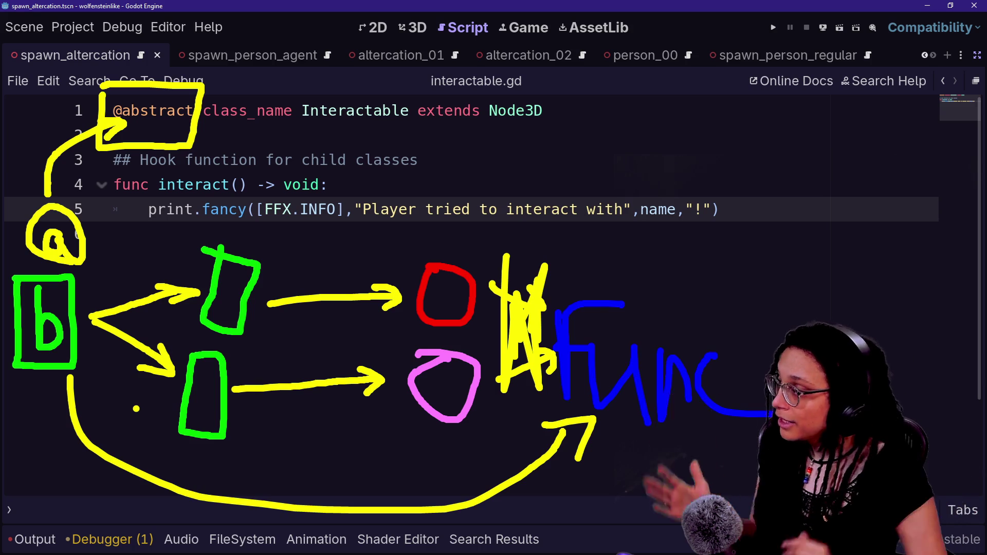
mouse_move(124, 162)
left_mouse_down()
mouse_move(224, 78)
mouse_move(127, 58)
left_mouse_up()
key("ctrl+z")
key("ctrl+z")
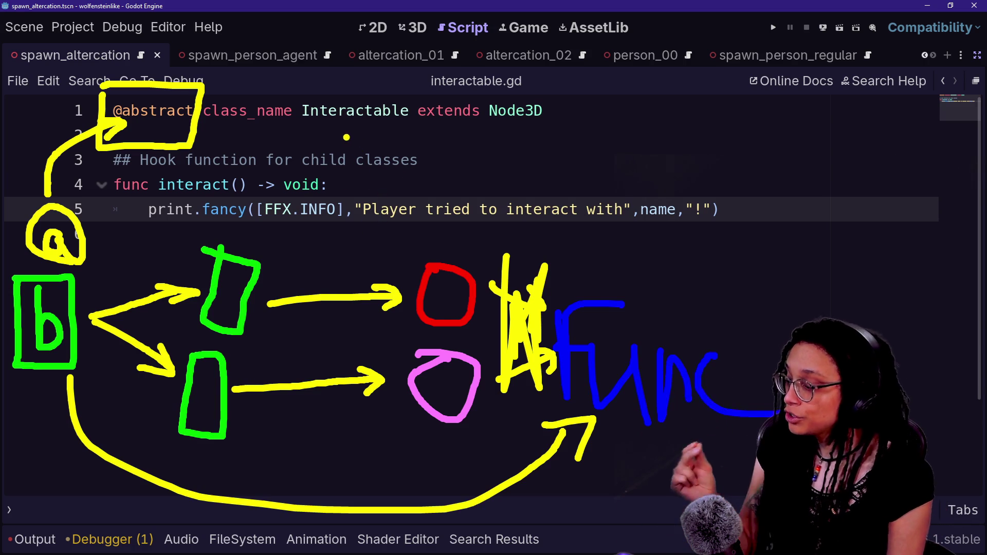
key("Escape")
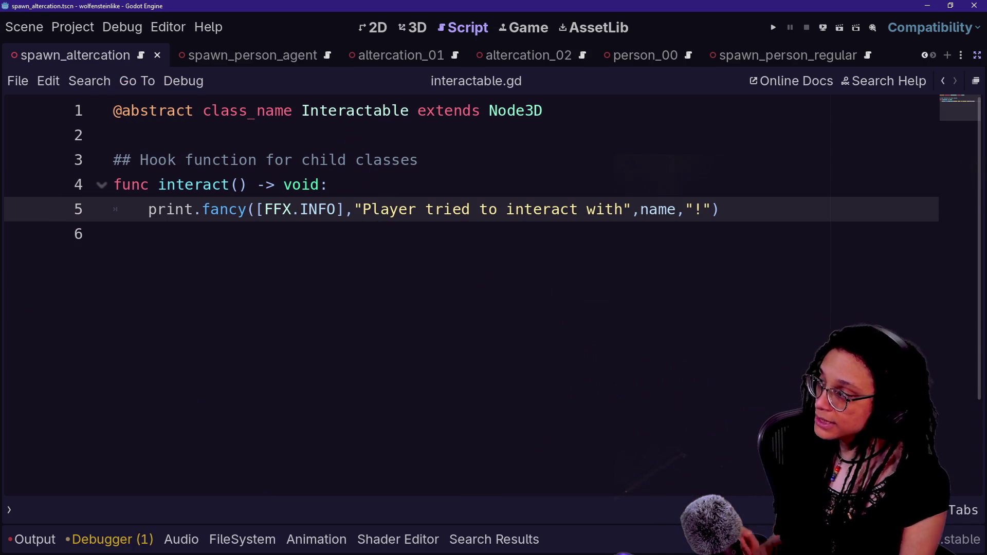
Insert blank lines below the class_name Interactable declaration
key("Up")
key("Up")
key("Up")
key("End")
key("Return")
key("Return")
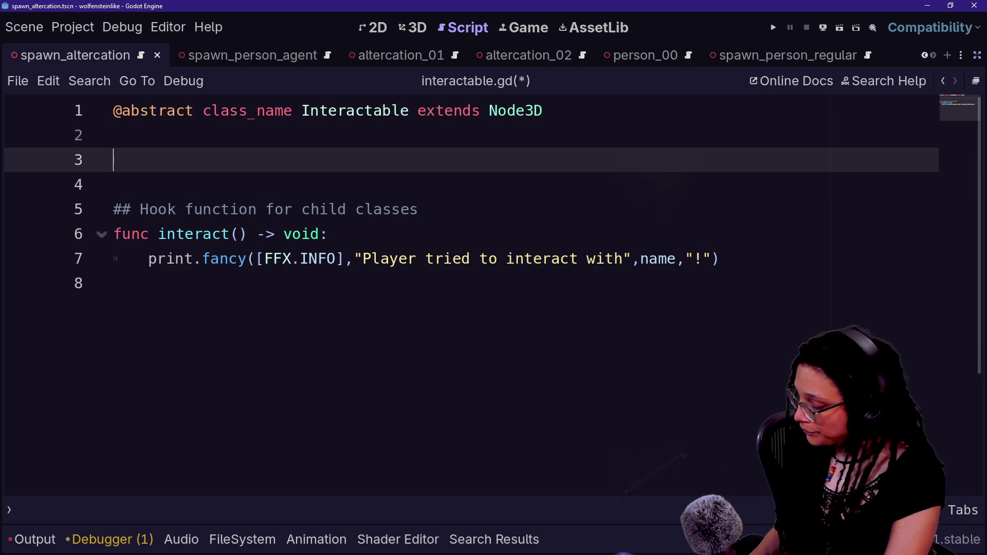
Highlight the interact hook function and its print body while explaining it
left_click_drag(327, 234, 198, 234)
mouse_move(114, 283)
left_mouse_down()
mouse_move(221, 209)
mouse_move(114, 284)
left_mouse_up()
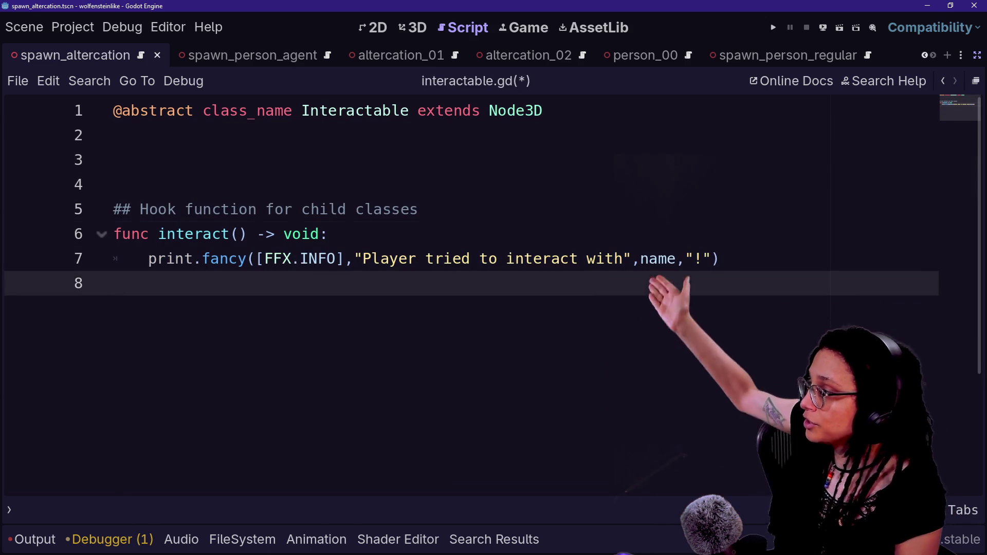
left_click_drag(198, 234, 441, 258)
left_click(468, 259)
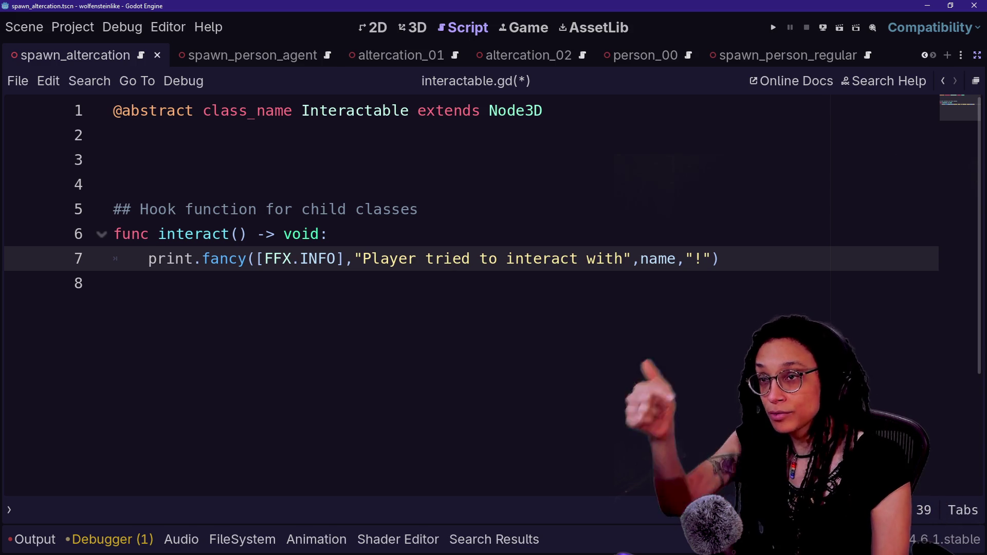
key("Up")
key("Up")
key("Up")
key("Down")
key("Down")
key("Down")
key("Down")
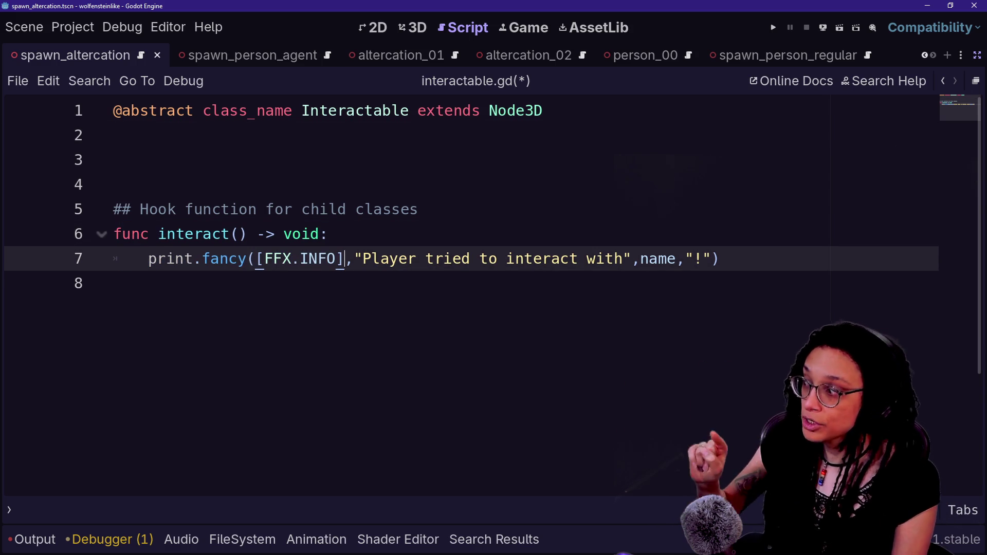
Select lines 3 through 7, clear the selection and settle the caret on the empty line 3
key("Up")
key("Up")
key("Up")
key("shift+Down")
key("shift+Down")
key("shift+Down")
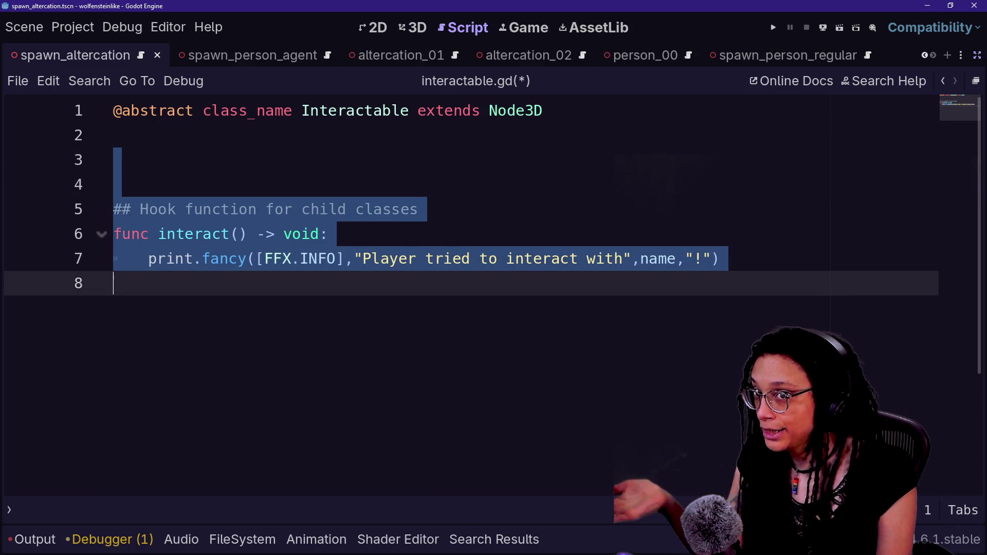
key("Up")
key("Up")
key("Up")
key("Down")
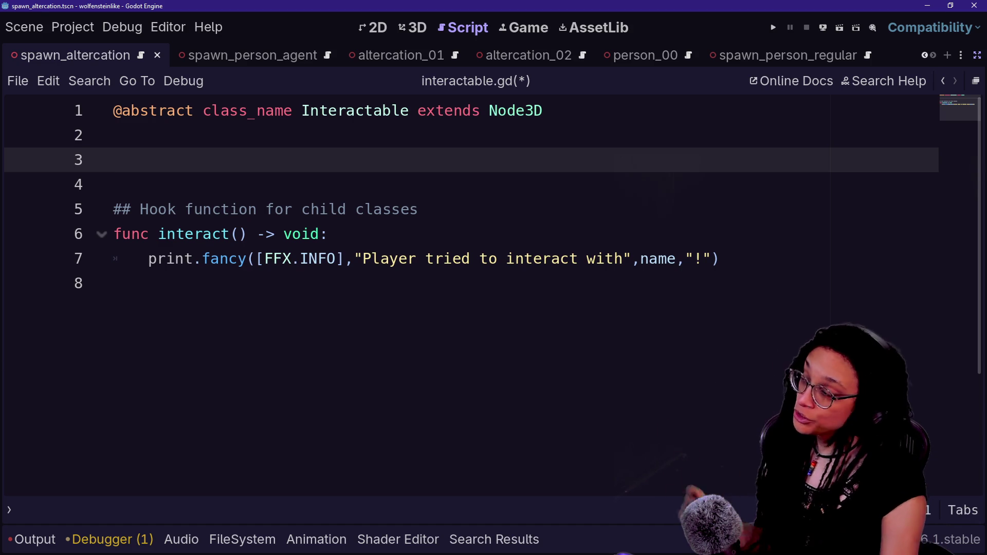
left_click(116, 118)
key("Down")
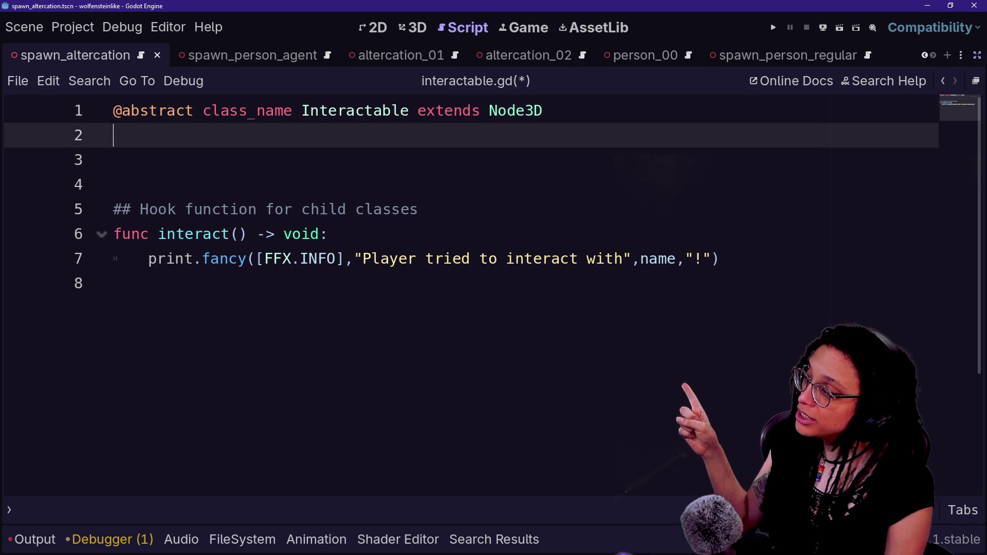
key("Down")
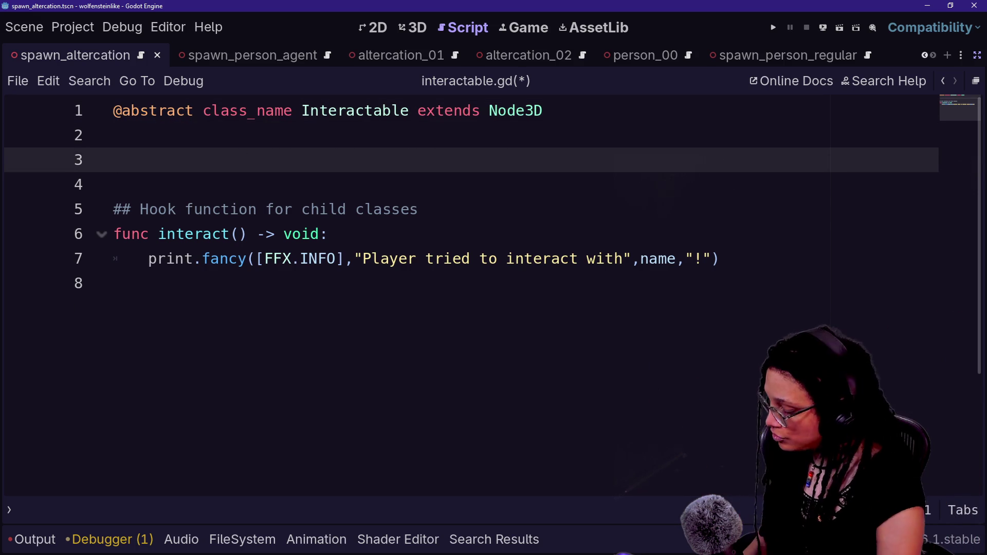
type("@abstract fu")
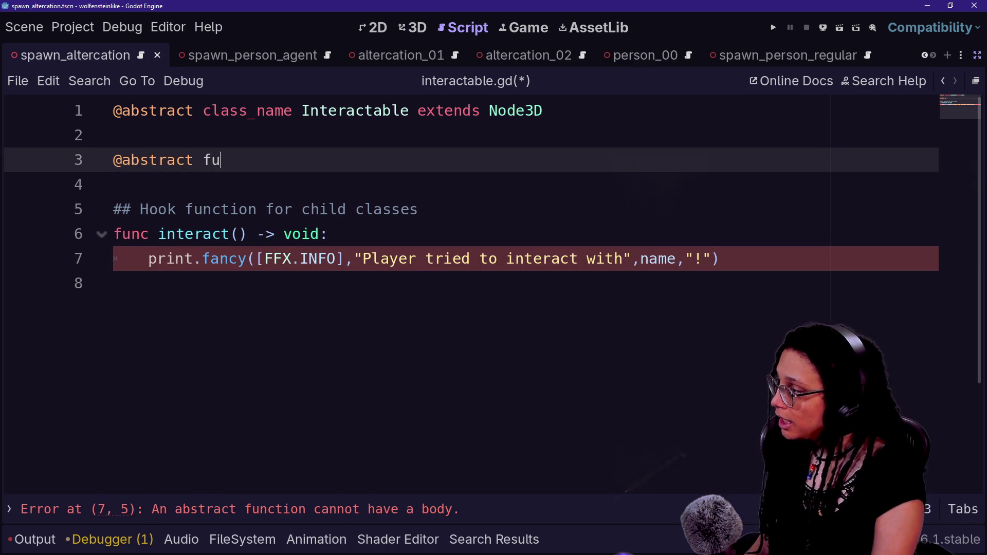
key("BackSpace")
key("BackSpace")
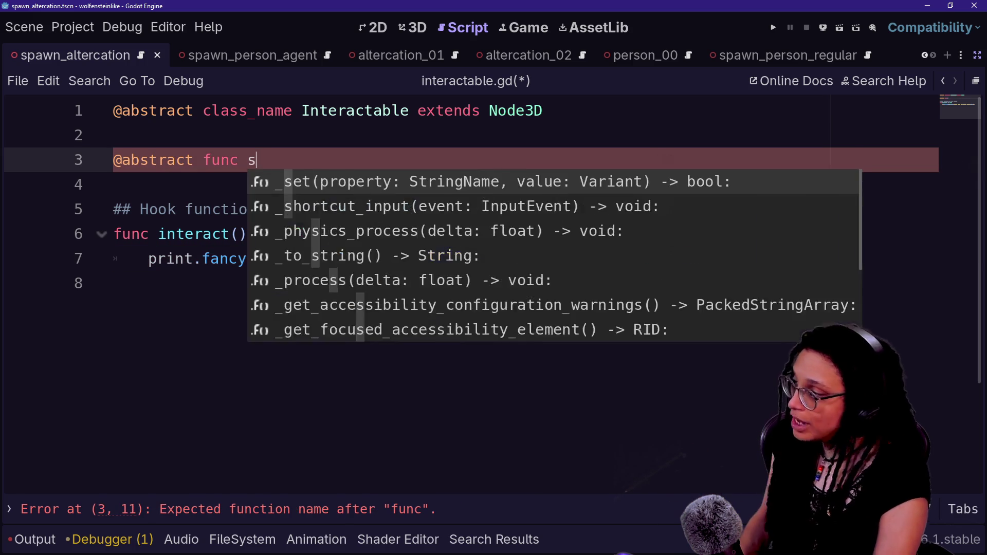
type("omething() ->")
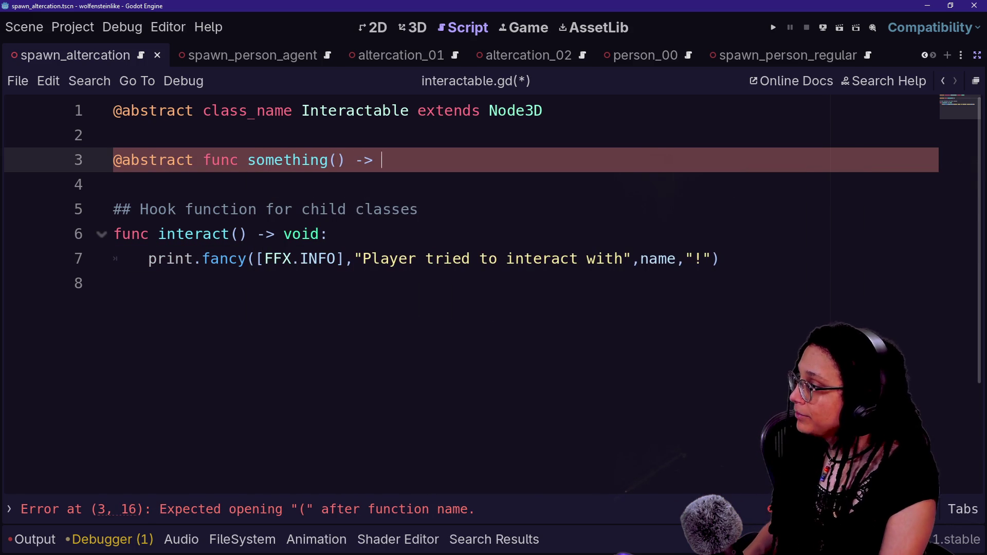
left_click_drag(113, 160, 280, 159)
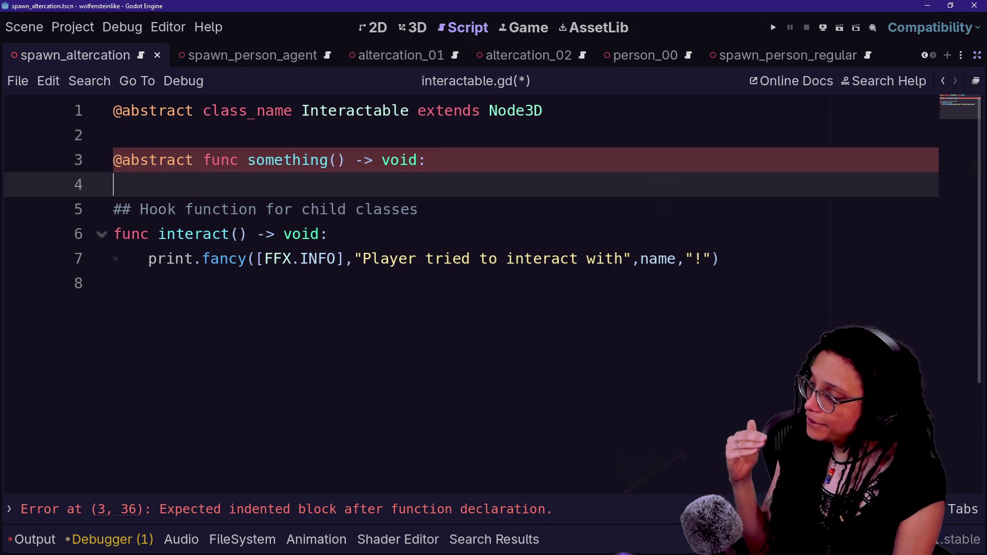
left_click(131, 160)
key("End")
key("BackSpace")
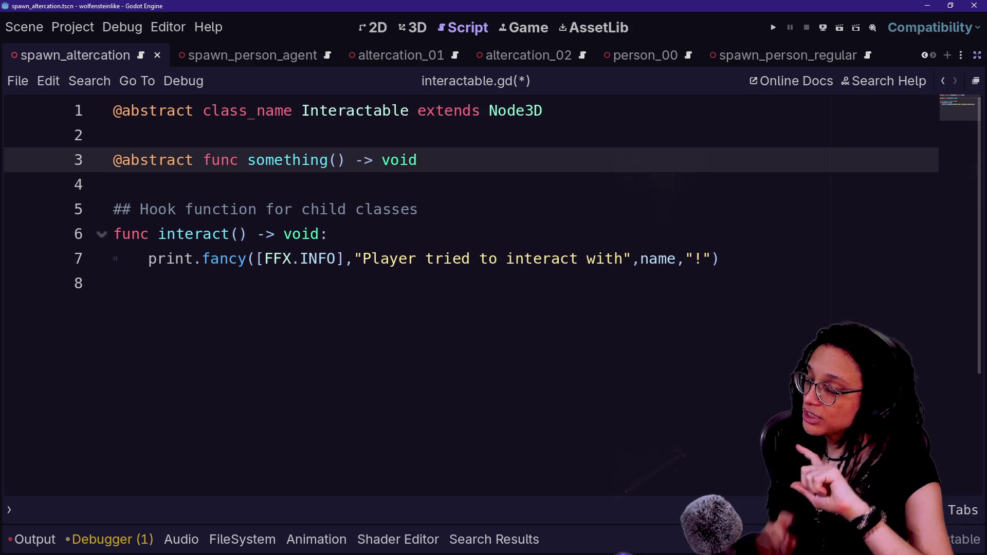
Highlight the interact function, then start a project-wide search for scripts extending Interactable
left_click_drag(114, 209, 113, 282)
left_click(113, 284)
key("Up")
key("Up")
key("Up")
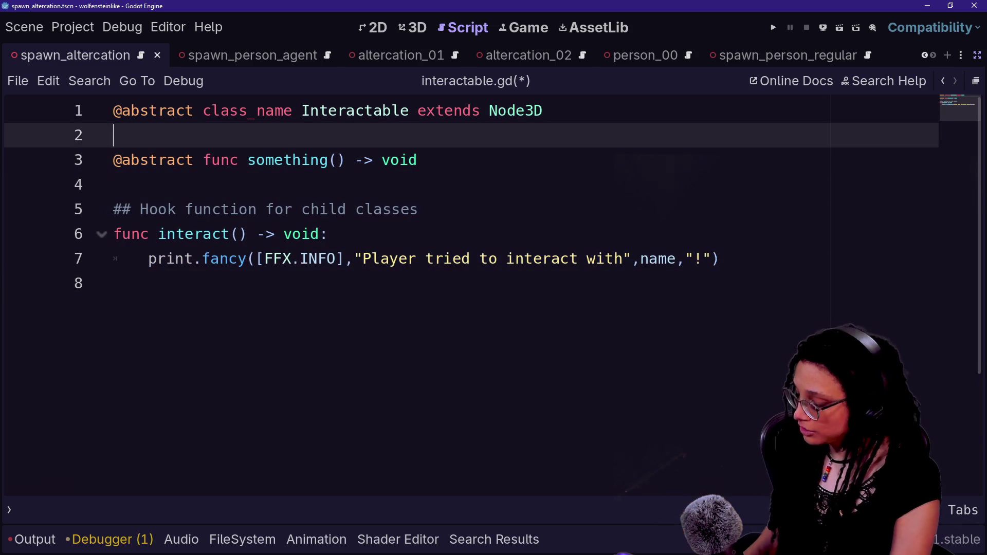
key("ctrl+shift+f")
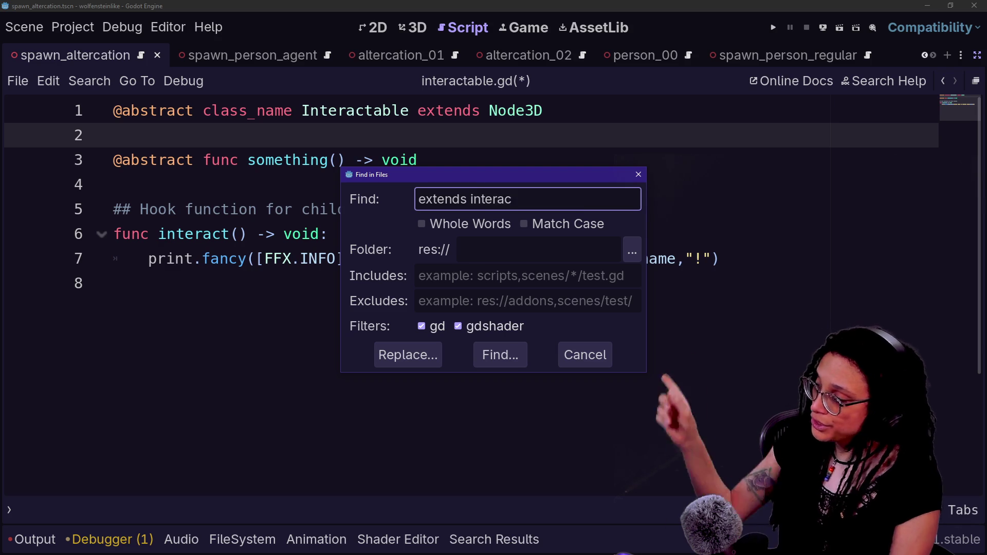
Run the 'extends interac' search, open the person.gd match, peek at the Interactable definition and hide the output log
key("Return")
left_click(192, 318)
key("Down")
key("Down")
key("Down")
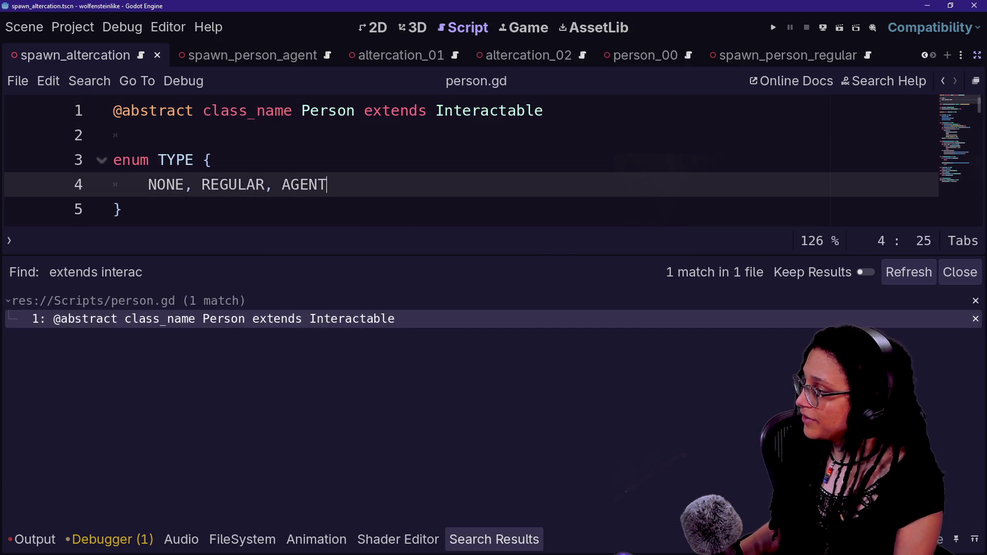
left_click(517, 111, "ctrl")
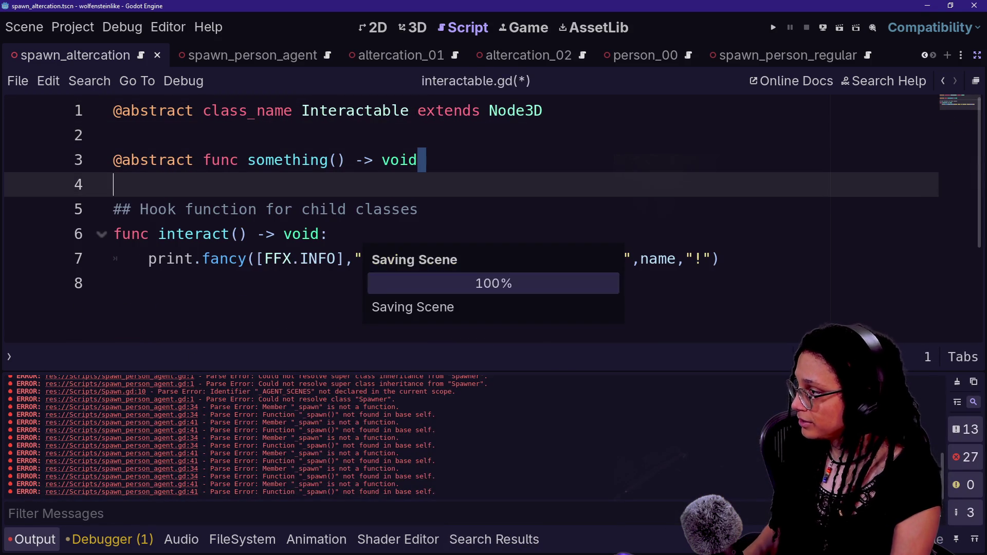
left_click(942, 80)
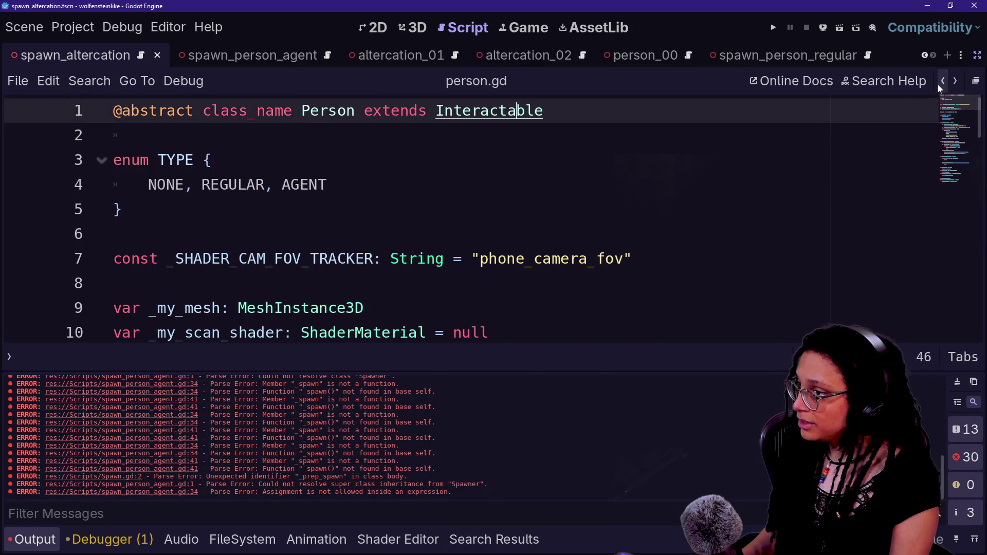
key("ctrl+j")
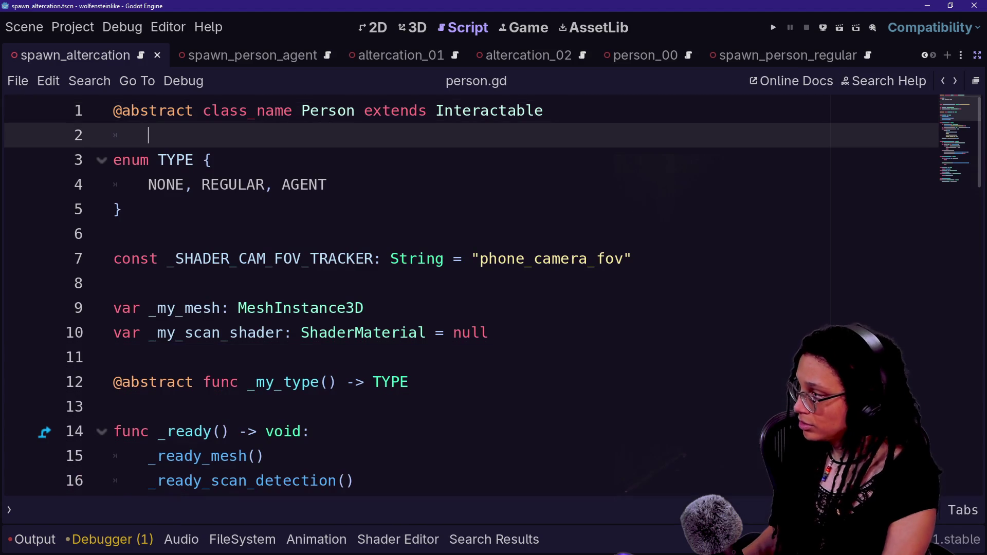
Jump to the Interactable script's abstract declaration, then quick-open person.gd again
left_click(126, 210)
left_click(463, 116, "ctrl")
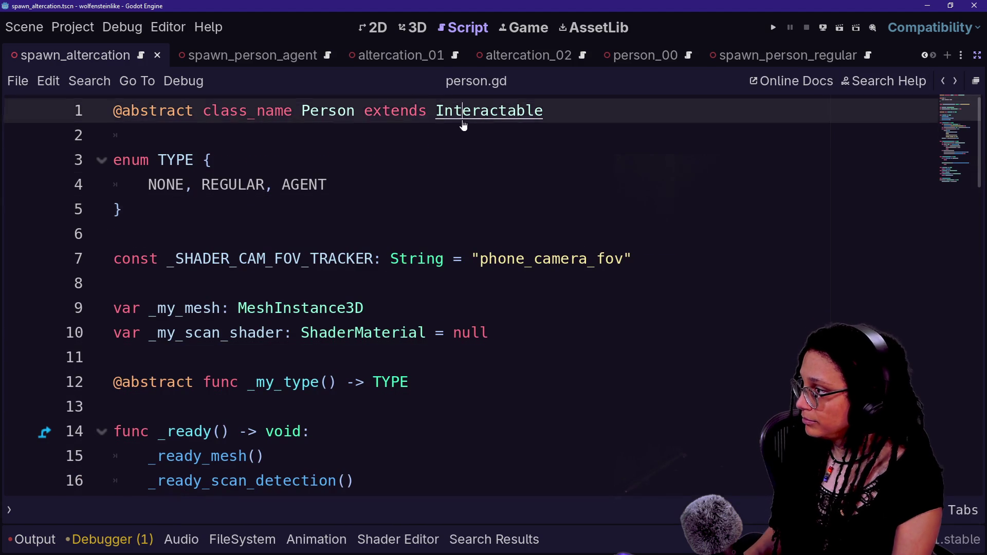
left_click(448, 160)
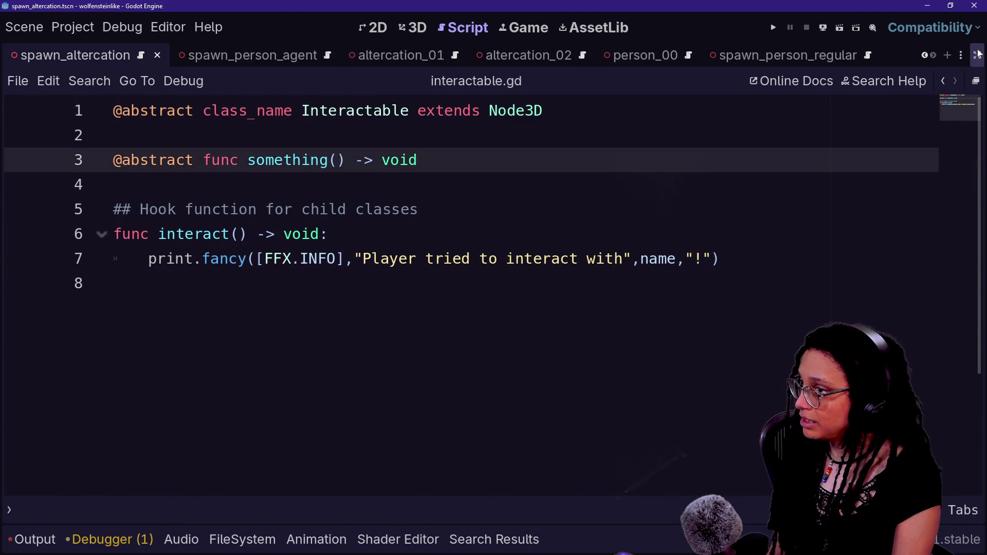
key("shift+alt+o")
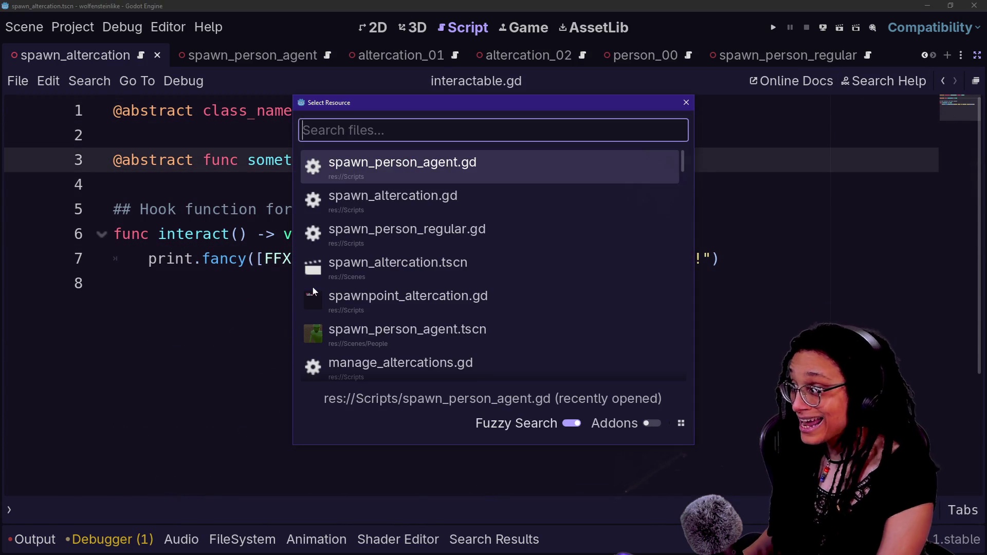
type("person")
key("Return")
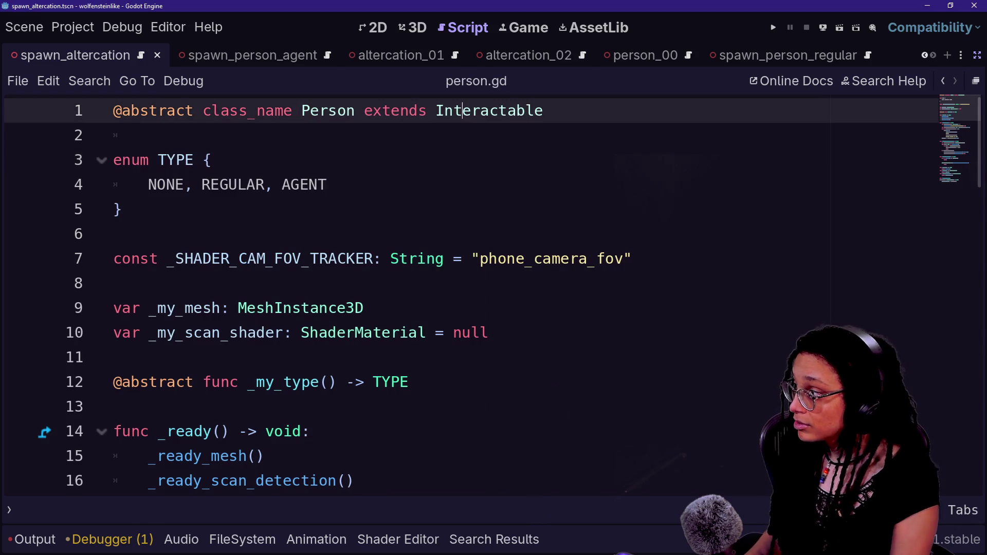
key("Down")
scroll(312, 287, "down", 1)
scroll(312, 287, "down", 10)
scroll(312, 288, "up", 12)
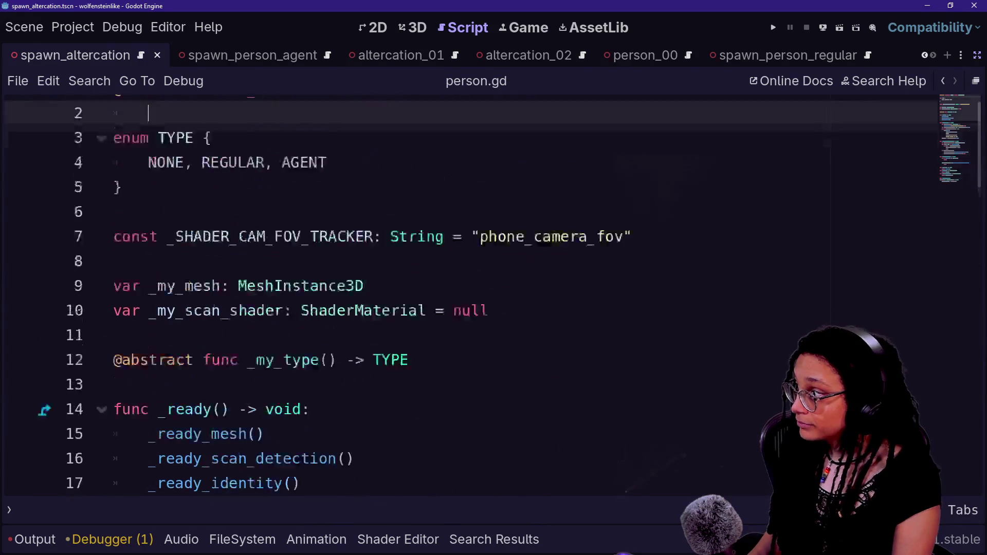
Add an empty line after the TYPE enum in person.gd and save all scripts
key("Down")
key("Down")
key("Down")
key("Return")
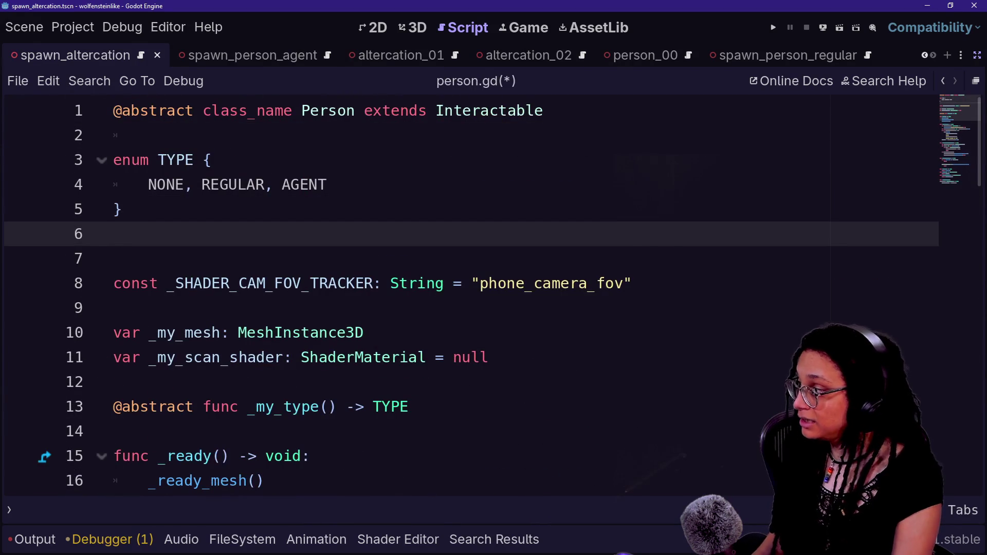
key("ctrl+s")
key("Up")
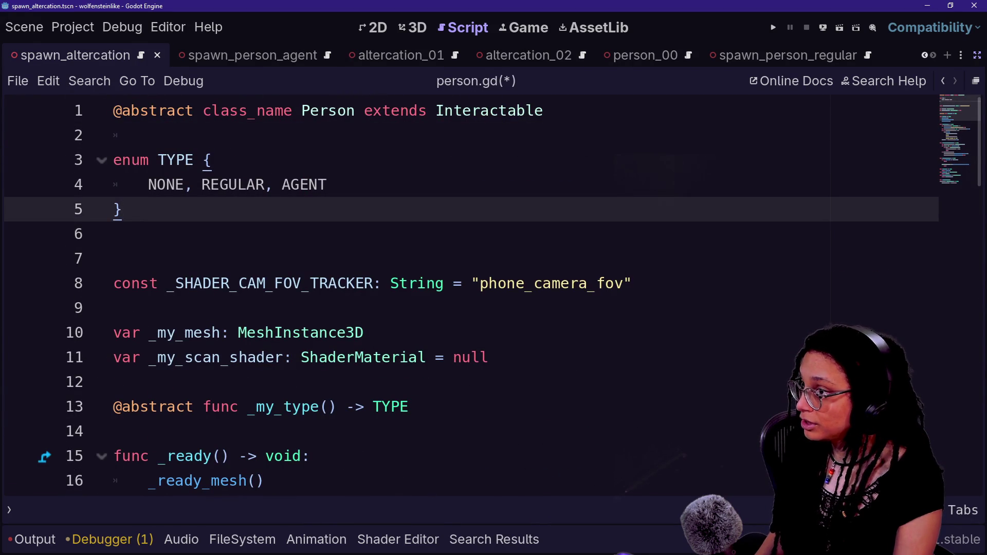
key("ctrl+s")
Switch back to interactable.gd's abstract method and run the game to check for errors
key("alt+Left")
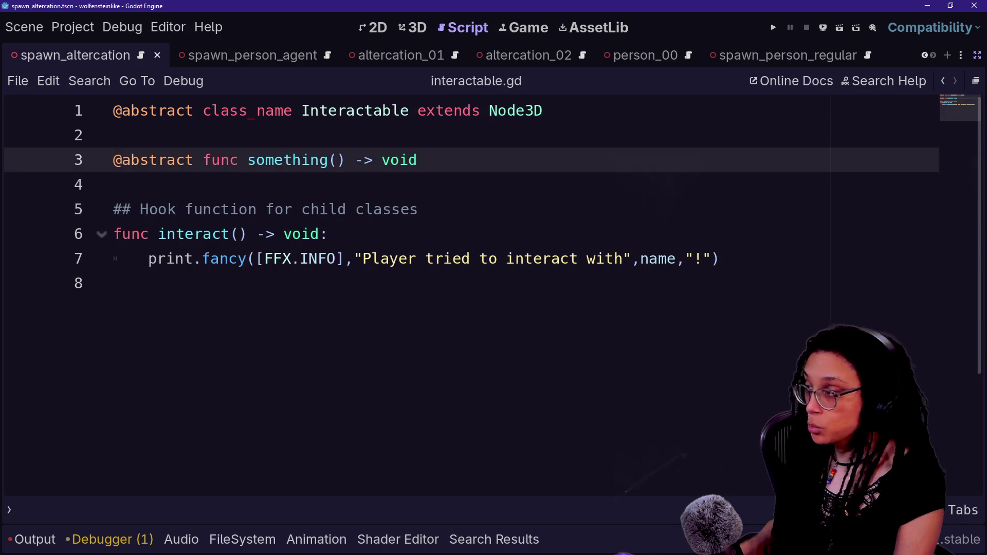
key("Up")
key("Down")
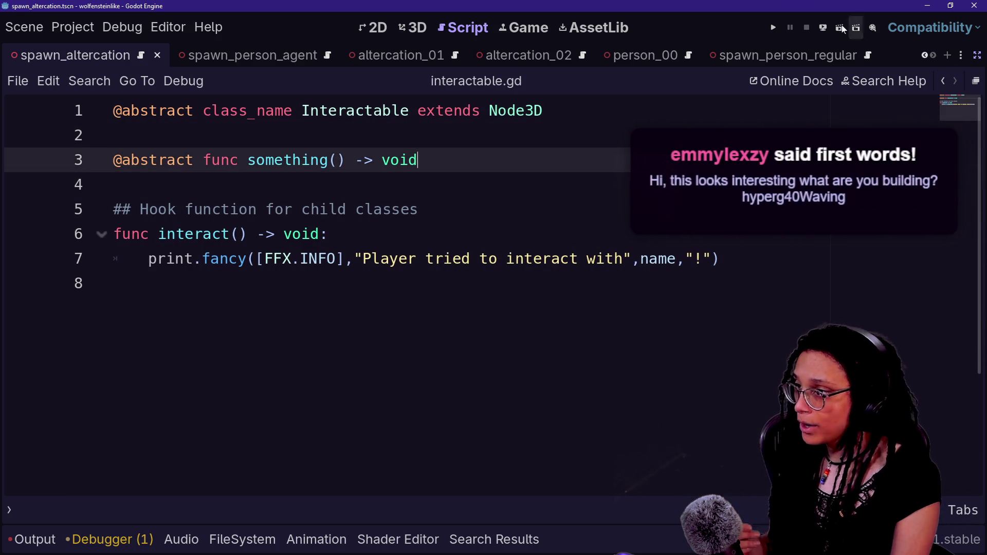
left_click(775, 28)
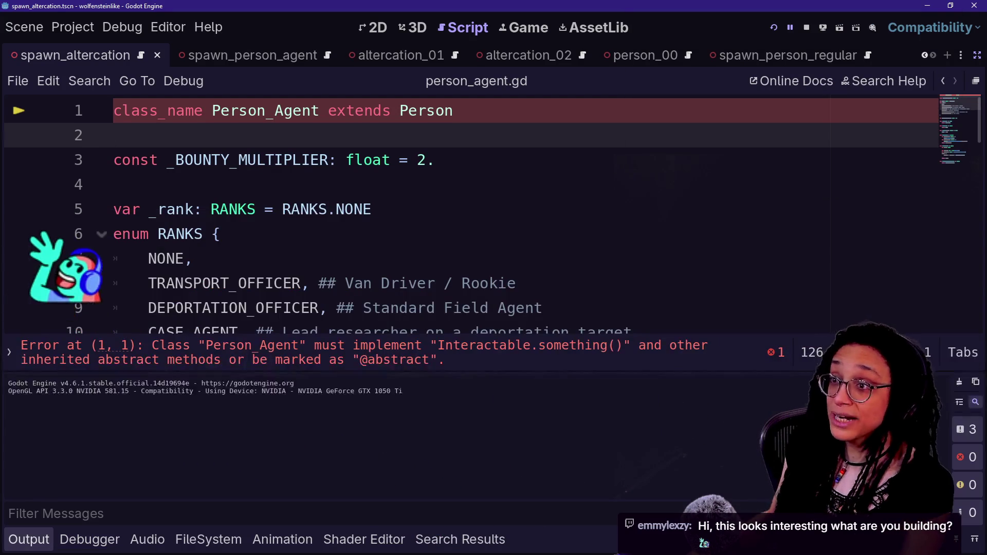
Read the Person_Agent must-implement something() error on the RANKS enum line, then open the parent Person script
key("Down")
key("Down")
key("Down")
key("End")
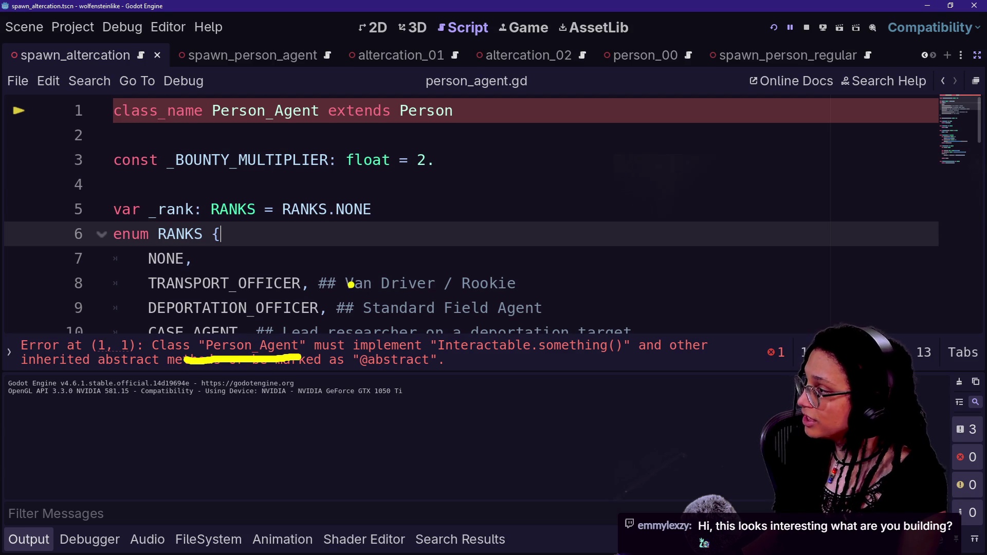
left_click_drag(206, 92, 185, 81)
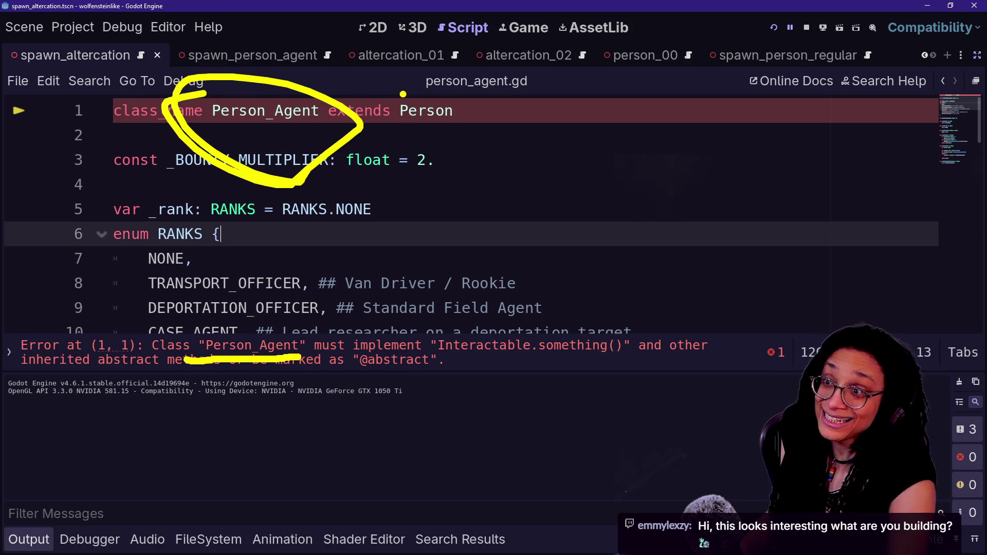
key("Escape")
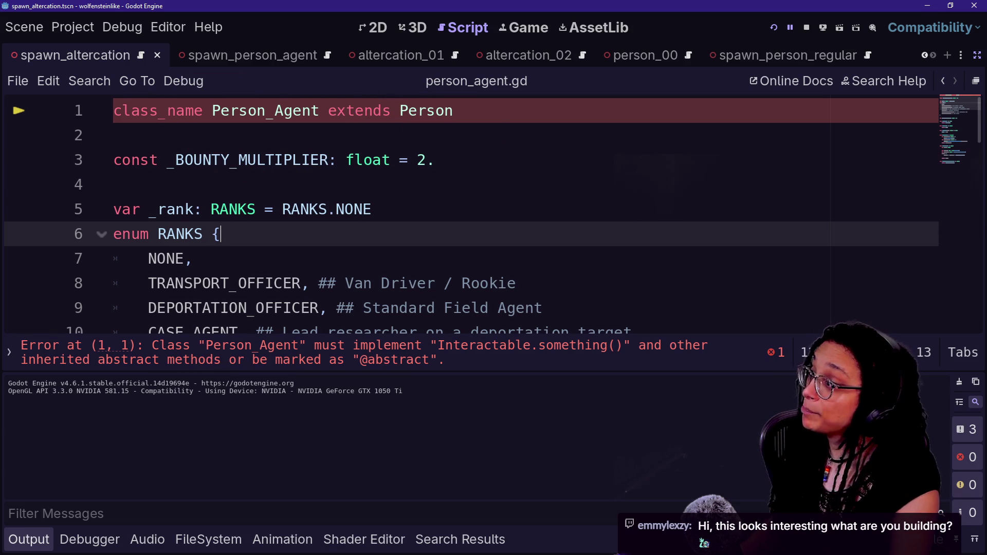
left_click(426, 111, "ctrl")
left_click(150, 135)
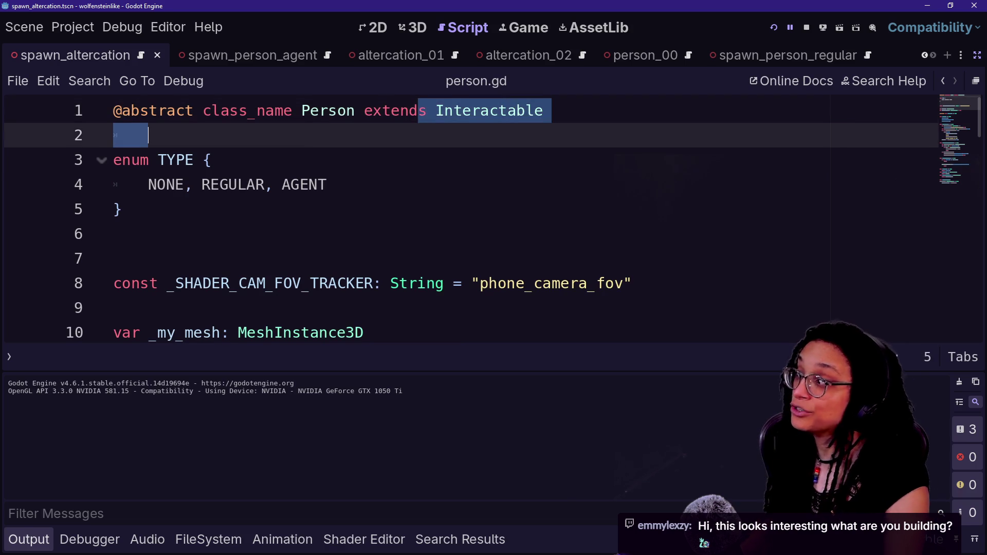
left_click_drag(122, 110, 301, 111)
key("Right")
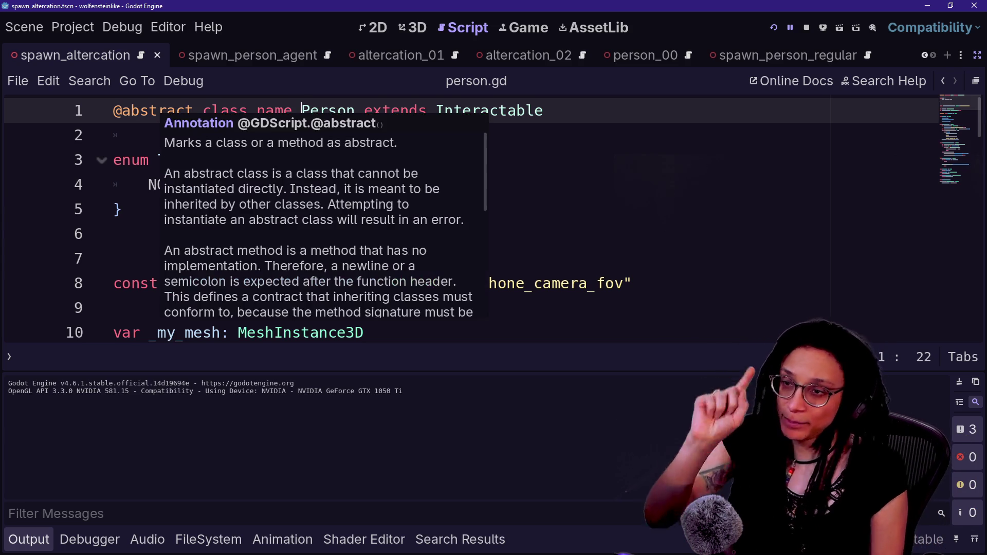
left_click(122, 209)
left_click(148, 135)
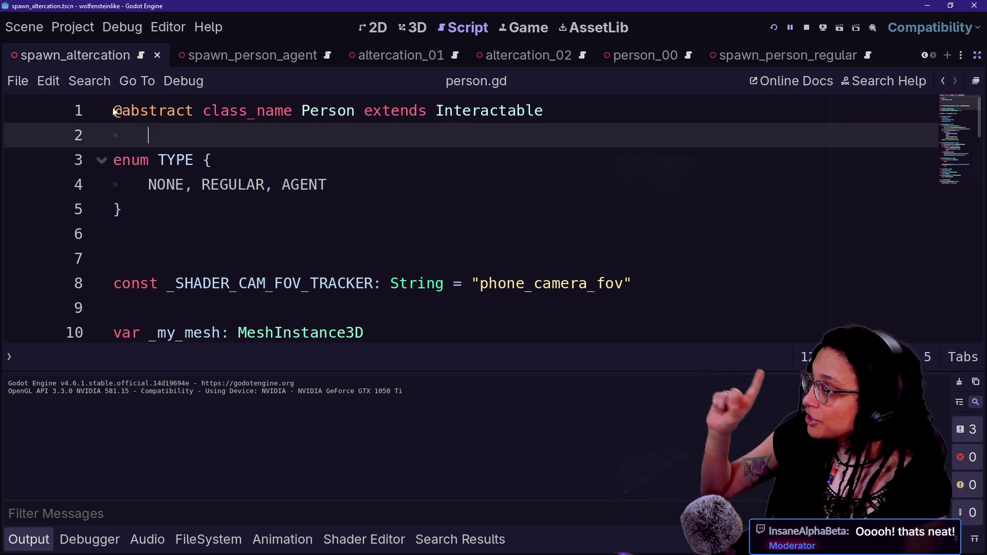
double_click(154, 110)
left_click(159, 111)
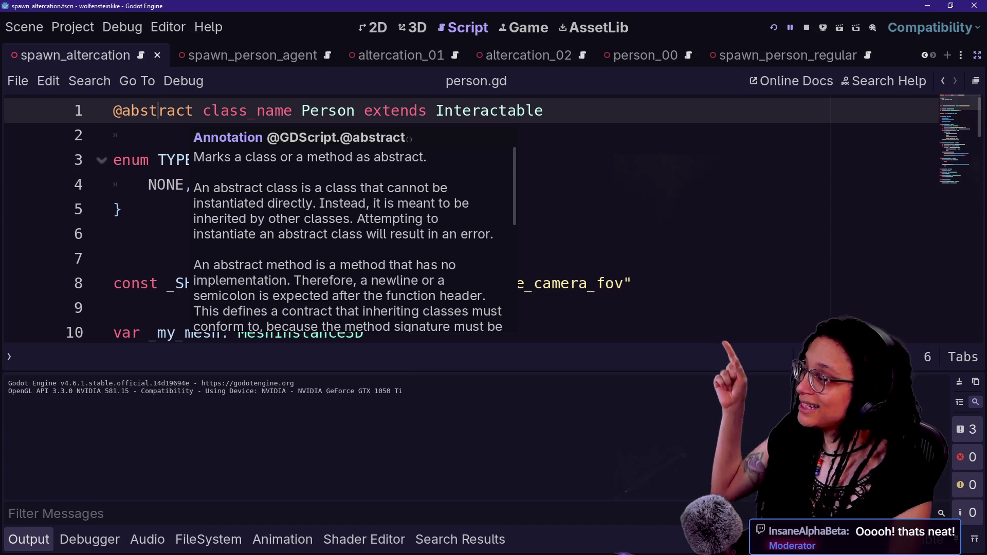
key("Down")
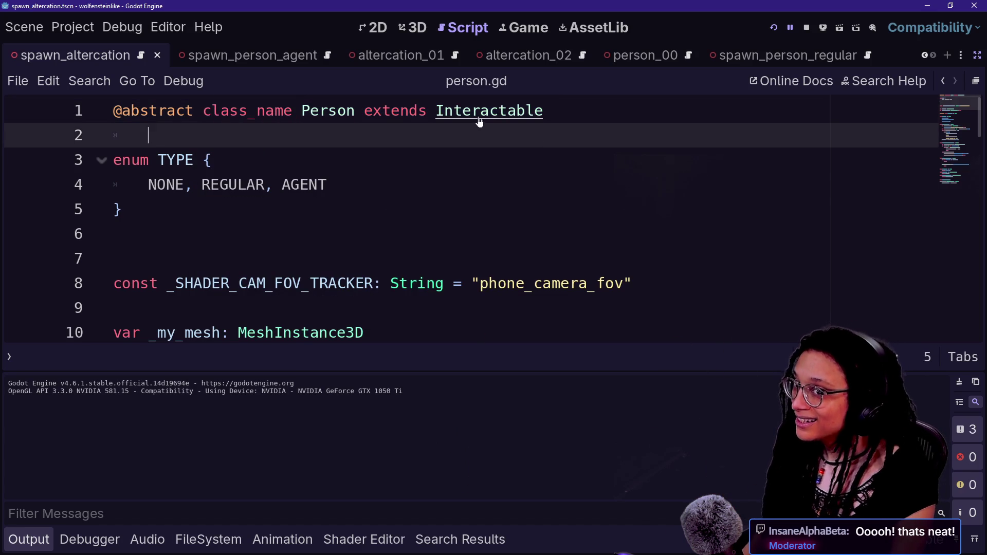
left_click(479, 121, "ctrl")
key("shift+Down")
key("shift+Down")
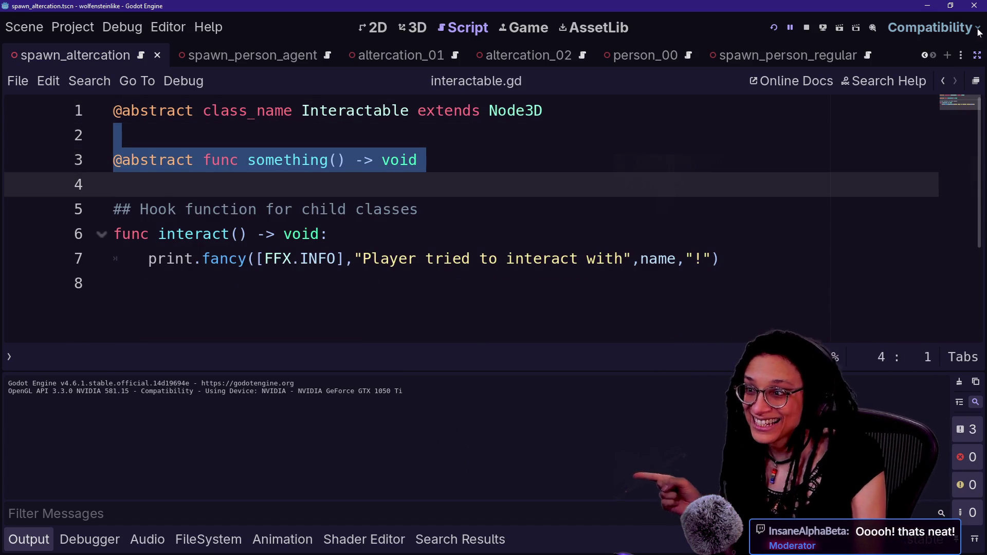
key("alt+Left")
key("shift+Down")
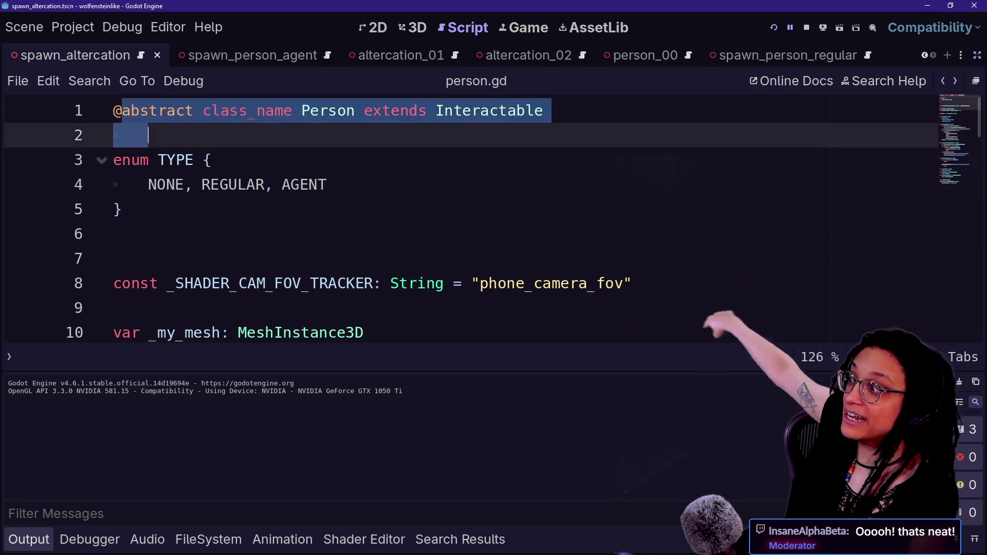
key("Right")
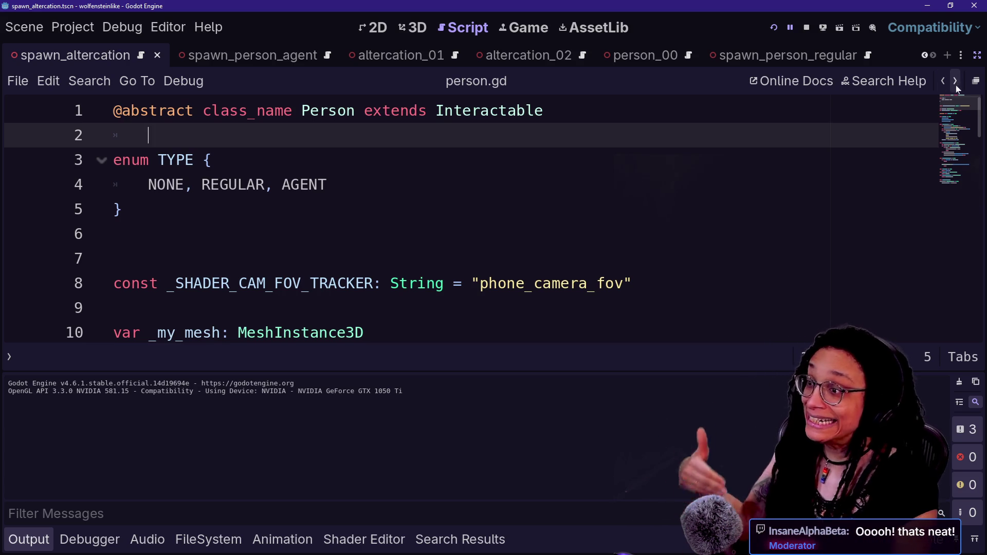
left_click(490, 111, "ctrl")
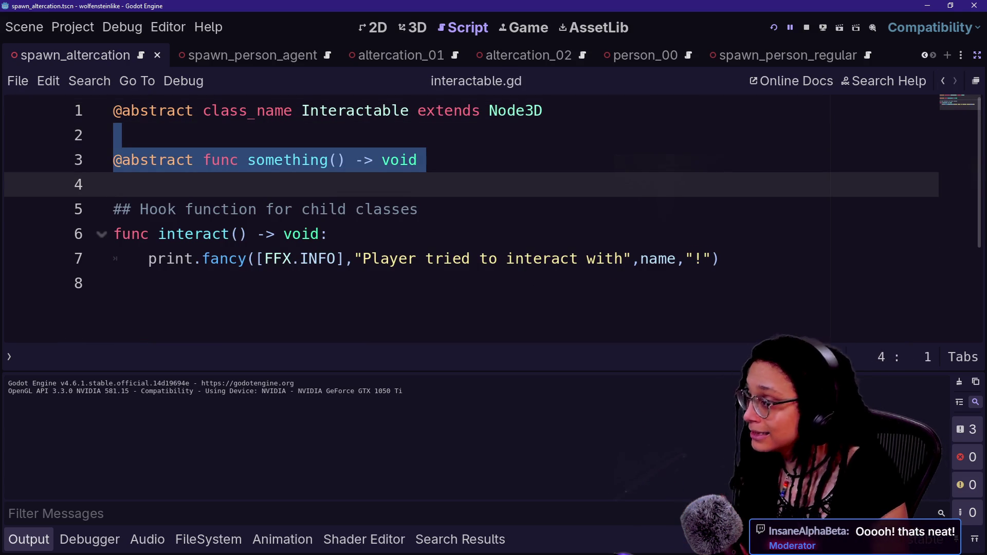
left_click(943, 80)
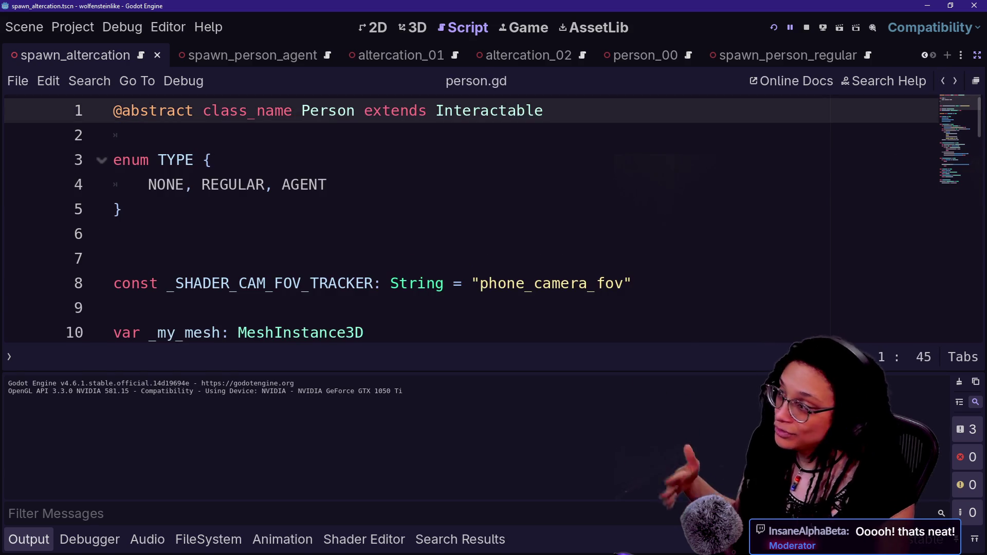
Search the project for 'extends person' and open person_regular.gd from the results
key("Down")
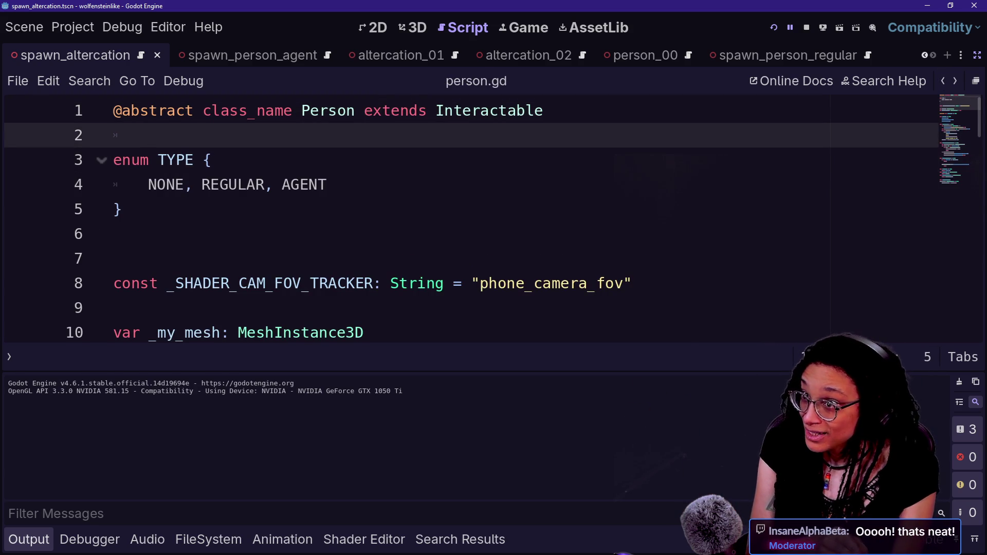
left_click(362, 111)
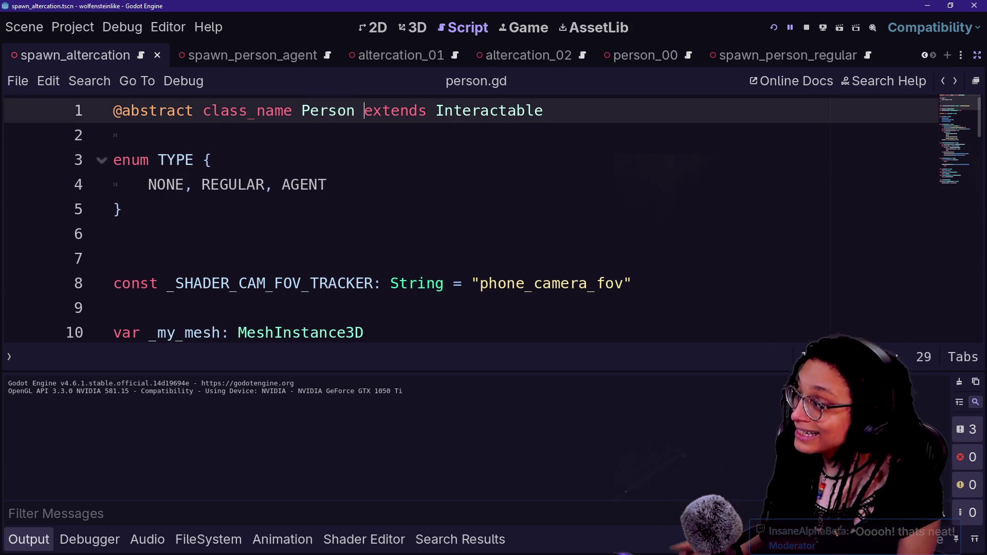
key("ctrl+shift+f")
type("extends ")
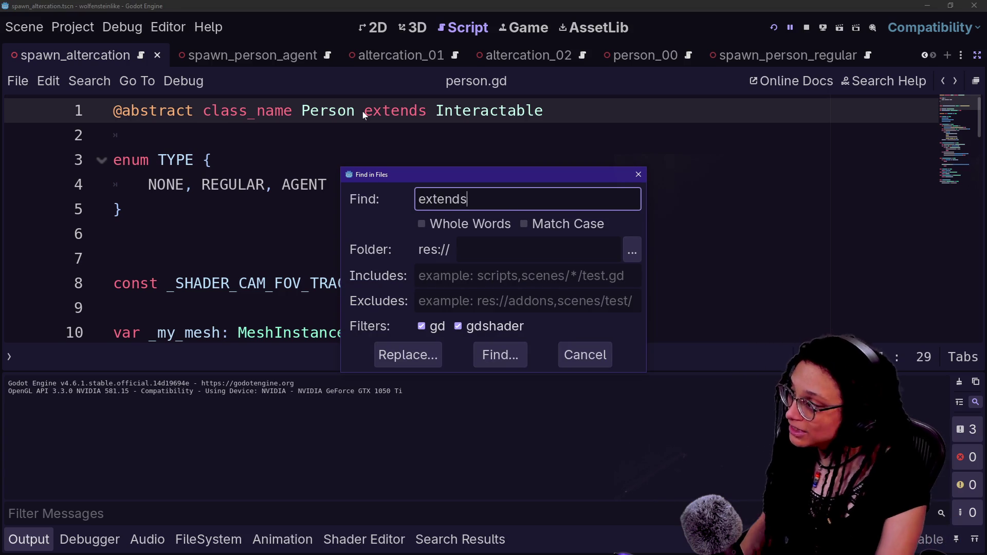
type("person")
key("Return")
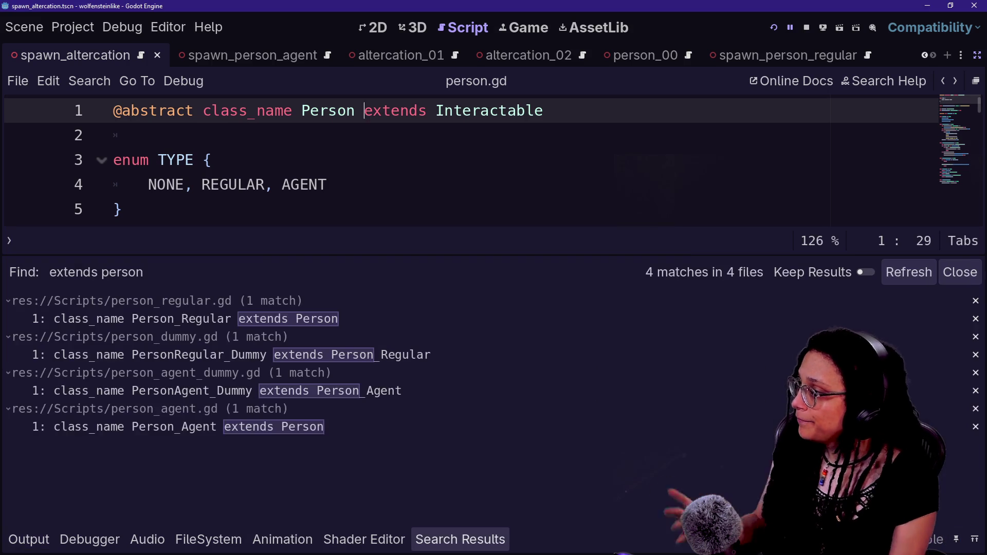
left_click(259, 332)
left_click_drag(229, 184, 211, 209)
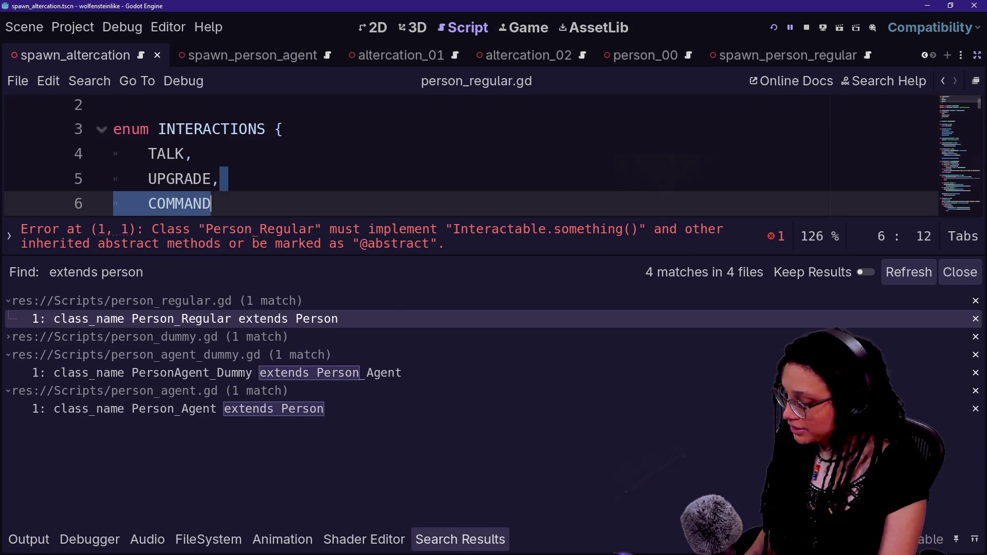
Read person_regular.gd's missing Interactable.something() error, glance at GitHub Desktop, and stop the running game
key("ctrl+j")
scroll(494, 231, "up", 1)
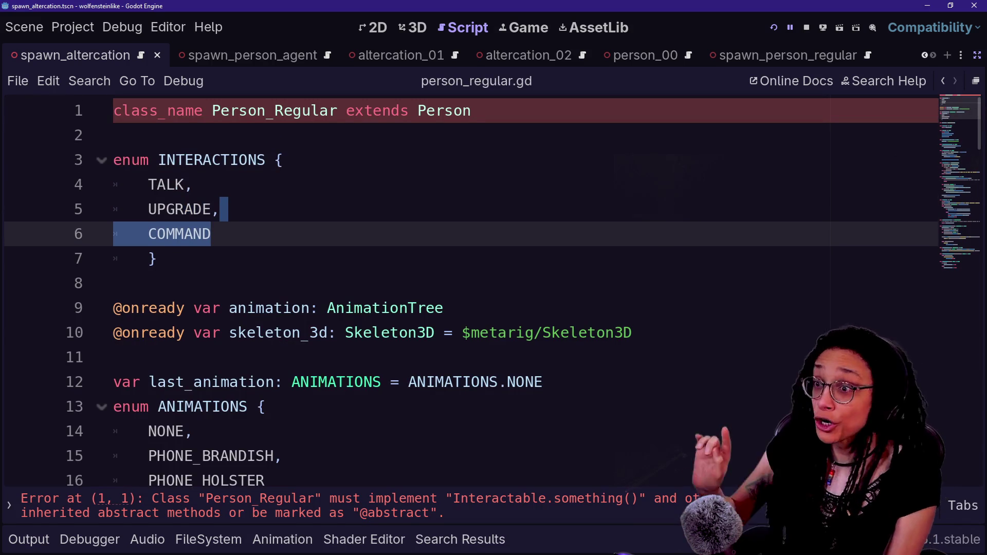
left_click(283, 160)
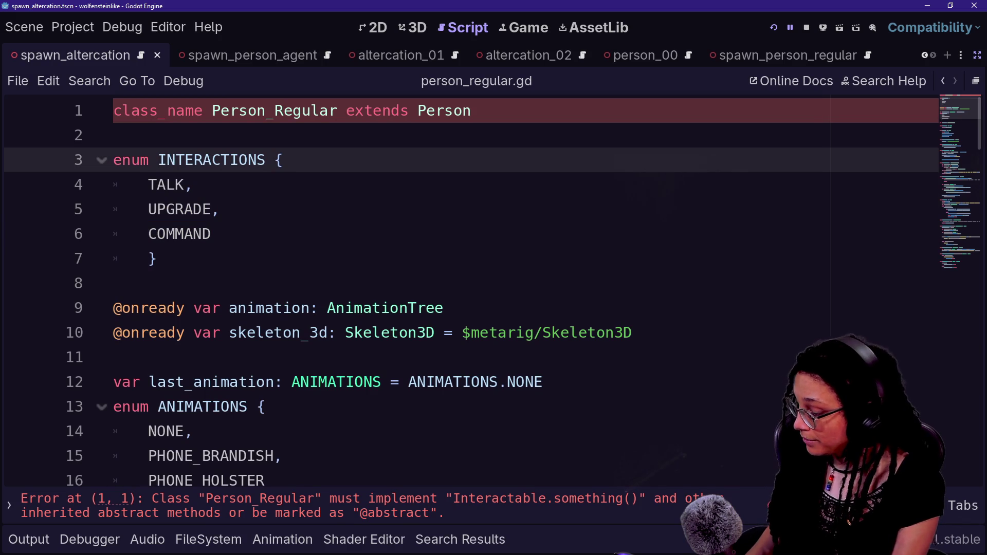
left_click_drag(169, 114, 92, 155)
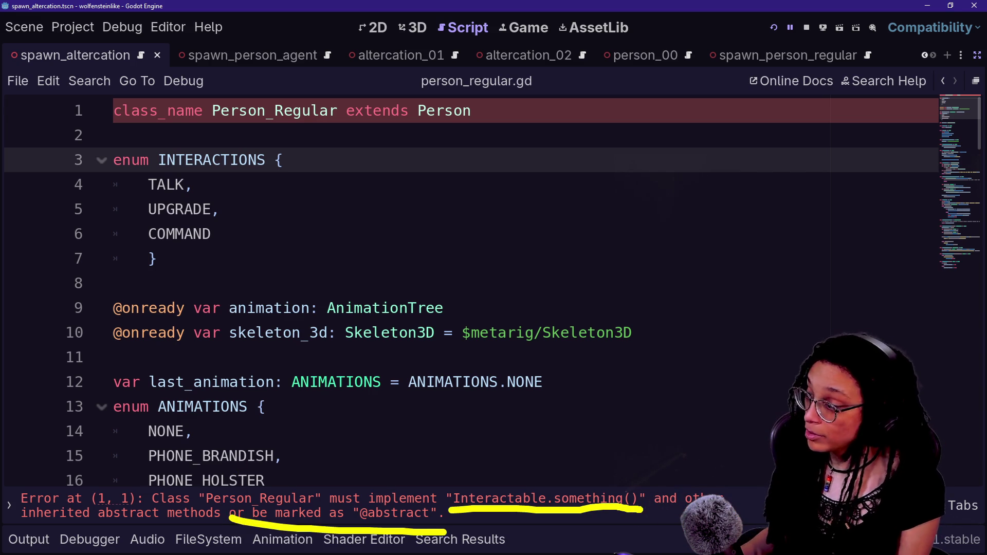
left_click_drag(232, 515, 450, 532)
key("Escape")
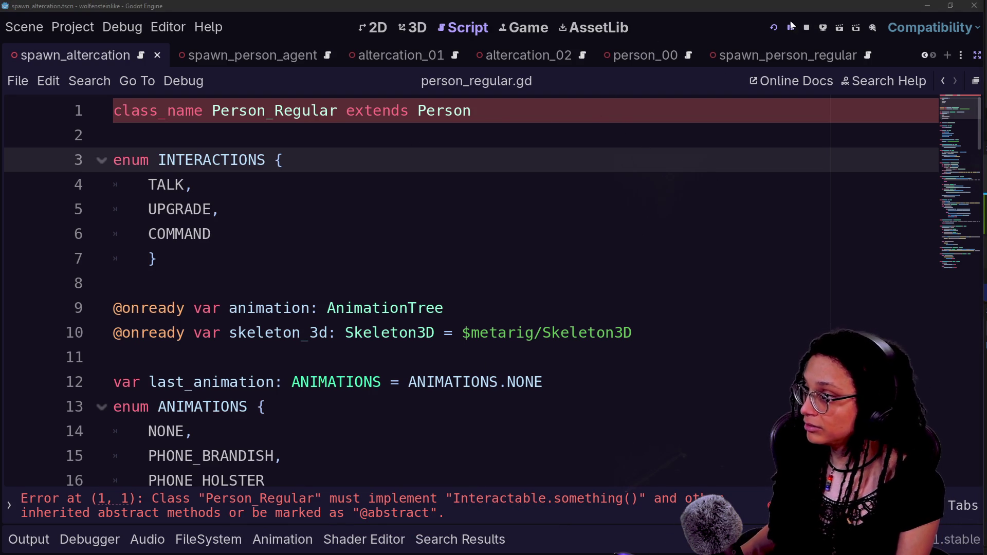
key("alt+Tab")
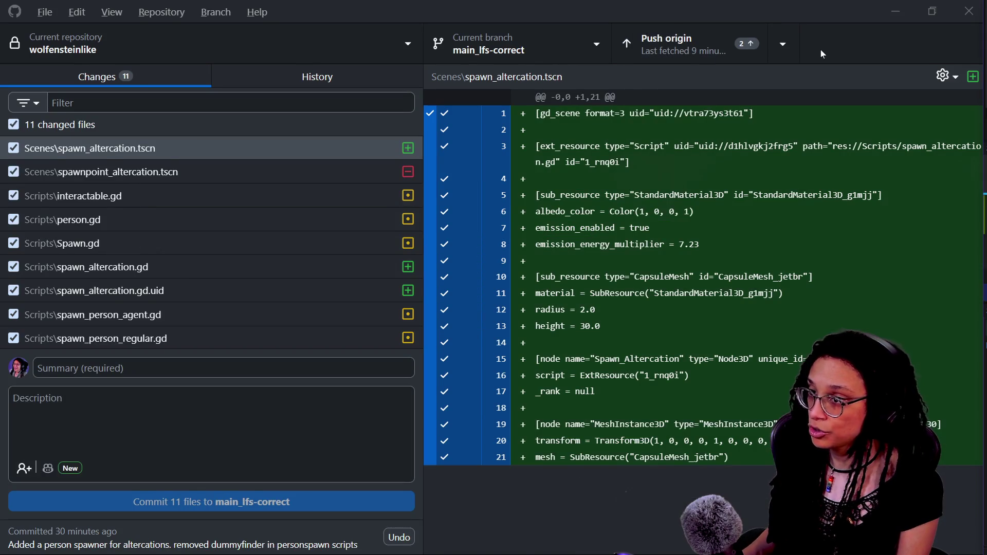
key("alt+Tab")
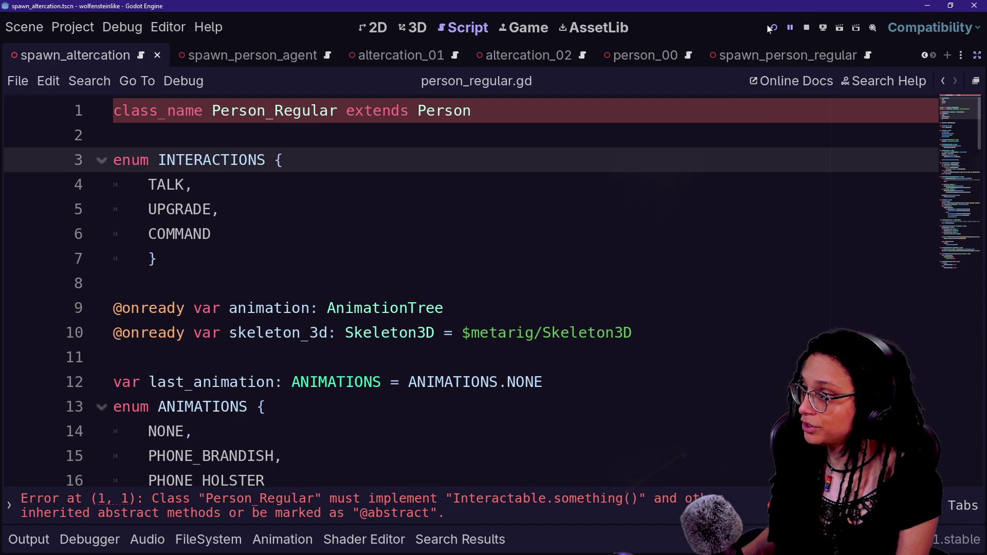
left_click(808, 29)
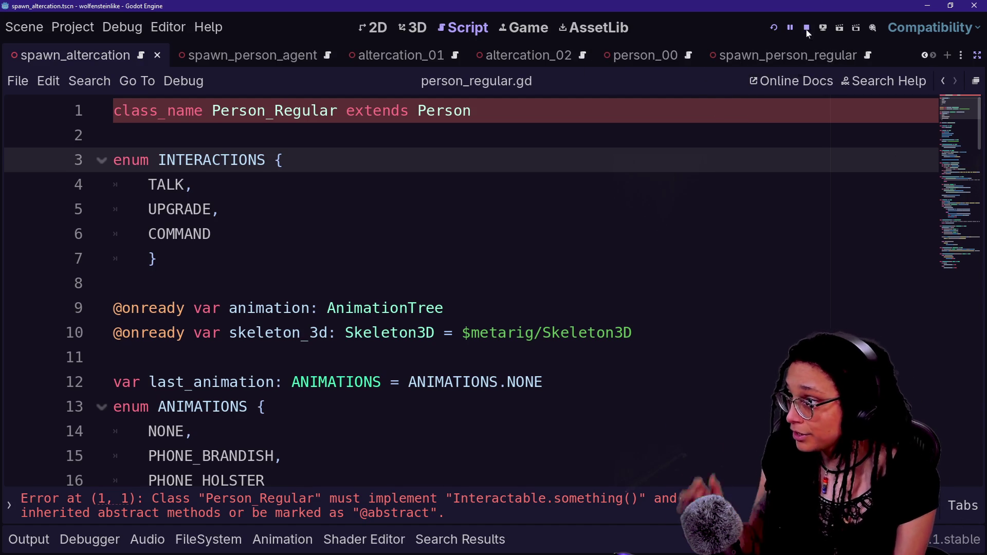
Add blank lines under class_name and write func something() -> void: with a pass body
key("Return")
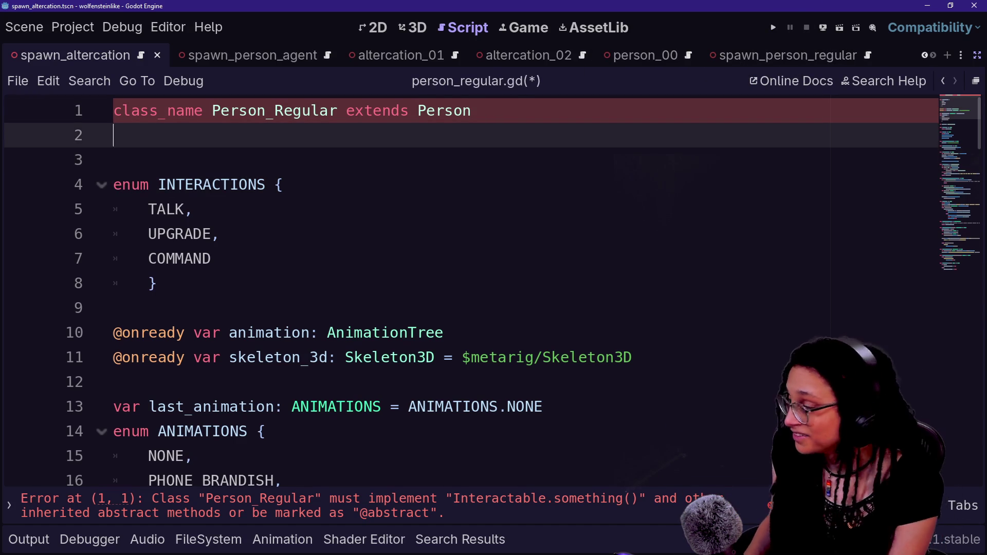
key("Return")
key("BackSpace")
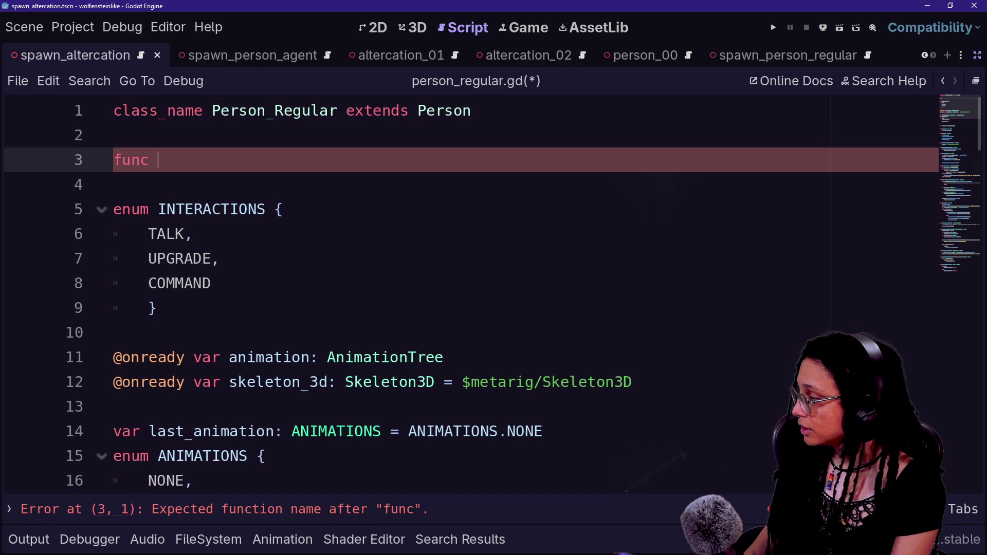
type("somethin")
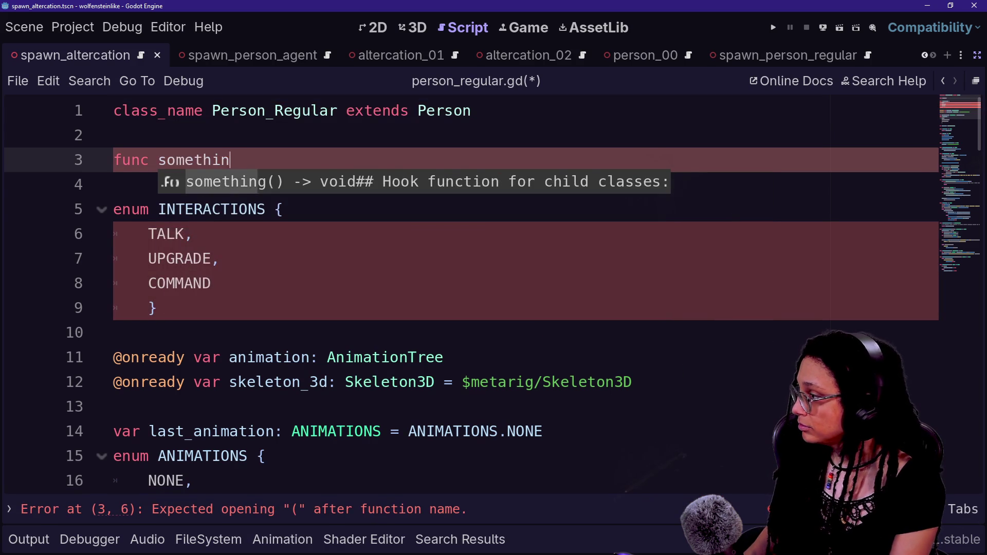
type("Q)(")
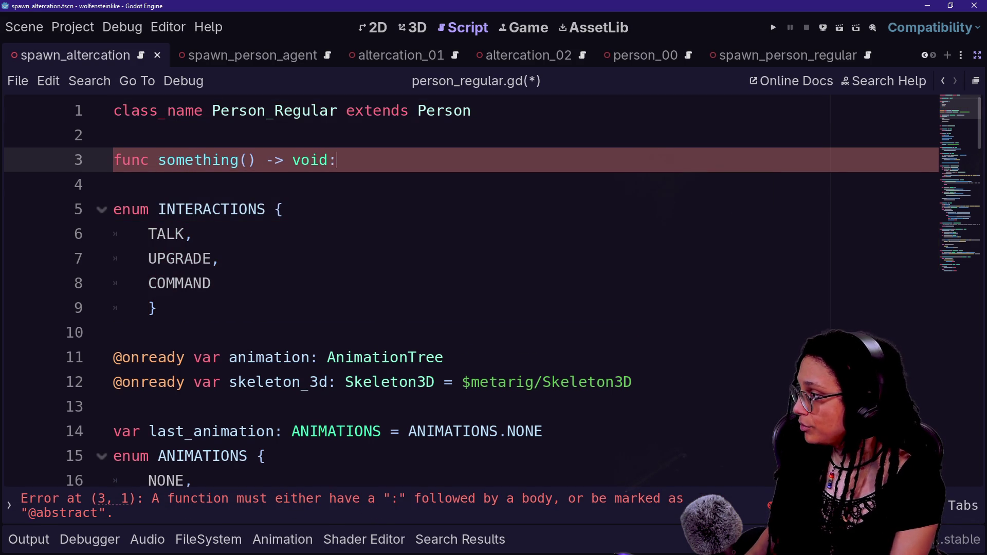
key("Return")
type("pass")
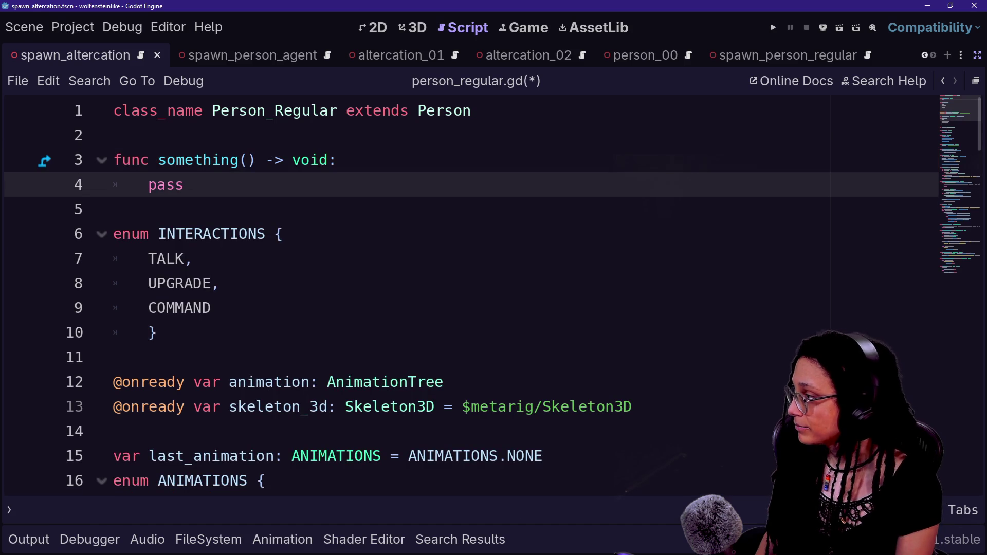
key("Down")
key("Down")
key("End")
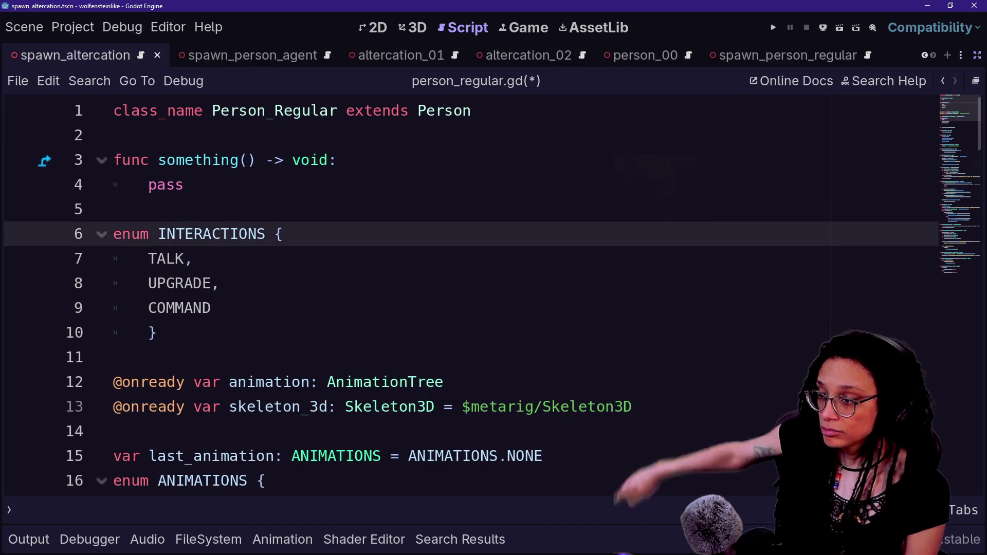
Select the something() function lines, remove a stray equals sign and paste the function block back
key("Down")
key("Down")
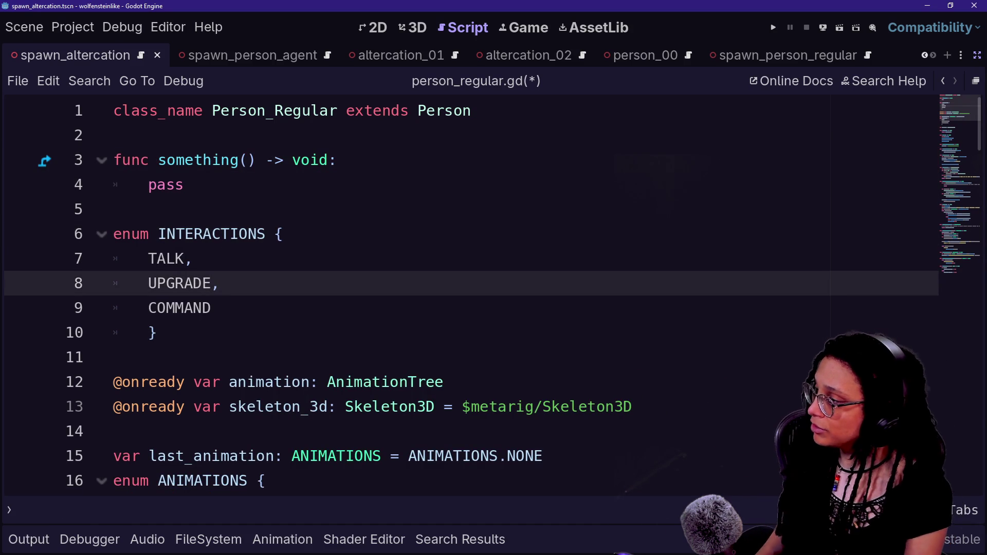
key("Up")
key("Up")
key("Up")
key("shift+Down")
key("shift+Down")
key("shift+End")
type("=")
key("Escape")
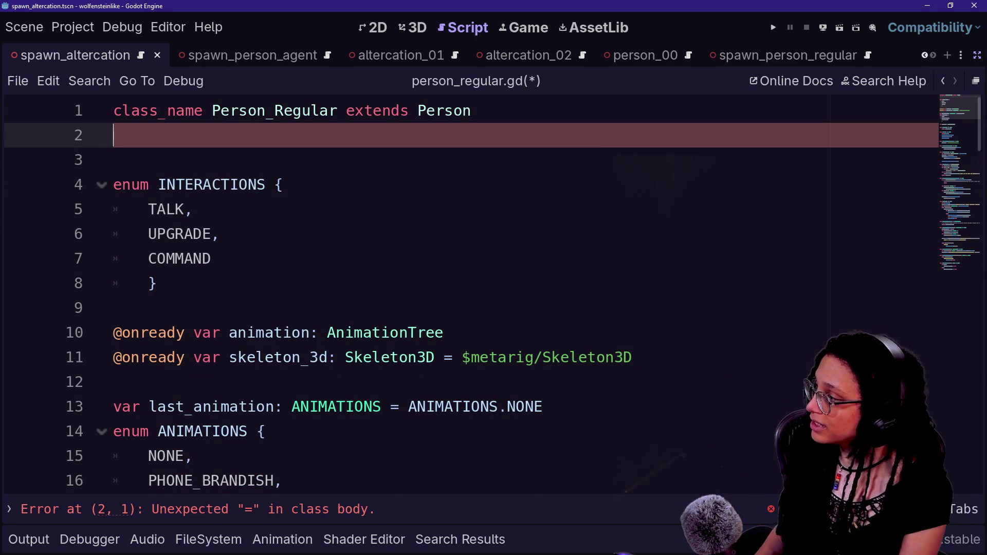
key("BackSpace")
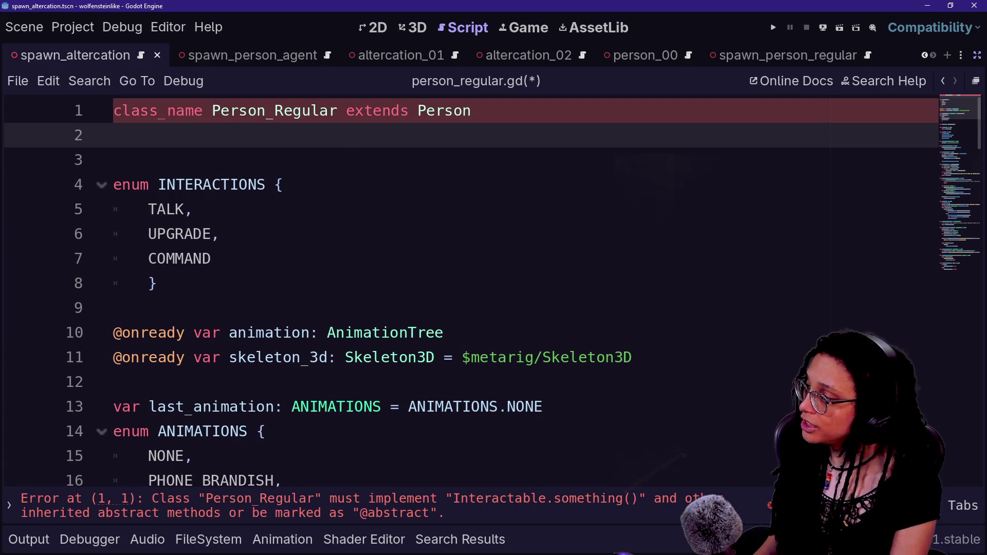
type("func something() -> void: \tpass")
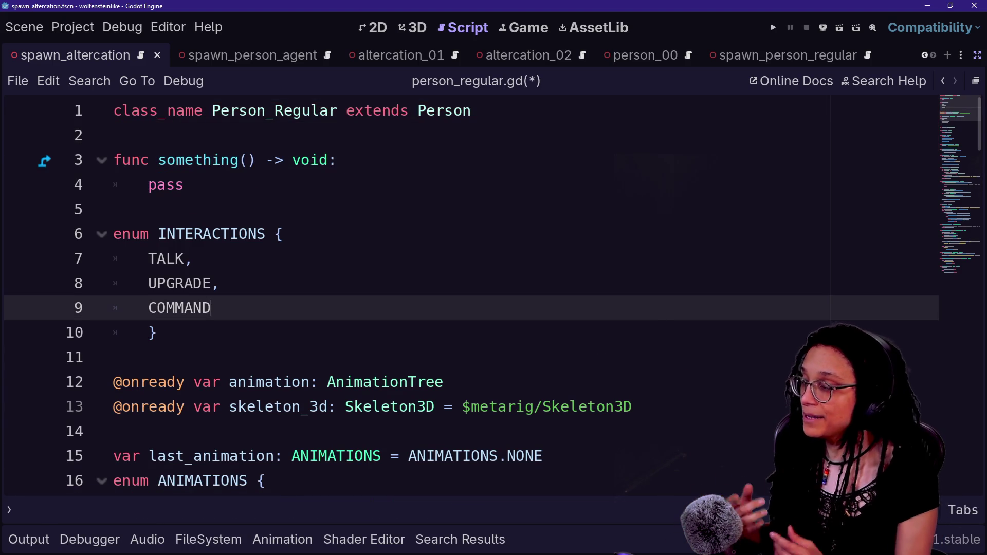
Attach a new mesh_instance_3d.gd script to the MeshInstance3D node and give the editor full width
left_click(976, 55)
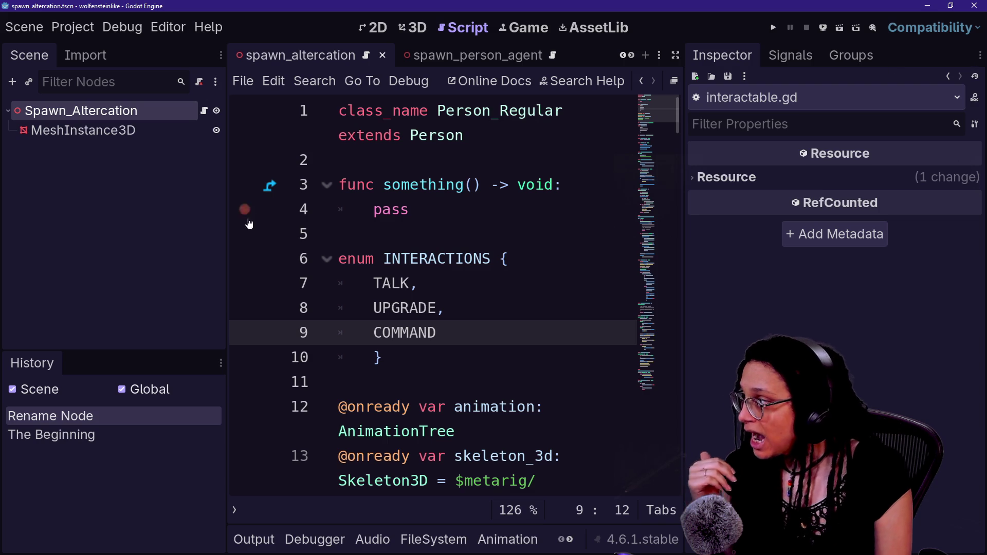
right_click(119, 130)
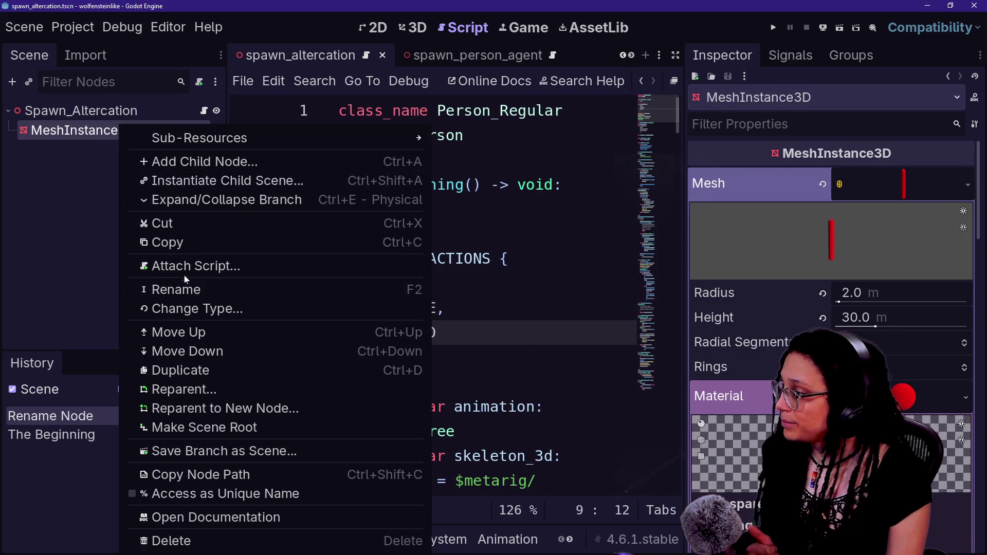
left_click(196, 265)
left_click(443, 411)
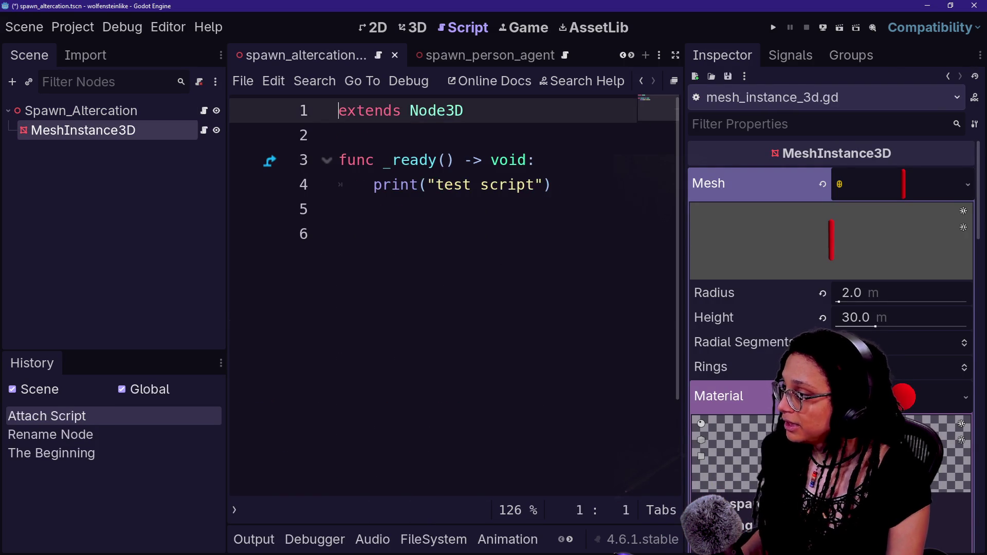
key("ctrl+End")
left_click(977, 54)
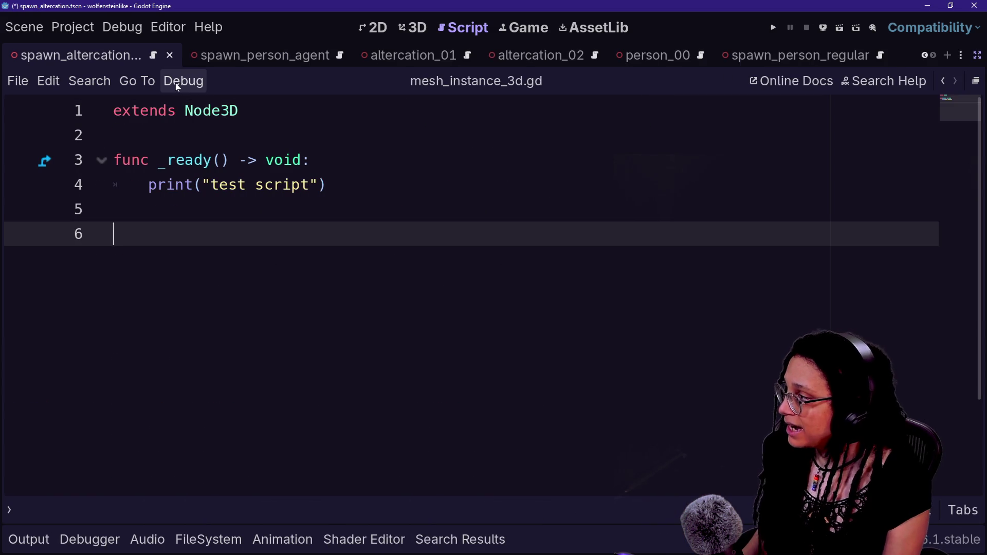
Try editing the extends Node3D line and selecting _ready, undo back to extends Node3D, and return to person_regular.gd
left_click(95, 114)
type("class_name Someting")
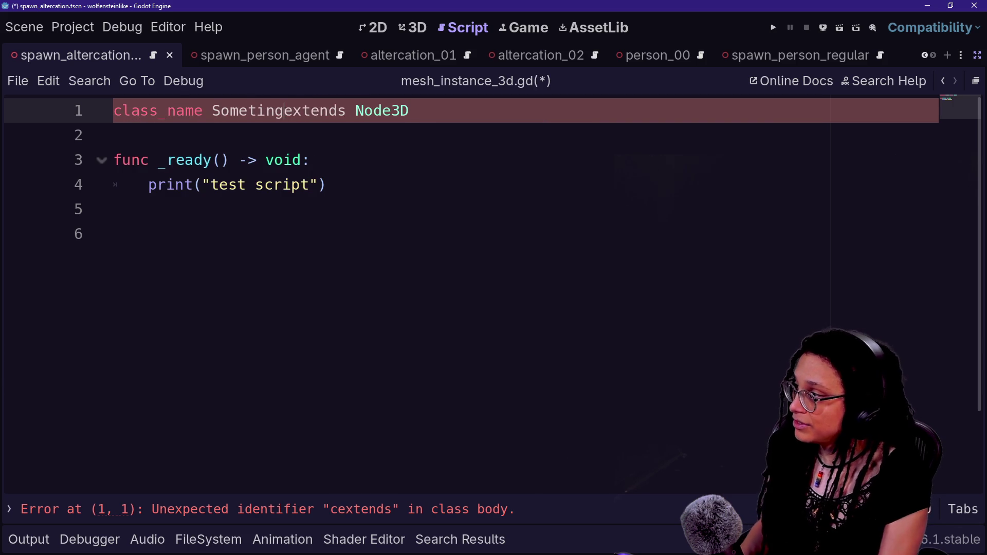
key("Left")
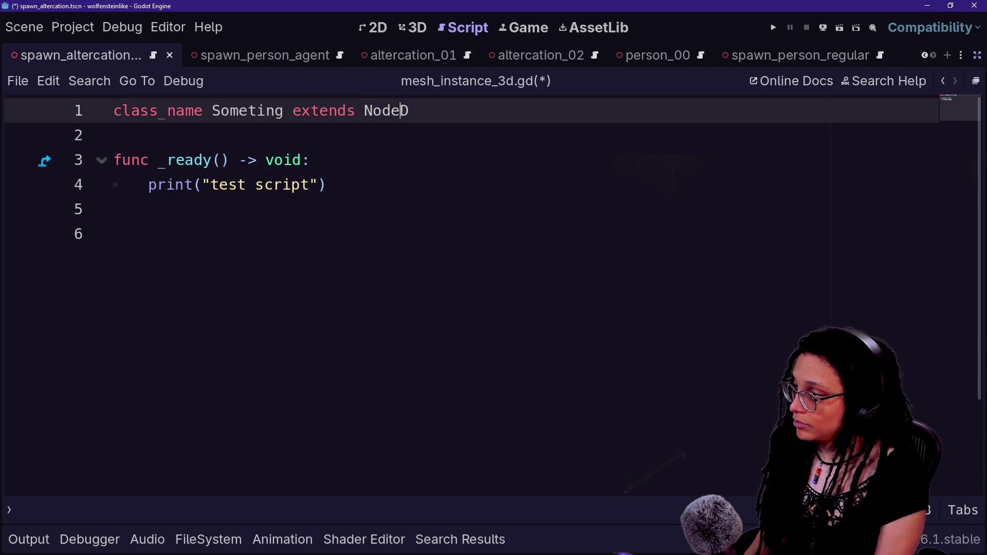
key("BackSpace")
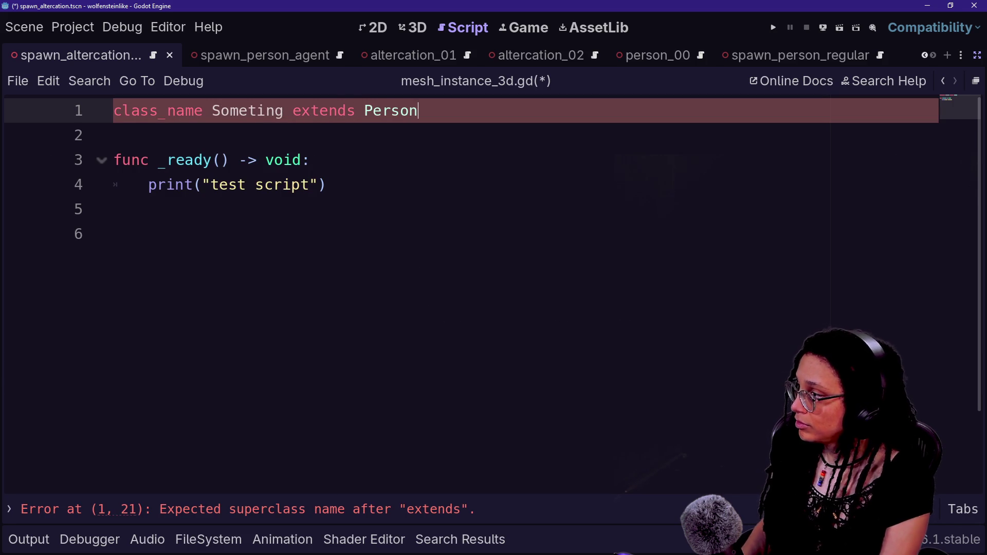
key("Down")
key("Down")
key("Down")
key("shift+Up")
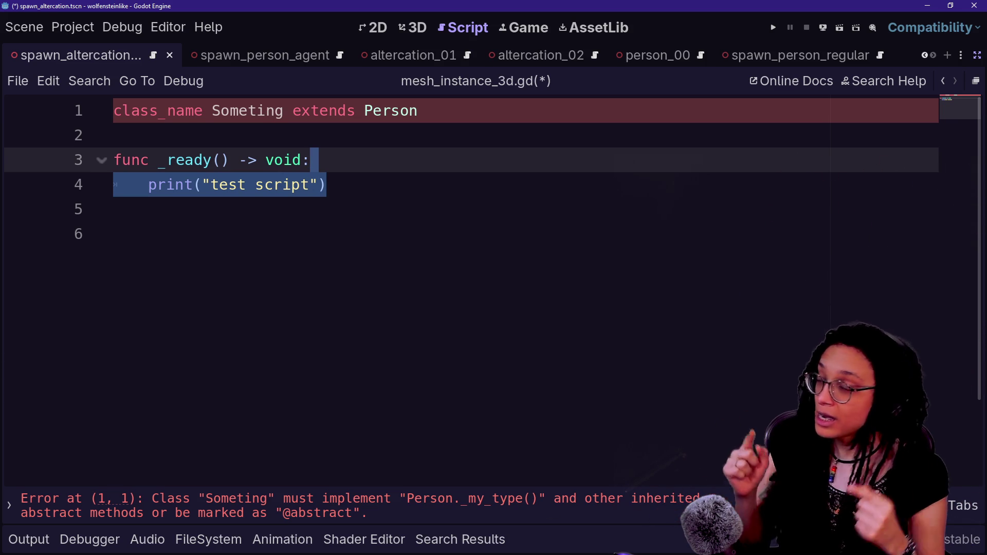
key("Down")
key("Down")
key("Down")
key("shift+Up")
key("shift+Up")
key("shift+Up")
key("shift+Up")
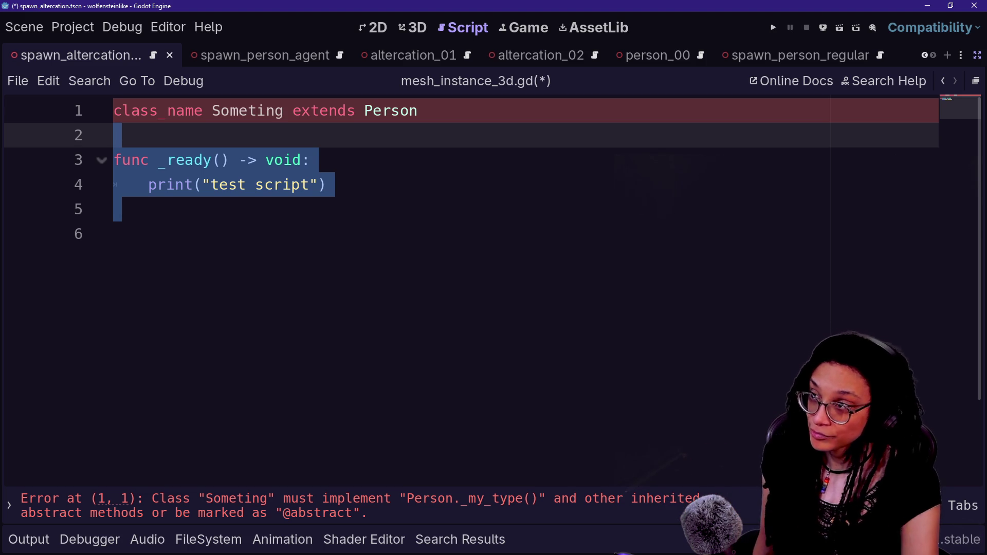
key("Left")
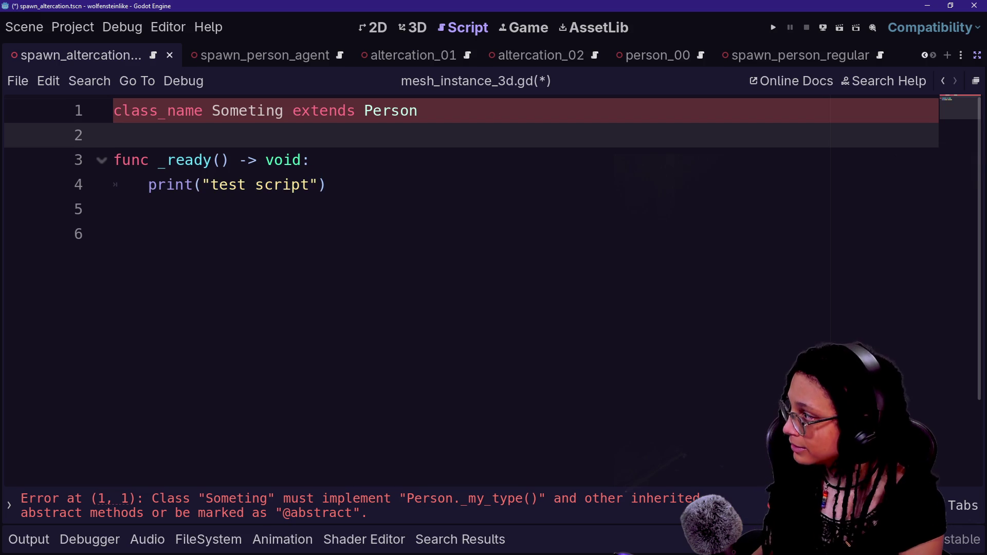
key("ctrl+z")
key("ctrl+z")
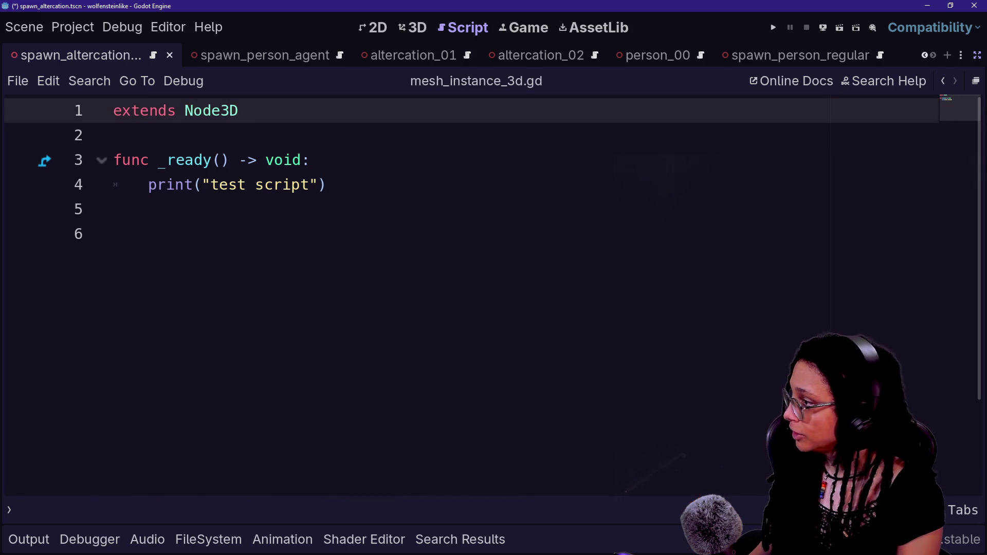
left_click(942, 80)
Delete the something() function from person_regular.gd, save, and bring up the quick file-open list
left_click(942, 80)
key("Down")
key("shift+Up")
key("shift+Up")
key("shift+Up")
key("BackSpace")
key("ctrl+s")
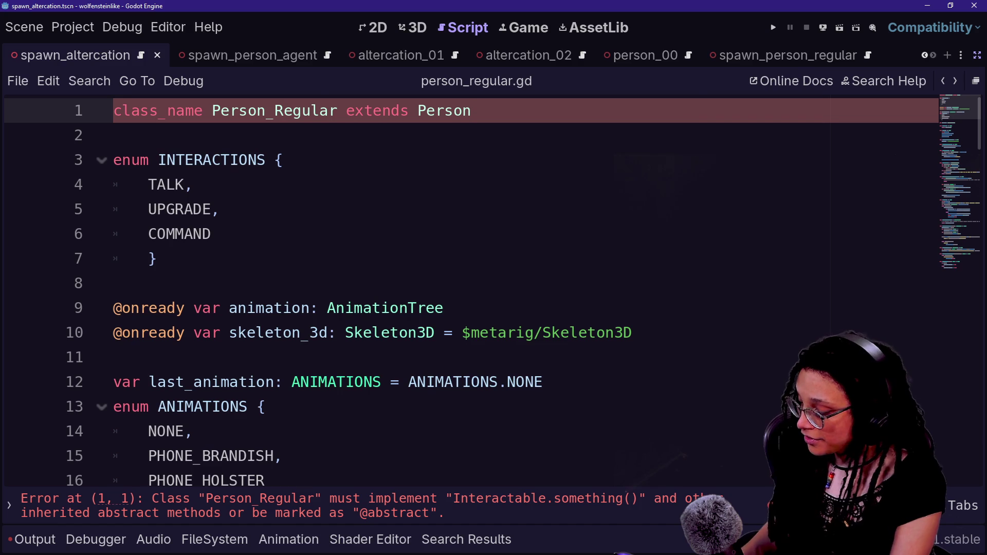
key("Caps_Lock")
key("shift+alt+o")
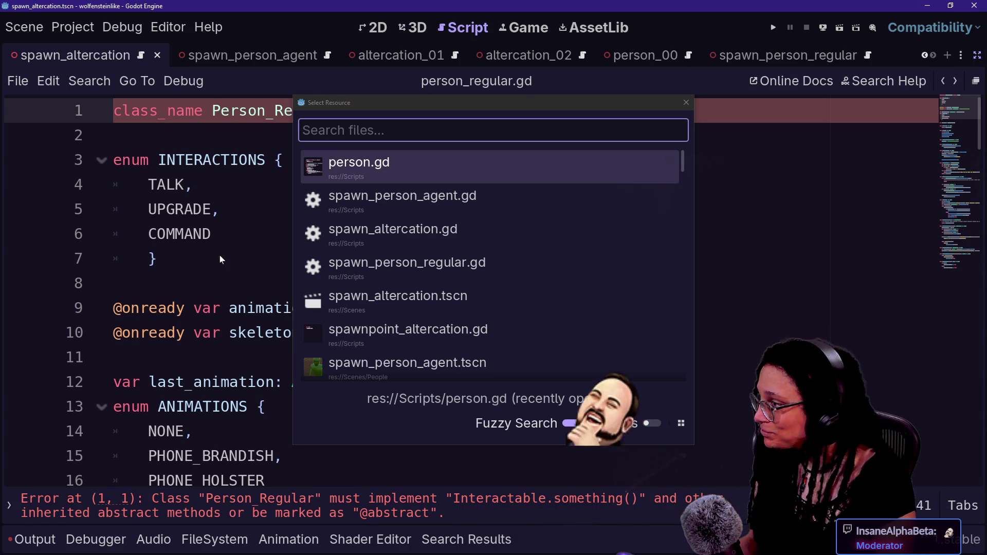
Open person.gd, switch to interactable.gd and delete the abstract something() declaration
key("Return")
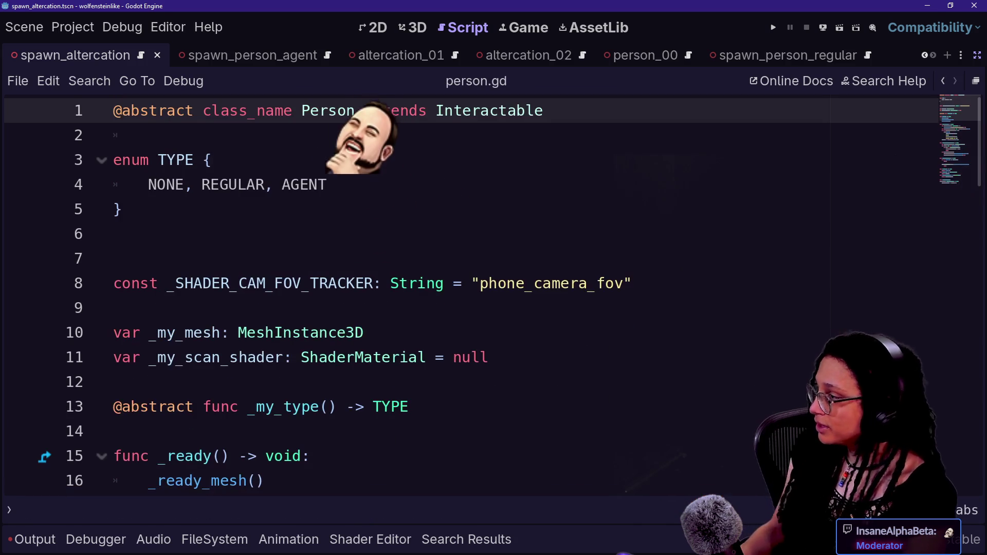
key("alt+Left")
key("Right")
key("shift+Up")
key("BackSpace")
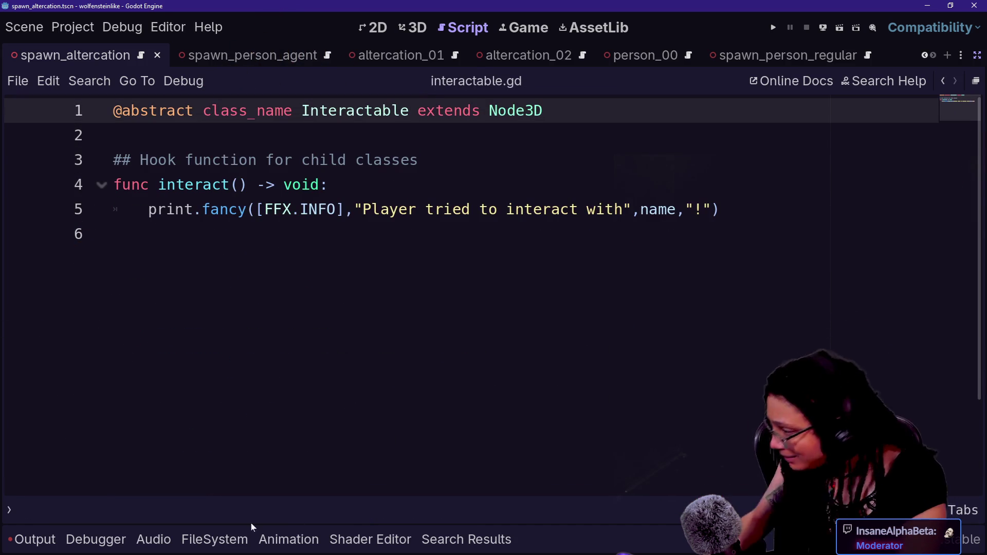
Clear the FileSystem filter, select mesh_instance_3d.gd and confirm deleting the file
left_click(208, 539)
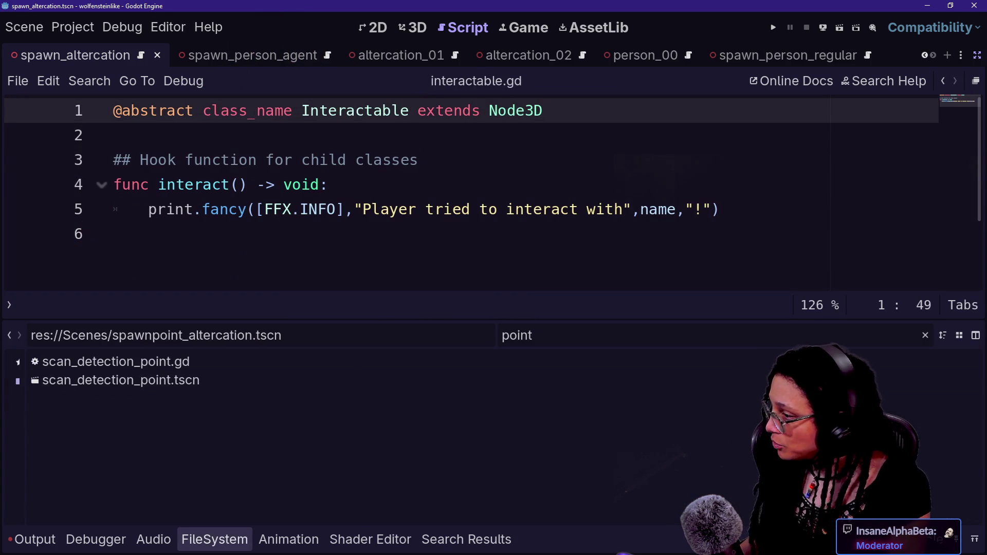
double_click(516, 335)
key("BackSpace")
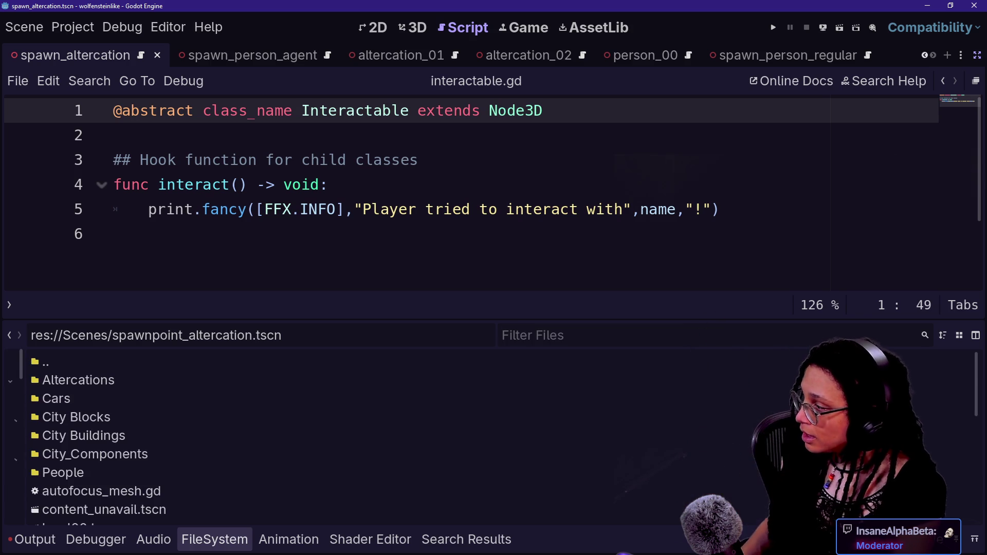
type("SOMET")
key("BackSpace")
key("BackSpace")
key("BackSpace")
key("BackSpace")
key("BackSpace")
type("MESH")
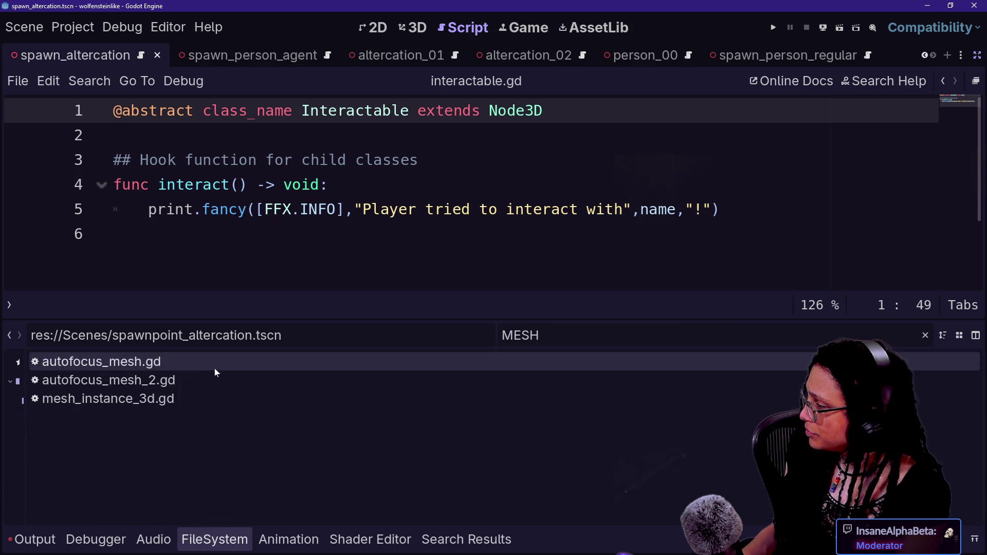
left_click(220, 397)
key("Delete")
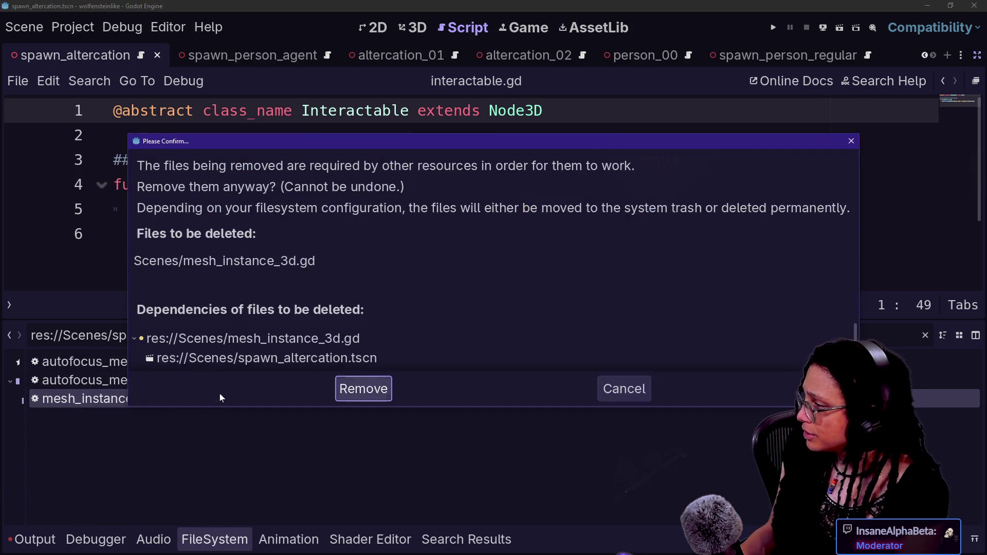
key("Return")
Detach the script from the MeshInstance3D node, save the scene and run the project
left_click(977, 55)
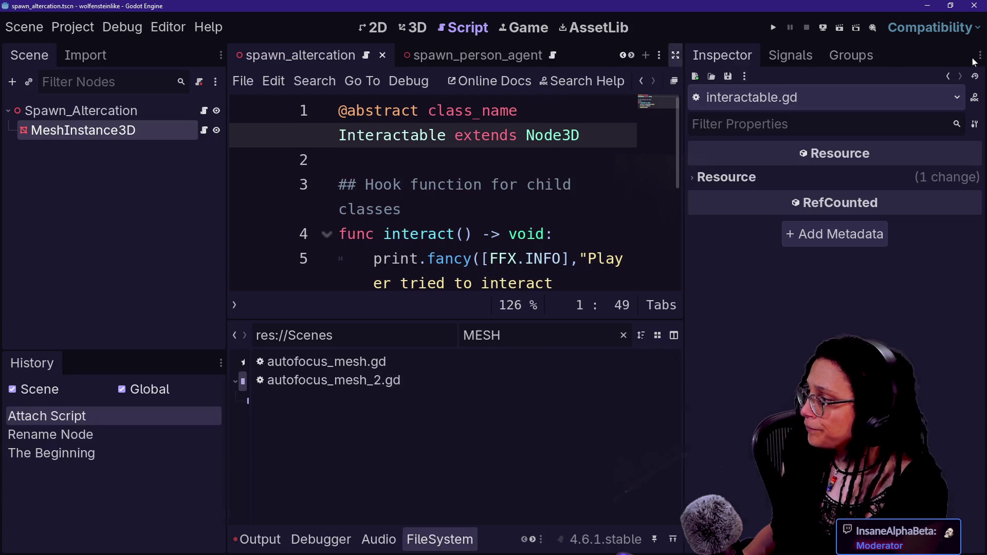
right_click(204, 133)
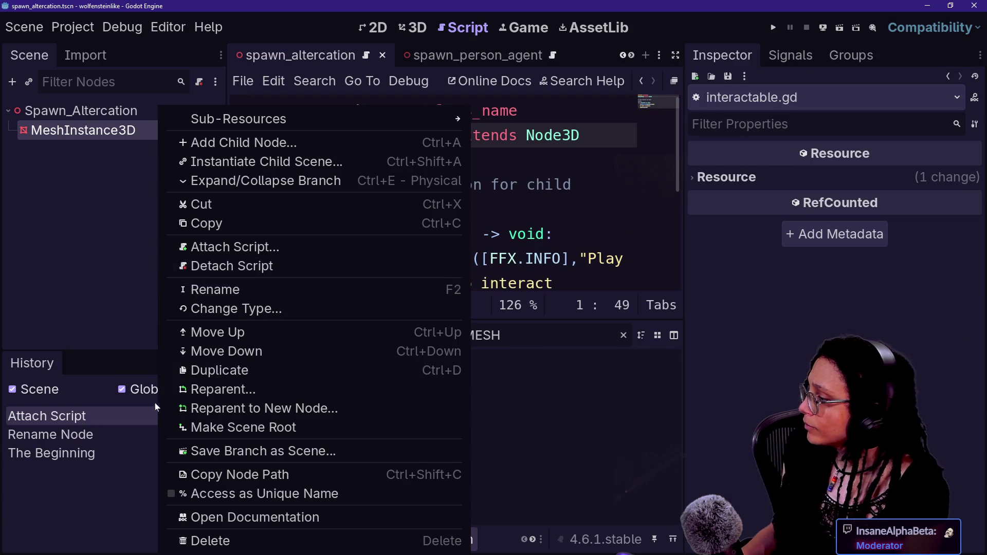
left_click(224, 267)
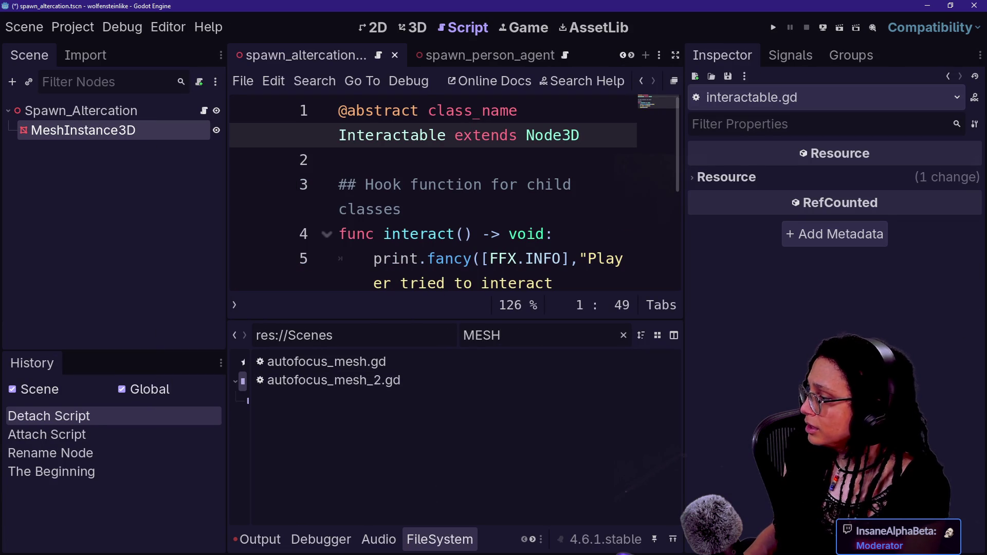
key("BackSpace")
key("BackSpace")
key("BackSpace")
left_click(195, 278)
key("ctrl+s")
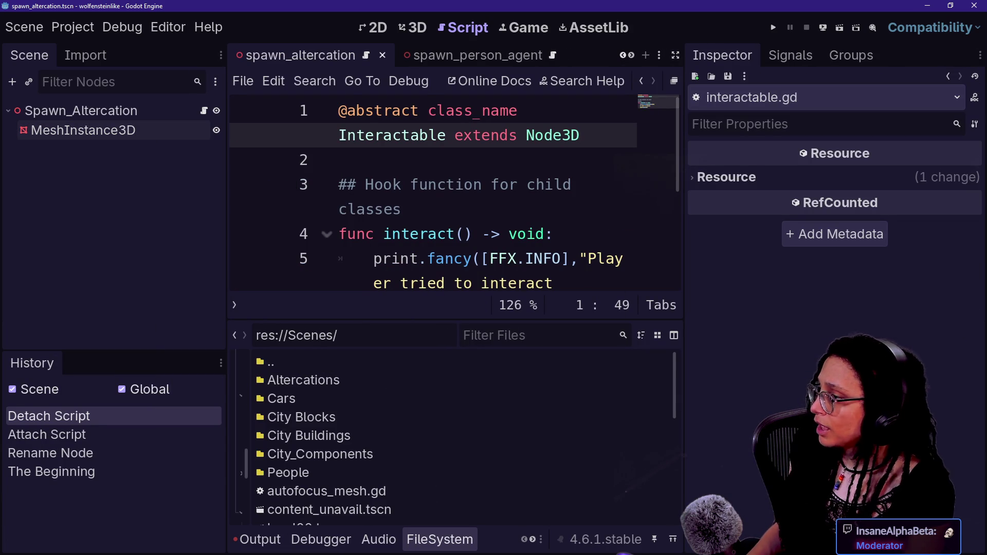
key("shift+Home")
left_click(771, 28)
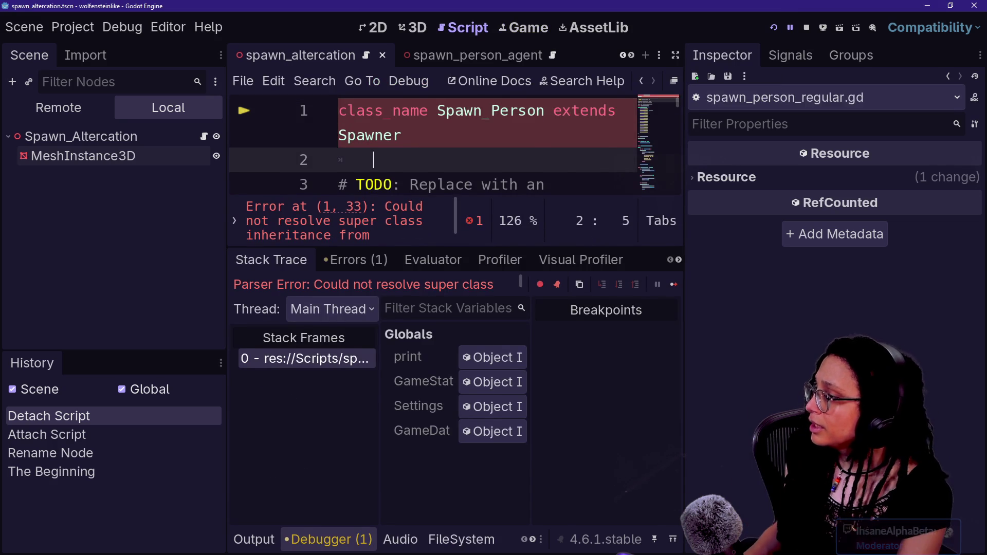
key("ctrl+shift+F11")
left_click(430, 111, "ctrl")
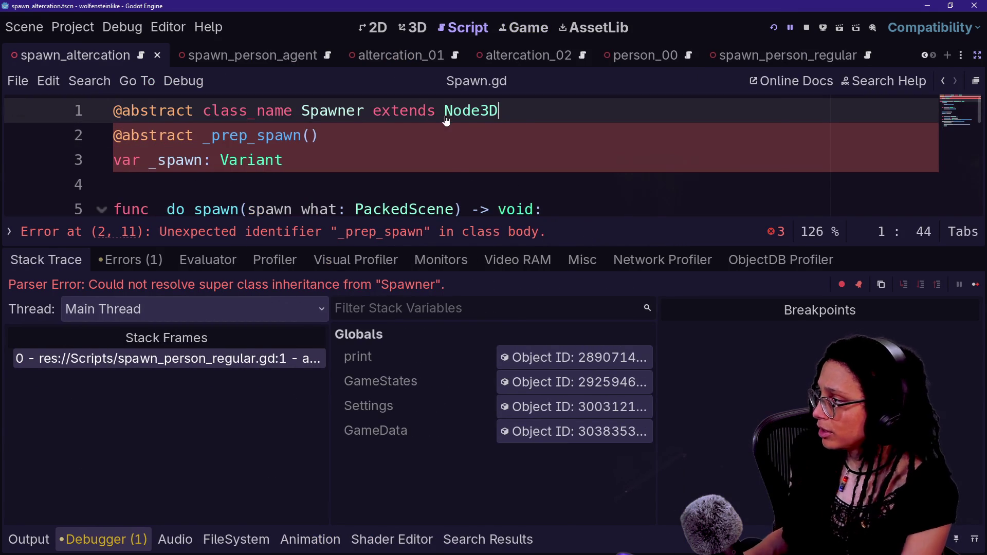
key("ctrl+j")
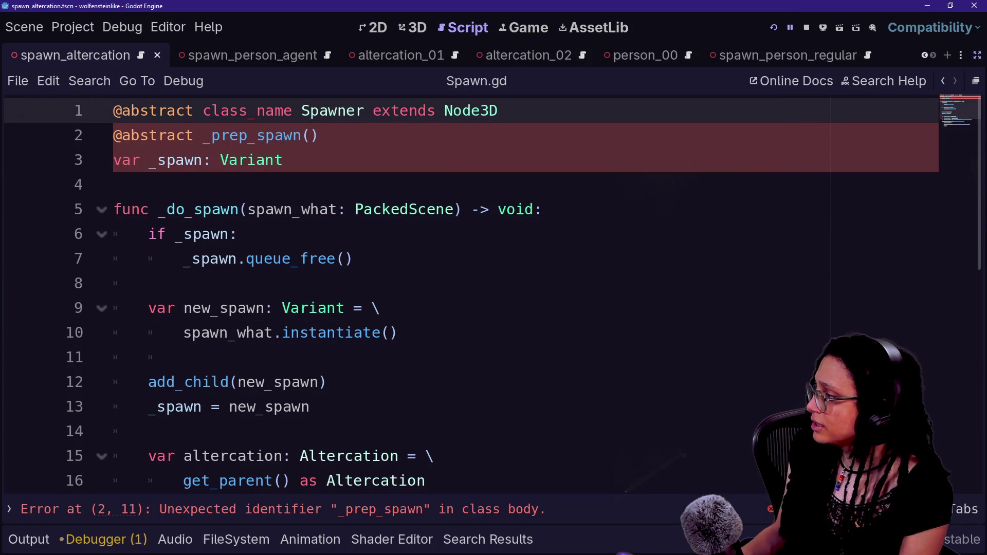
key("Down")
key("Down")
key("Up")
type("FU")
key("BackSpace")
key("BackSpace")
key("Caps_Lock")
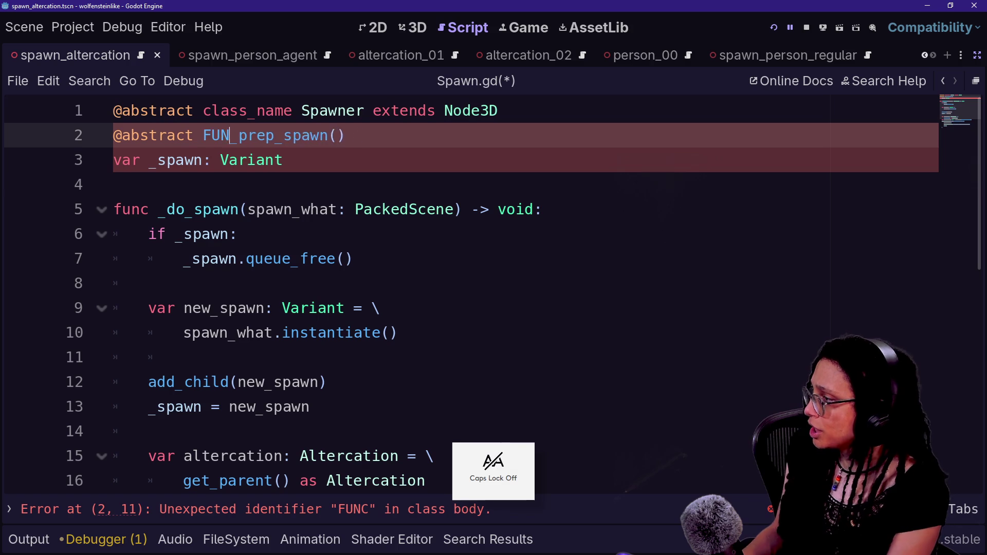
key("End")
key("Up")
key("Down")
key("Return")
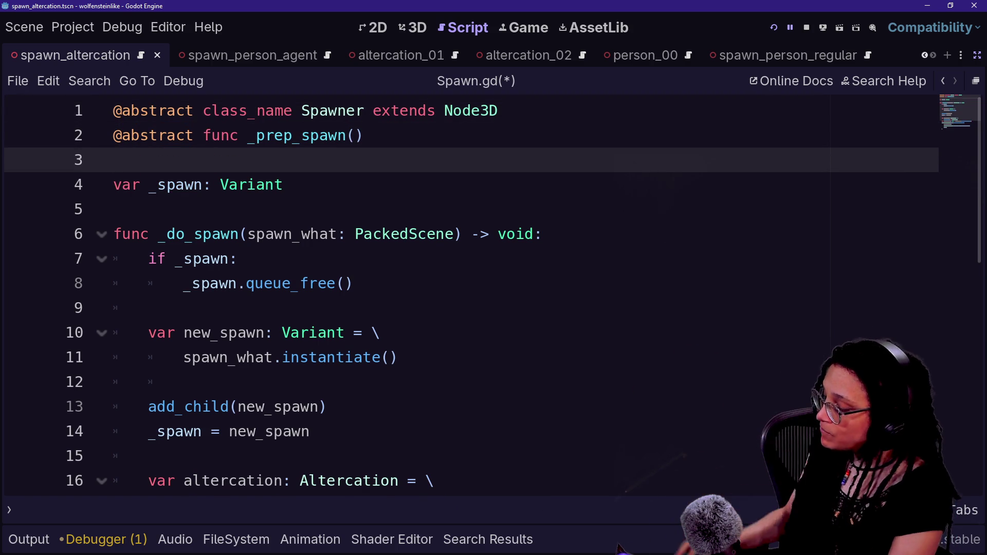
Search the whole project for 'abstract func', finding matches in person.gd and altercation.gd
key("alt+shift+o")
type("@fu")
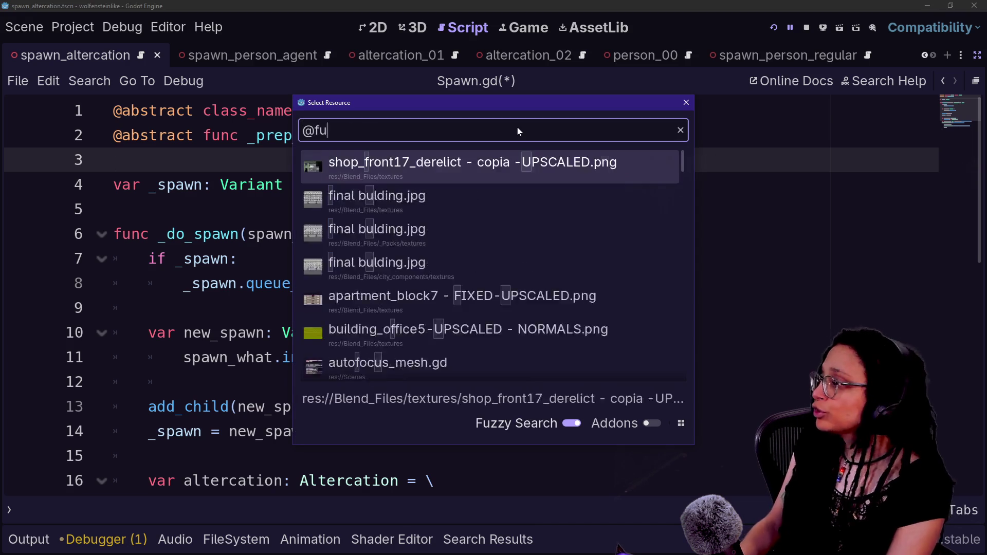
type("nc")
key("BackSpace")
key("BackSpace")
key("BackSpace")
key("BackSpace")
key("BackSpace")
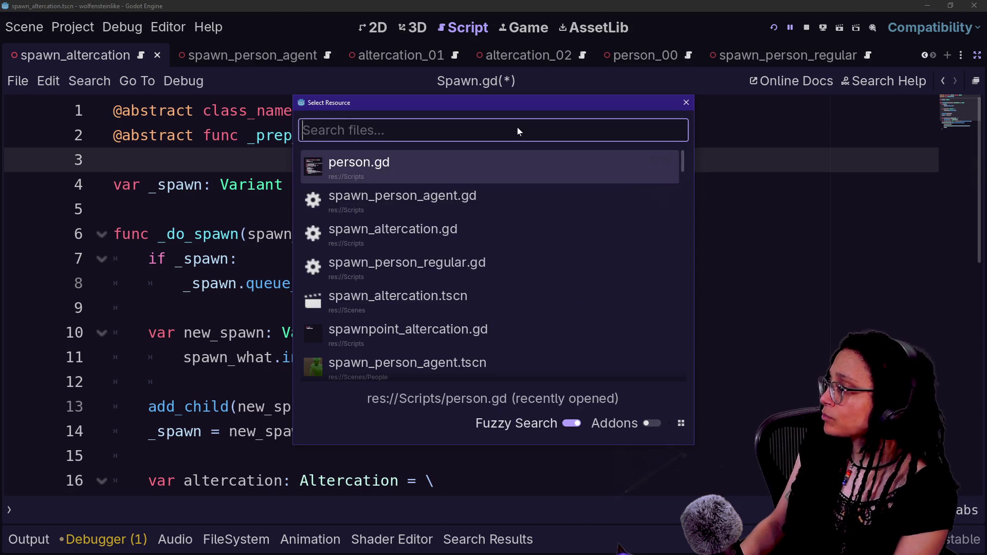
key("Escape")
key("ctrl+shift+f")
type("abstractf")
key("BackSpace")
type("func")
key("Return")
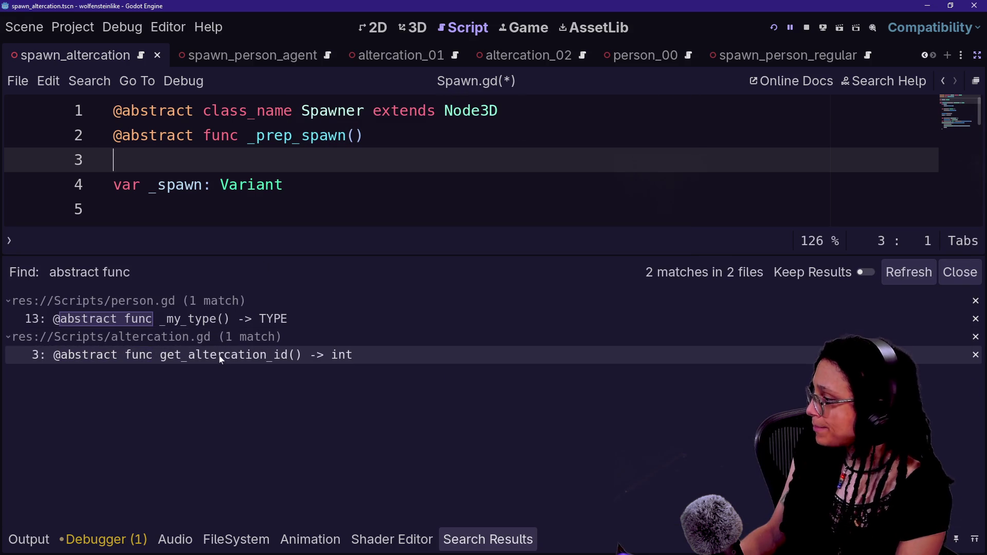
Review altercation.gd's abstract get_altercation_id() -> int on line 3 and start a project-wide search for it
left_click(211, 358)
left_click(337, 160)
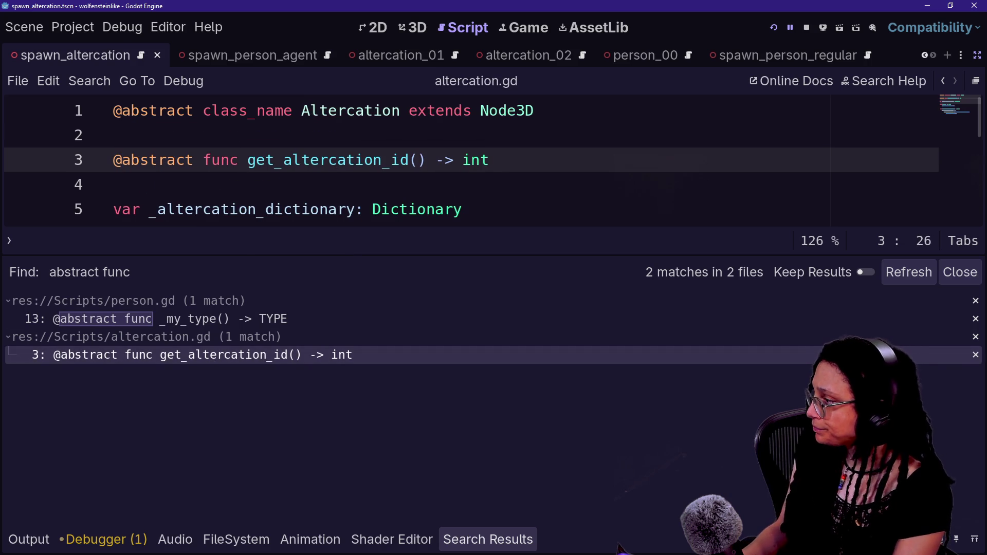
key("alt+o")
key("alt+o")
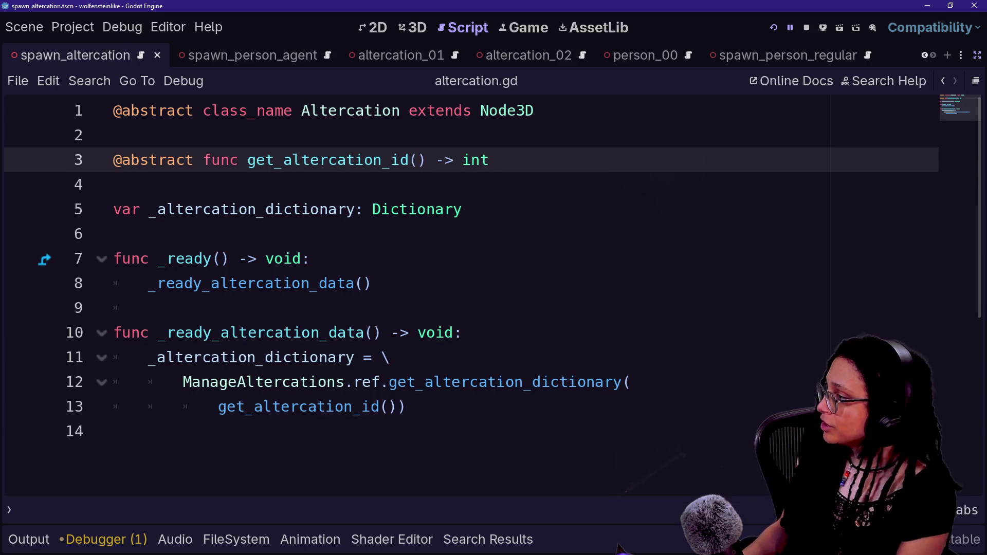
key("shift+End")
key("Down")
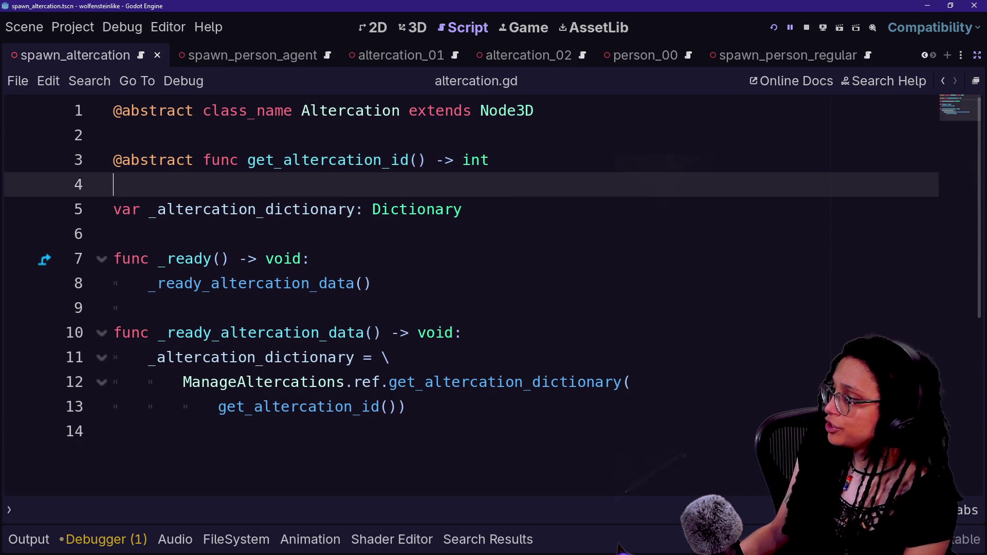
key("Up")
key("End")
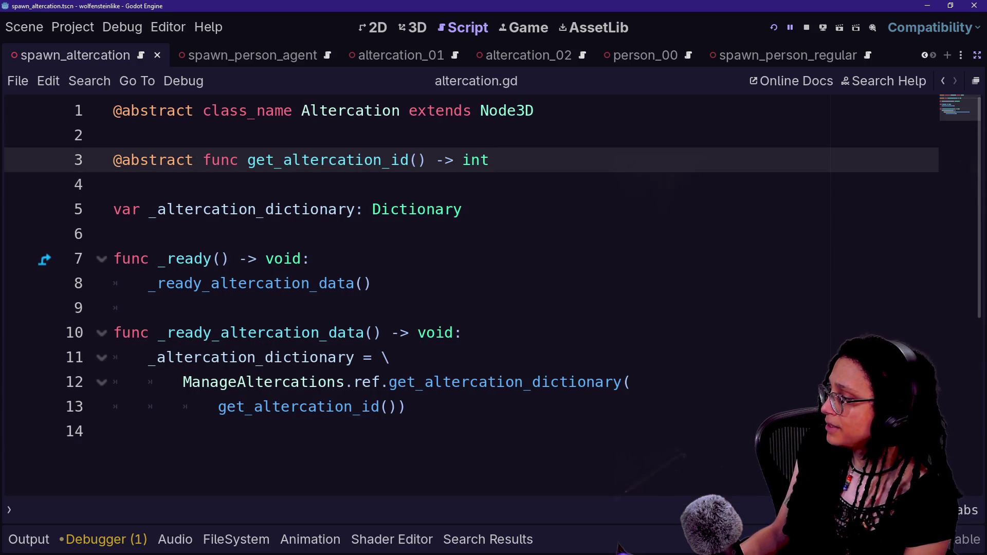
key("ctrl+shift+f")
type("get_altercation_id")
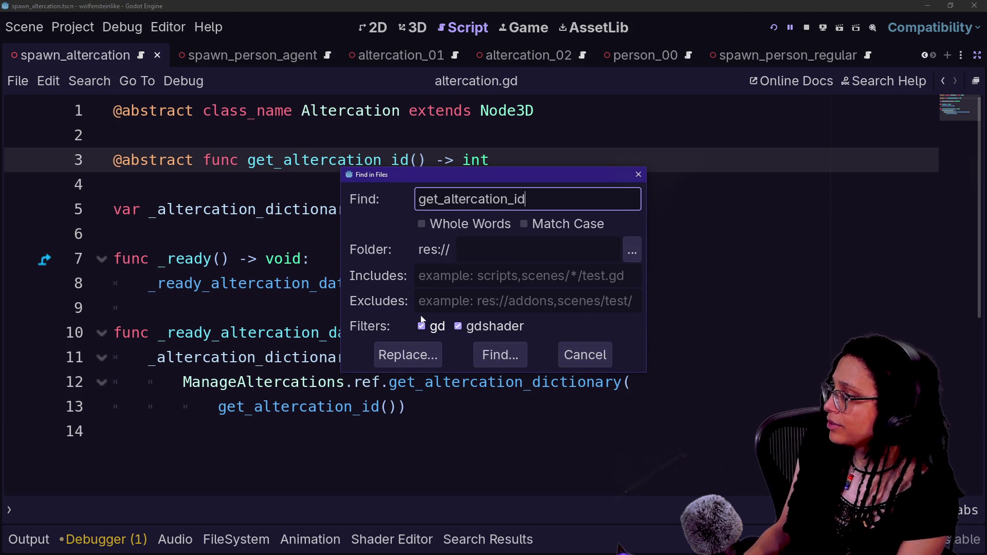
Find get_altercation_id across the project and experiment with deleting and restoring its implementation in altercation_01.gd
key("Return")
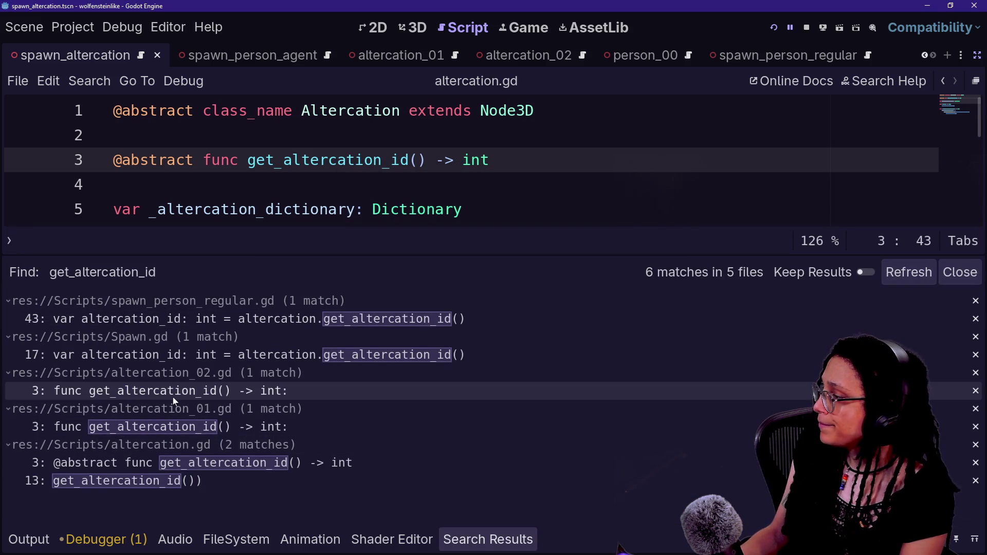
left_click(197, 430)
left_click(311, 110)
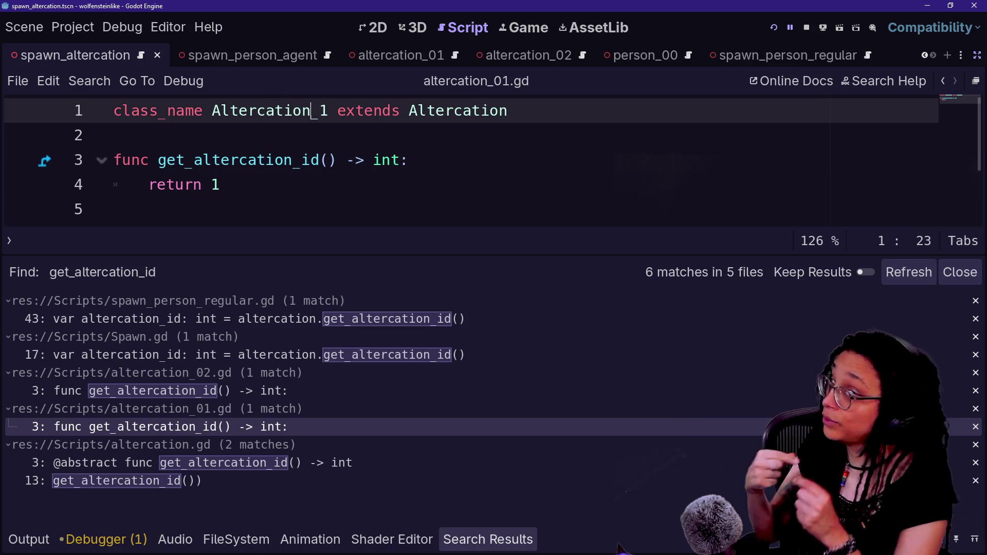
key("Down")
key("Down")
key("Down")
key("Down")
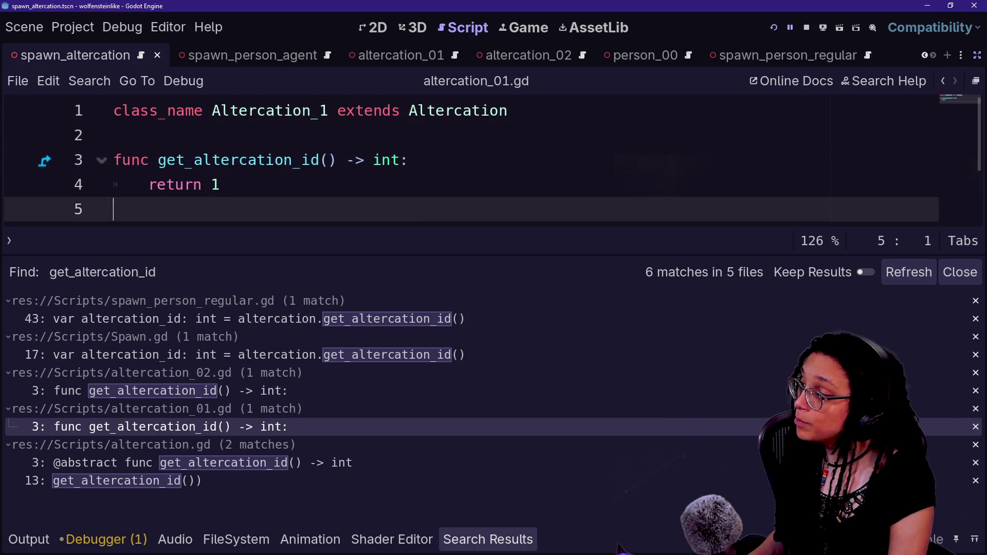
key("shift+Up")
key("shift+Up")
key("shift+Up")
key("BackSpace")
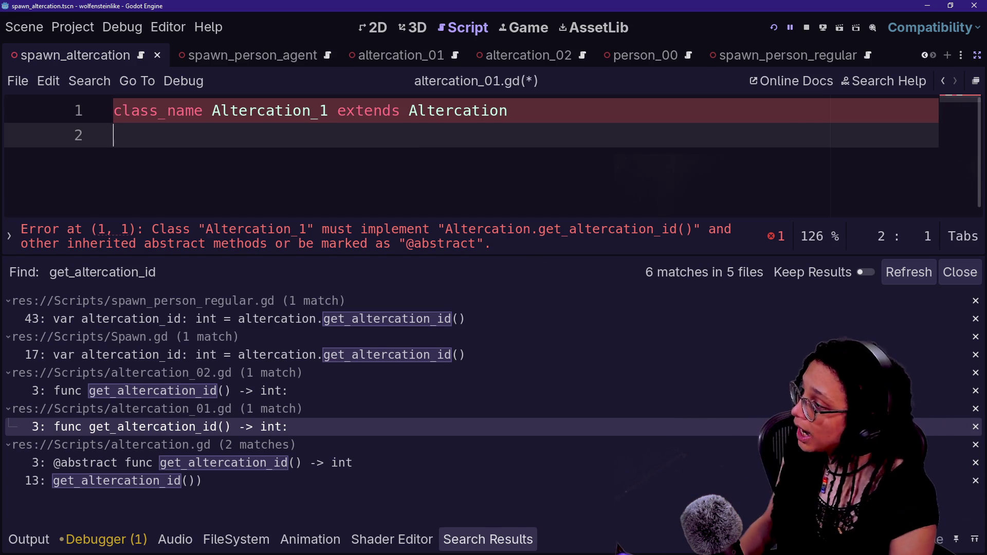
key("Return")
key("ctrl+z")
key("ctrl+z")
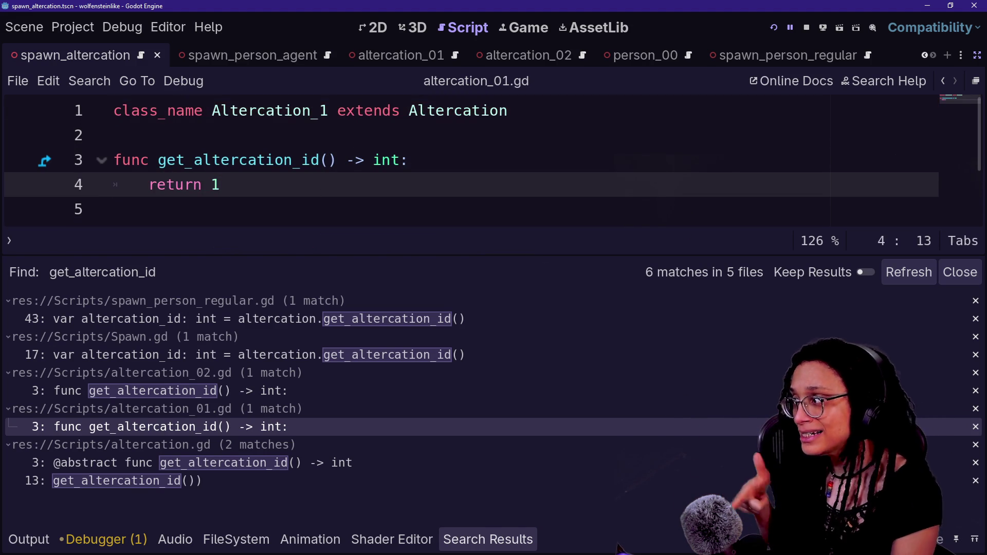
key("BackSpace")
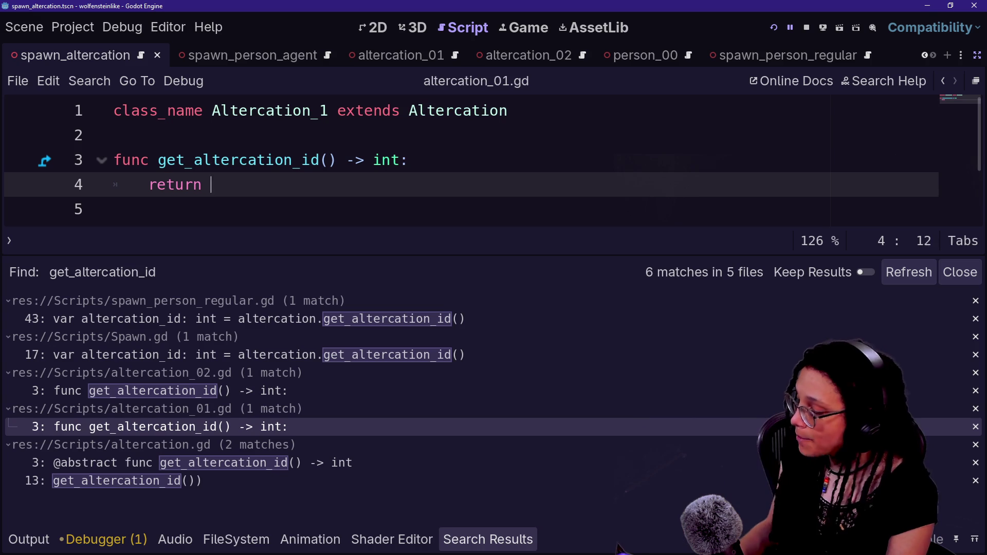
type("1")
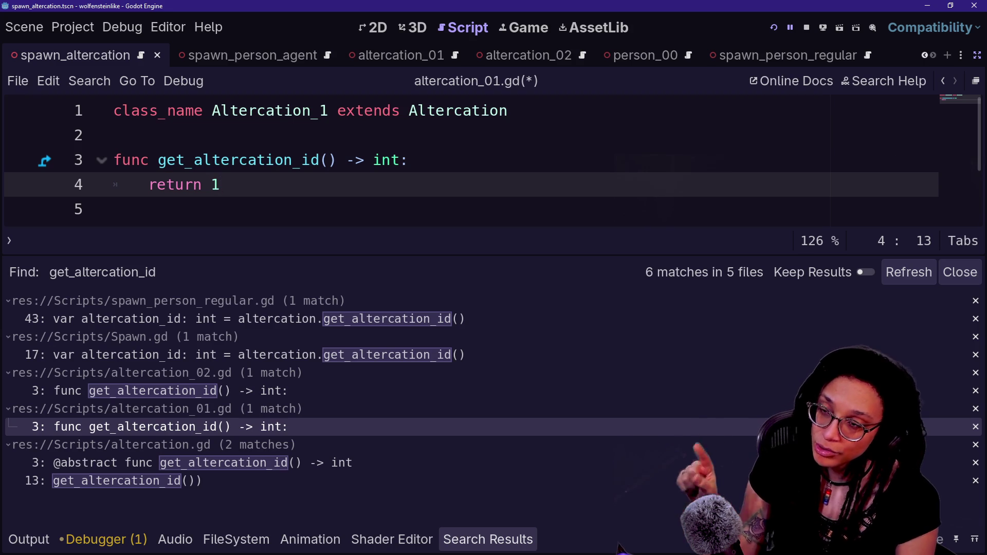
key("Up")
key("Up")
key("shift+Down")
key("shift+Down")
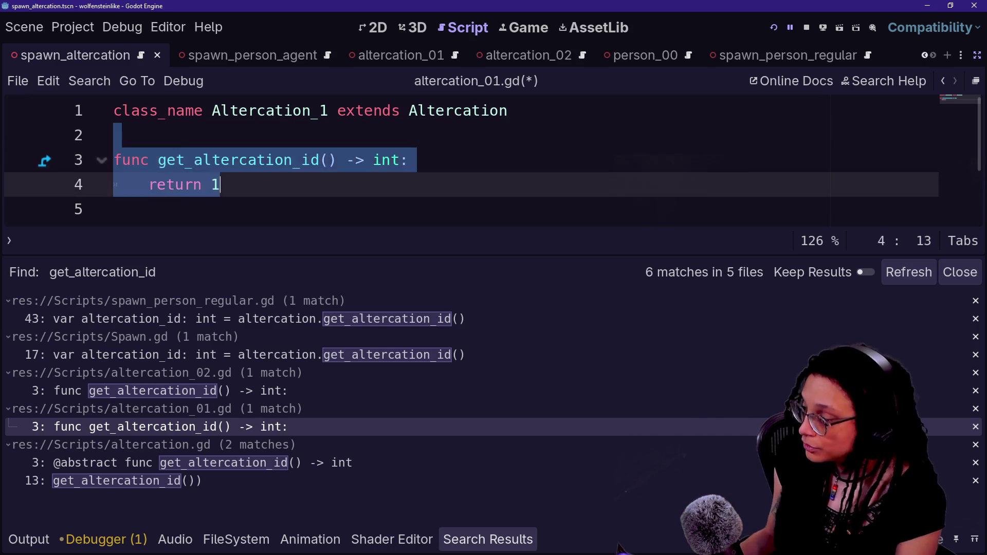
key("Down")
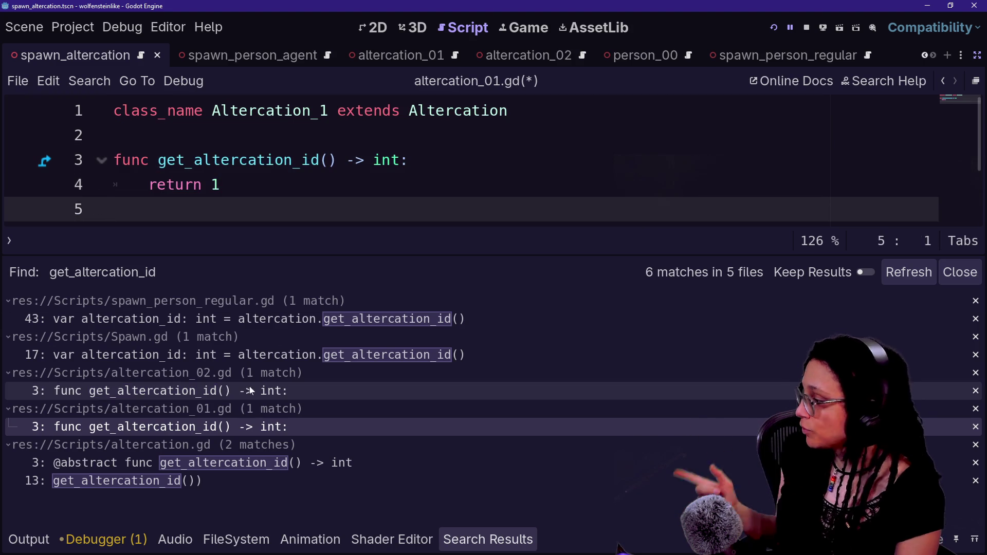
Try removing the return value in altercation_02.gd, then switch back to the base altercation.gd script
left_click(245, 391)
left_click(202, 160)
left_click(210, 184)
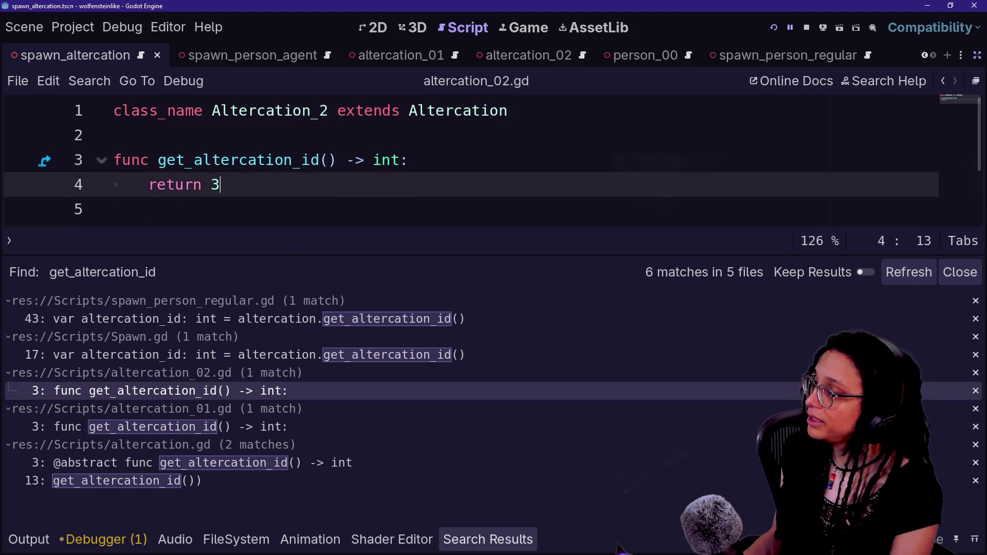
key("BackSpace")
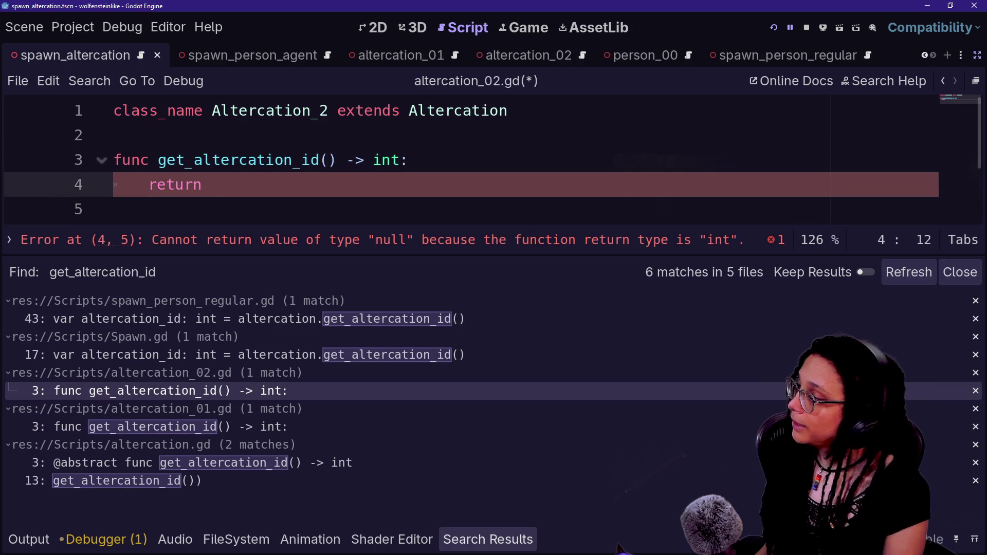
key("ctrl+s")
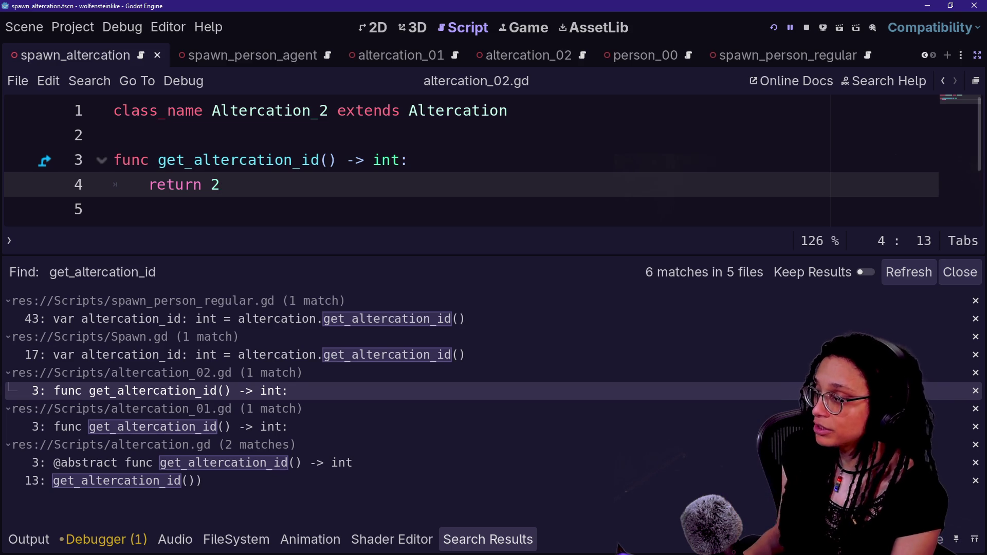
key("alt+Left")
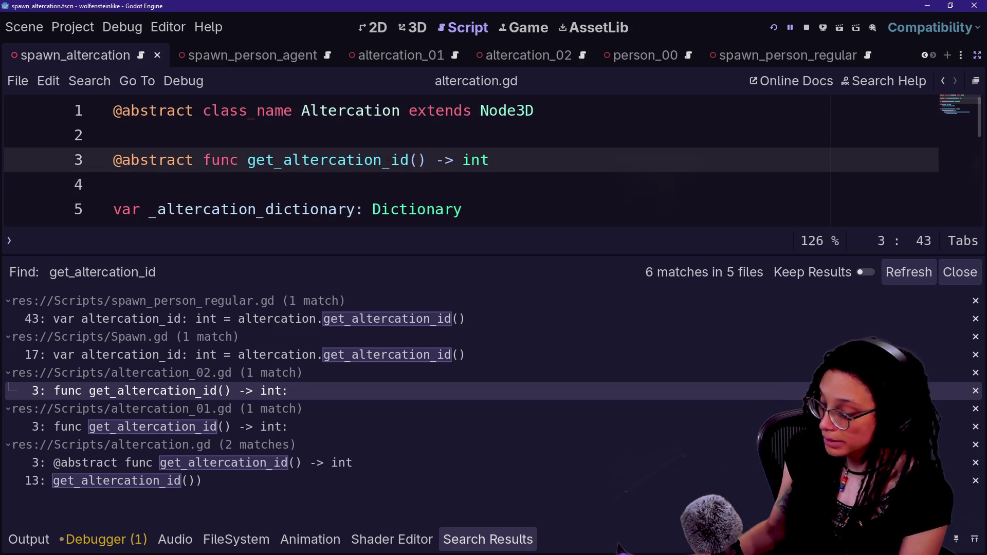
Review how altercation.gd declares abstract get_altercation_id and passes it to ManageAltercations on line 13
key("alt+o")
key("alt+o")
scroll(494, 293, "down", 1)
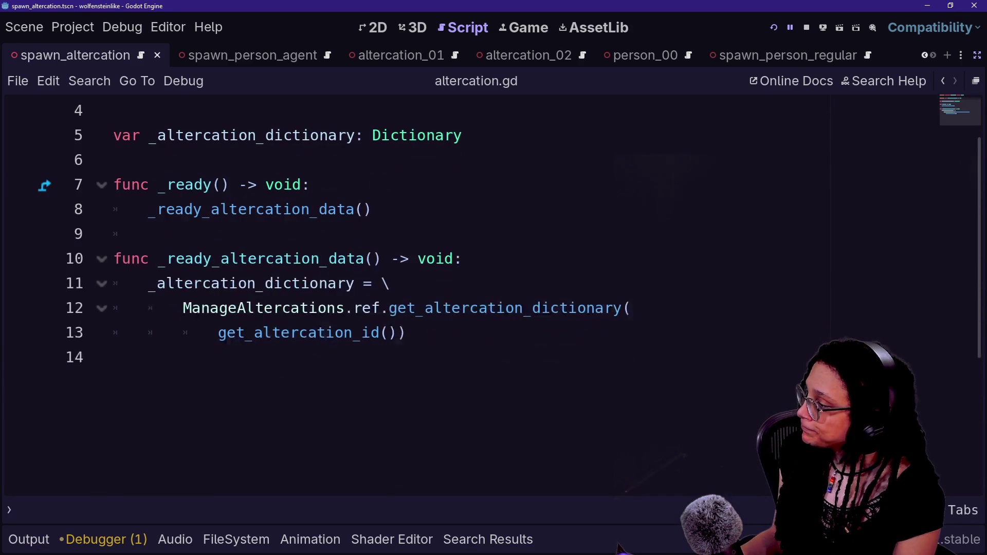
left_click(219, 332)
left_click_drag(219, 333, 379, 332)
key("Down")
left_click_drag(219, 332, 388, 333)
scroll(388, 333, "up", 1)
left_click(165, 160)
left_click_drag(165, 160, 489, 160)
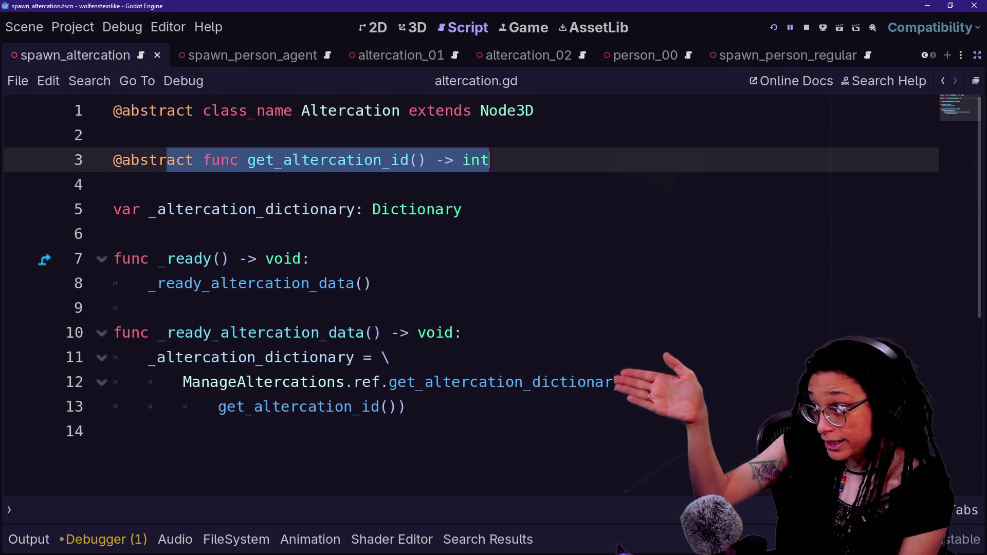
left_click(489, 160)
left_click_drag(219, 406, 379, 407)
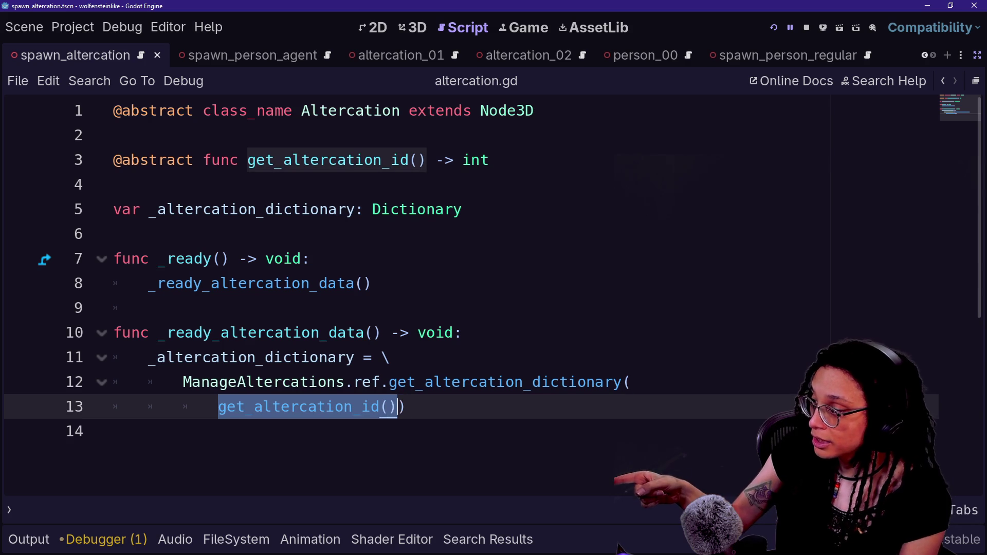
key("Up")
key("Up")
key("Up")
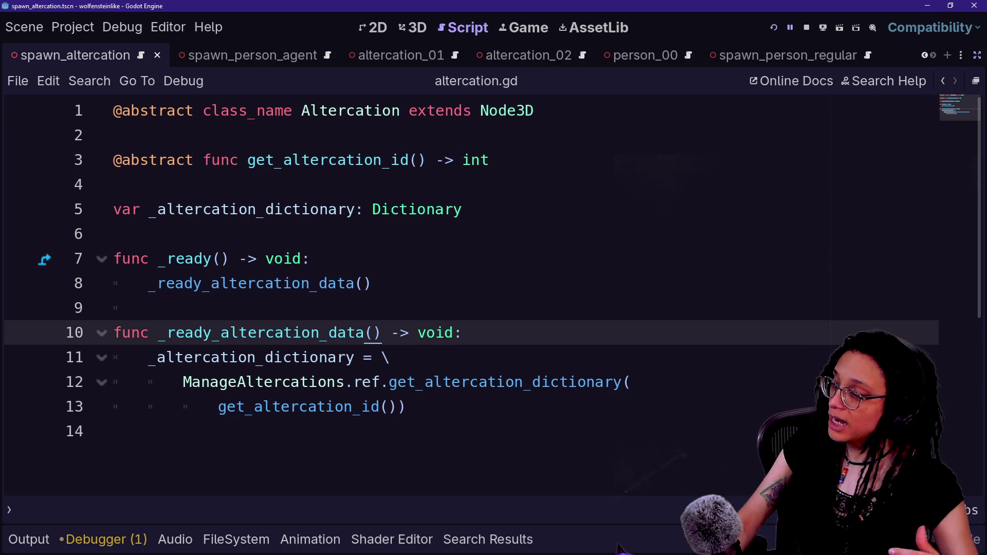
left_click_drag(218, 407, 317, 407)
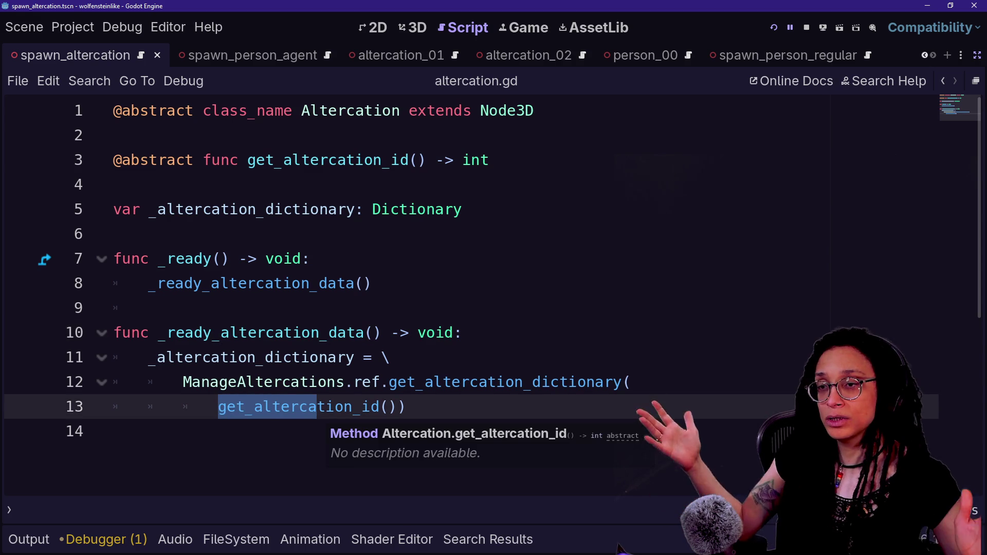
left_click(327, 284)
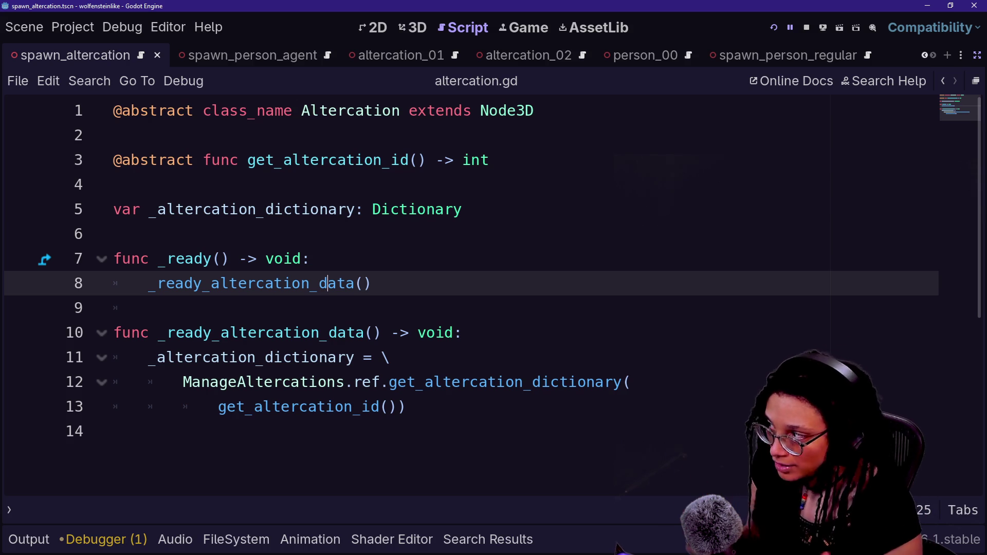
left_click(488, 382)
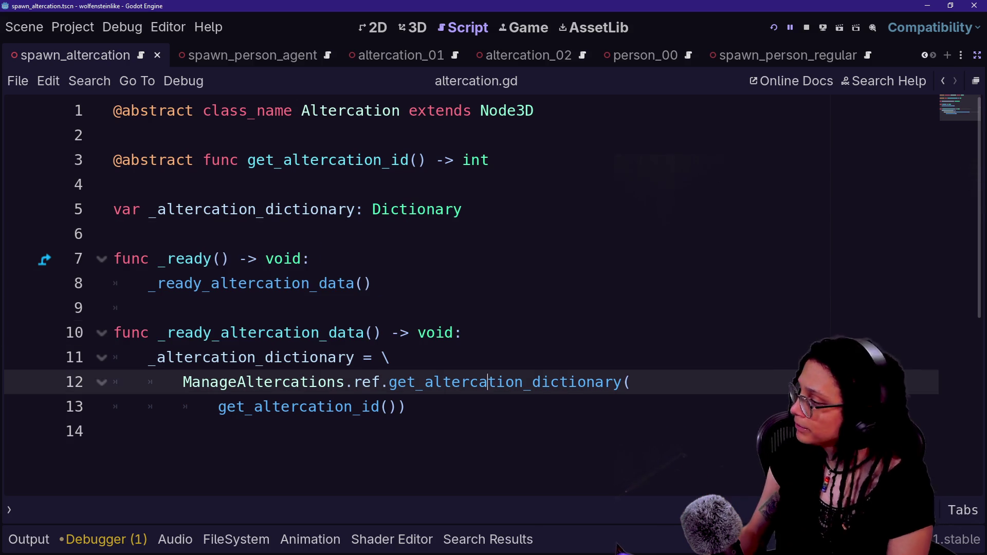
Bring up Quick Open and move to spawn_person_agent.gd in the results
key("shift+alt+o")
key("Down")
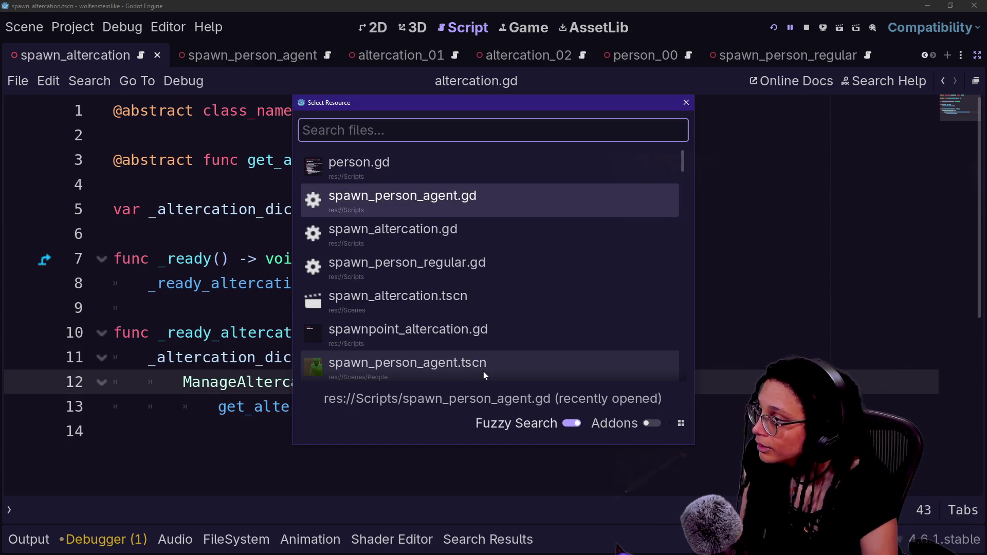
Give Spawner's abstract _prep_spawn a ' -> void' return type with a blank line above it, and save Spawn.gd
key("Return")
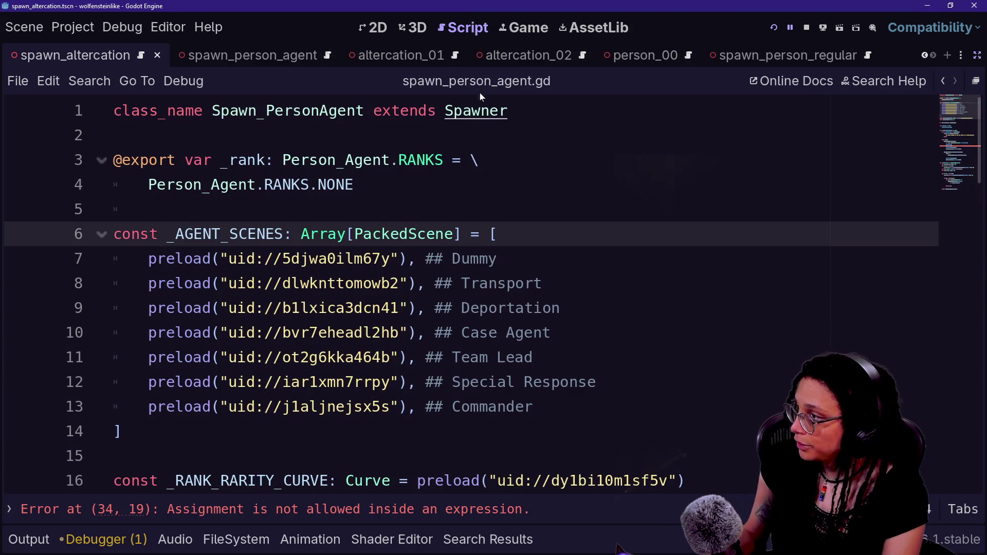
left_click(481, 110, "ctrl")
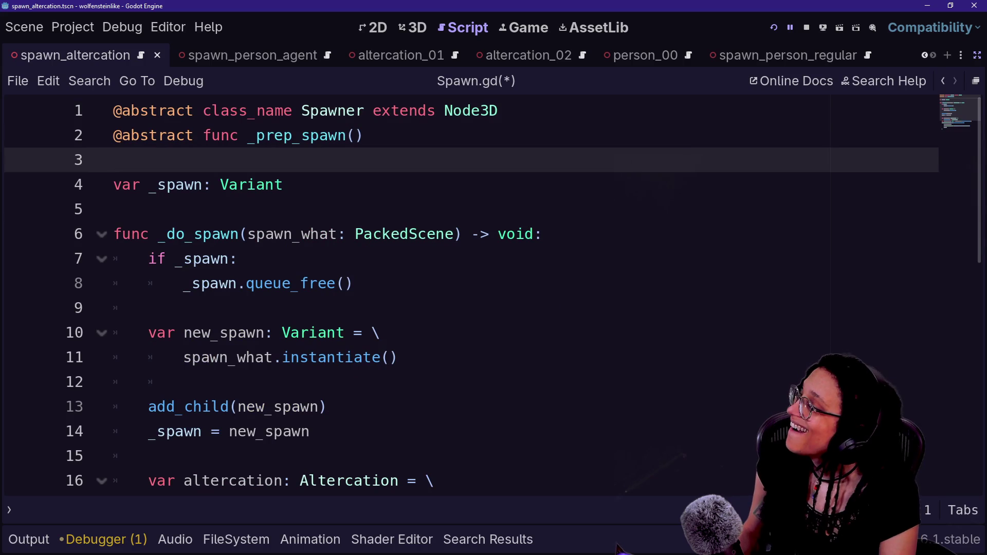
scroll(494, 293, "down", 1)
scroll(495, 294, "down", 4)
scroll(494, 293, "up", 4)
scroll(493, 293, "up", 1)
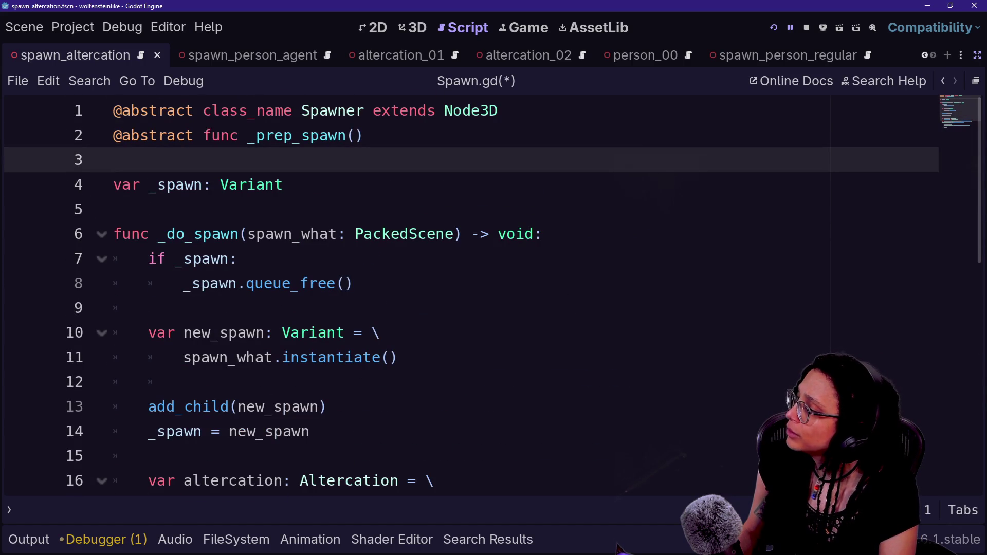
scroll(494, 293, "down", 1)
scroll(493, 293, "up", 1)
key("Up")
key("Up")
key("End")
key("Return")
key("Down")
key("Down")
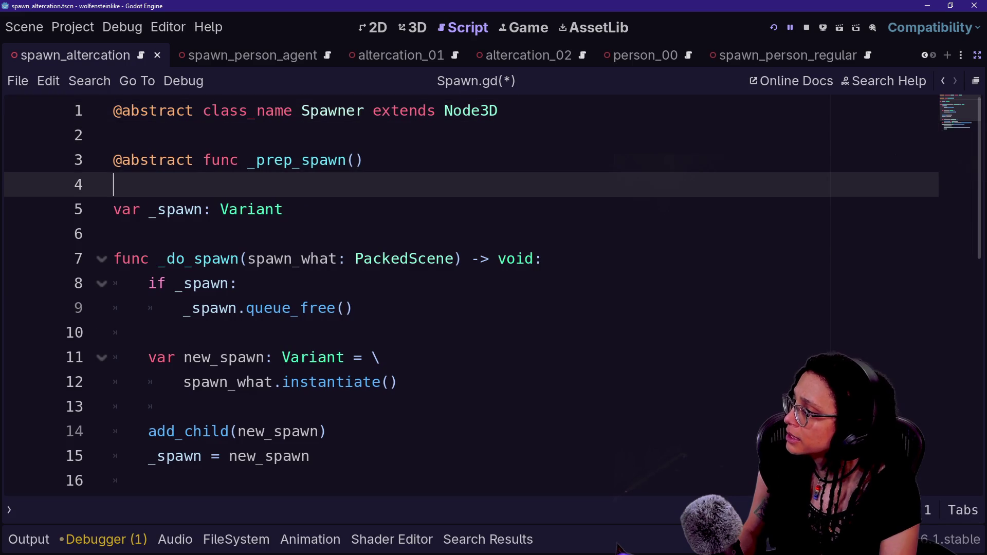
key("Up")
key("End")
type("-> void:")
key("ctrl+s")
key("ctrl+s")
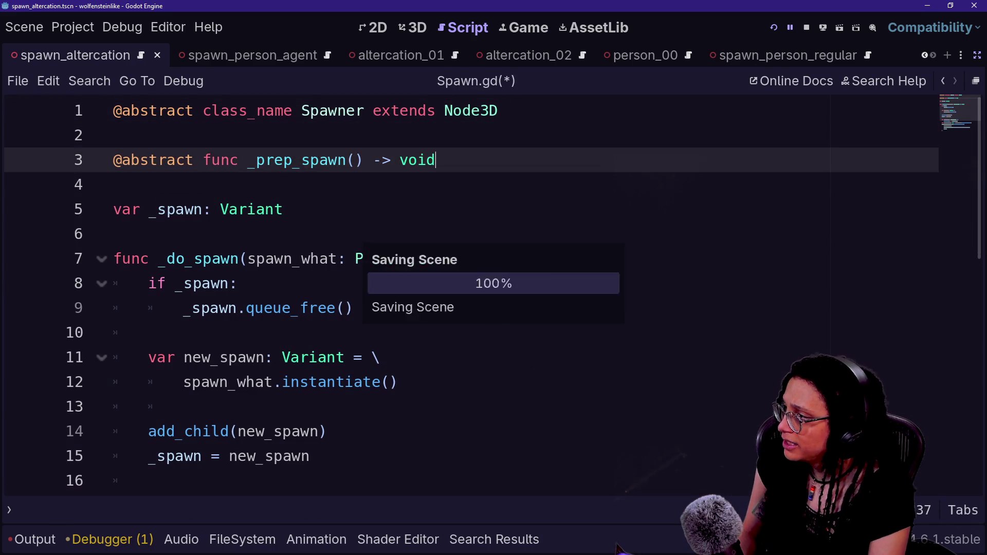
Return to spawn_person_agent.gd via Quick Open
key("shift+alt+o")
key("Return")
key("ctrl+Down")
key("ctrl+Down")
key("ctrl+Down")
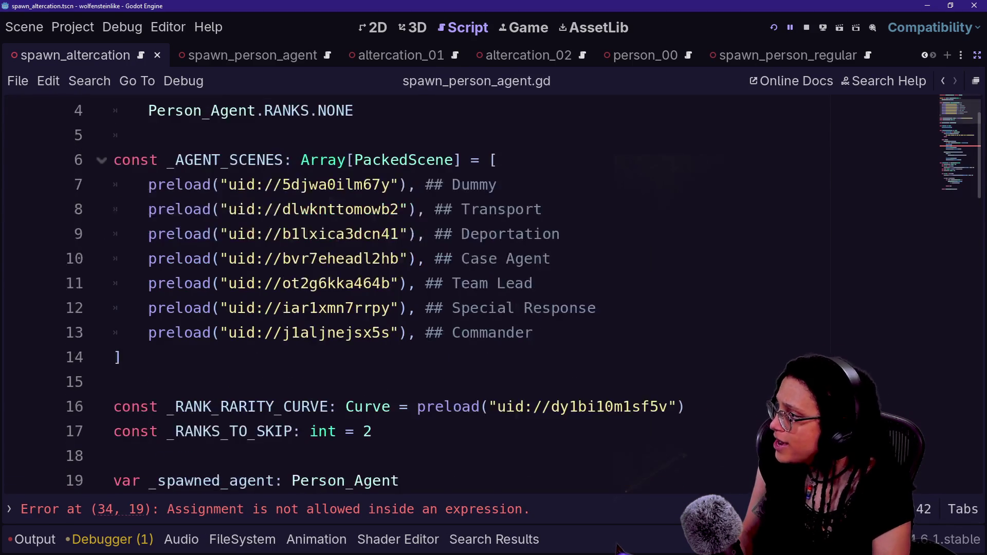
key("ctrl+Down")
key("ctrl+Down")
key("ctrl+Down")
key("ctrl+Down")
key("ctrl+Down")
key("ctrl+Down")
key("Down")
key("Down")
key("Down")
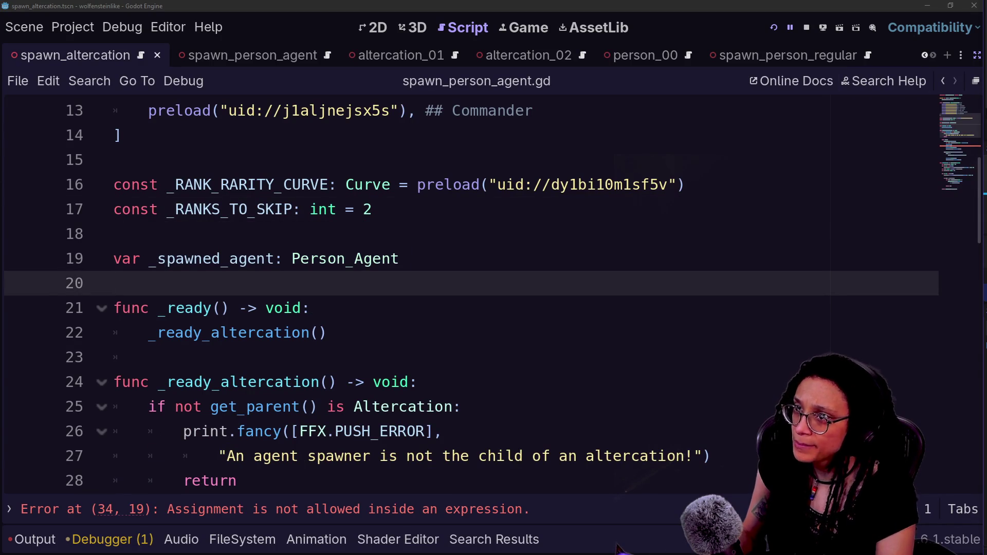
key("Up")
key("Up")
key("Up")
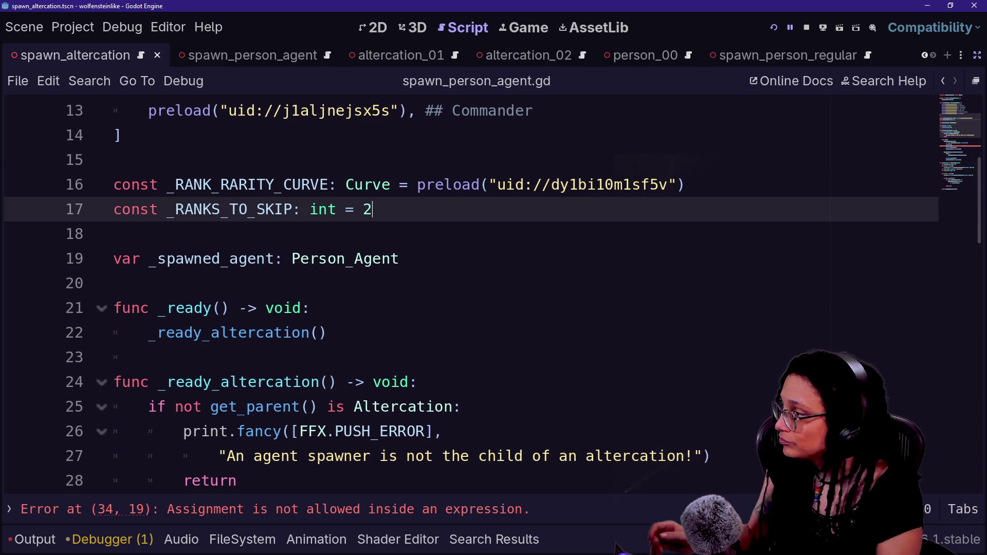
key("Down")
key("Down")
key("Down")
key("Down")
key("Down")
key("Down")
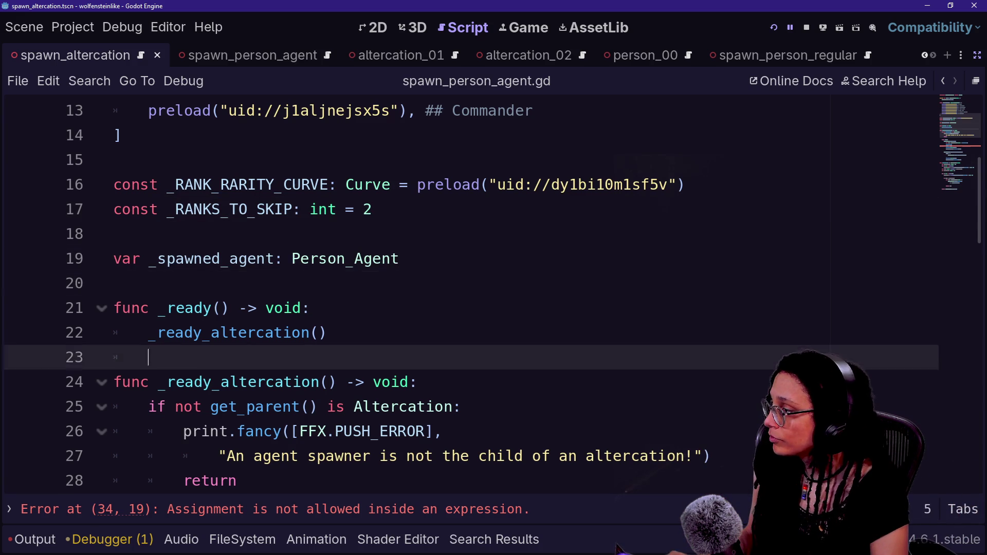
key("Down")
key("Down")
key("Down")
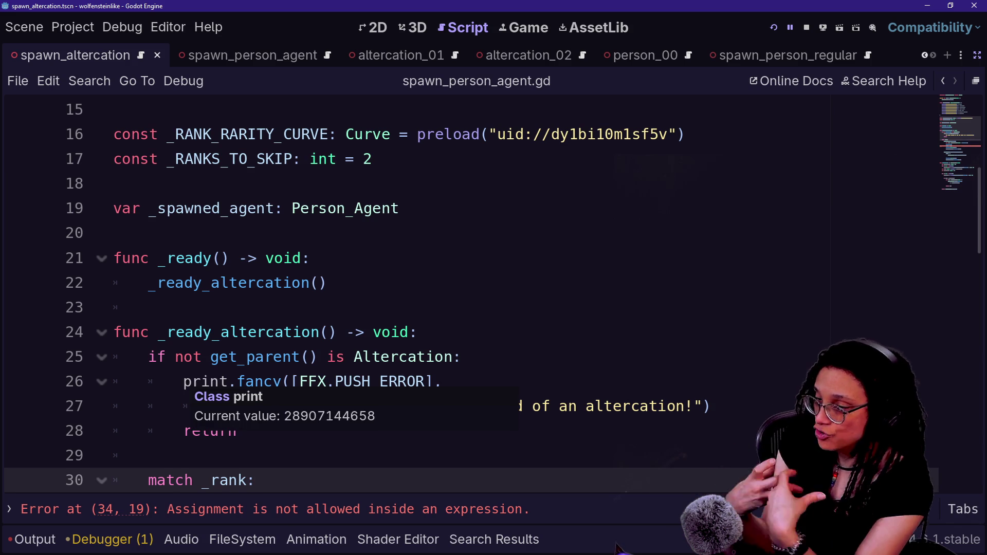
left_click(221, 381)
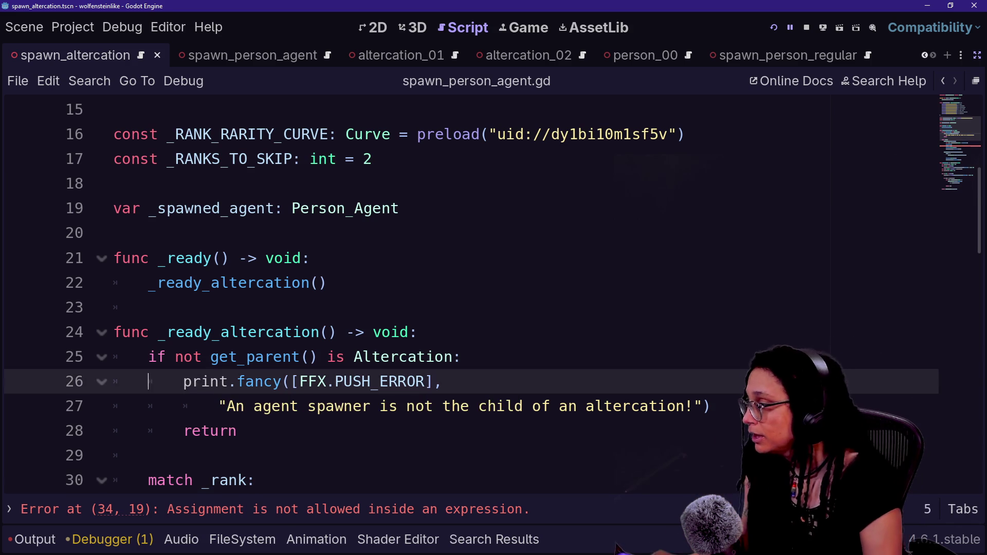
key("Up")
key("Up")
key("Up")
scroll(495, 293, "up", 2)
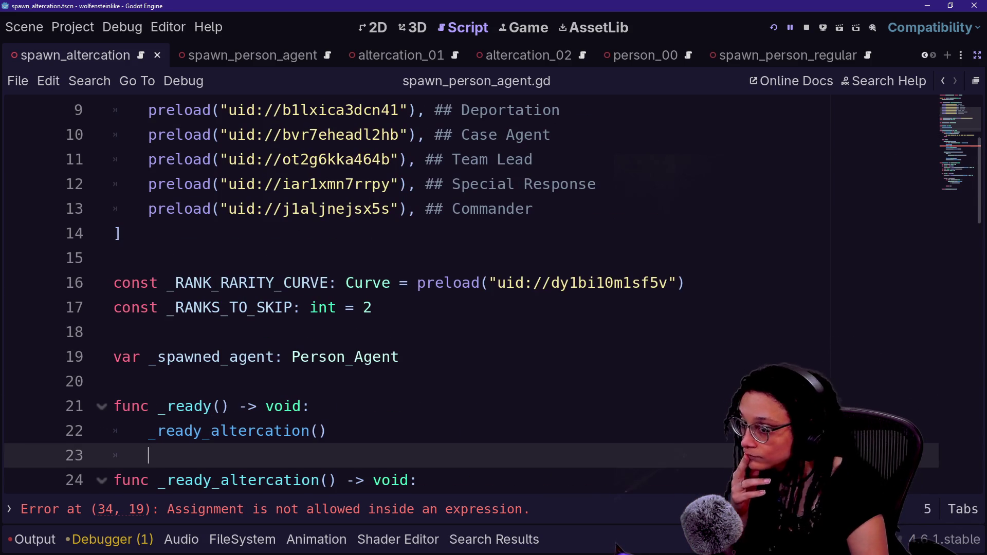
scroll(494, 293, "up", 3)
left_click(308, 134)
left_click(497, 258)
scroll(493, 293, "down", 1)
scroll(466, 258, "up", 1)
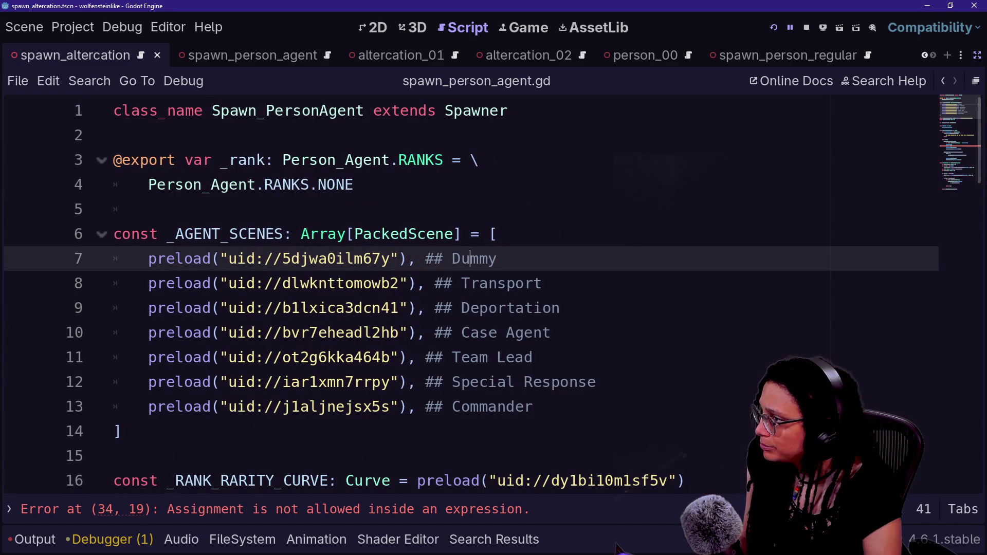
left_click(352, 509)
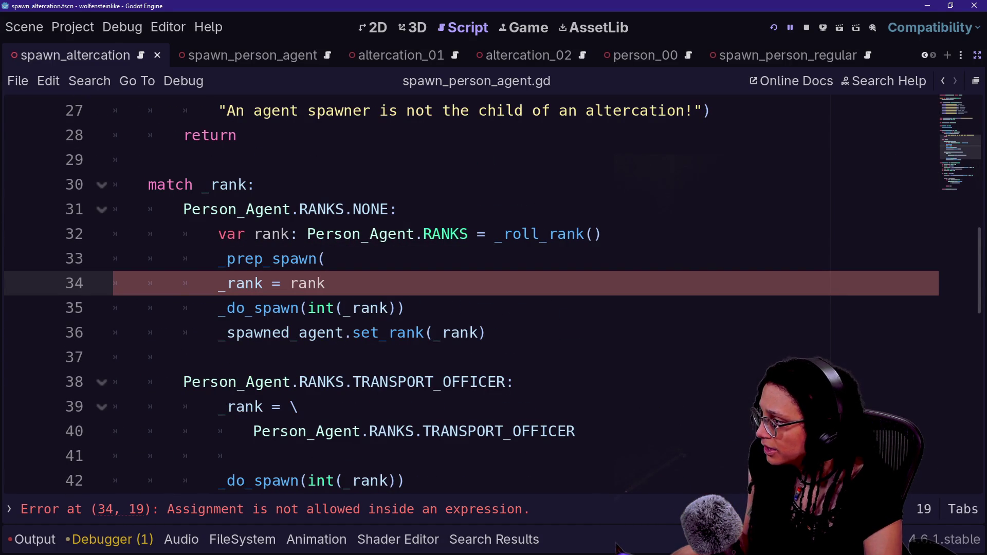
key("Up")
key("End")
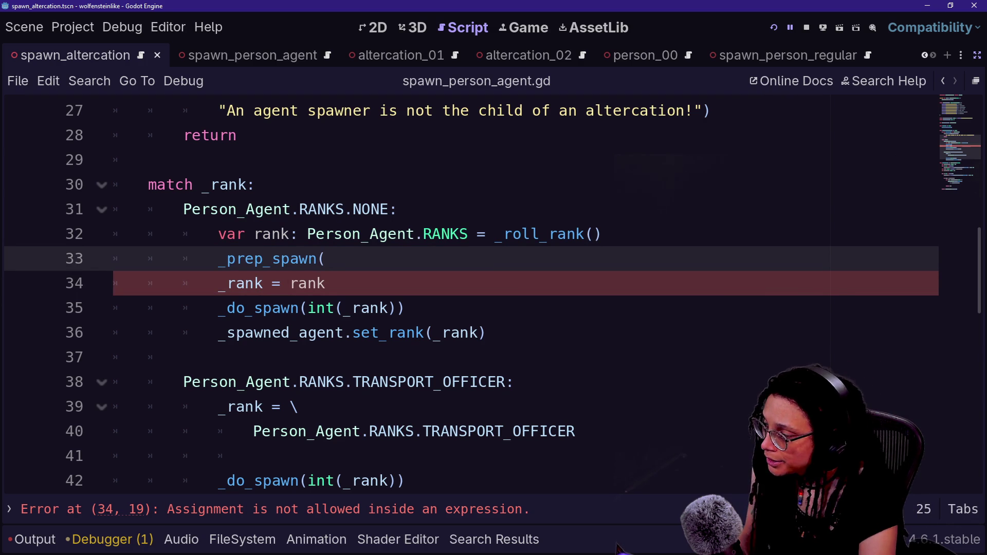
type("which_one: ")
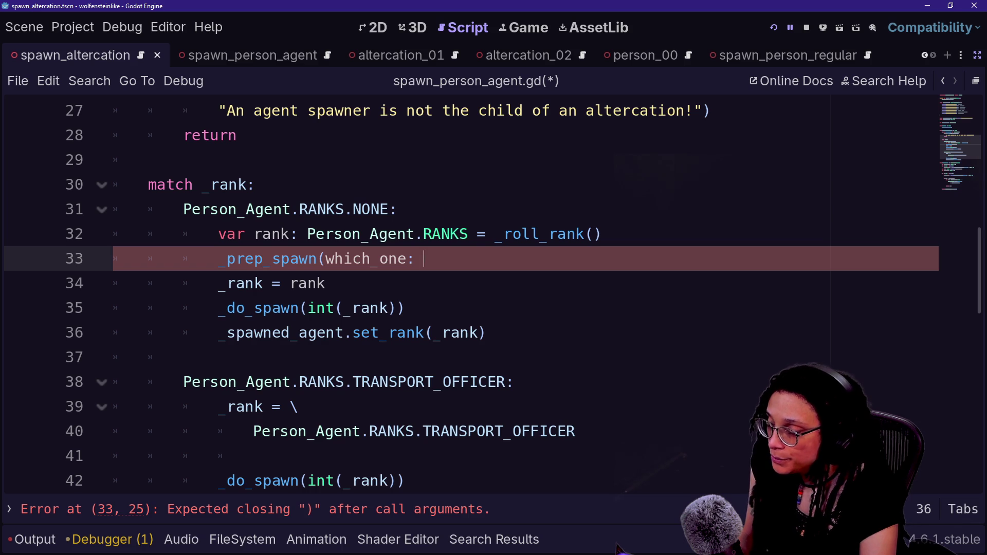
type("in")
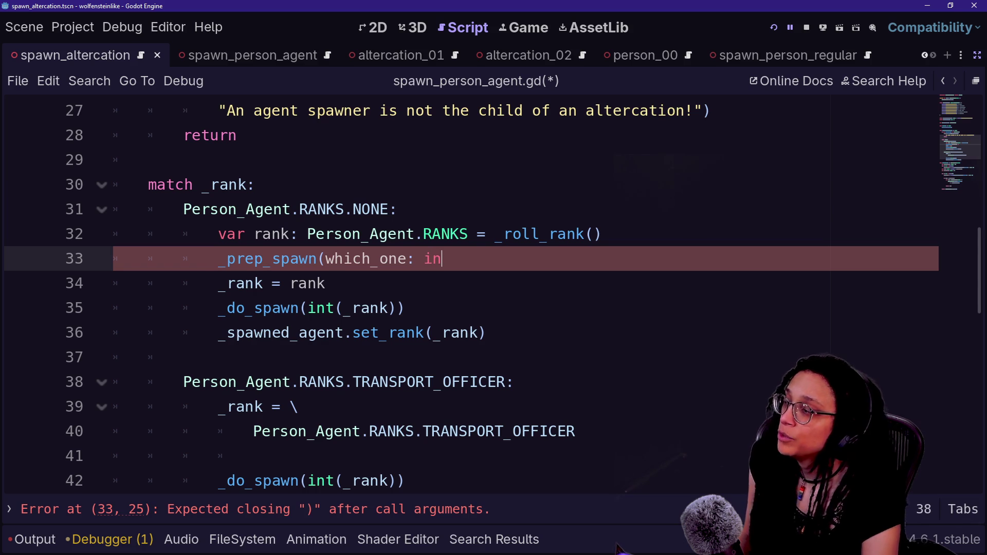
type("t")
Make the _prep_spawn line declare spawn_callback: String = "") and save spawn_person_agent.gd
key("Down")
key("Up")
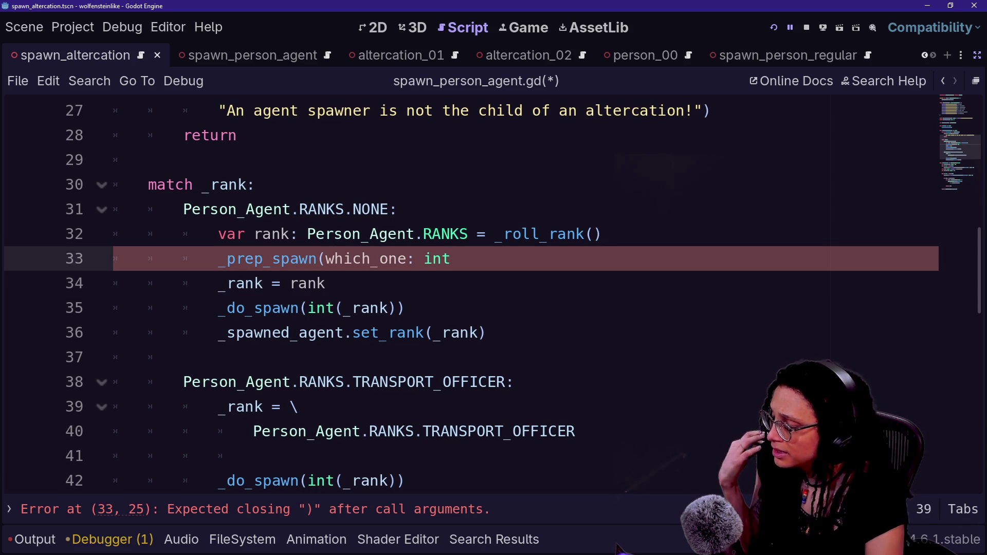
type(",")
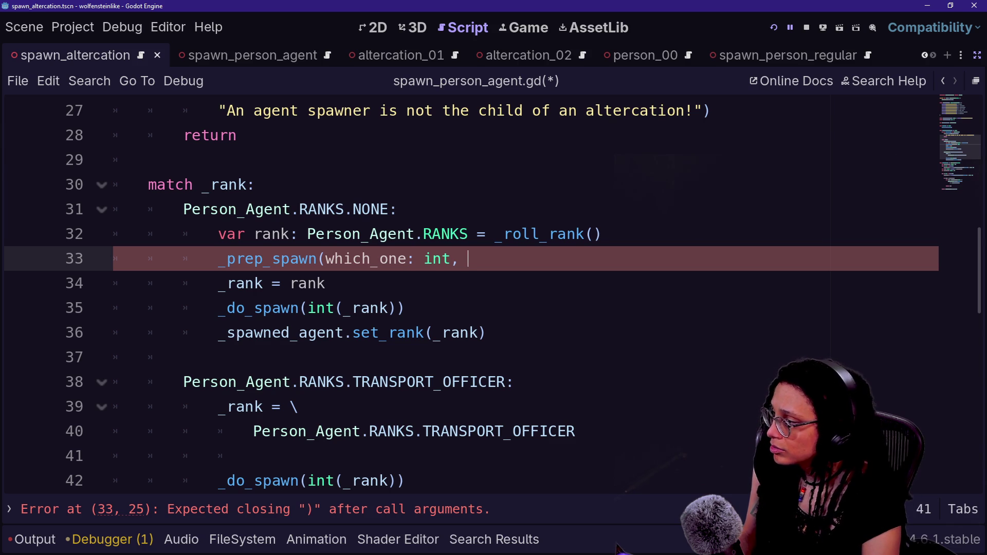
key("Down")
key("Down")
key("Right")
key("Right")
key("Right")
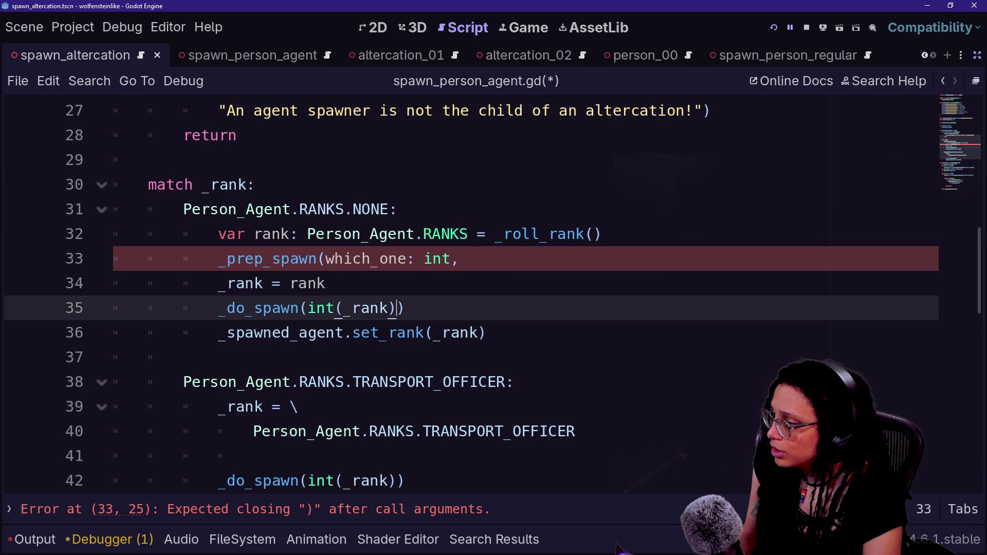
key("Up")
key("Up")
key("End")
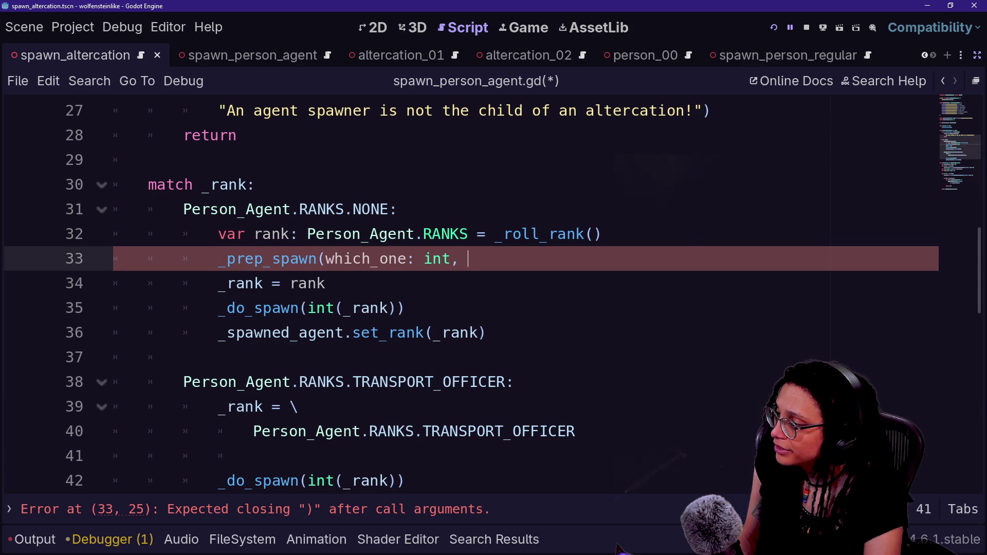
type("cal")
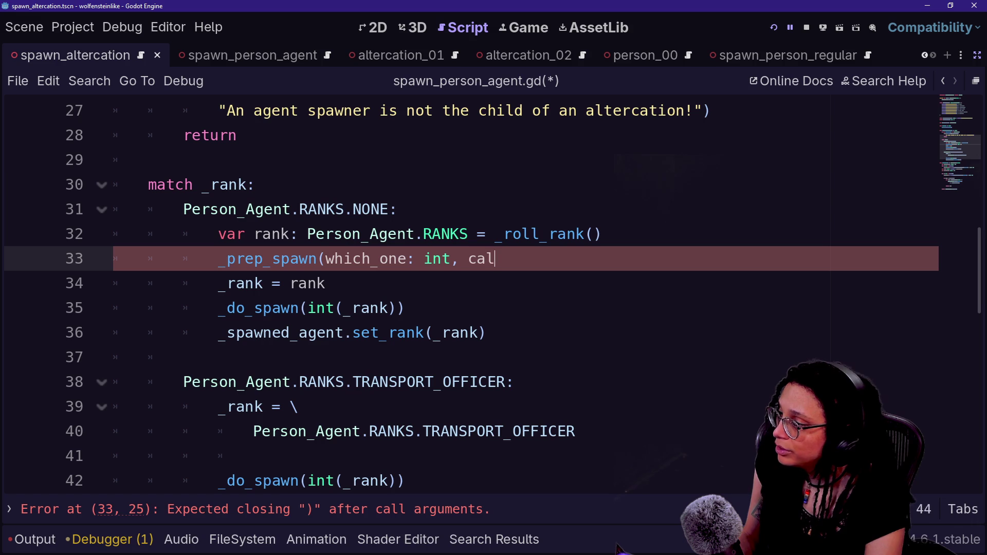
type("lback")
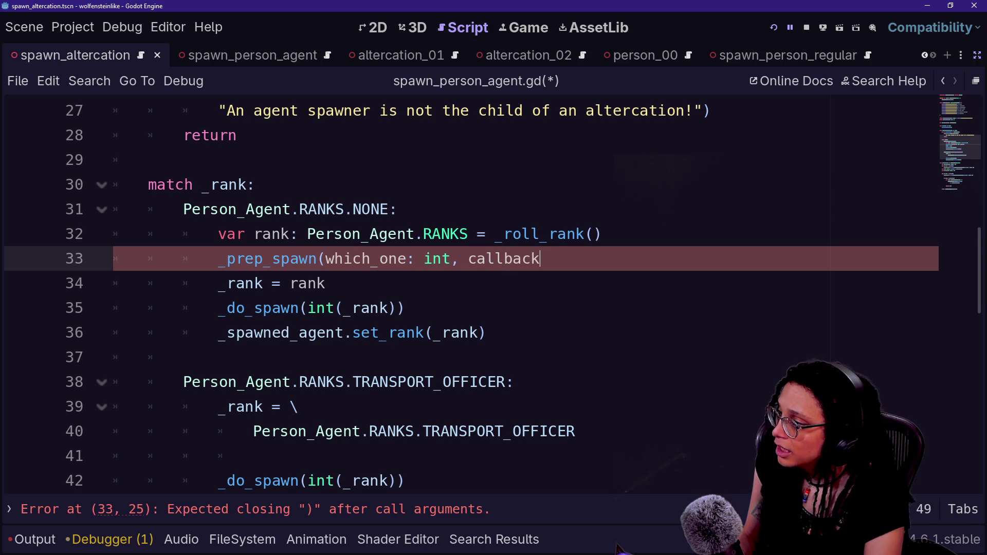
scroll(494, 293, "down", 1)
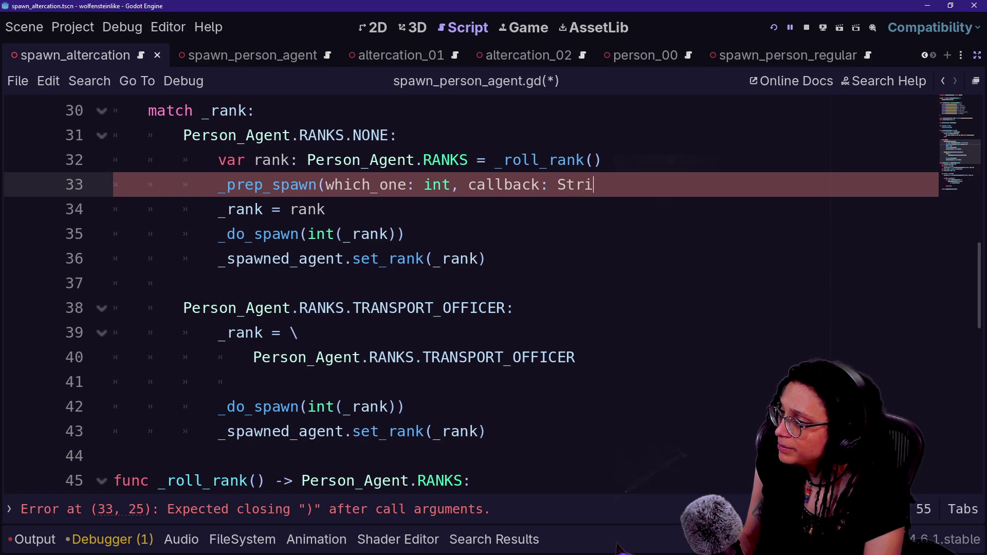
type("ing")
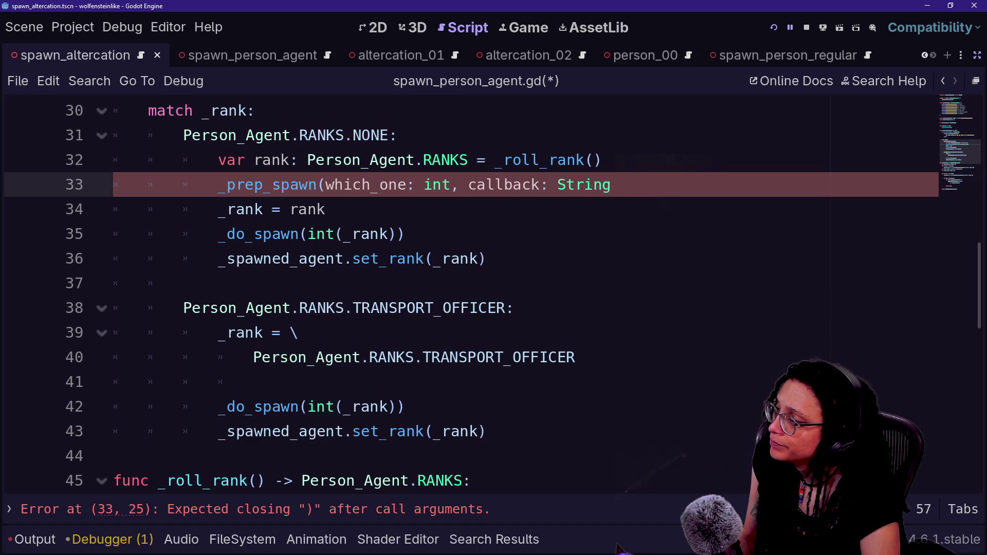
type("spawn_")
key("End")
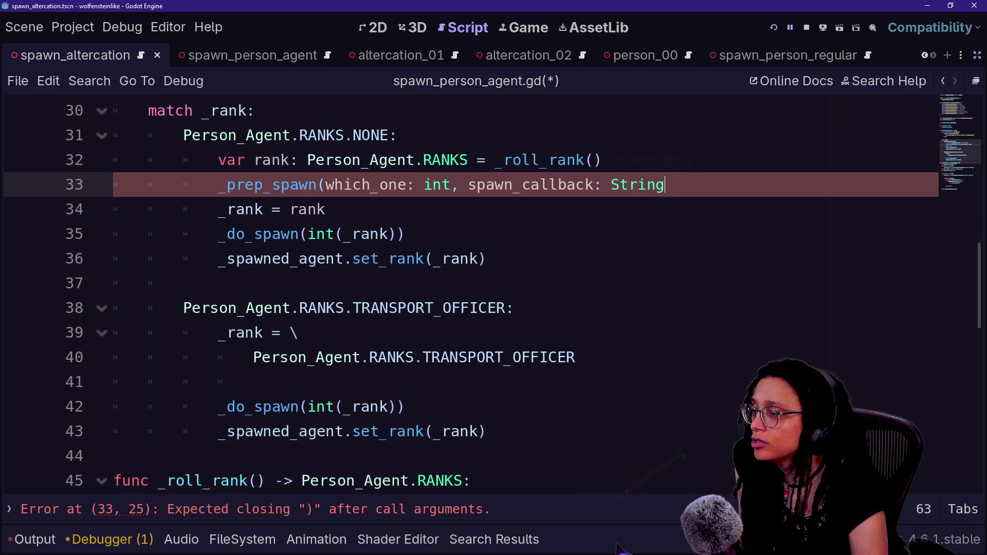
type("= \"\")")
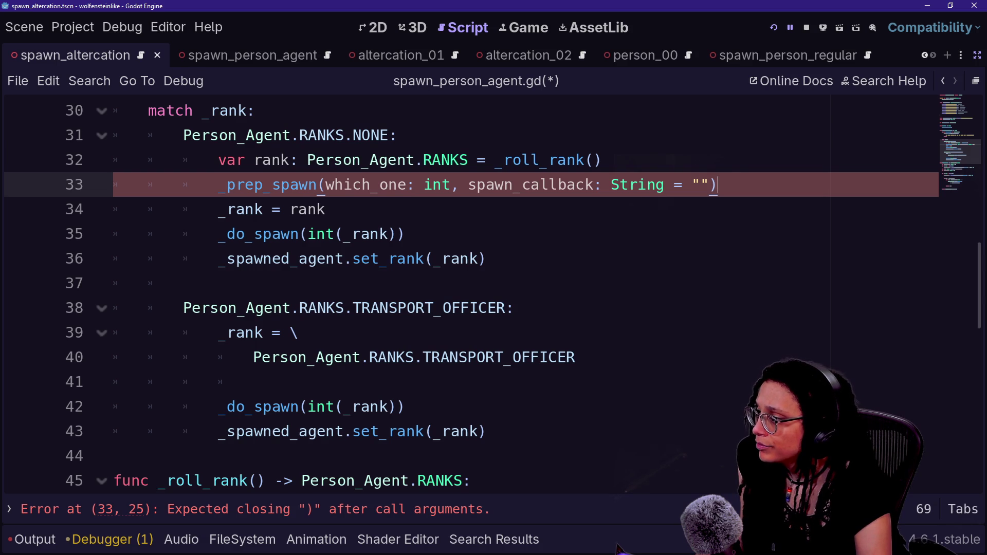
left_click_drag(717, 185, 325, 185)
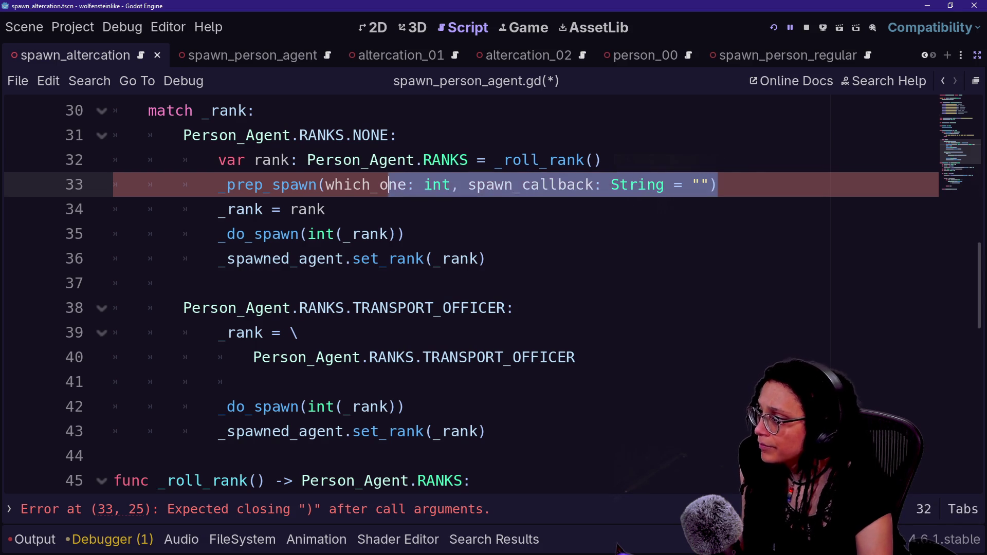
key("ctrl+s")
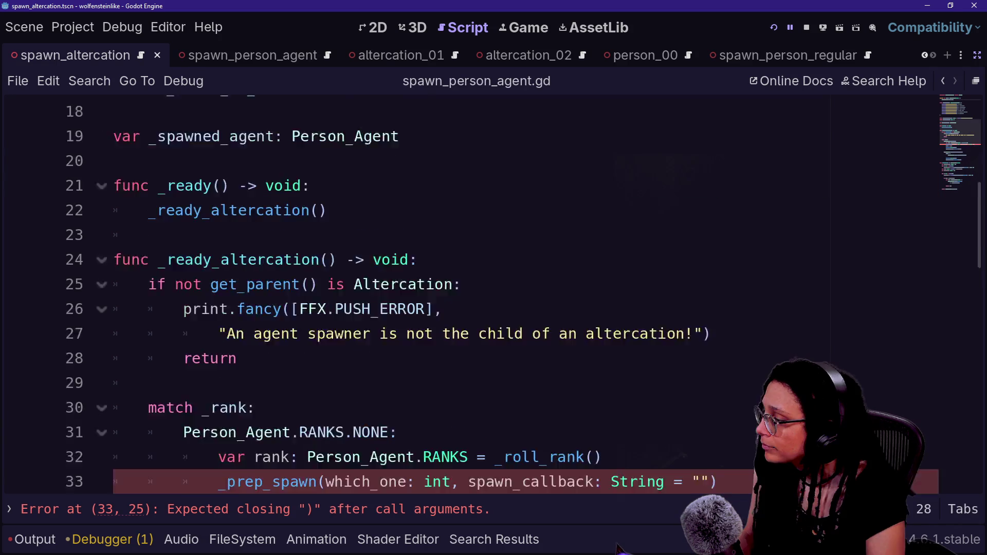
Move the _prep_spawn call to sit directly below the '_rank = rank' assignment
left_click_drag(326, 382, 710, 381)
key("Up")
key("Up")
key("Down")
key("Down")
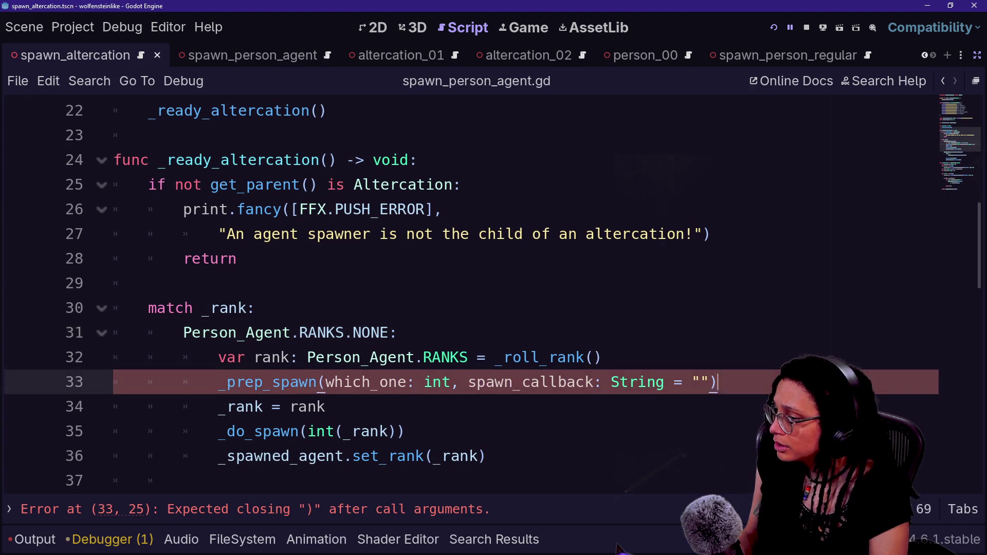
key("shift+Up")
key("BackSpace")
key("ctrl+z")
key("ctrl+z")
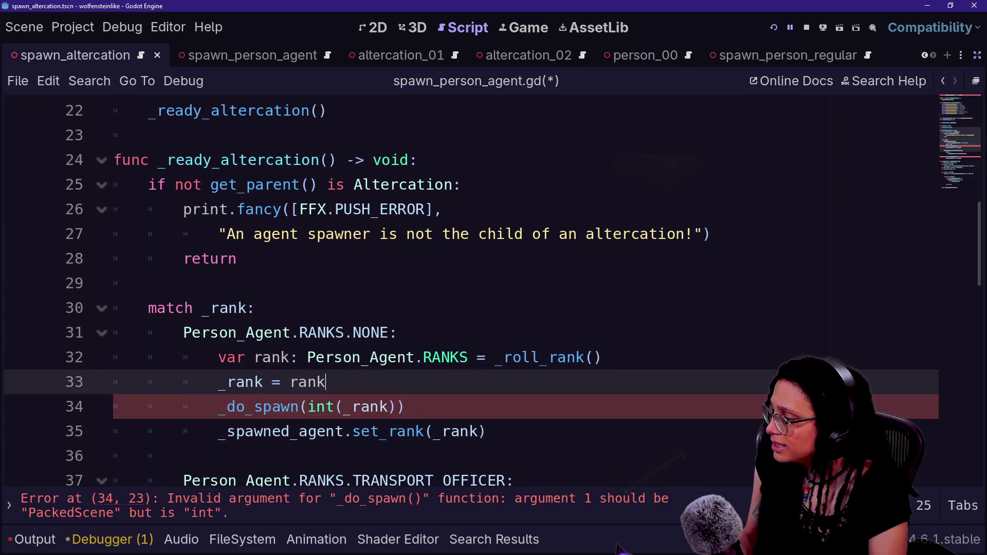
key("ctrl+z")
key("ctrl+z")
key("Up")
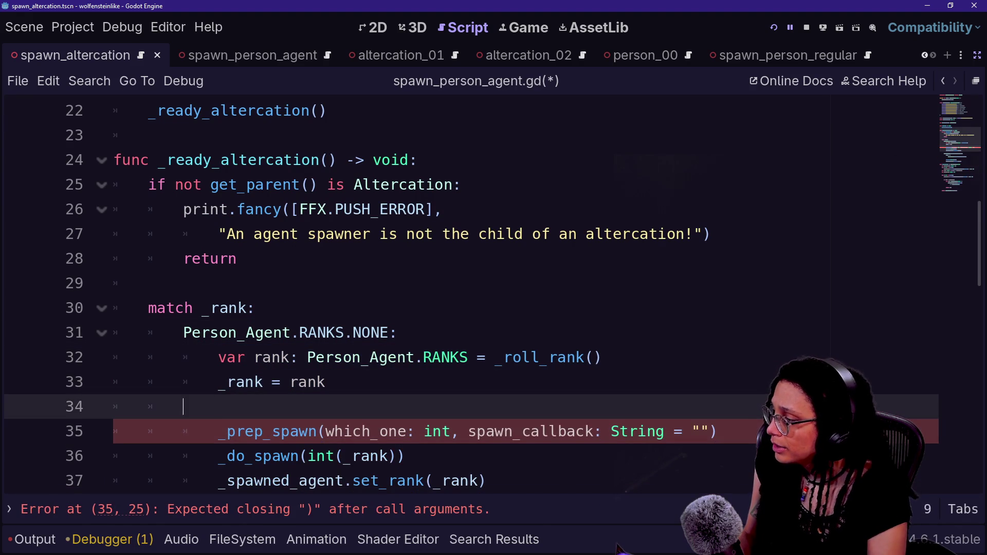
key("BackSpace")
scroll(493, 293, "down", 1)
Replace the parameter declarations so the call passes rank and the "set_rank" string, then select that string
left_click_drag(326, 333, 449, 332)
type("rank")
key("Escape")
left_click_drag(372, 333, 611, 332)
key("BackSpace")
key("Down")
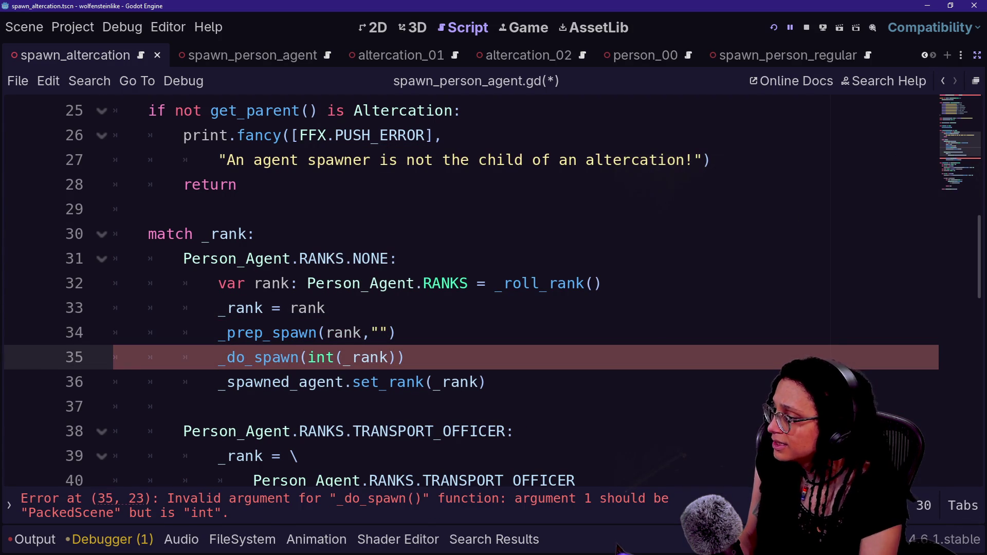
key("Up")
key("Right")
type("set_rank(")
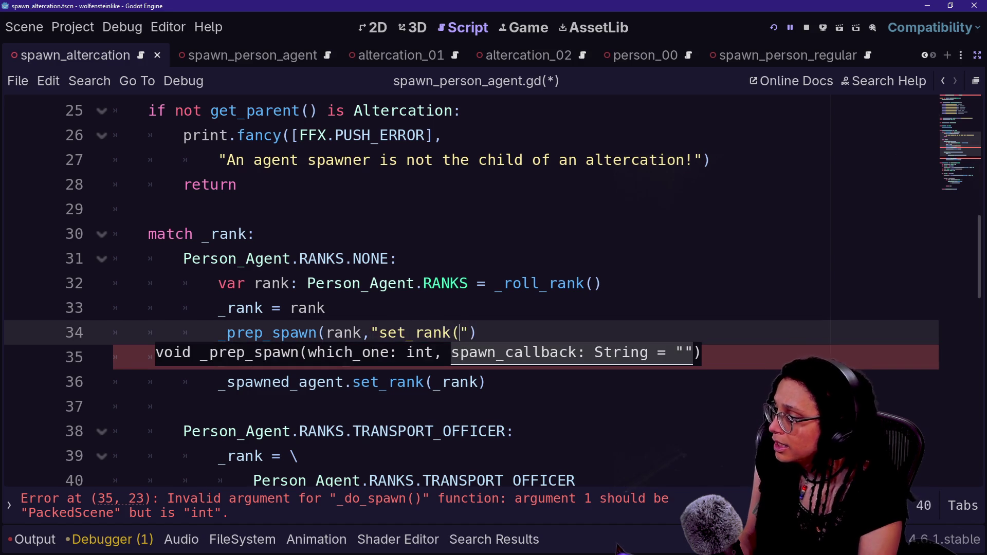
key("BackSpace")
key("End")
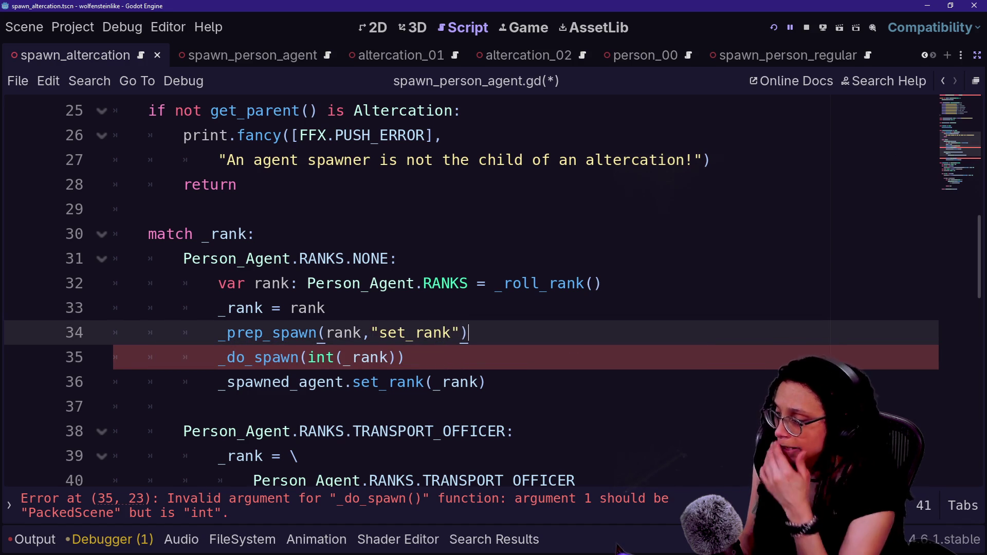
key("Left")
key("Left")
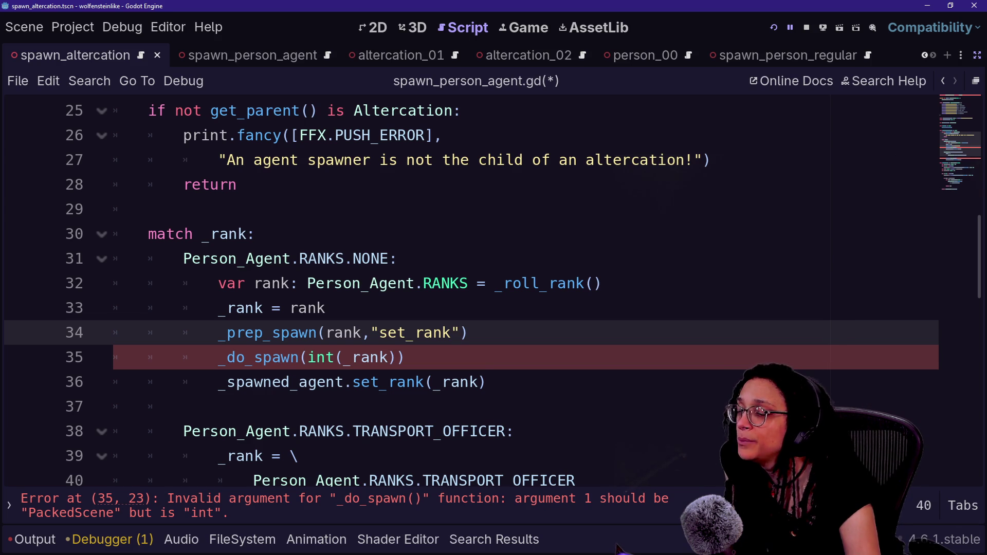
key("Down")
key("Down")
key("Right")
key("Up")
key("Up")
key("Left")
key("Left")
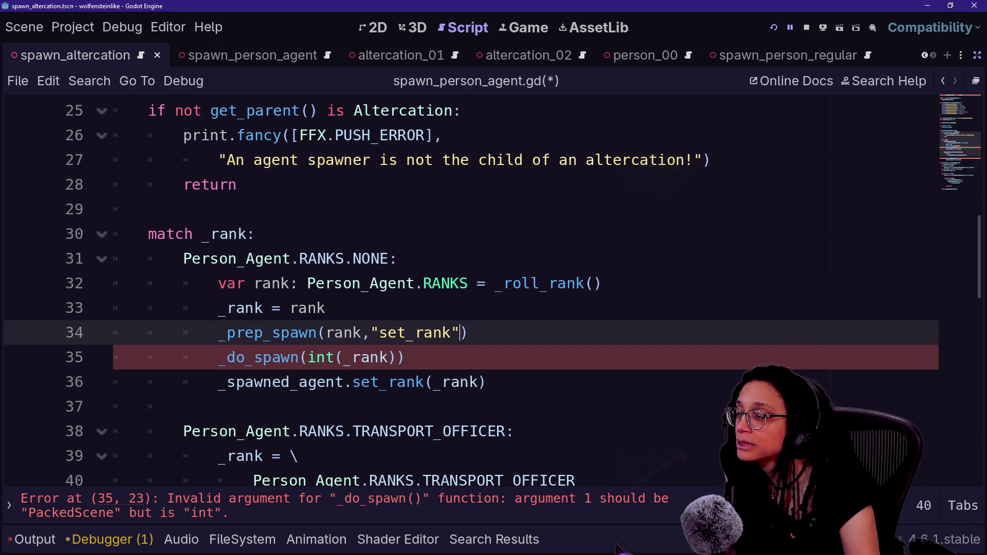
key("shift+Left")
key("shift+Left")
key("shift+Left")
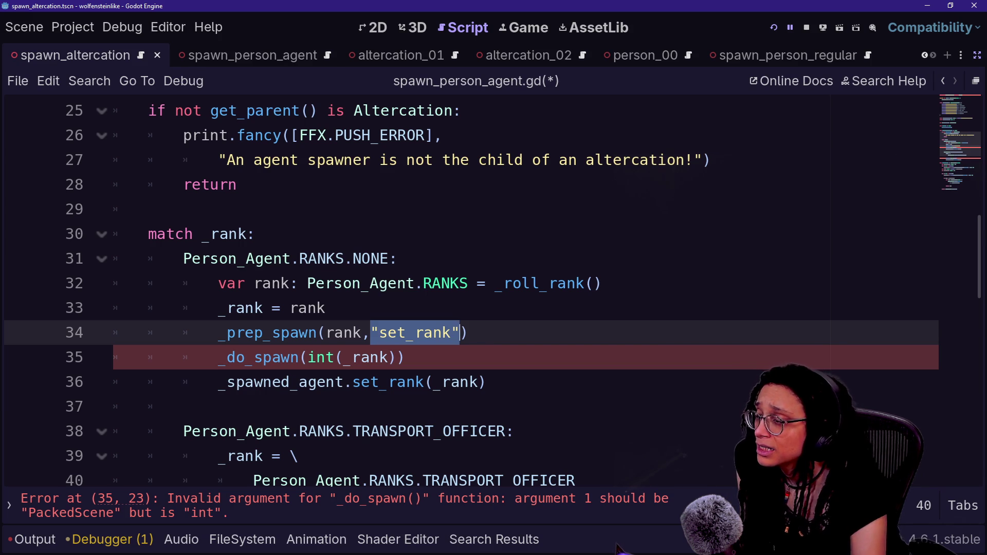
type("S")
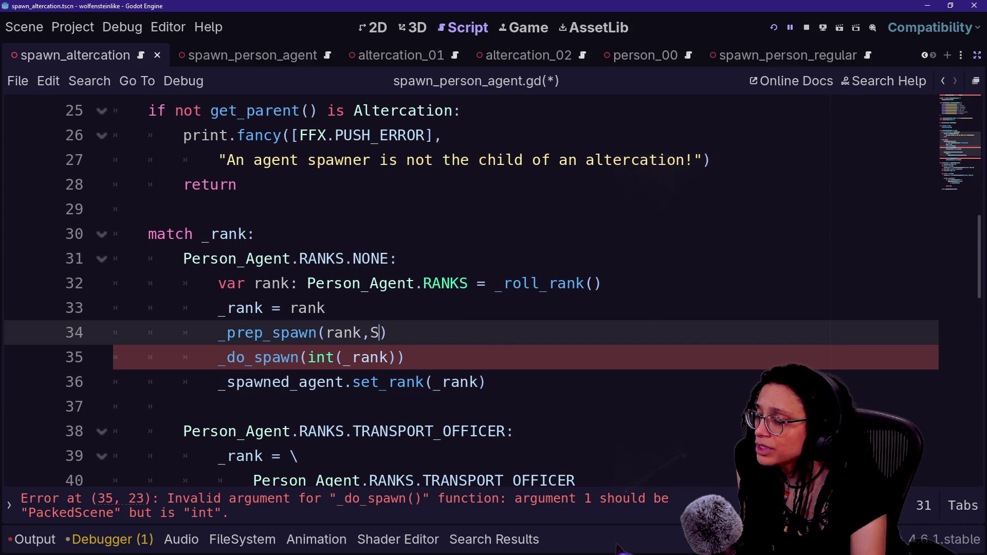
Replace the set_rank string with a Callable( constructor on line 34 and look up the Callable class reference
key("ctrl+z")
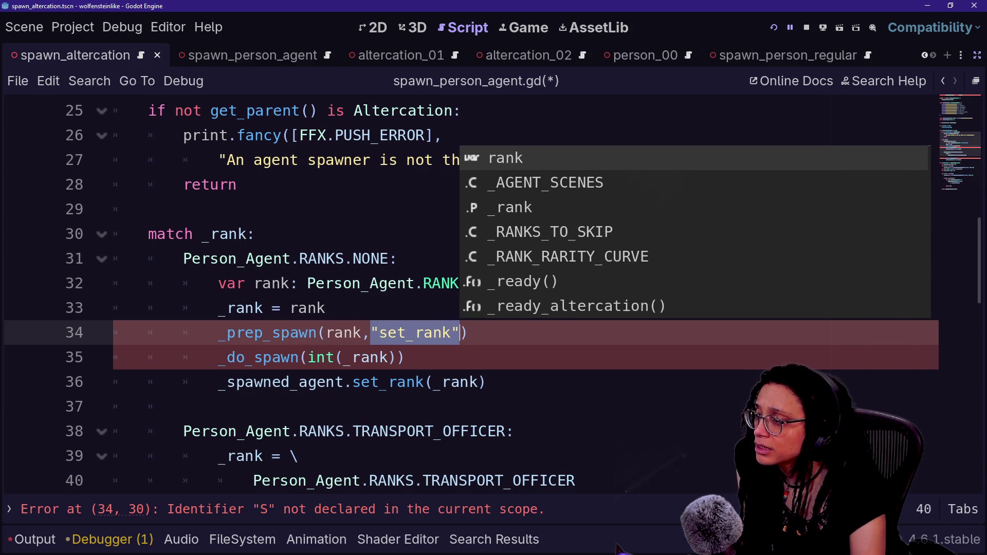
type("Callabl")
key("Return")
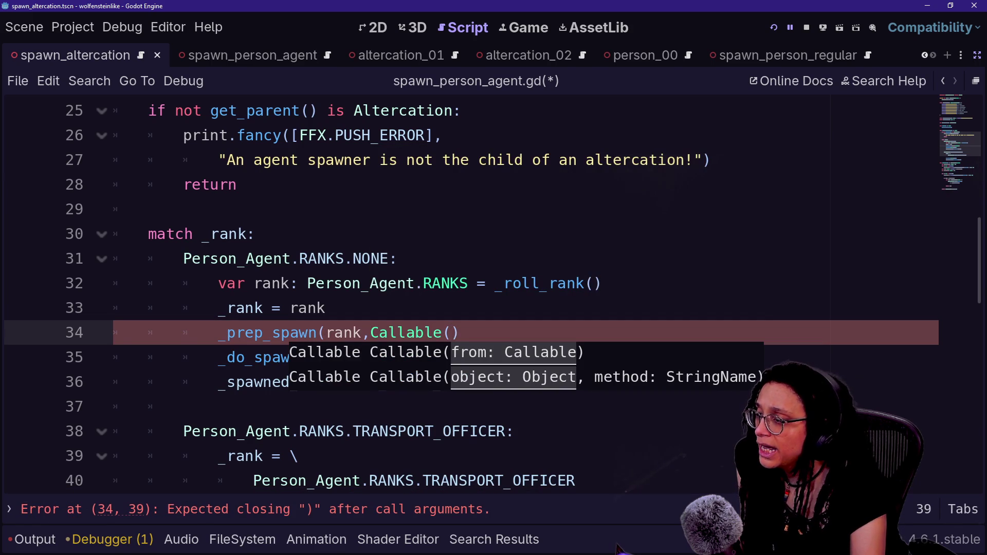
key("BackSpace")
type("\"")
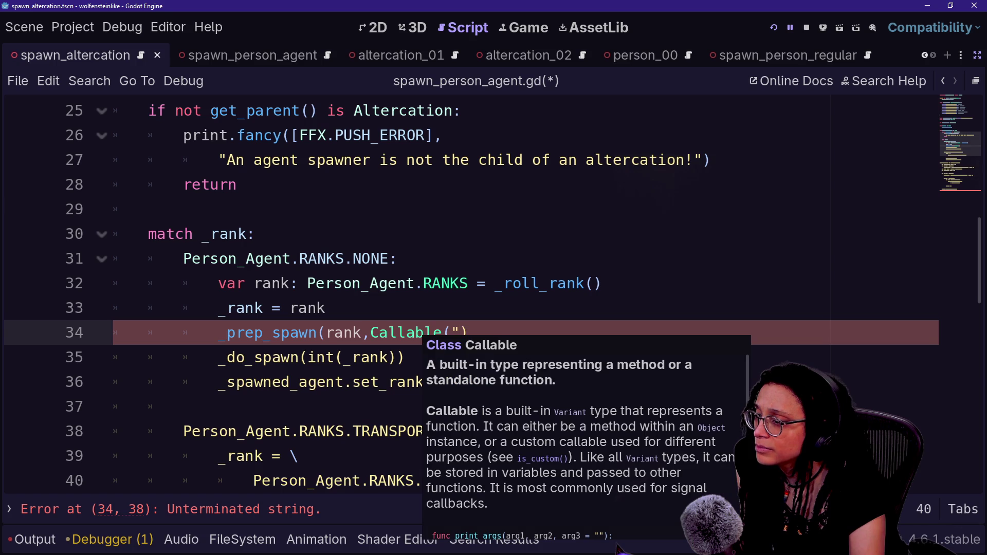
key("BackSpace")
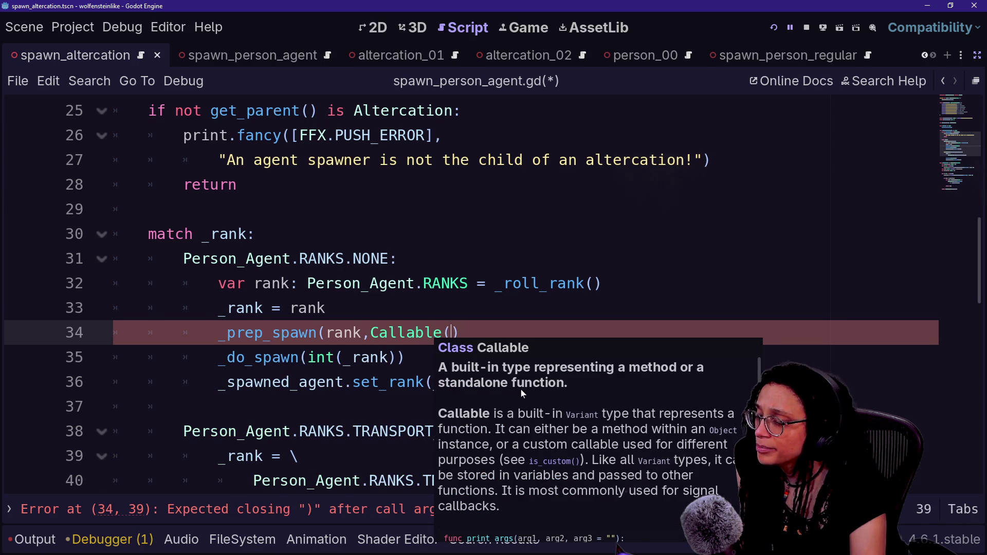
scroll(522, 392, "down", 3)
scroll(523, 409, "down", 3)
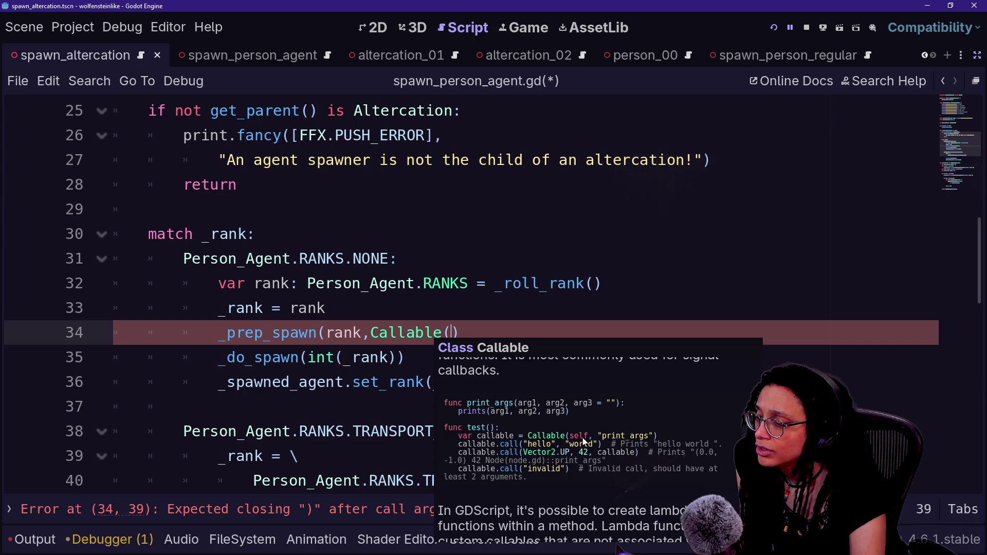
scroll(564, 437, "up", 5)
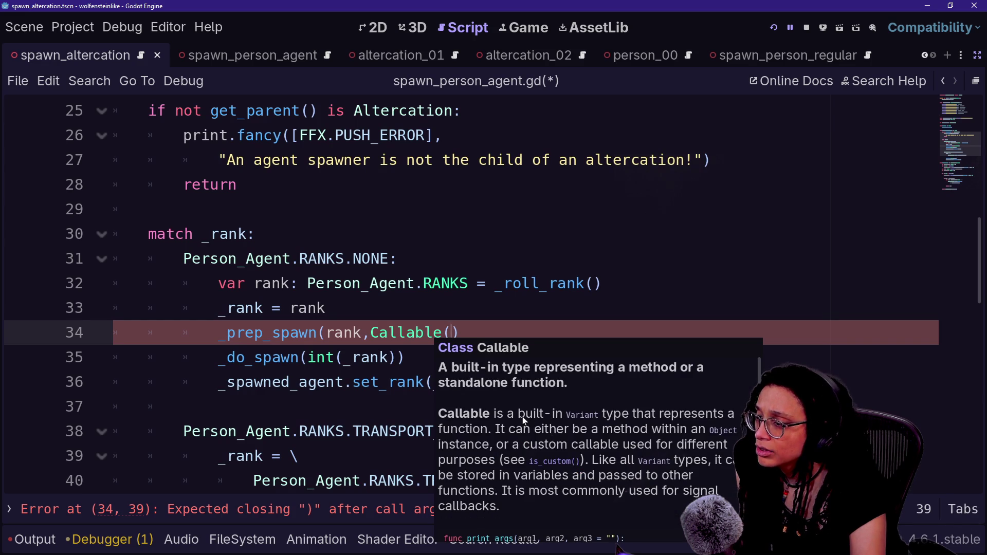
scroll(523, 421, "down", 2)
scroll(523, 420, "down", 3)
scroll(515, 435, "down", 1)
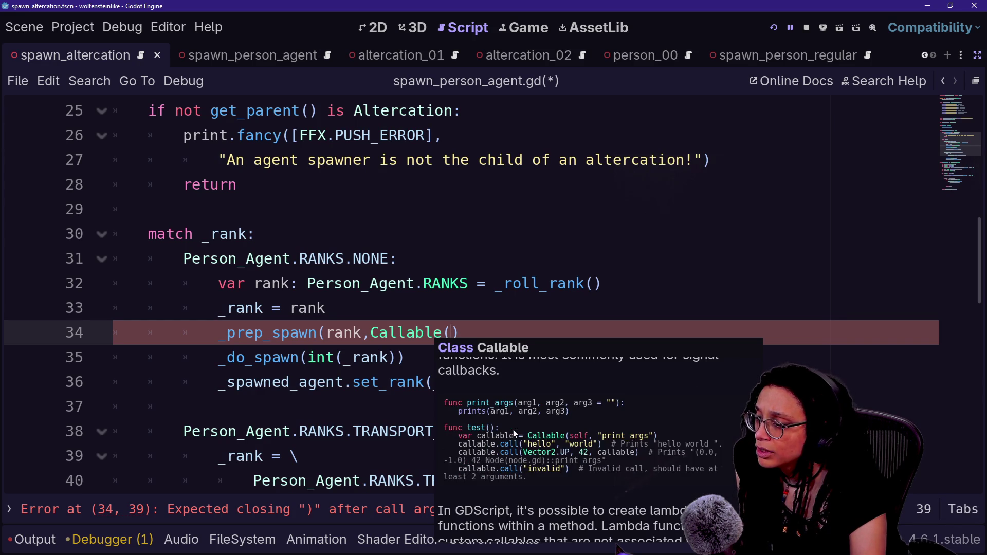
scroll(534, 447, "down", 5)
scroll(534, 447, "down", 1)
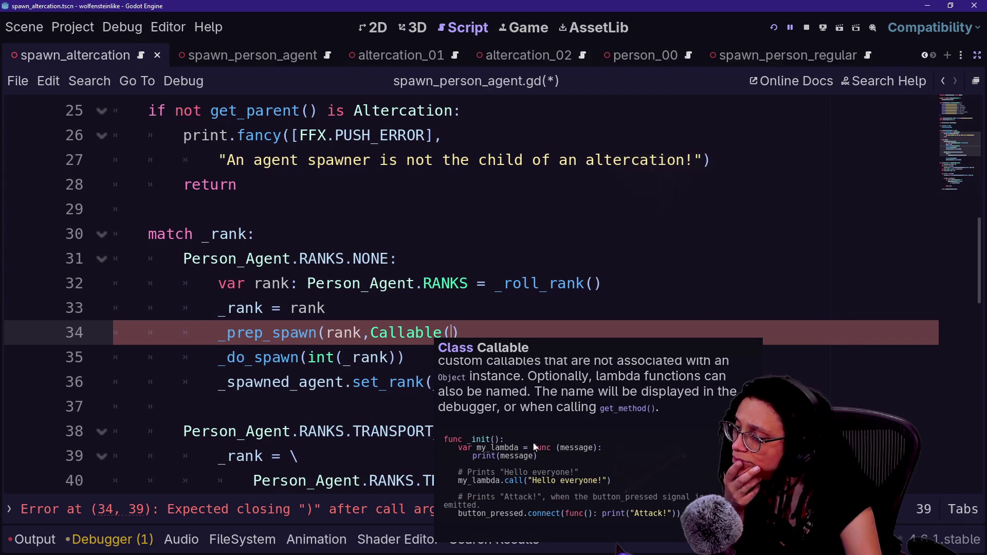
scroll(539, 470, "down", 1)
scroll(555, 524, "down", 1)
scroll(555, 523, "down", 4)
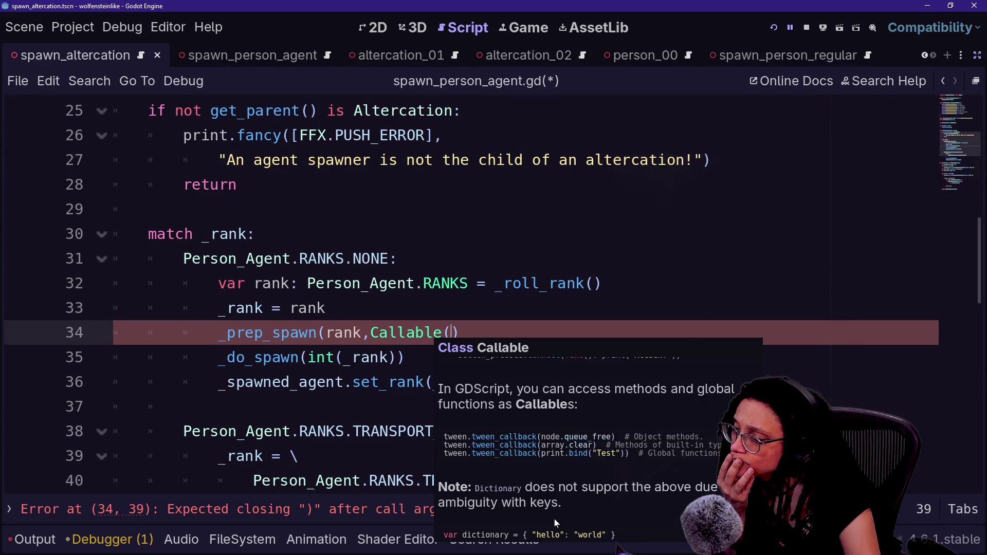
scroll(555, 523, "down", 1)
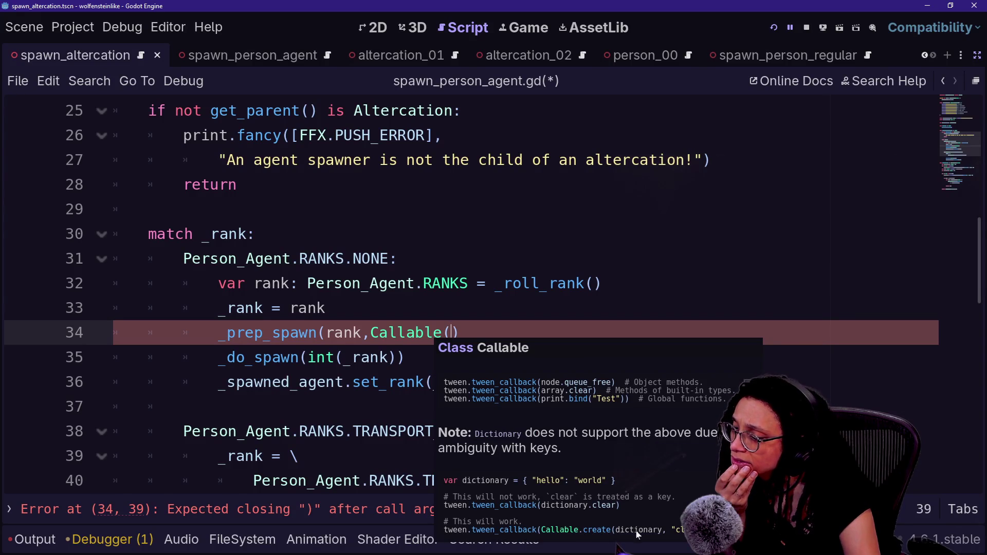
scroll(548, 531, "up", 4)
scroll(547, 530, "down", 4)
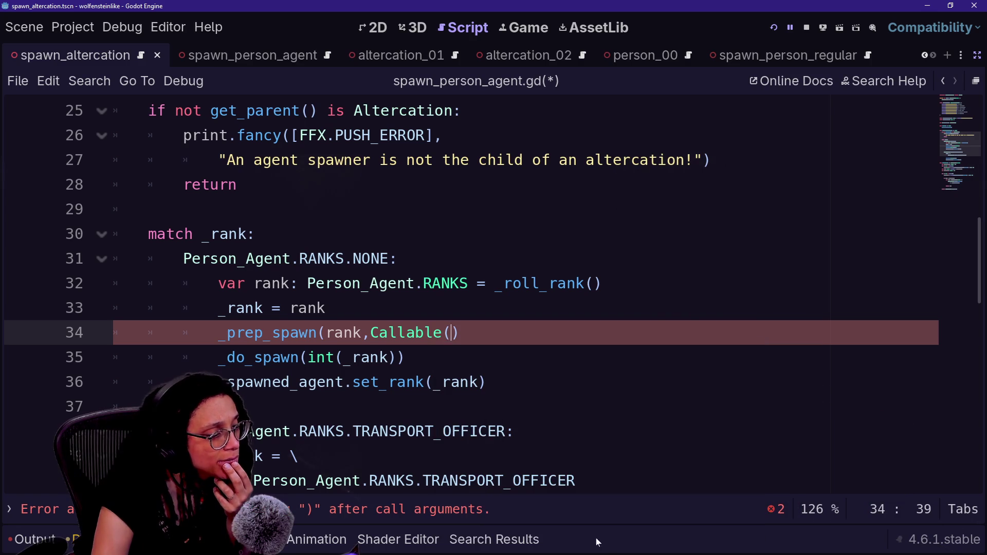
left_click(430, 341, "ctrl")
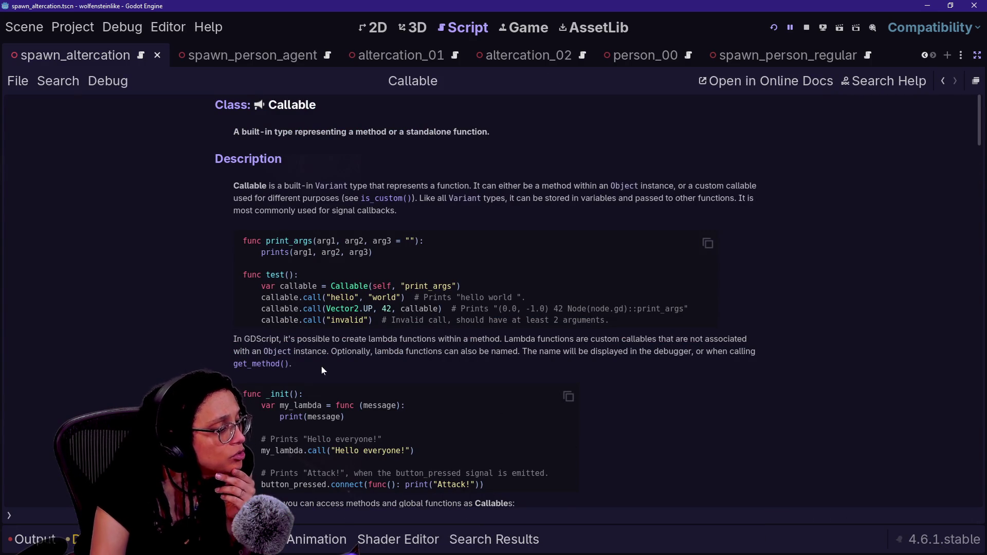
scroll(322, 367, "down", 1)
scroll(323, 370, "down", 1)
scroll(322, 370, "down", 10)
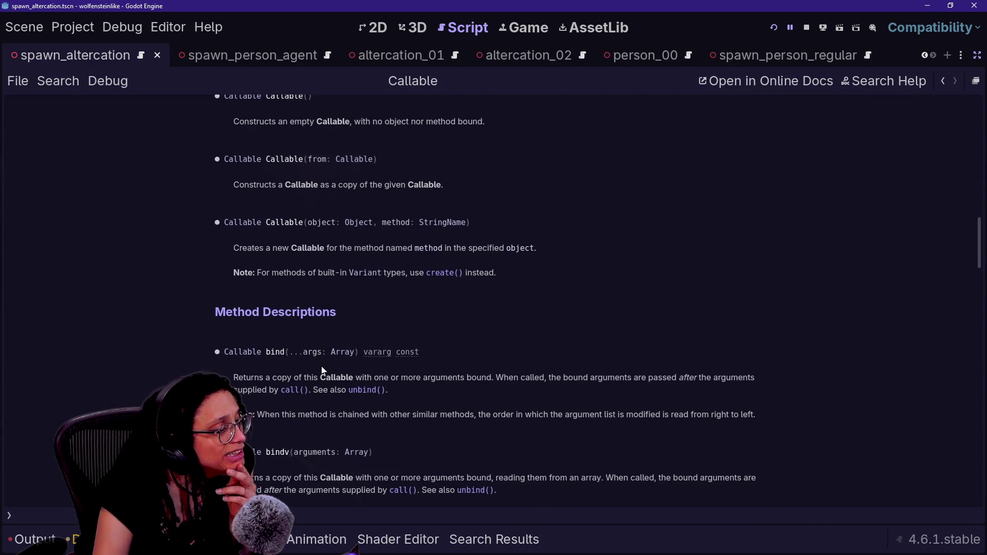
scroll(439, 421, "up", 5)
scroll(439, 422, "up", 1)
scroll(439, 422, "up", 1)
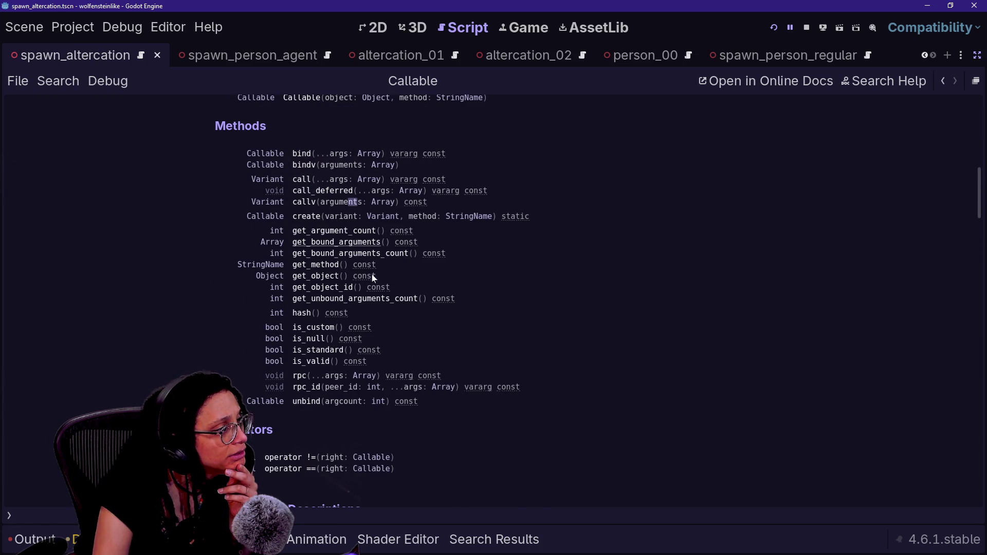
Read Callable's get_argument_count and constructor descriptions, then return to spawn_person_agent.gd
left_click(302, 232)
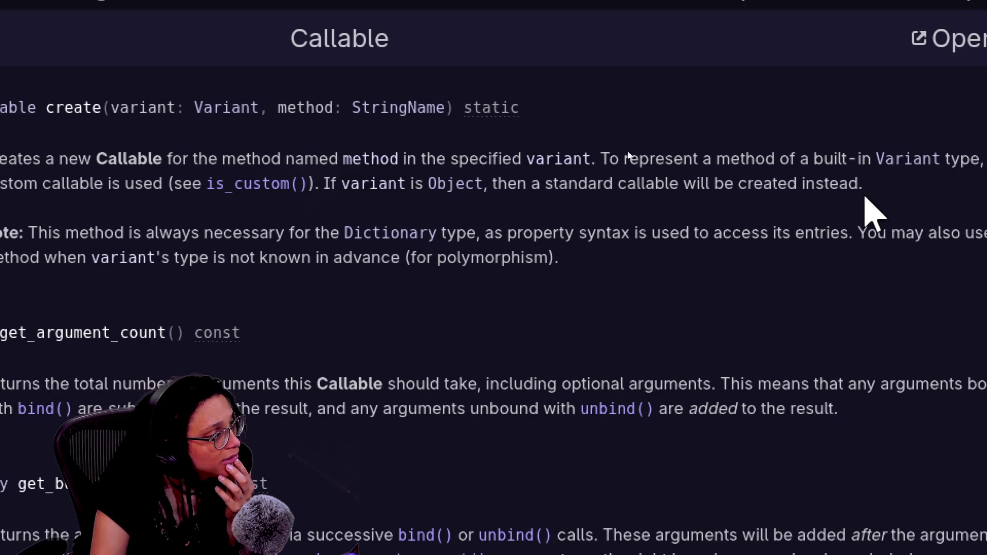
scroll(396, 265, "up", 2)
scroll(397, 266, "up", 4)
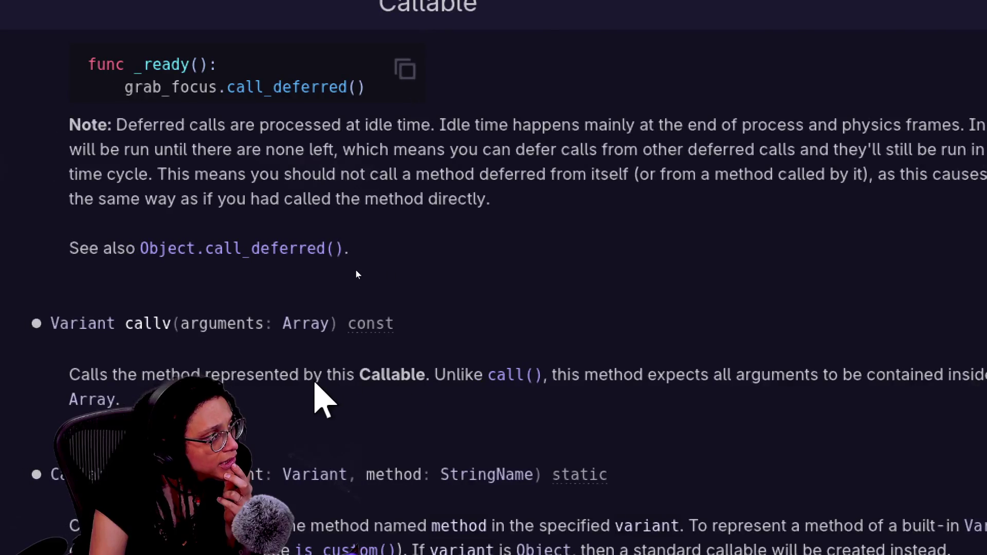
scroll(318, 397, "up", 5)
scroll(318, 397, "up", 5)
scroll(318, 397, "up", 3)
scroll(318, 397, "up", 5)
scroll(319, 397, "down", 3)
scroll(318, 397, "down", 5)
scroll(318, 399, "down", 3)
scroll(318, 400, "down", 2)
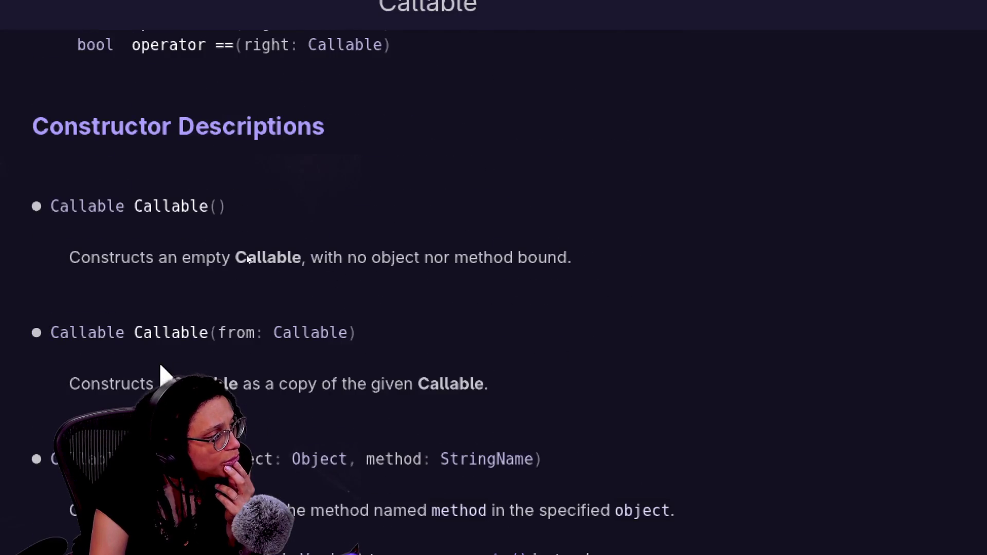
left_click_drag(233, 389, 540, 389)
left_click(540, 390)
scroll(544, 403, "down", 2)
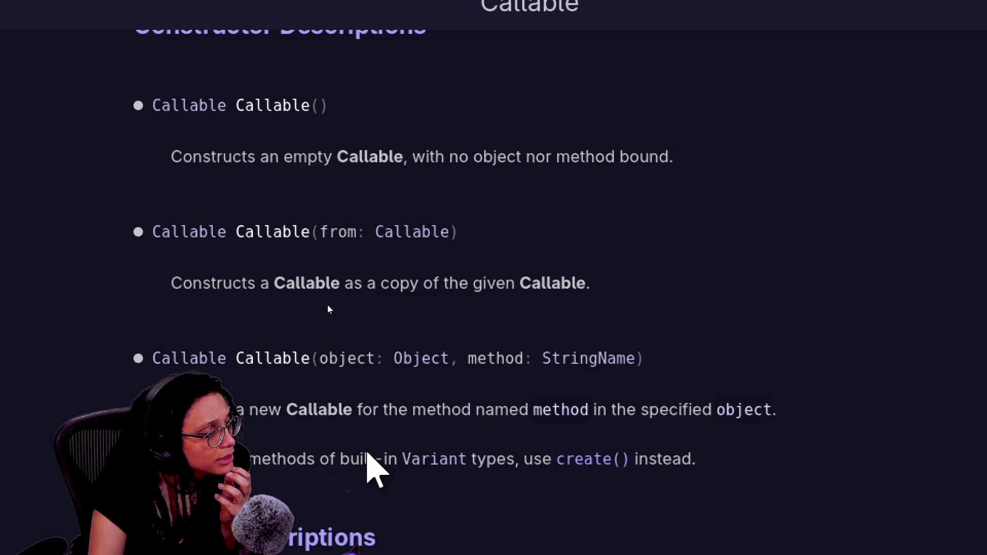
left_click_drag(328, 409, 678, 410)
left_click(326, 396)
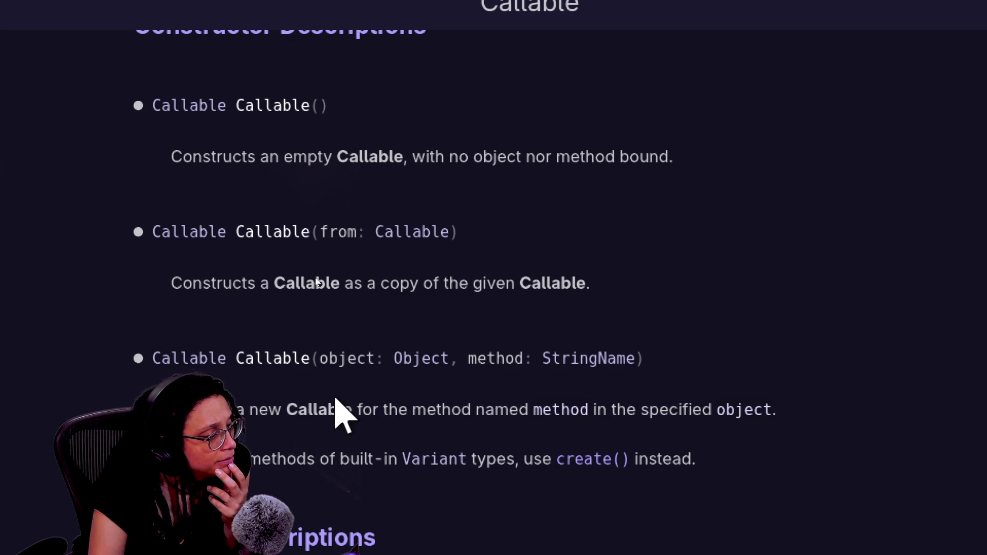
triple_click(454, 399)
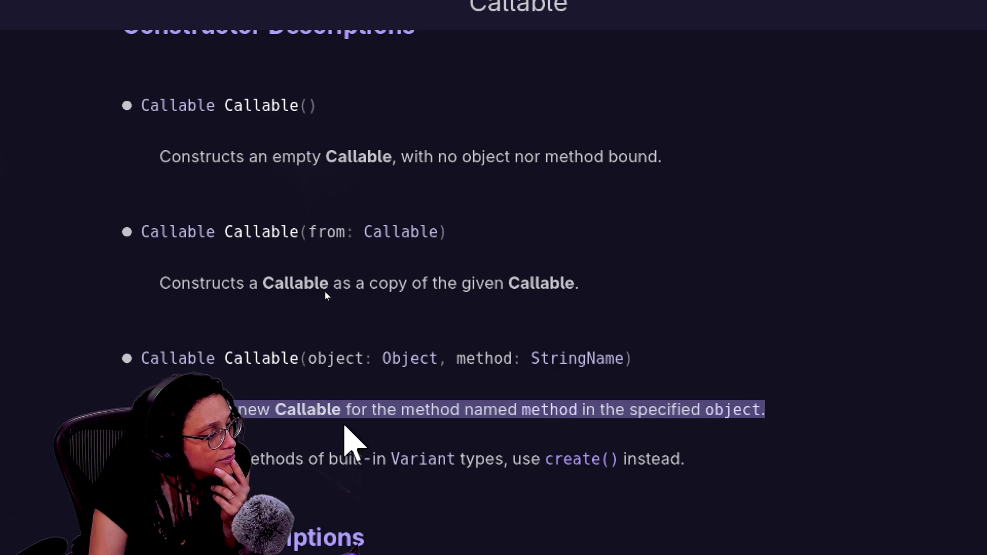
scroll(343, 440, "up", 1)
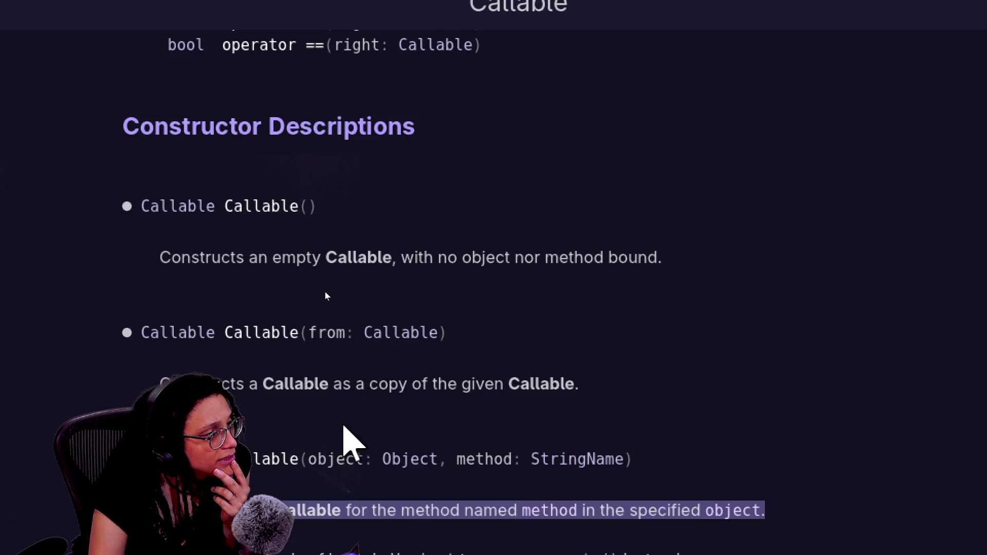
left_click(272, 413)
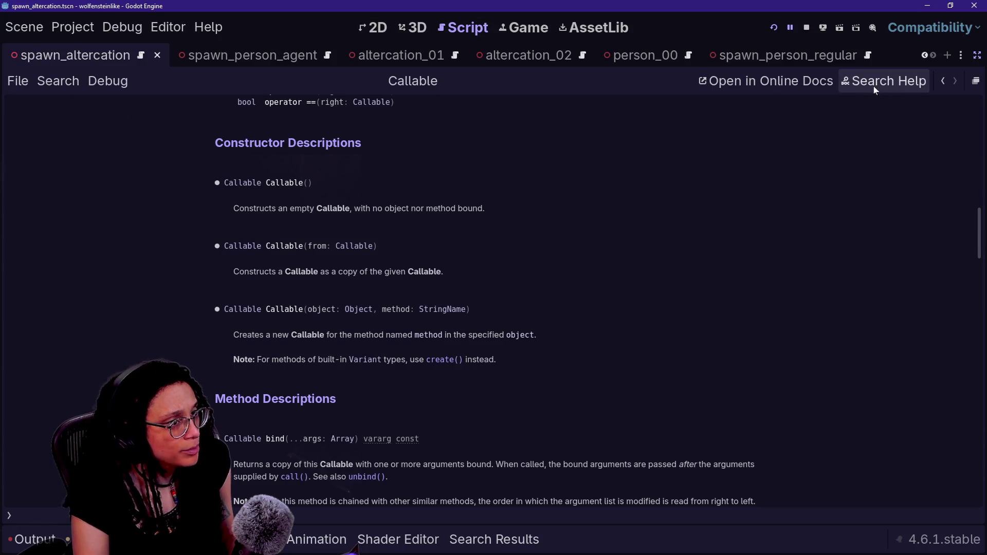
left_click(940, 82)
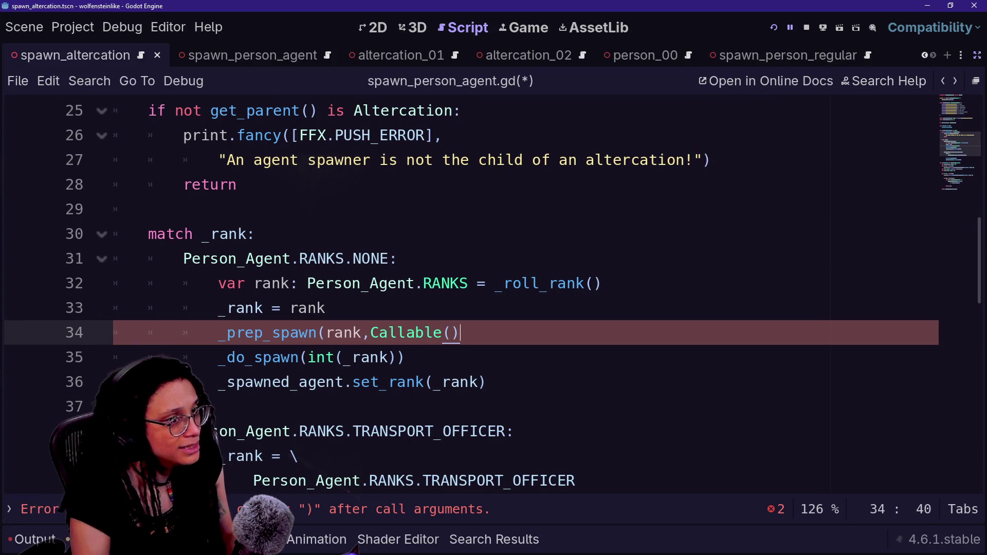
Edit line 34 to _prep_spawn(rank, Callable(_spawned_agent.set_rank)), removing stray quotes and parentheses
key("Left")
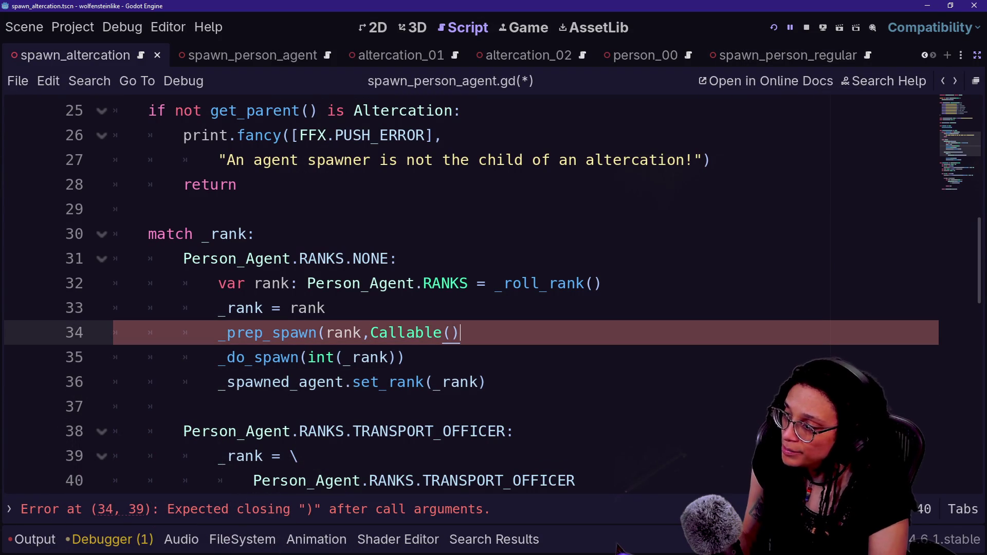
key("Right")
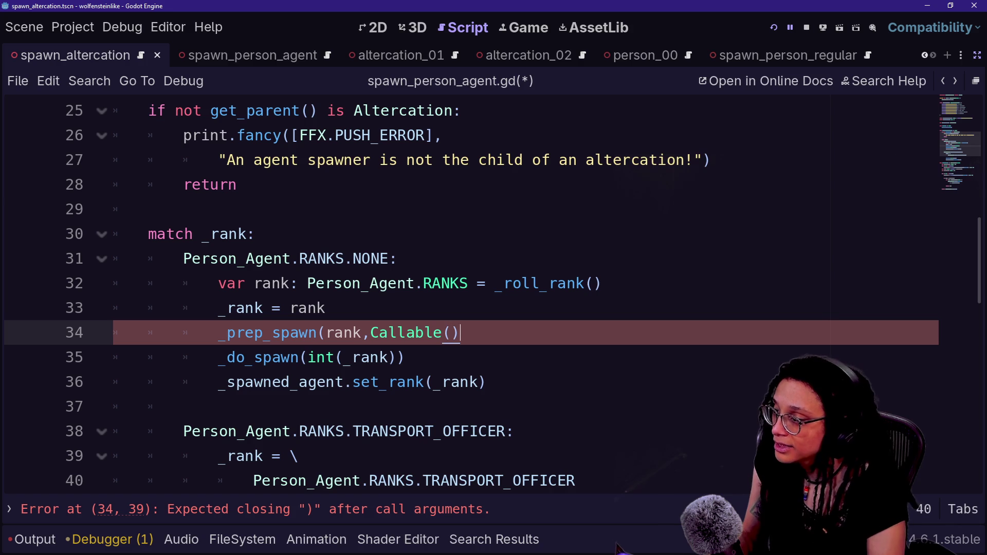
key("BackSpace")
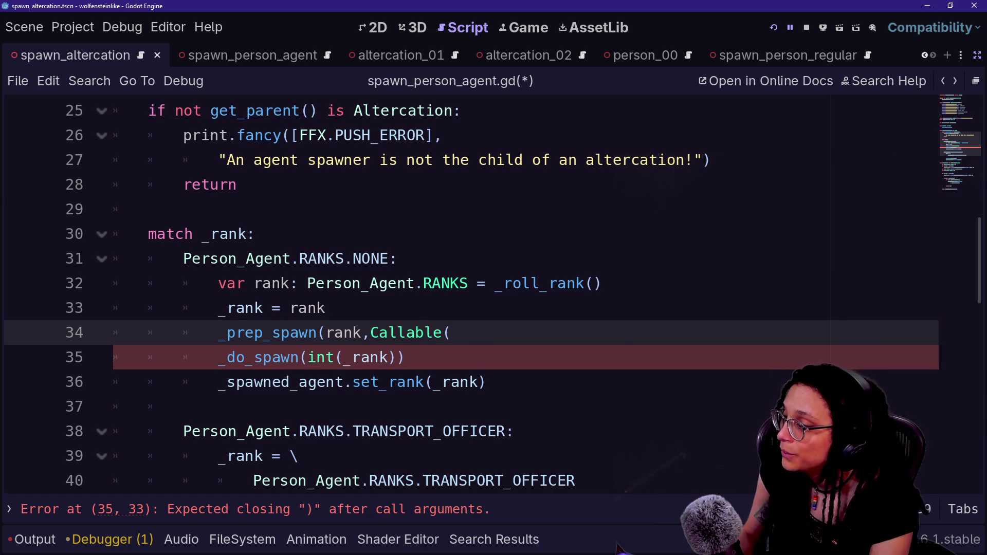
type("\"")
key("BackSpace")
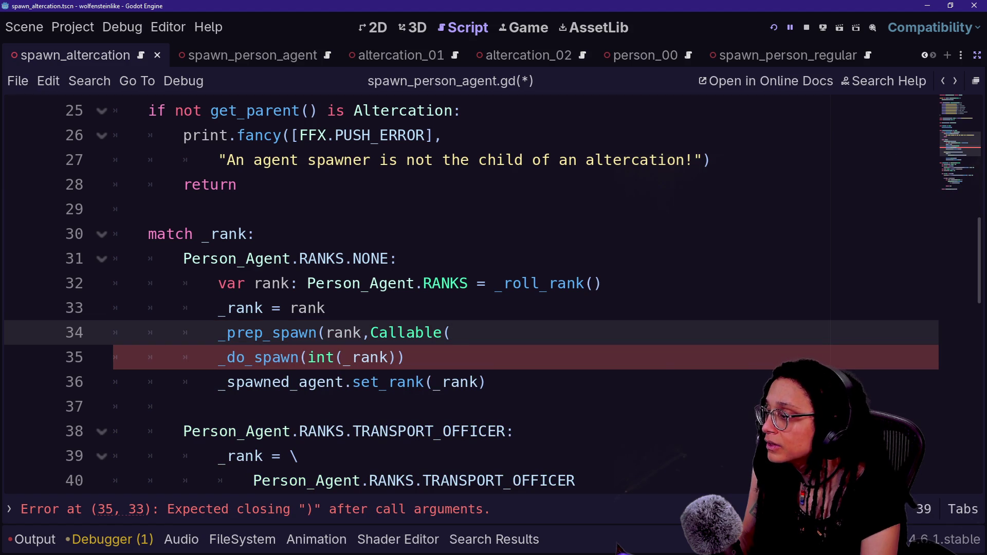
type("\"set_rank\")(")
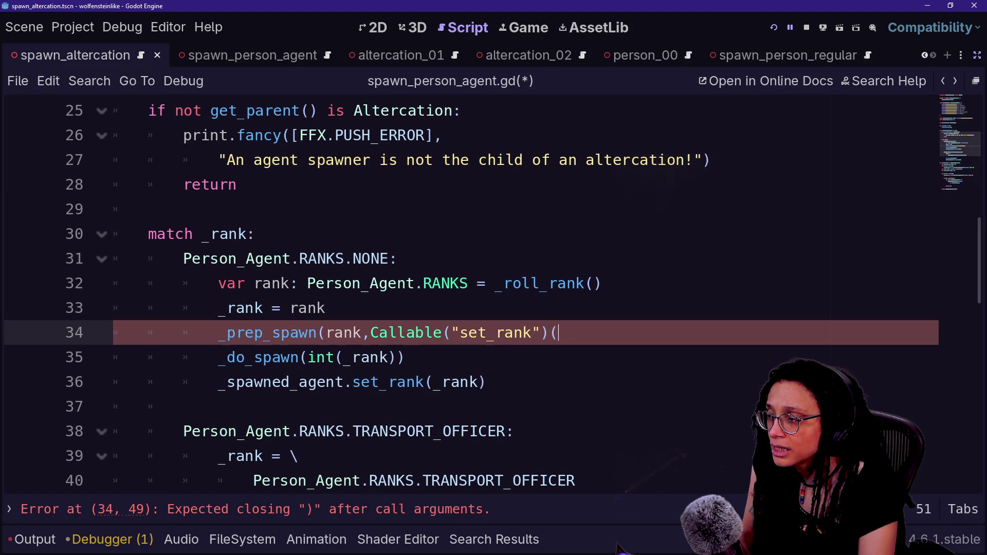
key("BackSpace")
type(")")
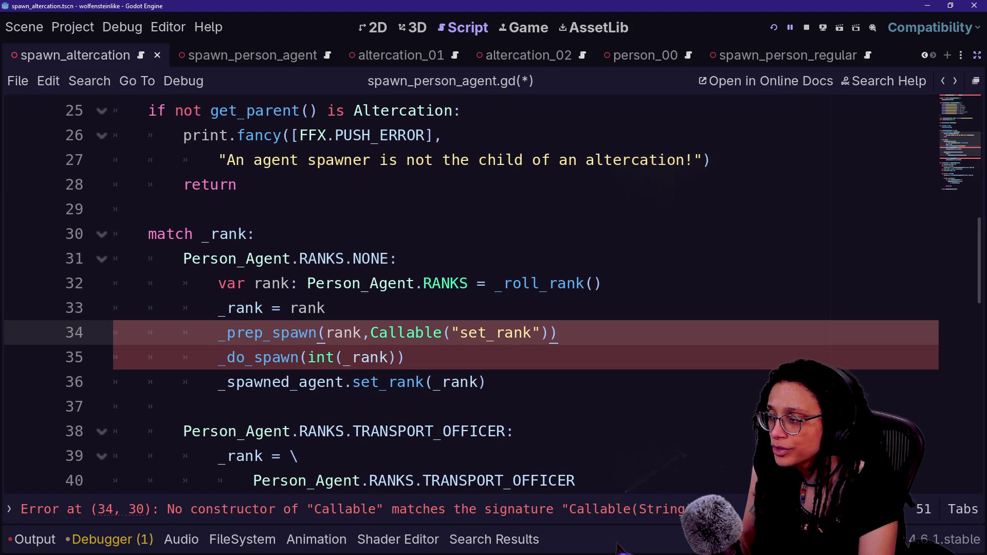
key("BackSpace")
key("BackSpace")
key("Delete")
key("Delete")
type("set_ra")
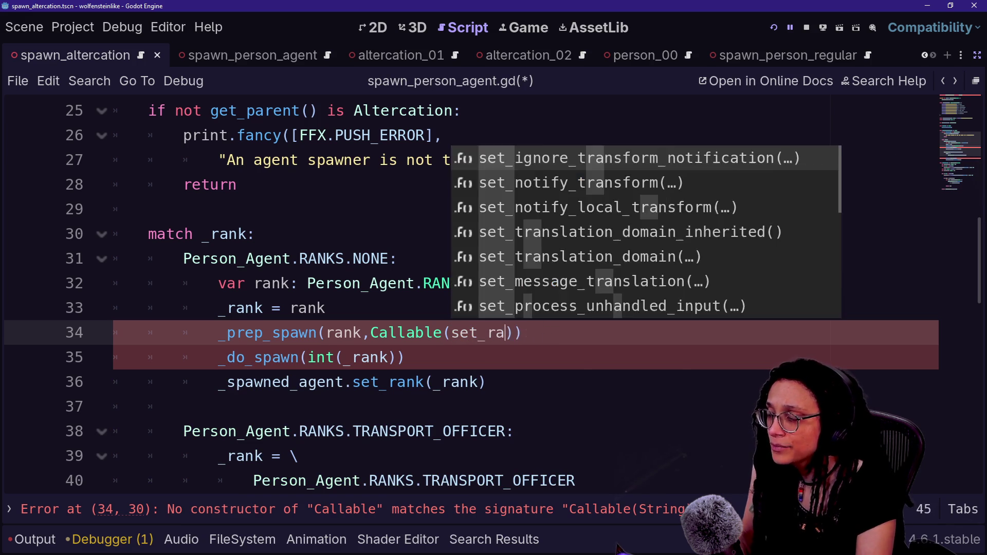
type("nk(_rank)")
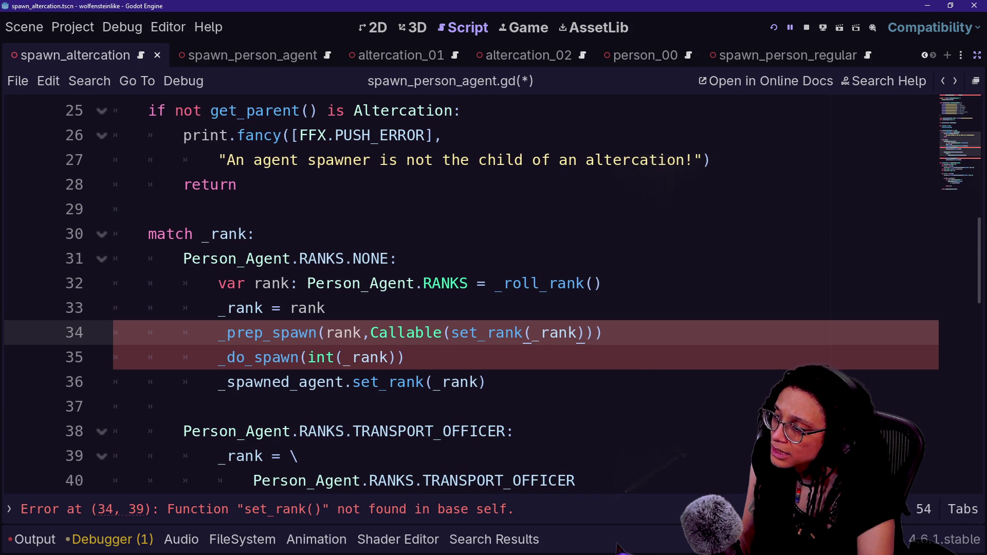
type("_")
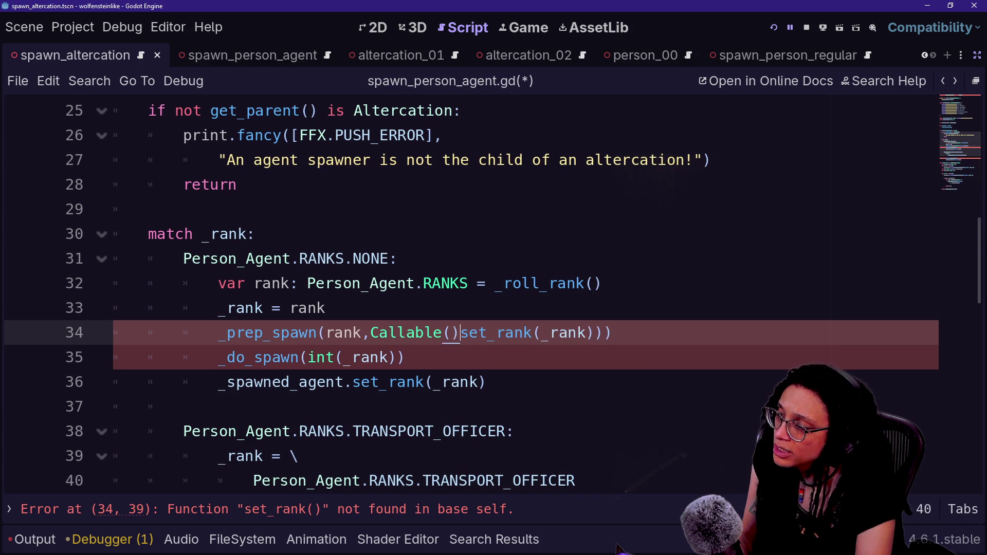
type("spawned_agent.")
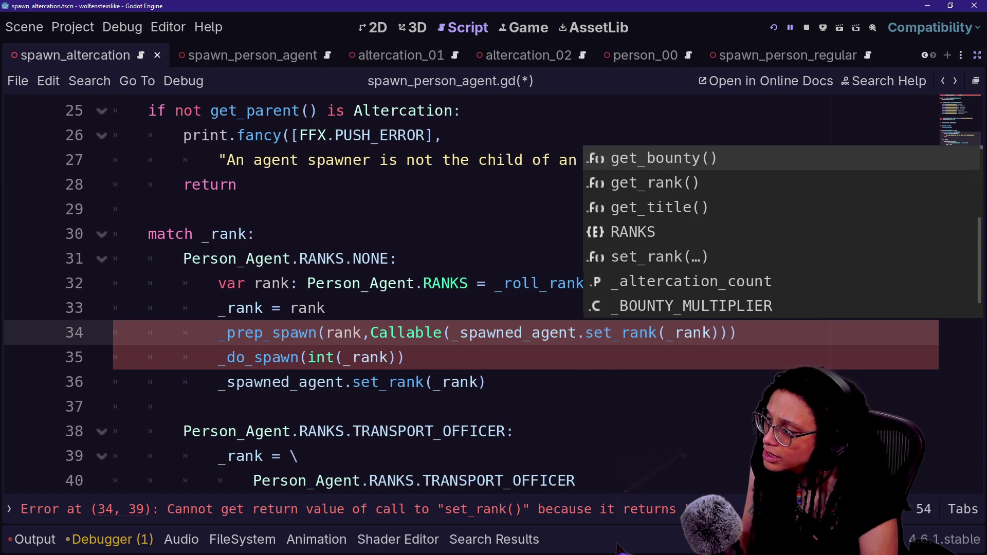
key("Left")
key("Left")
key("Left")
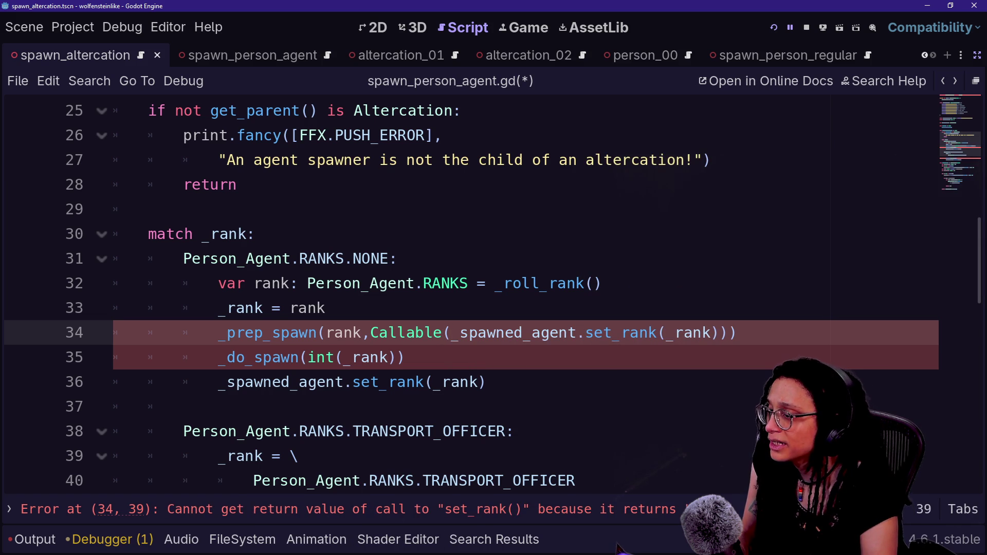
key("Delete")
key("Delete")
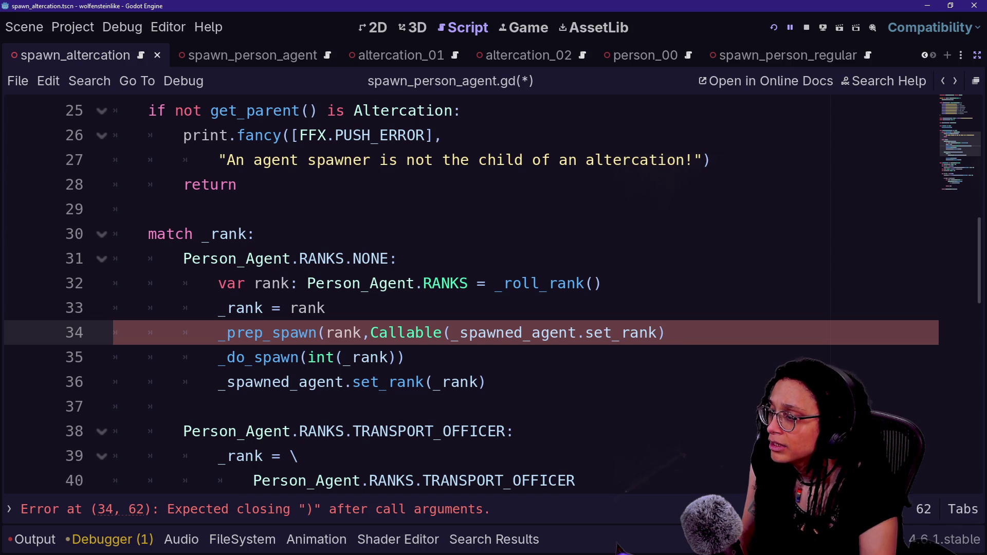
type(")")
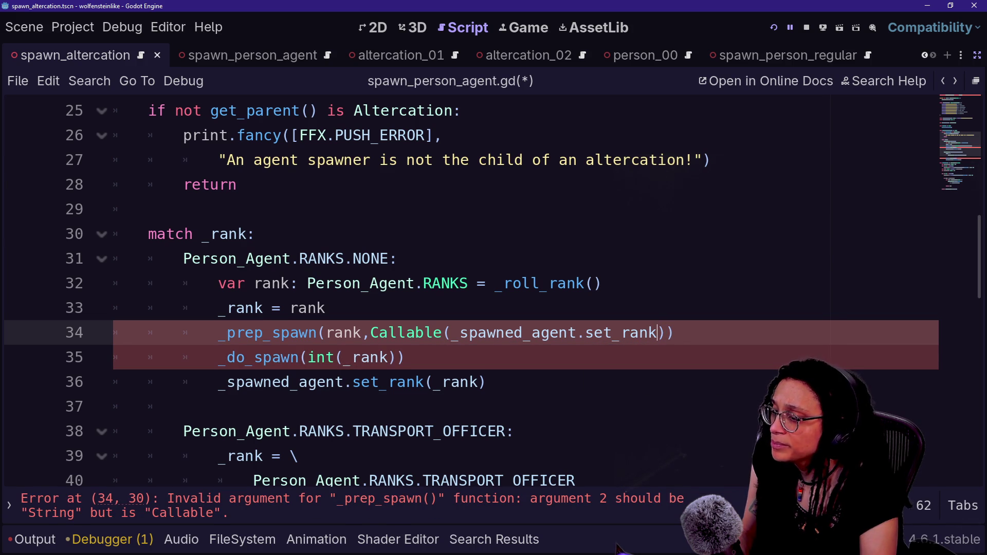
left_click(339, 333)
Type the spawn_callback parameter of _prep_spawn as Callable with no default and save Spawn.gd
left_click(272, 332)
left_click(263, 332, "ctrl")
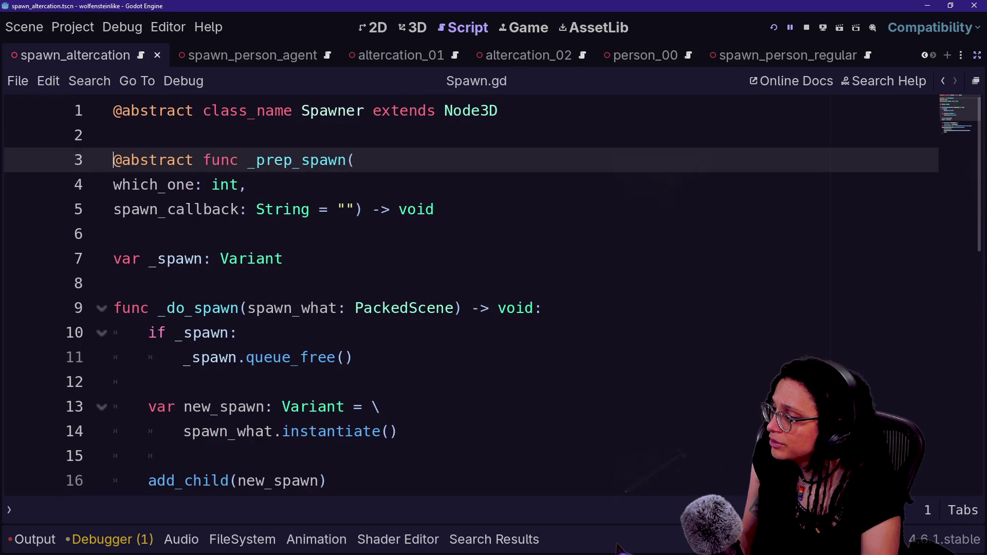
left_click(257, 209)
double_click(271, 209)
type("Calleb")
key("Return")
key("Right")
key("Right")
key("Right")
key("BackSpace")
key("BackSpace")
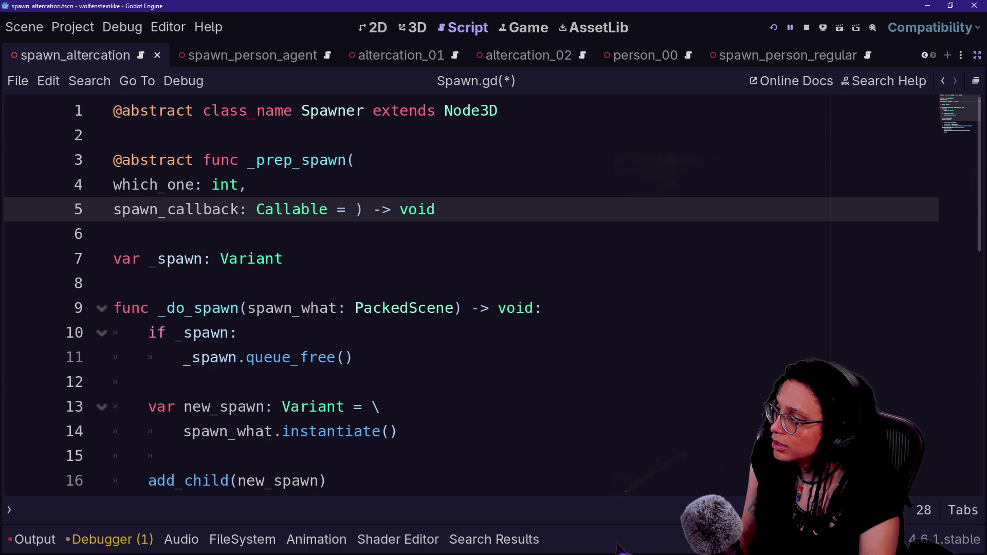
key("BackSpace")
key("BackSpace")
key("BackSpace")
key("ctrl+s")
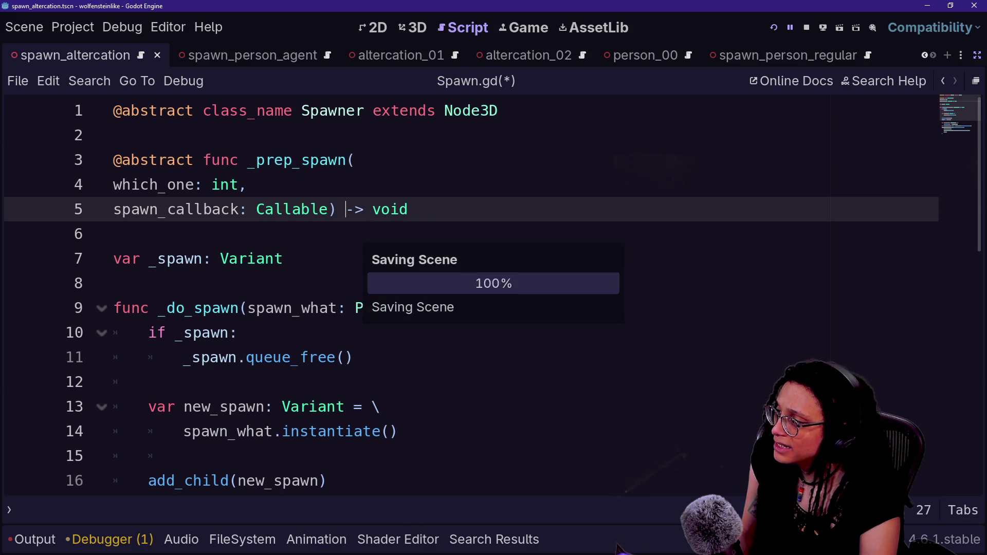
Switch to spawn_person_agent.gd via the quick file opener
key("shift+alt+o")
key("Escape")
key("shift+alt+o")
key("Return")
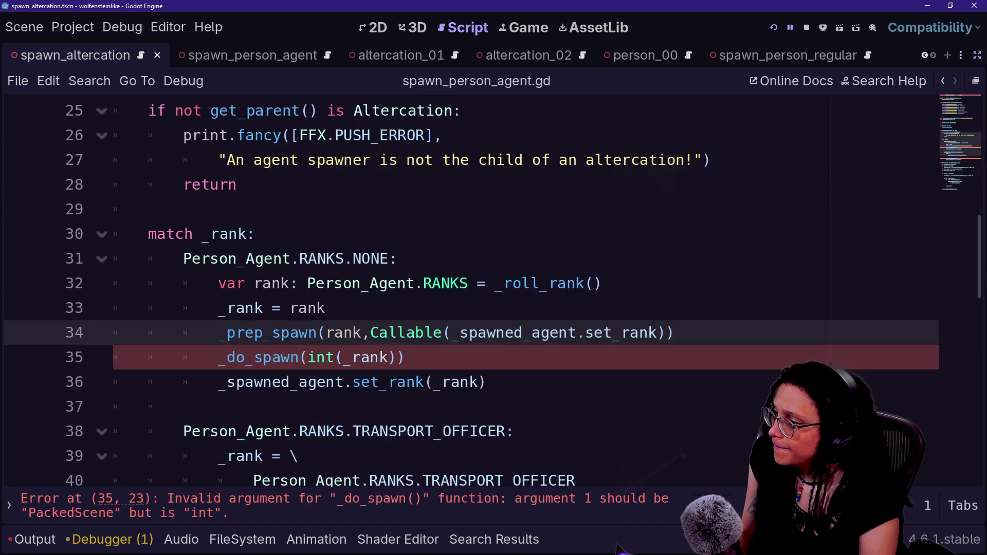
Split the _prep_spawn call so the rank and Callable arguments sit on their own lines
key("Up")
key("Up")
key("Up")
key("End")
key("Left")
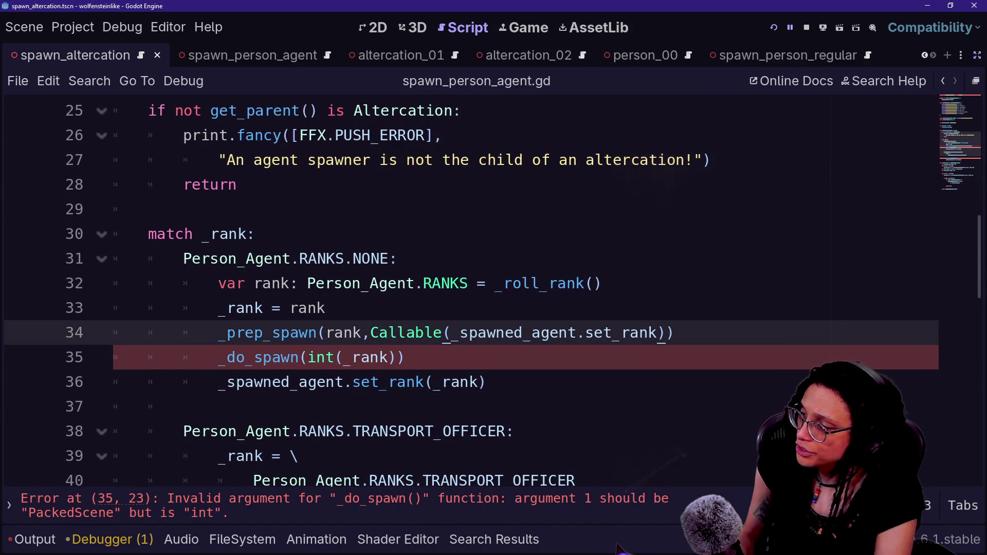
type(".")
key("BackSpace")
type(".bindf(")
type("(")
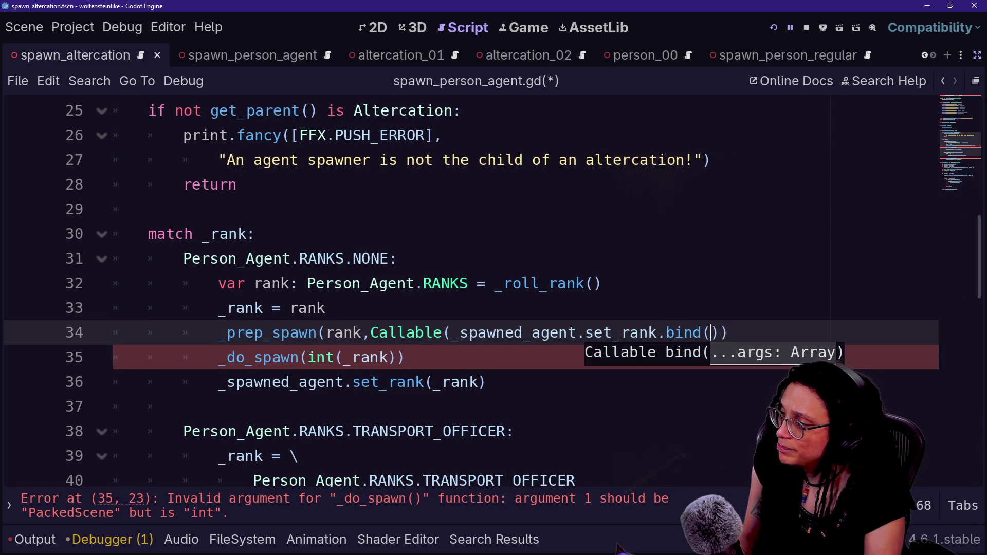
left_click(455, 332)
key("Return")
key("Up")
key("Up")
key("End")
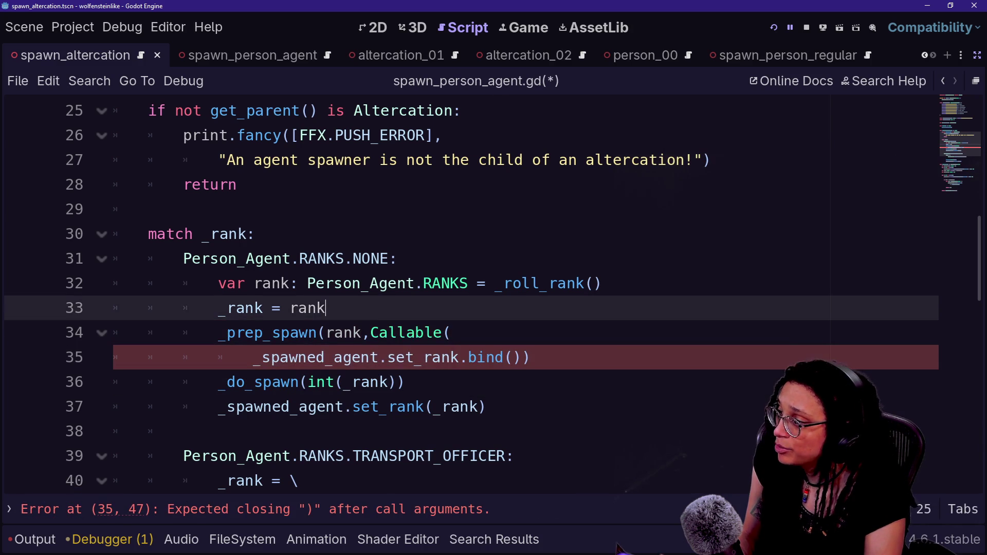
left_click(327, 333)
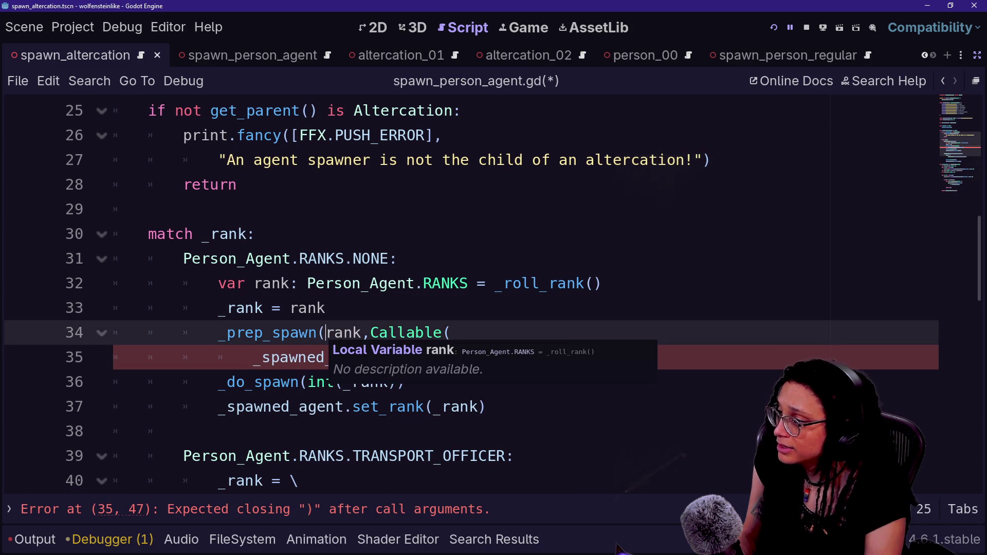
key("Return")
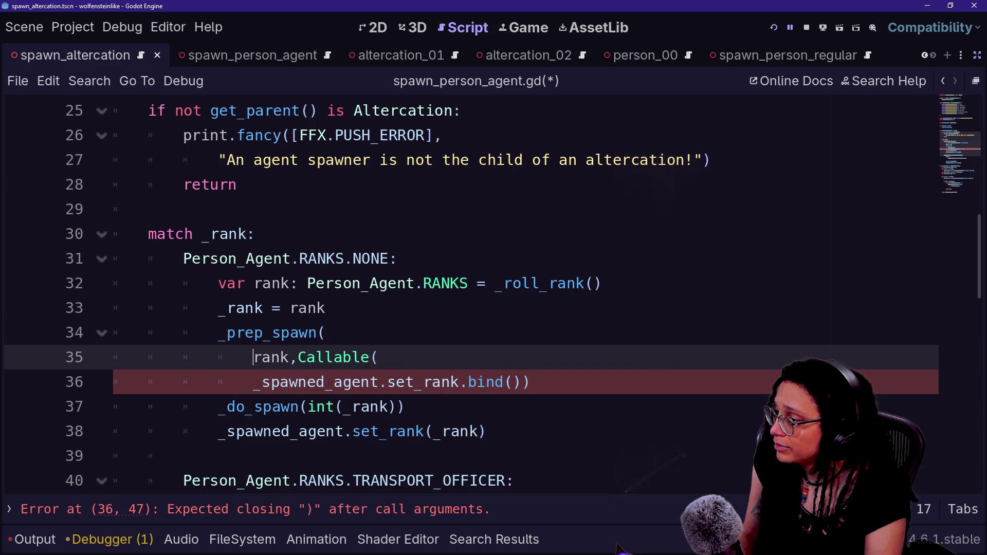
key("Return")
key("Down")
key("BackSpace")
key("BackSpace")
key("BackSpace")
key("BackSpace")
key("BackSpace")
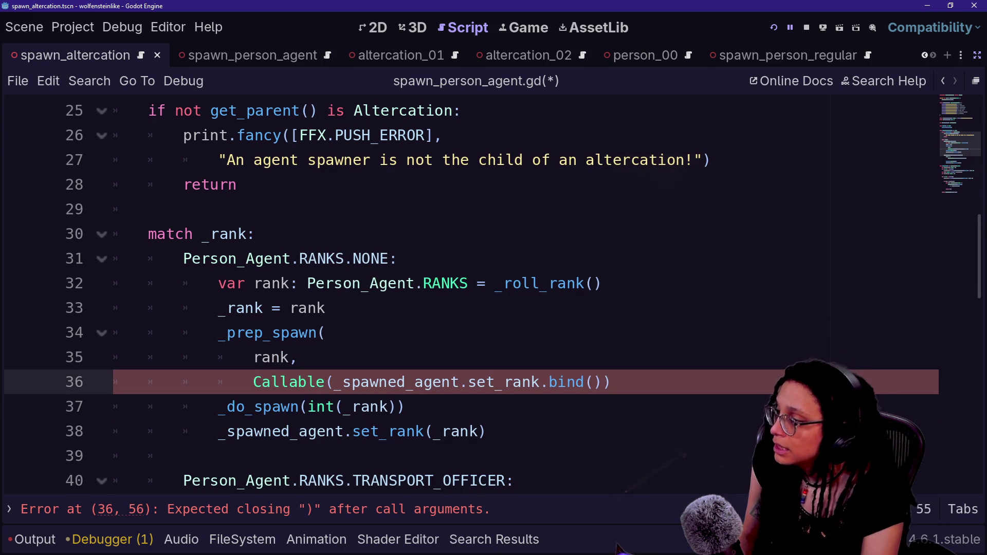
type("_rank")
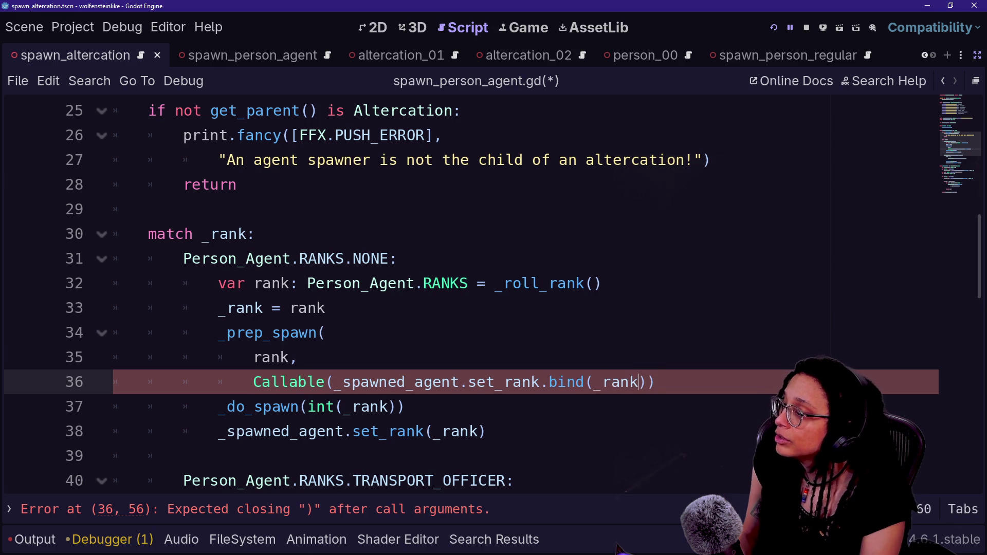
Bind set_rank to _rank inside the Callable and rename the rank argument to _rank
key("Escape")
key("Up")
key("Home")
type("_")
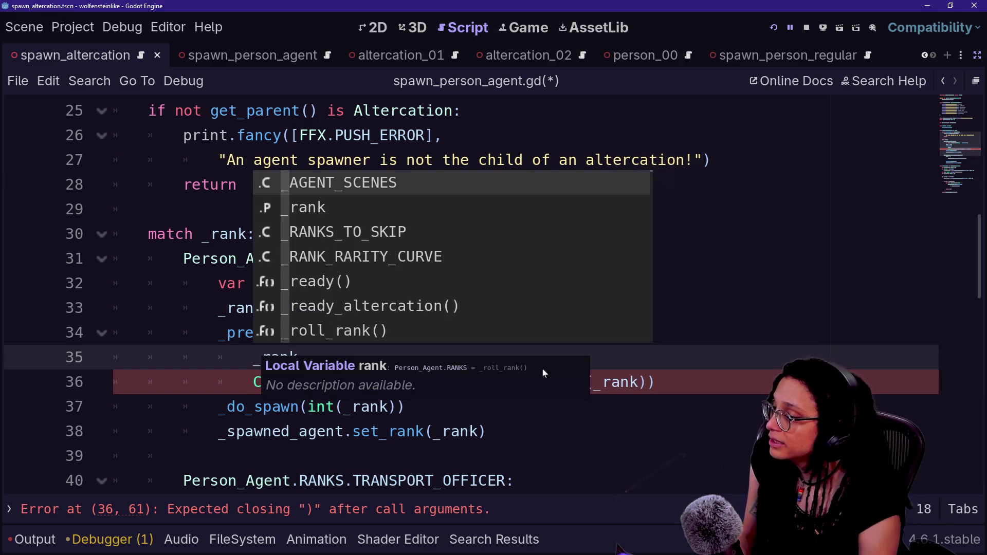
key("Escape")
key("Down")
key("Down")
key("Up")
key("End")
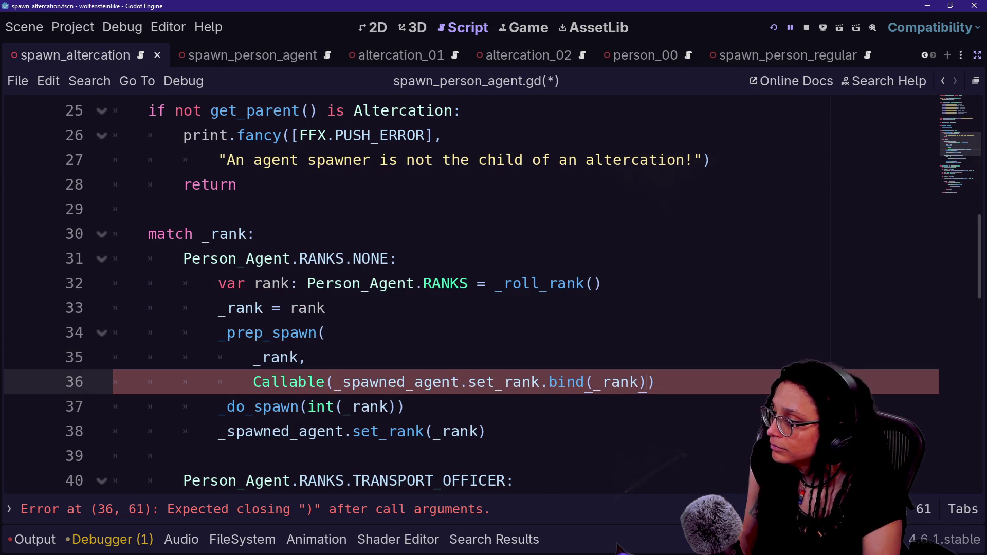
type(")")
key("Left")
key("Left")
key("Left")
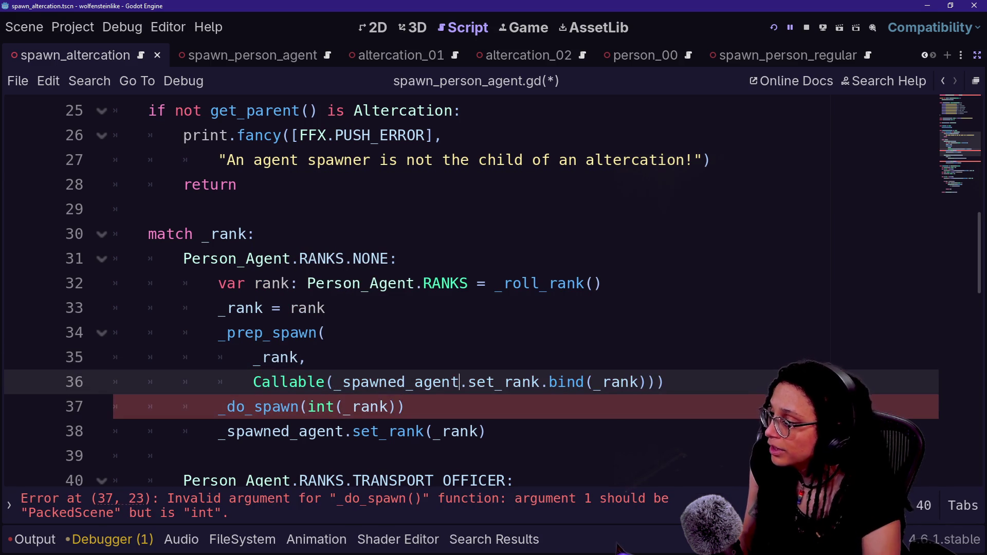
key("shift+Down")
key("Right")
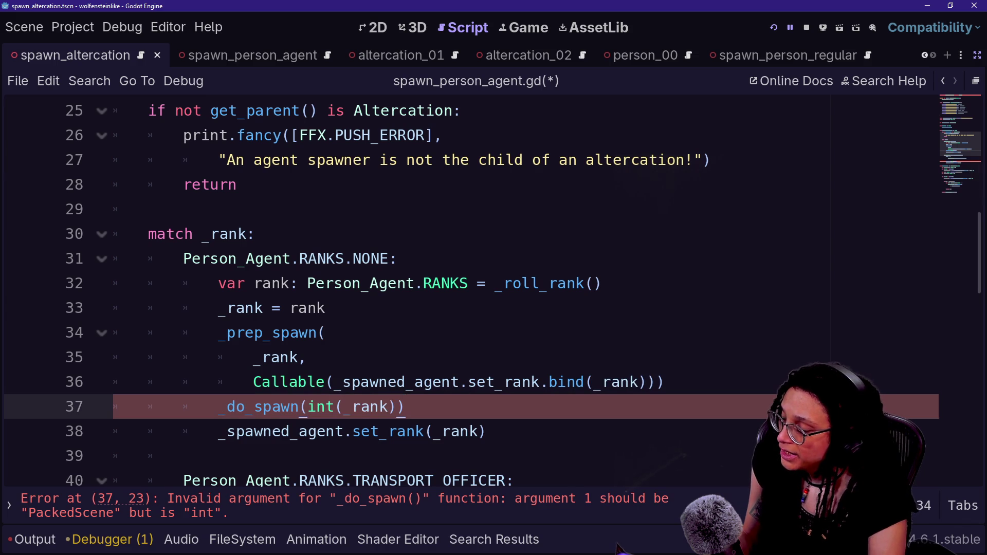
Review the _spawned_agent.set_rank.bind(_rank) argument and save the agent spawner script
key("Up")
key("ctrl+Left")
key("shift+Right")
key("shift+Right")
key("shift+Right")
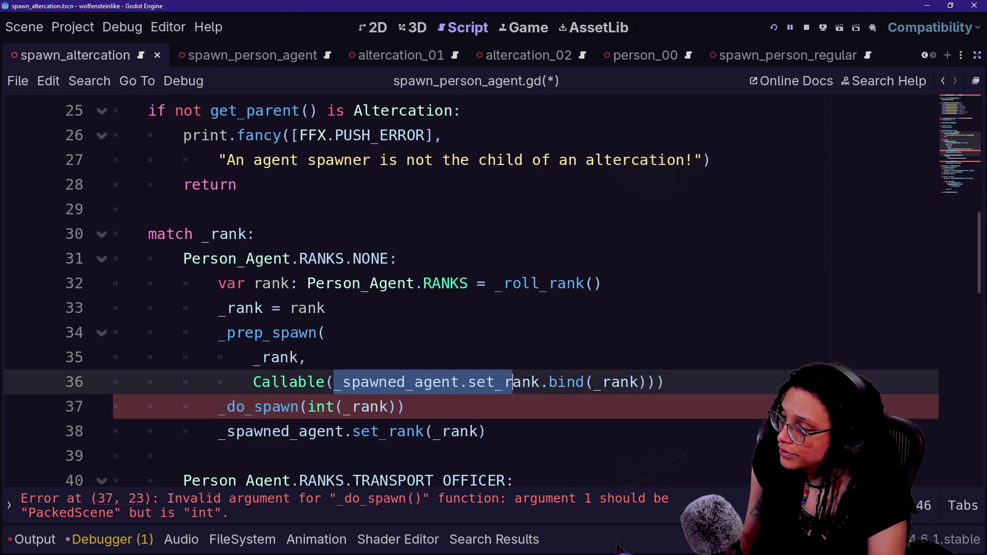
key("shift+Right")
key("shift+Right")
key("shift+Right")
key("Right")
key("Right")
key("Right")
key("shift+Right")
key("shift+Right")
key("shift+Right")
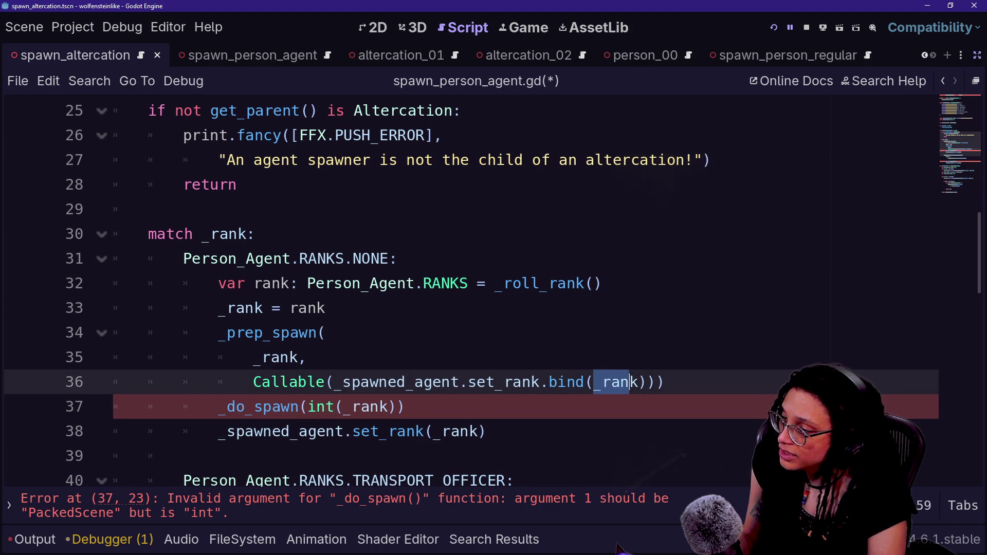
key("shift+Down")
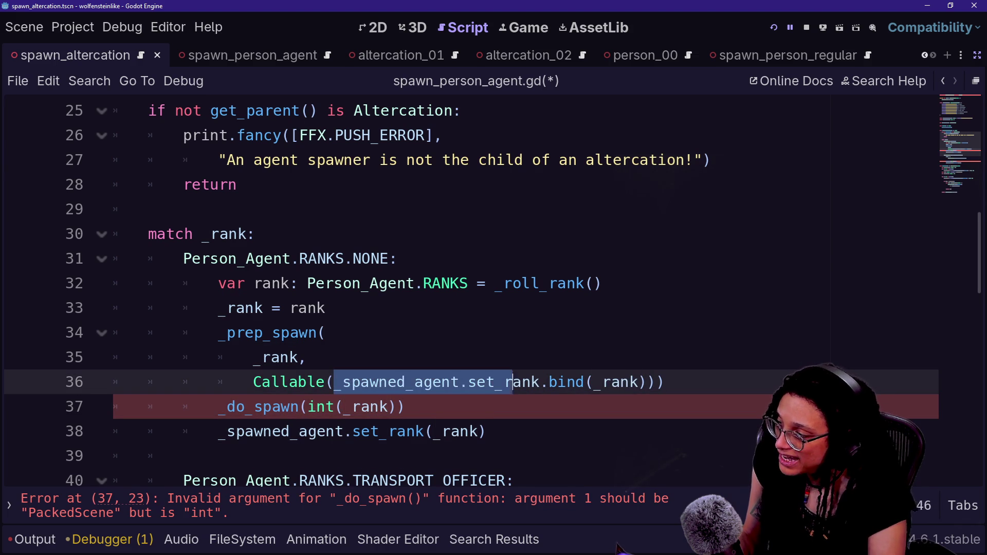
key("Right")
key("ctrl+s")
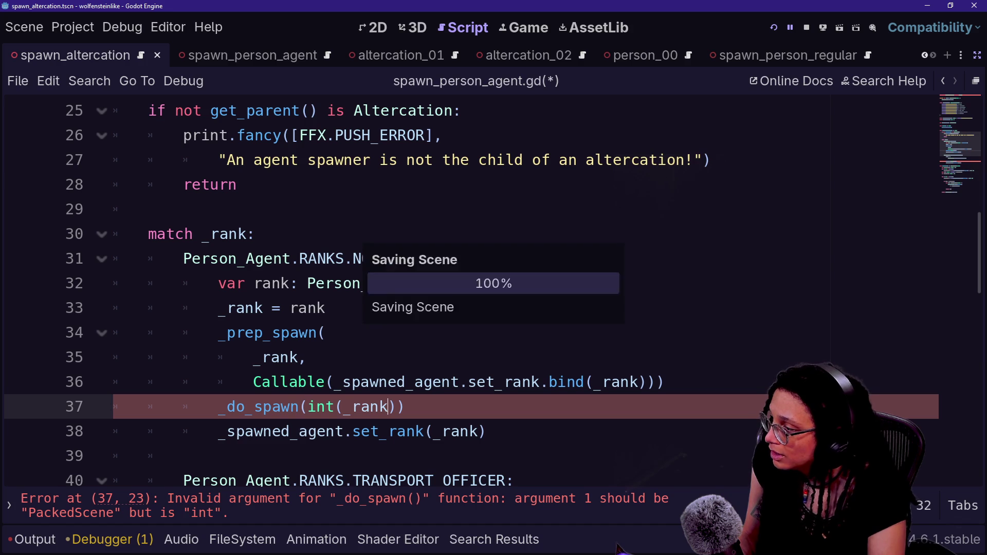
scroll(494, 293, "up", 8)
scroll(494, 293, "down", 2)
scroll(494, 294, "down", 2)
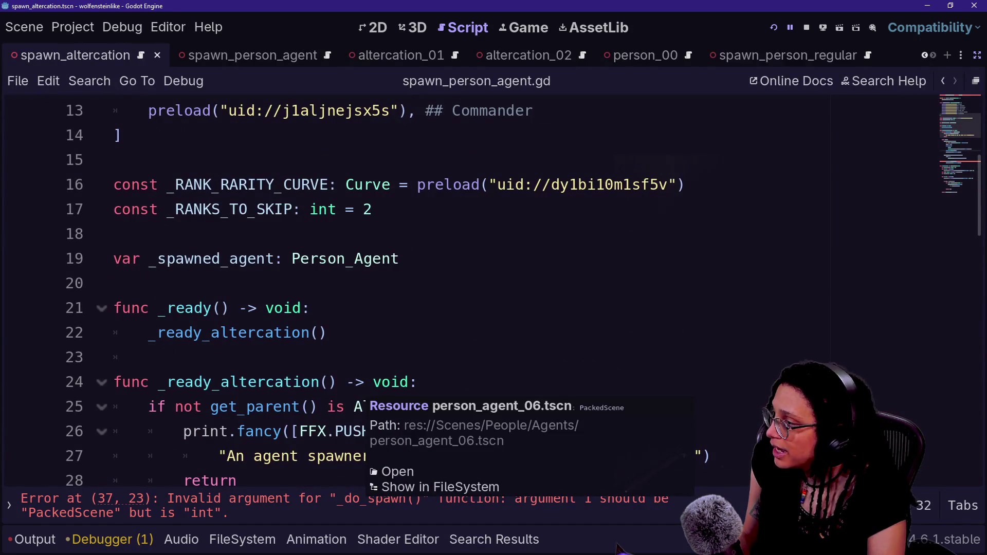
Delete the var _spawned_agent declaration line
triple_click(254, 258)
key("BackSpace")
key("BackSpace")
left_click_drag(222, 210, 311, 259)
key("Right")
scroll(494, 293, "down", 4)
scroll(494, 294, "down", 1)
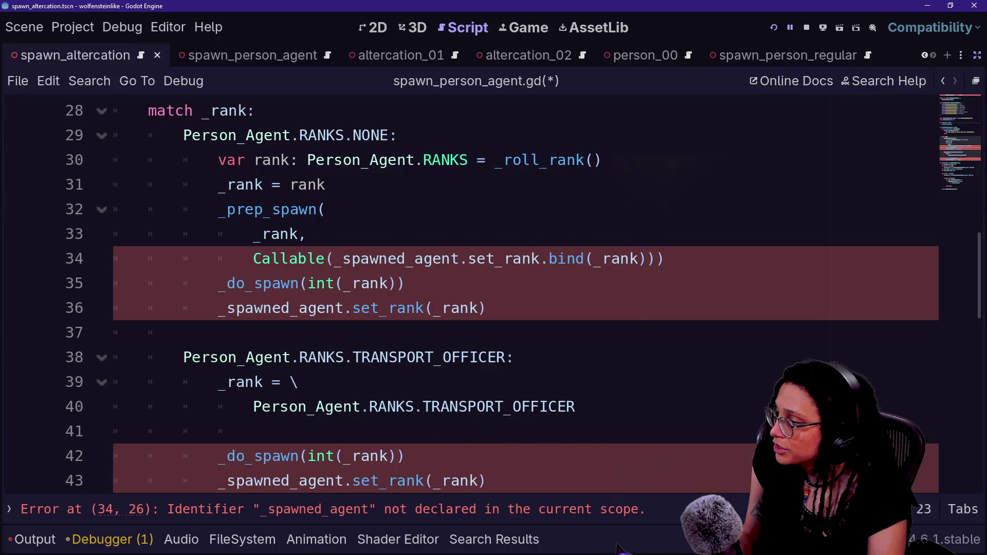
Replace _spawned_agent with _spawn in the set_rank Callable and save
left_click(405, 258)
left_click_drag(342, 259, 469, 259)
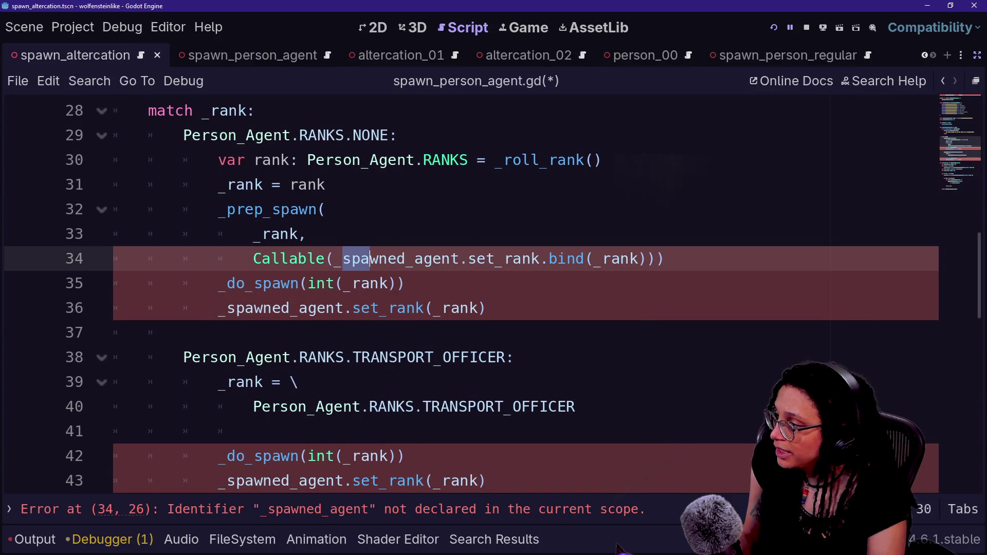
type("p")
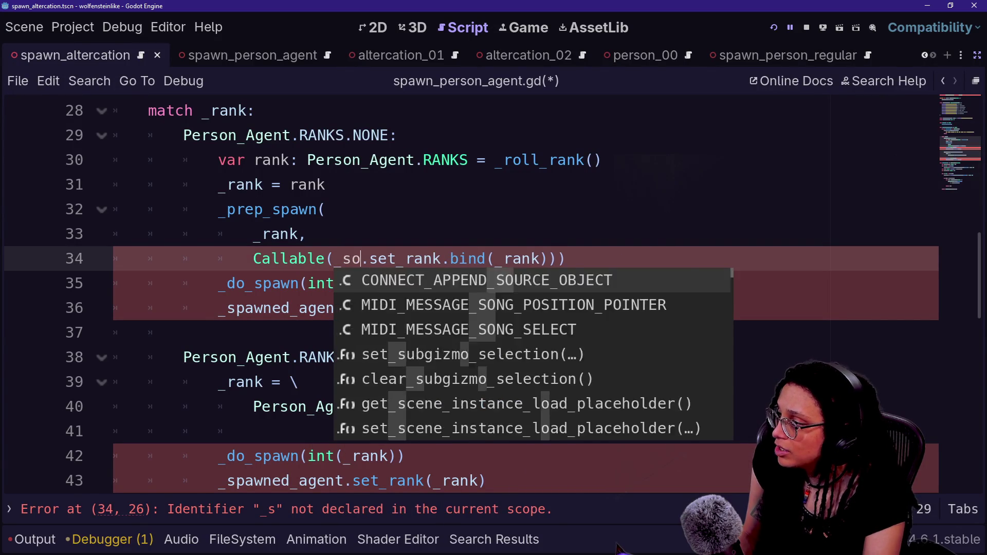
type("awn")
key("Escape")
key("Up")
key("Down")
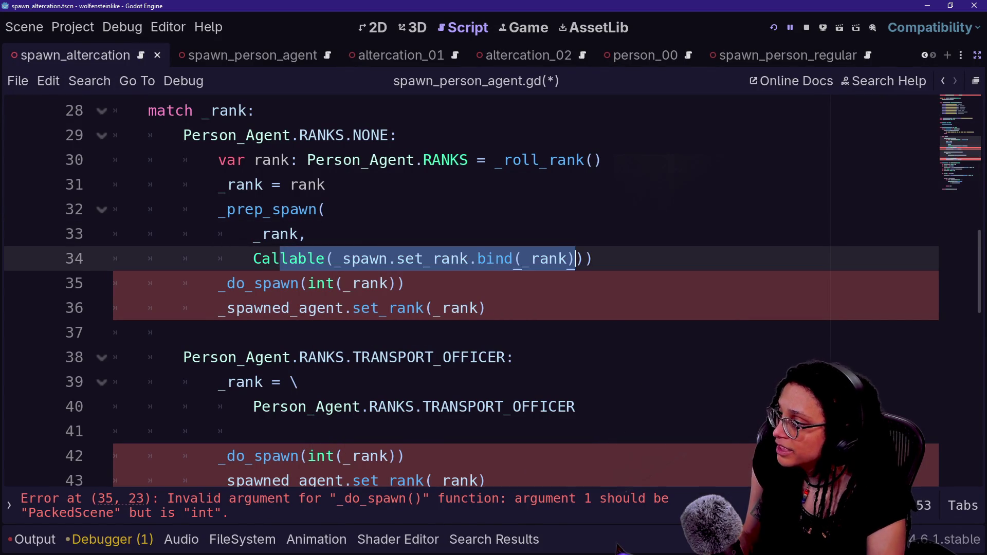
key("ctrl+s")
Delete the _do_spawn call under the NONE case
key("Down")
key("Down")
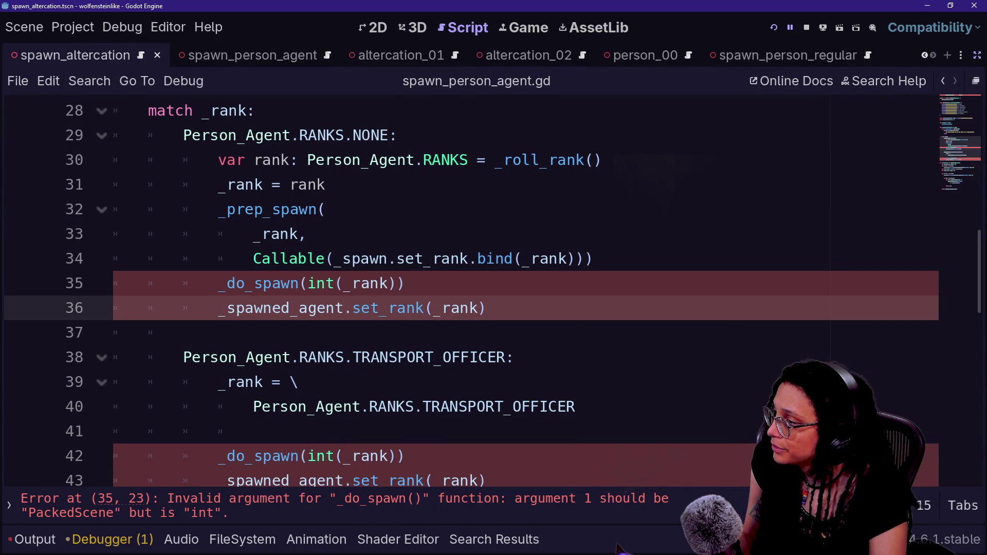
key("Up")
key("End")
key("Down")
key("Up")
key("shift+Up")
key("shift+End")
key("BackSpace")
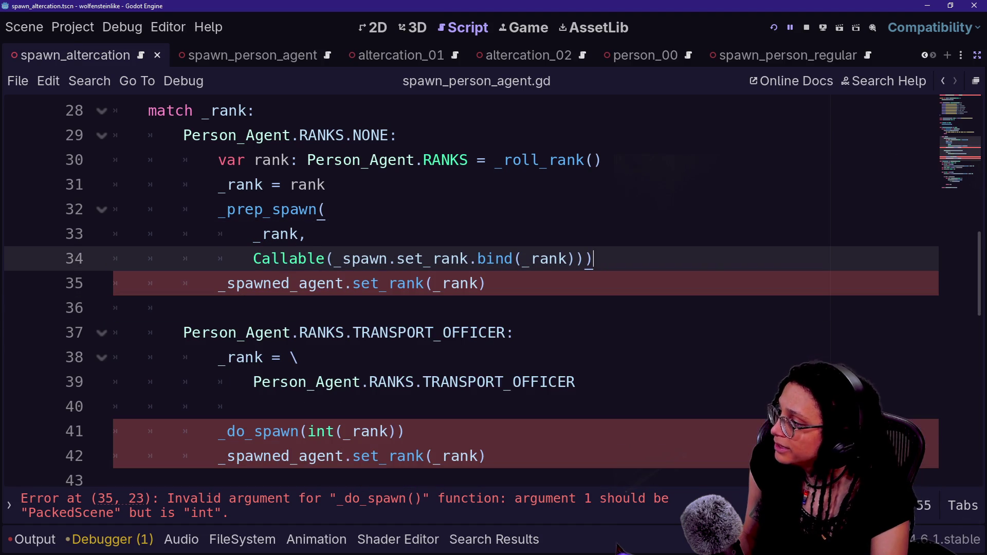
left_click(417, 258)
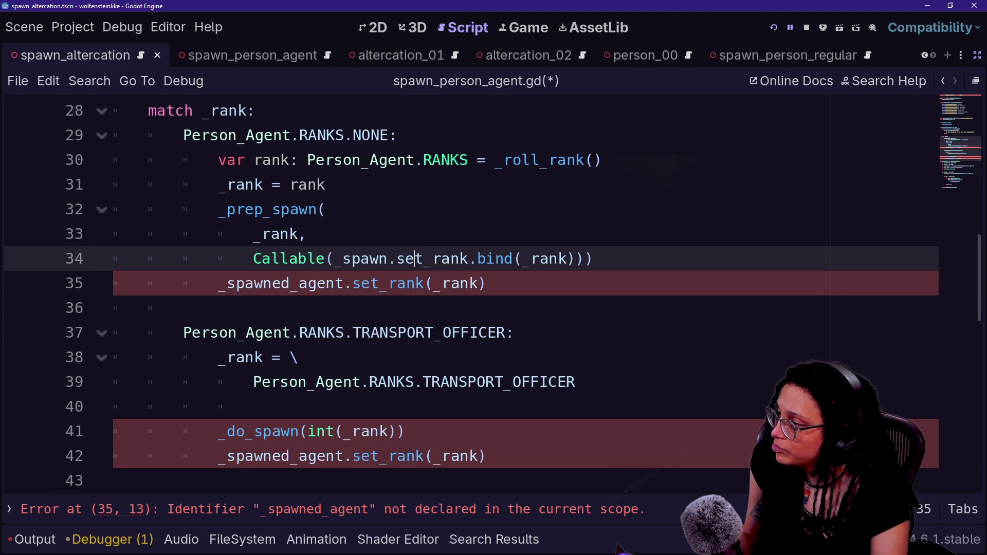
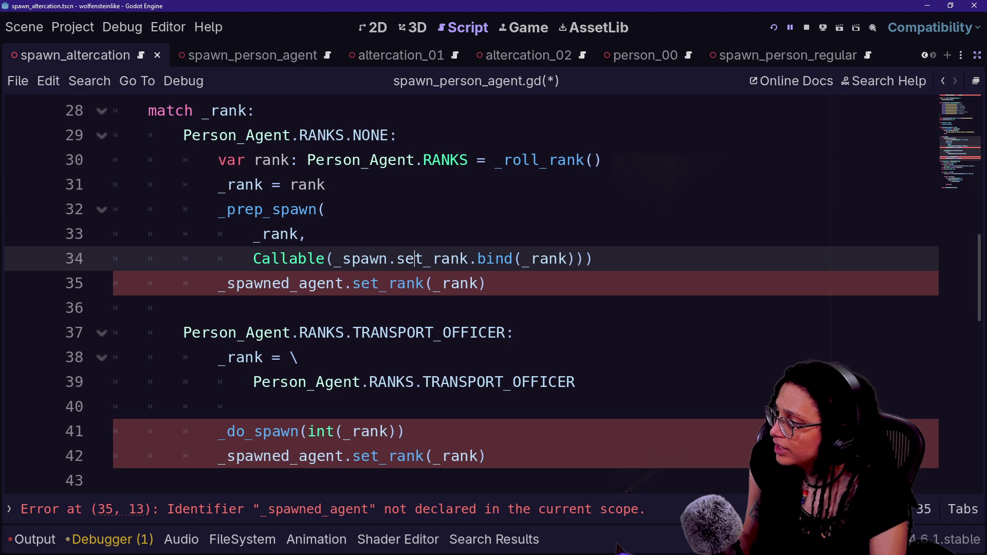
Remove the stray _spawned_agent.set_rank call and its now-empty line
key("Down")
key("End")
key("shift+Home")
key("End")
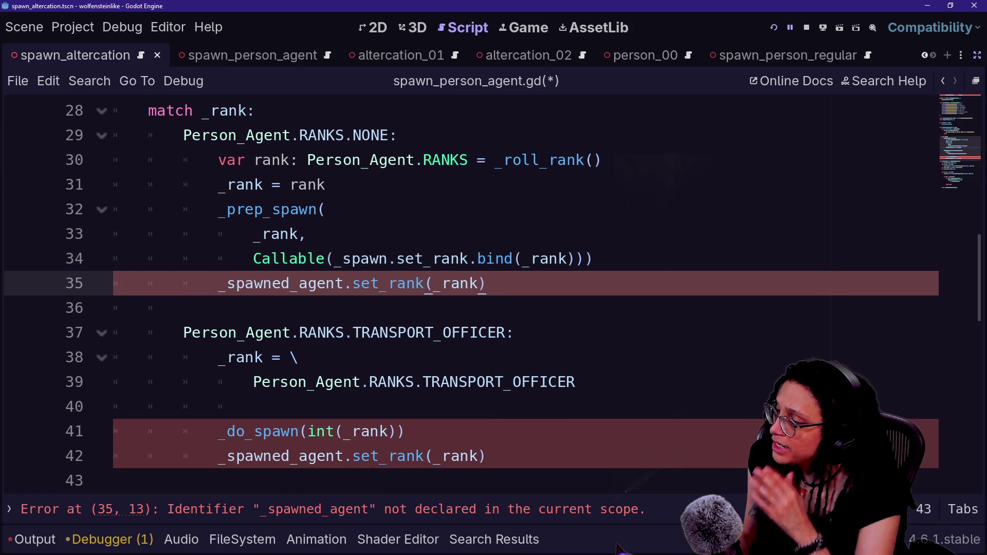
key("shift+Left")
key("shift+Left")
key("shift+Left")
key("Delete")
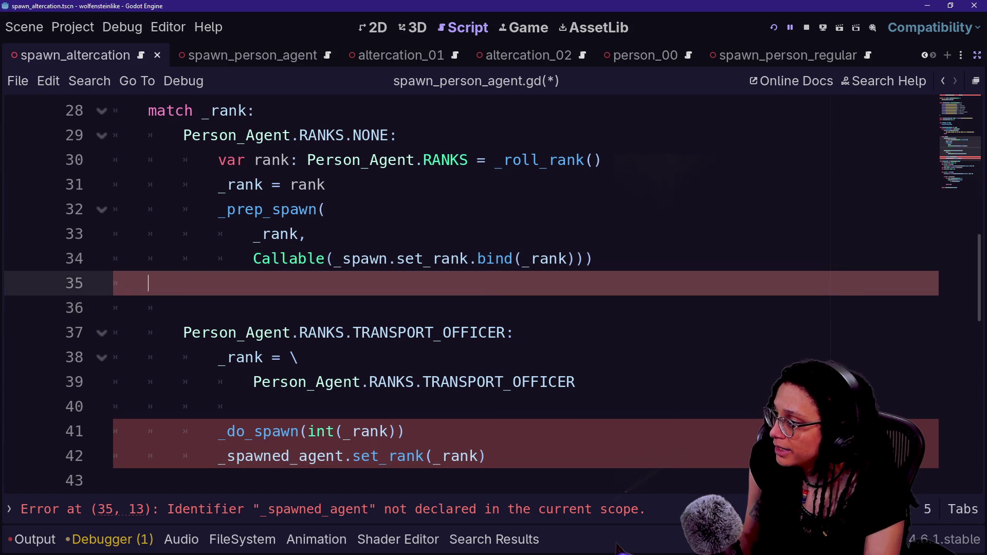
key("BackSpace")
key("Up")
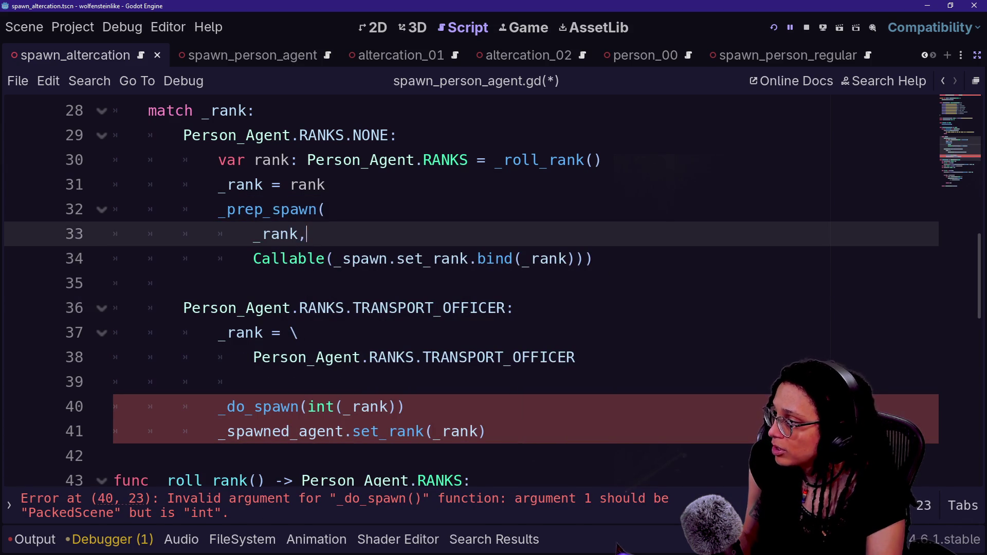
Copy the _prep_spawn call block and paste it into the TRANSPORT_OFFICER branch
left_click(408, 480)
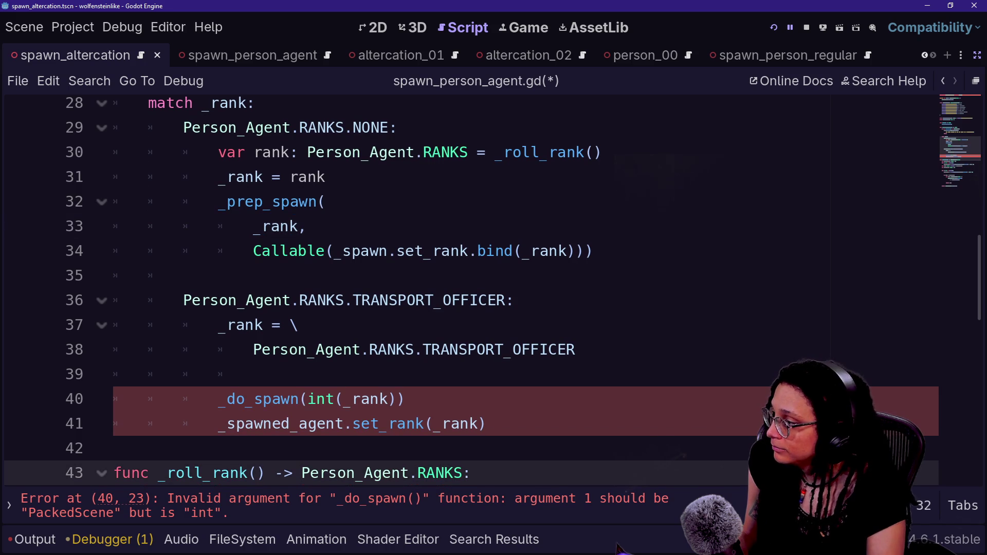
key("Up")
key("Up")
key("Up")
key("End")
key("shift+Up")
key("shift+Up")
key("shift+Up")
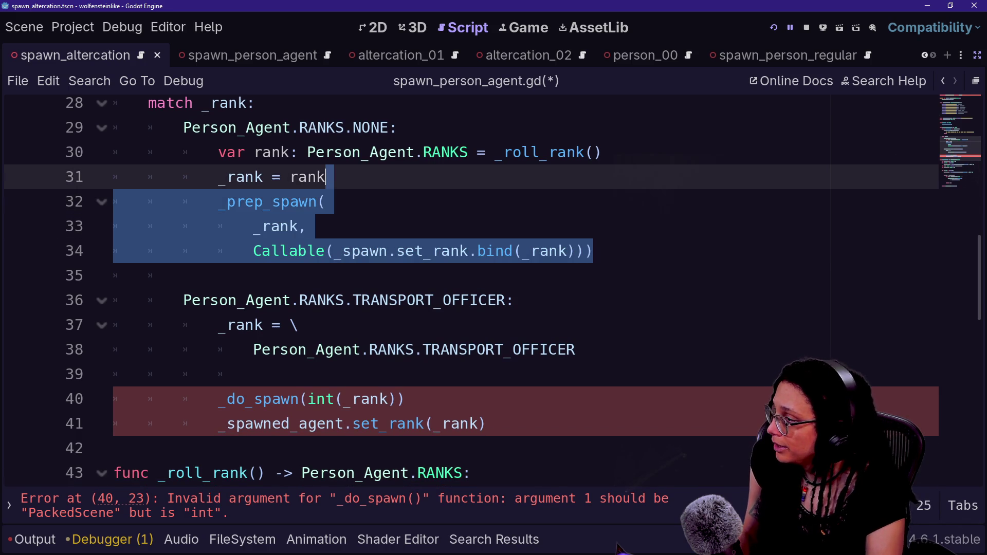
key("ctrl+c")
key("Down")
key("Down")
key("Down")
key("Up")
key("ctrl+v")
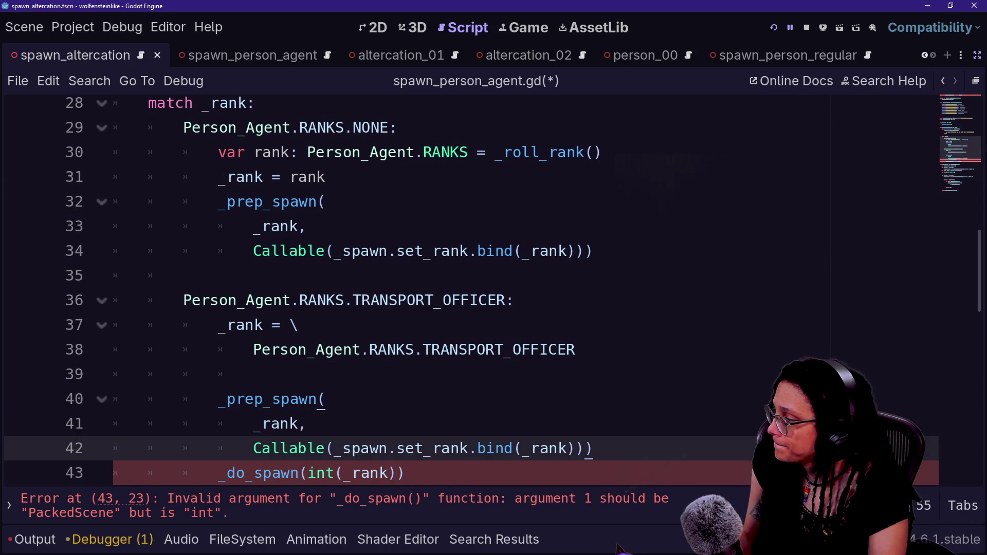
scroll(308, 399, "down", 1)
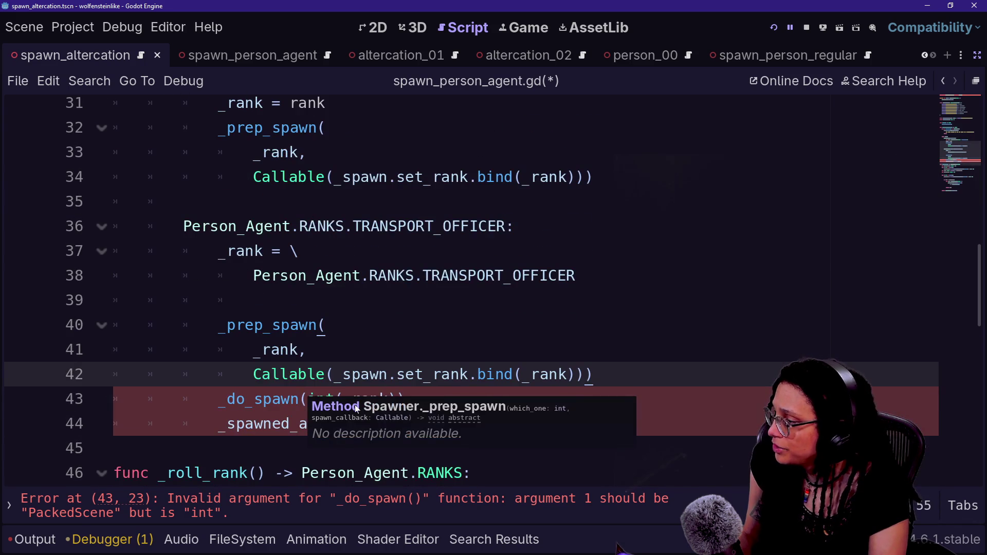
key("Up")
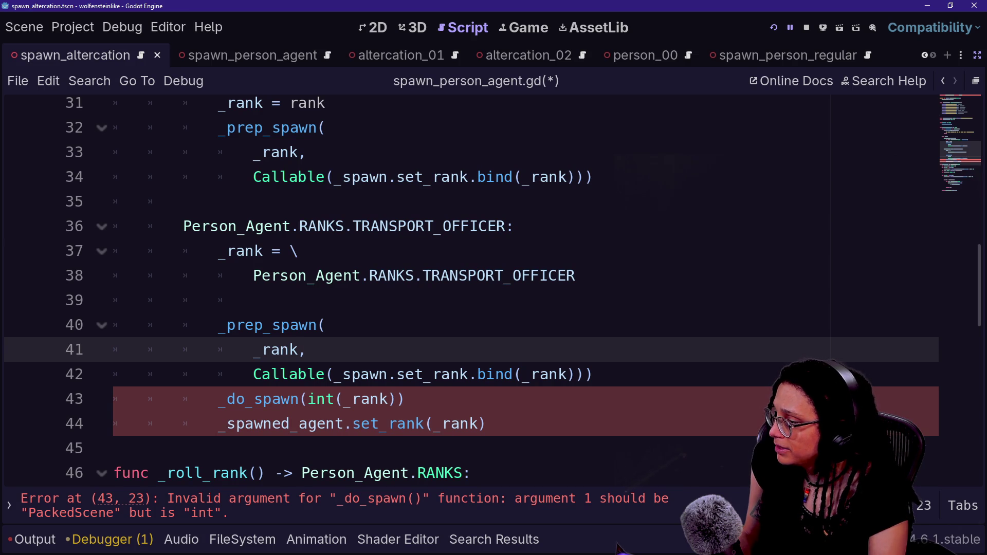
Delete the old _do_spawn and set_rank lines in that branch
key("Down")
key("Down")
key("Down")
key("shift+Up")
key("shift+Up")
key("BackSpace")
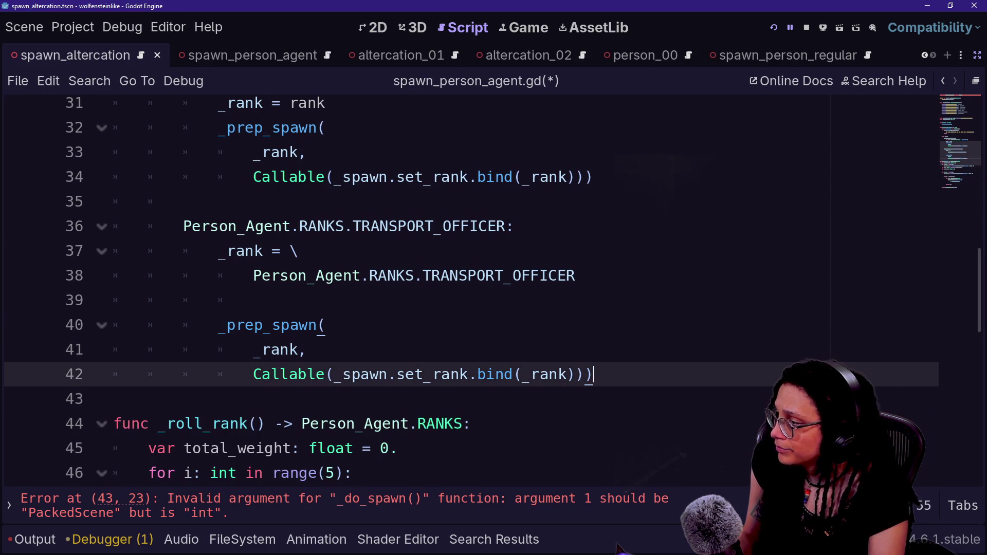
key("Up")
key("Up")
key("Up")
scroll(621, 547, "up", 1)
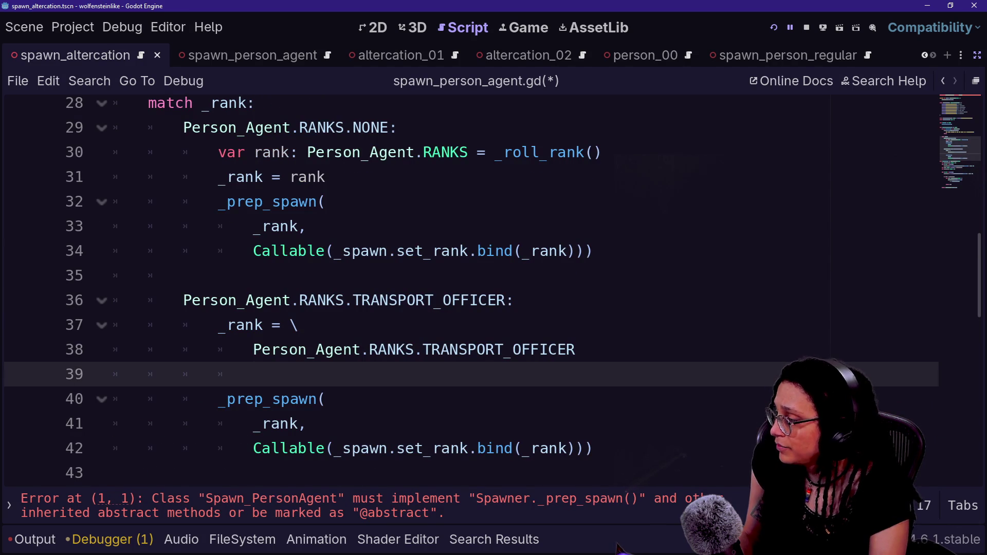
Outdent the pasted _prep_spawn block one level and delete the duplicate block under NONE
key("Down")
key("Down")
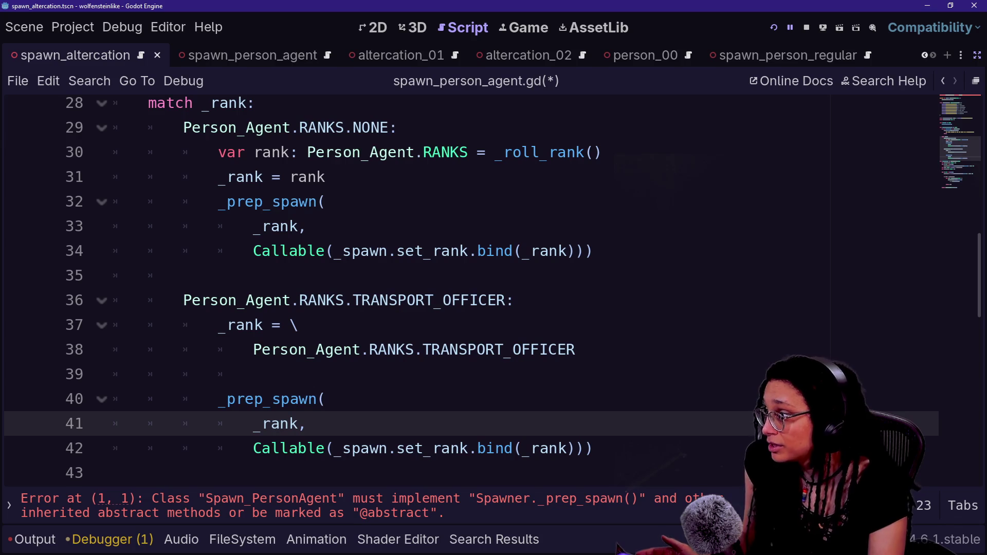
key("Up")
key("Left")
key("Left")
key("Left")
key("shift+Down")
key("shift+Down")
key("shift+Down")
key("Up")
key("shift+Up")
key("shift+Up")
key("shift+Tab")
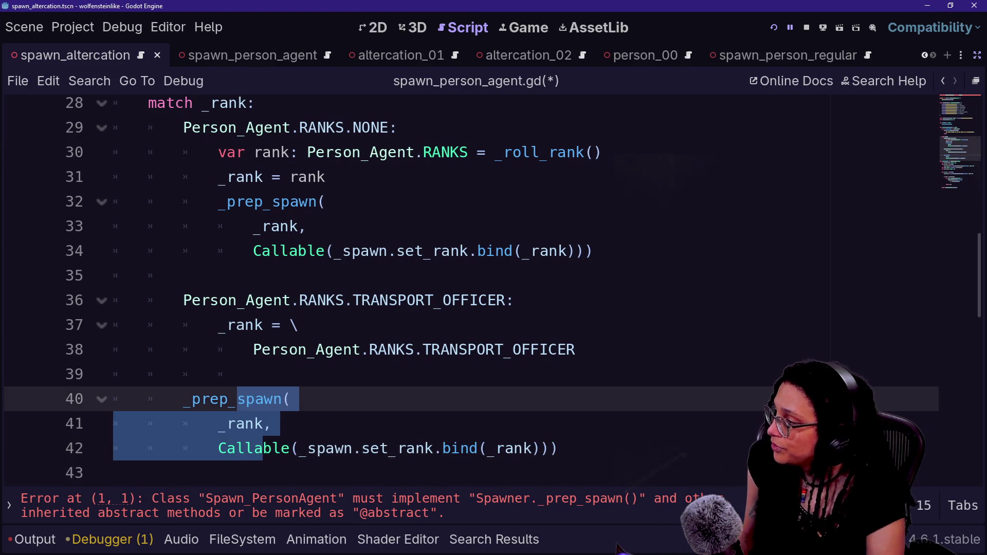
key("Up")
key("Up")
key("Up")
key("shift+Up")
key("shift+Up")
key("BackSpace")
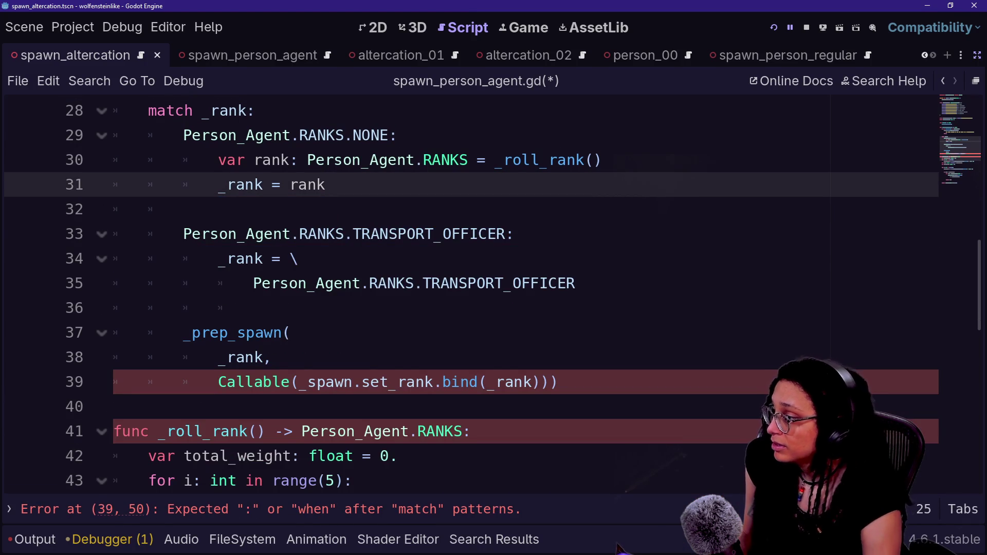
Outdent the shared _prep_spawn call out of the match block to function level
key("Down")
key("Down")
key("Down")
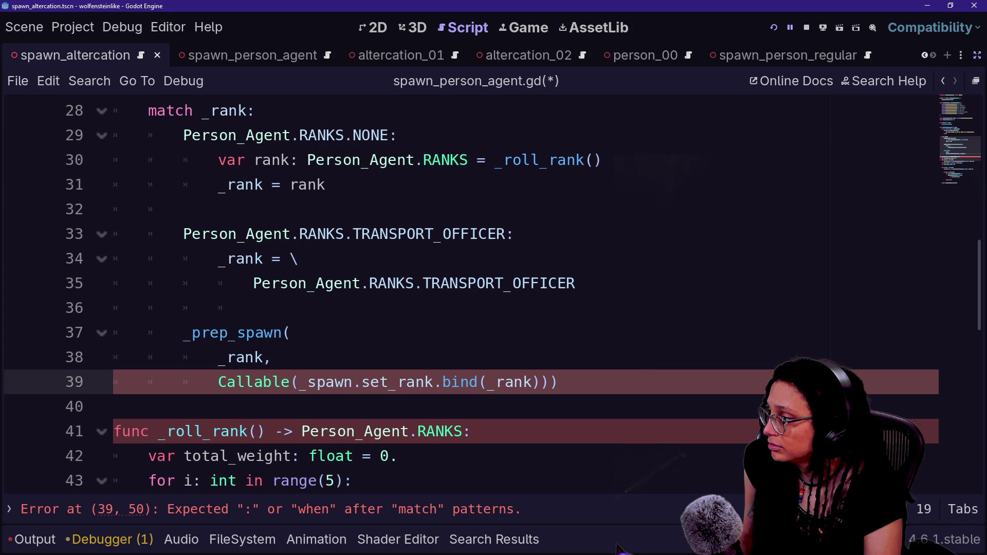
key("shift+Up")
key("shift+Up")
key("shift+Tab")
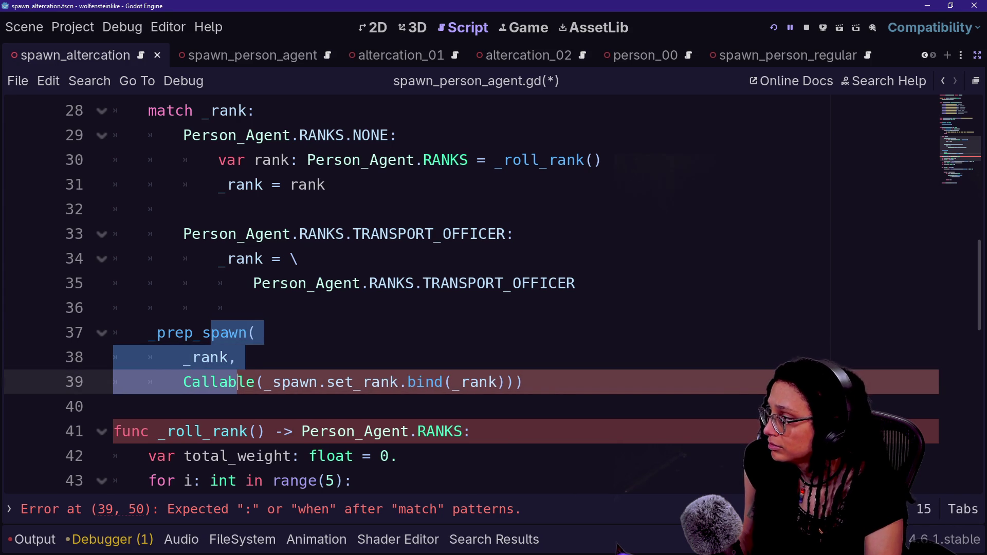
key("Up")
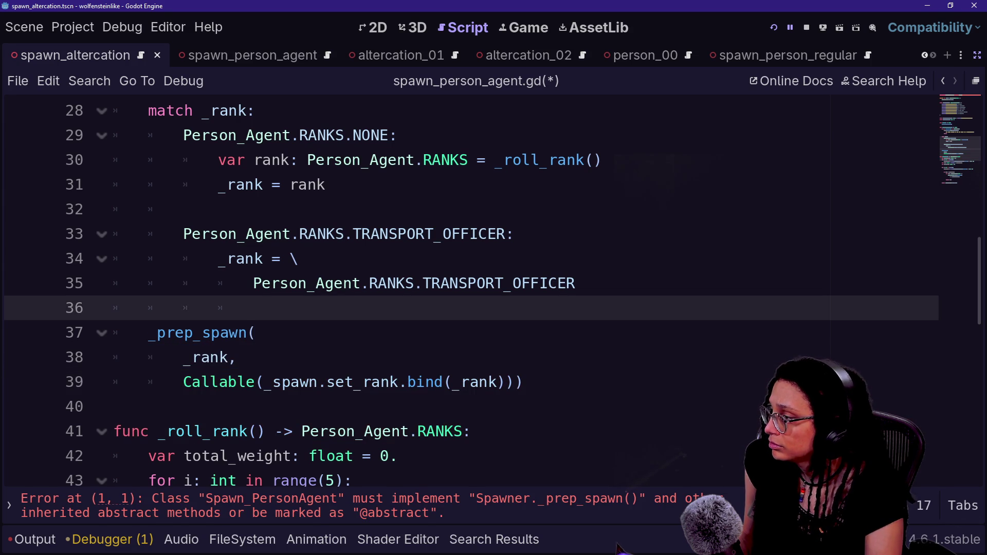
key("Down")
key("Down")
key("Down")
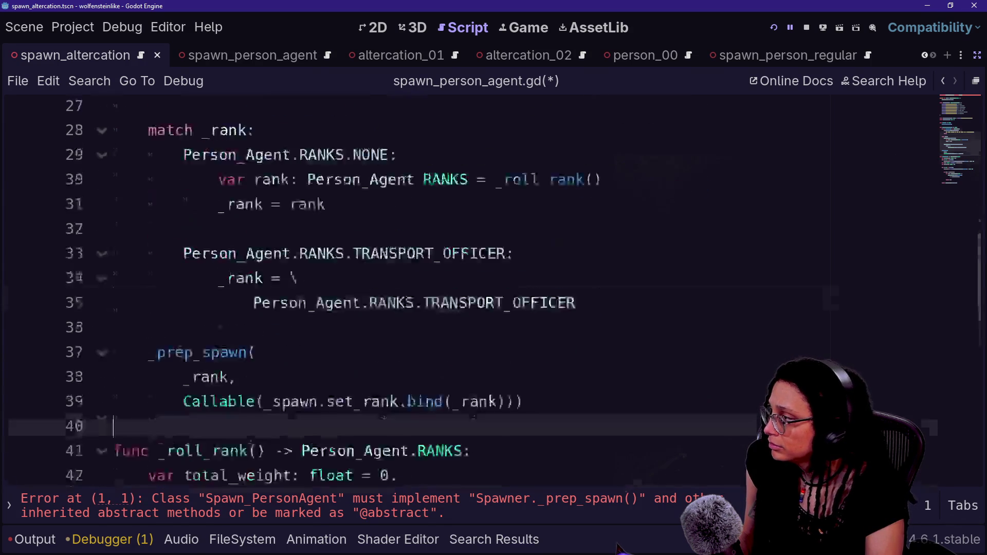
scroll(470, 293, "down", 6)
scroll(493, 293, "down", 2)
scroll(494, 293, "up", 10)
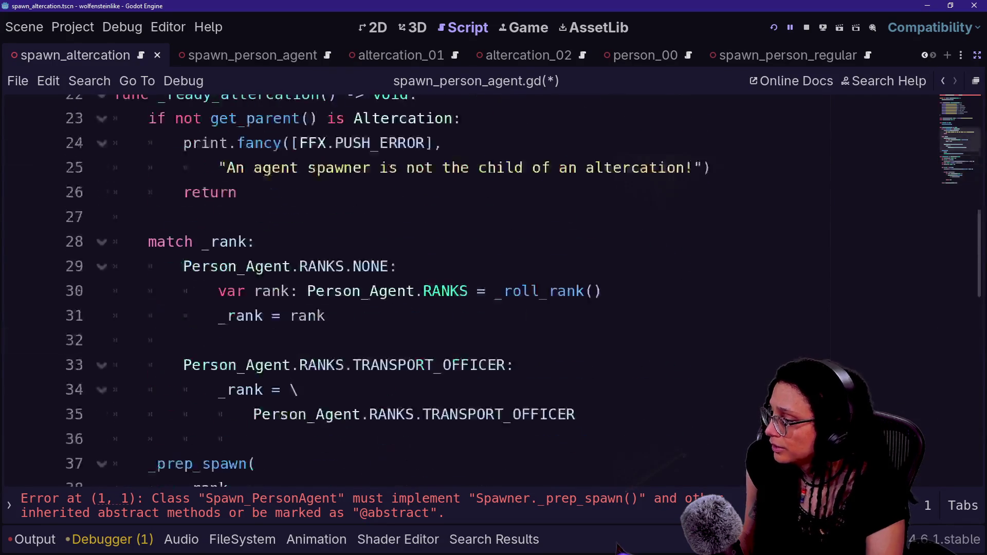
scroll(494, 293, "up", 7)
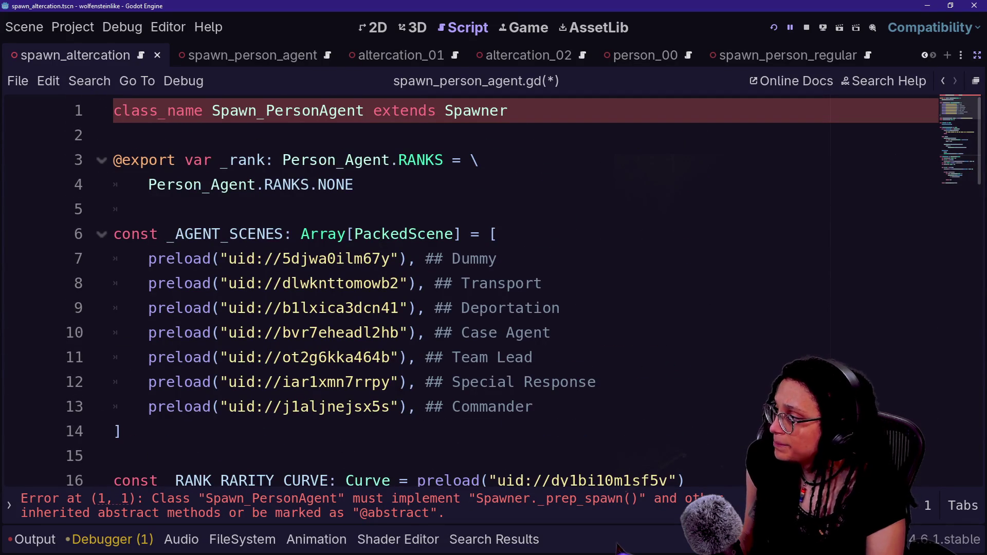
scroll(493, 293, "down", 2)
scroll(494, 294, "down", 5)
scroll(493, 294, "down", 3)
scroll(494, 293, "down", 1)
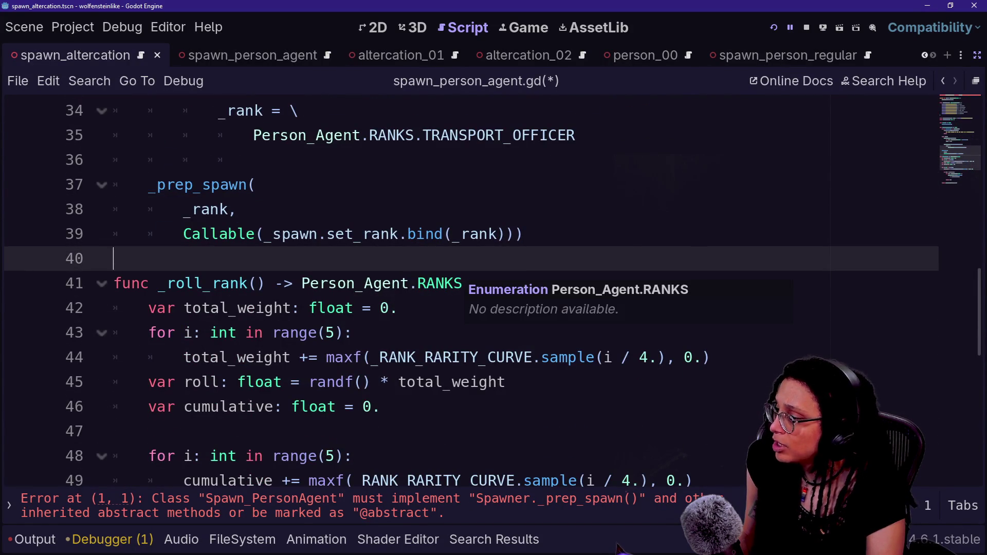
scroll(494, 293, "up", 10)
scroll(494, 293, "down", 4)
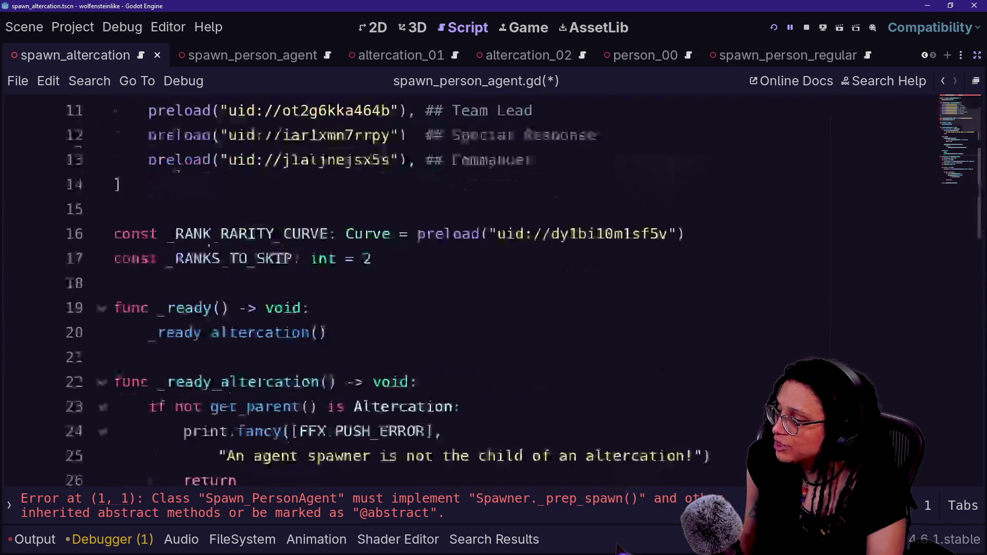
scroll(493, 293, "down", 6)
scroll(493, 293, "down", 1)
scroll(494, 293, "up", 1)
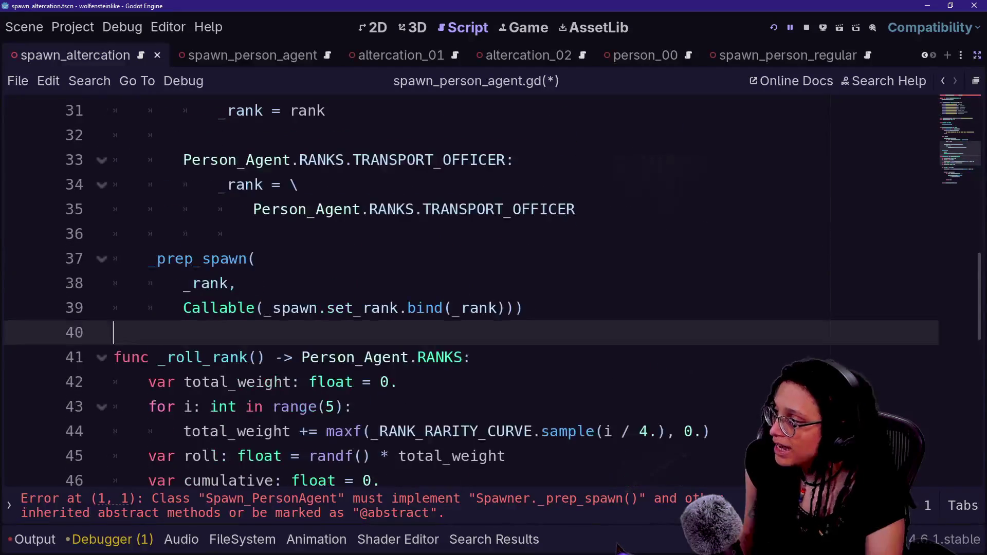
Rename the shared call from _prep_spawn to _do_spawn and switch to the Spawn.gd base script
left_click_drag(157, 258, 193, 258)
type("do")
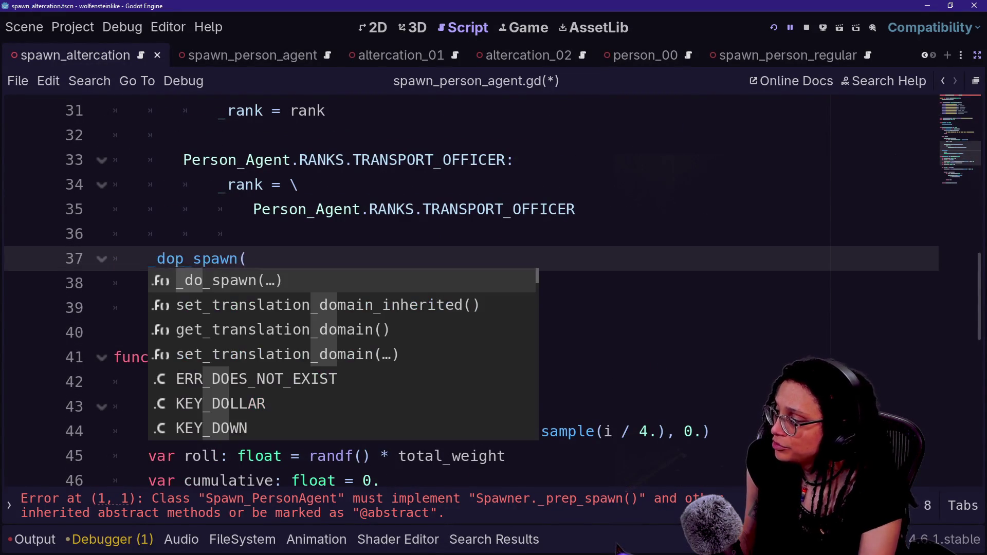
key("Delete")
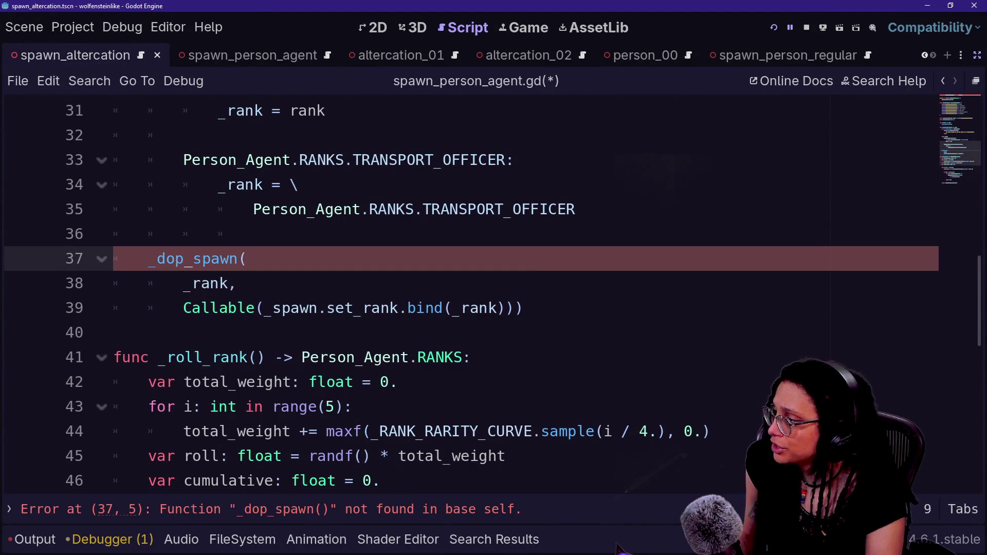
scroll(494, 232, "up", 8)
scroll(494, 232, "up", 2)
left_click(472, 113, "ctrl")
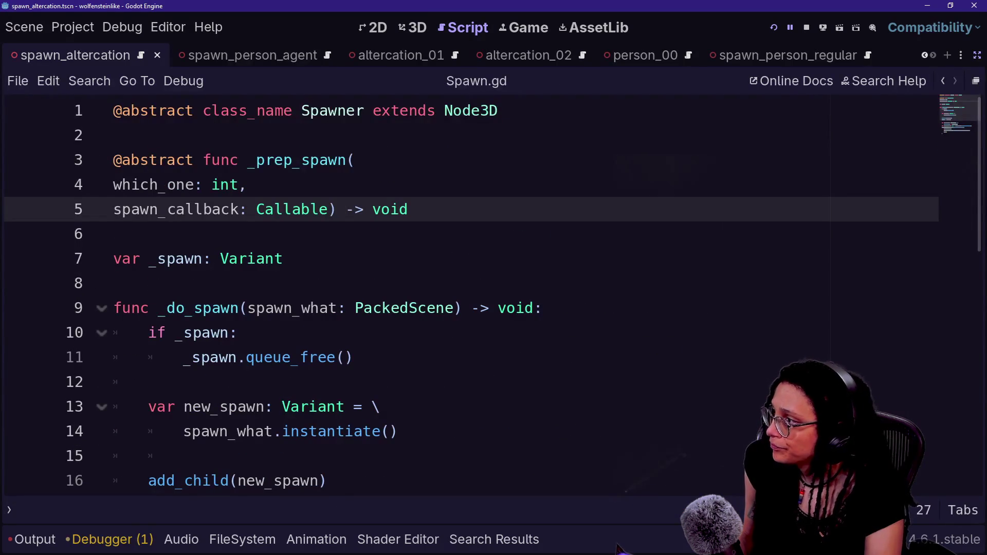
Delete the abstract _prep_spawn declaration from Spawn.gd and save
key("shift+Up")
key("shift+Up")
key("shift+Up")
left_click(328, 209)
left_click(246, 184, "shift")
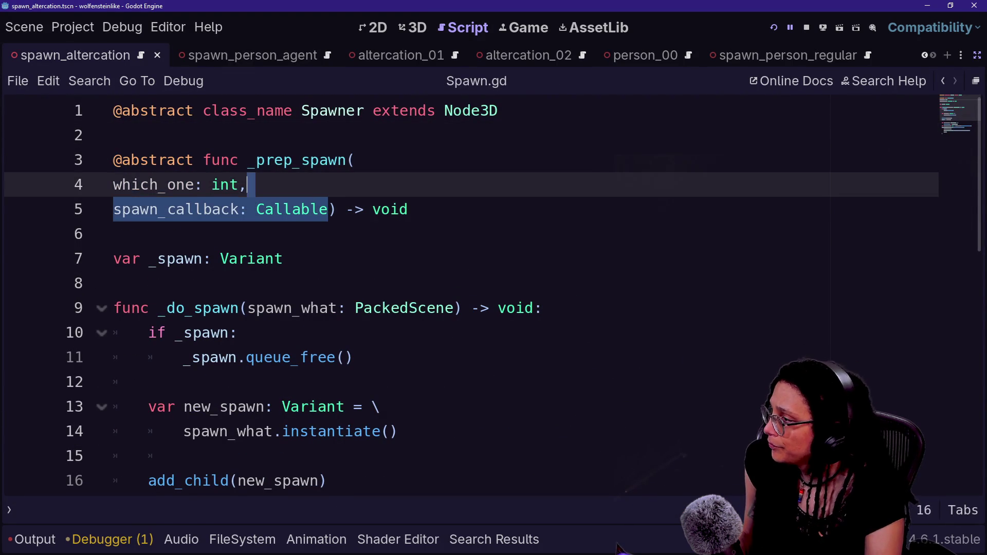
left_click(354, 159, "shift")
key("BackSpace")
key("End")
key("shift+Home")
key("BackSpace")
key("BackSpace")
scroll(494, 293, "down", 3)
key("ctrl+s")
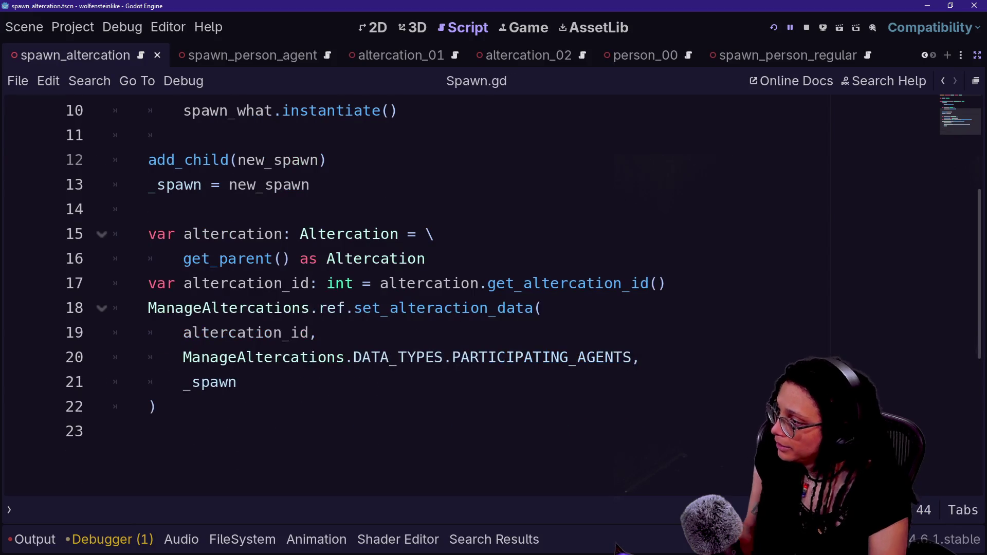
scroll(494, 293, "up", 3)
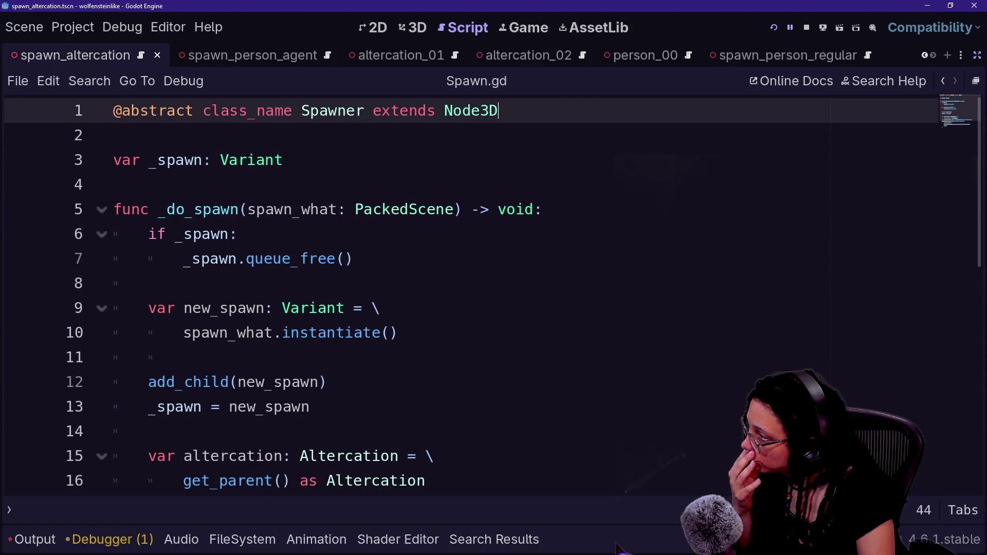
Put _do_spawn's parameters on separate lines and remove the which_one: int parameter
left_click(246, 209)
key("Return")
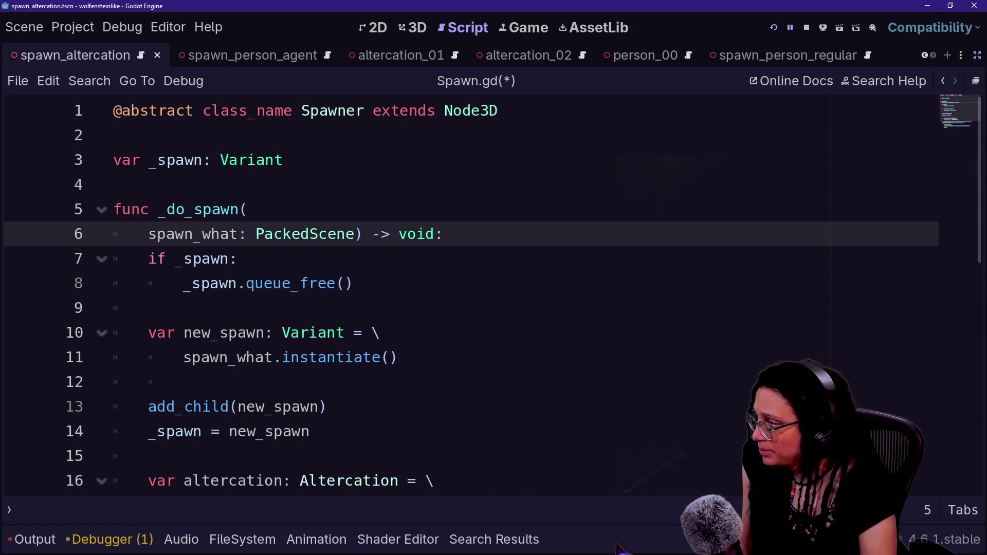
key("BackSpace")
key("Return")
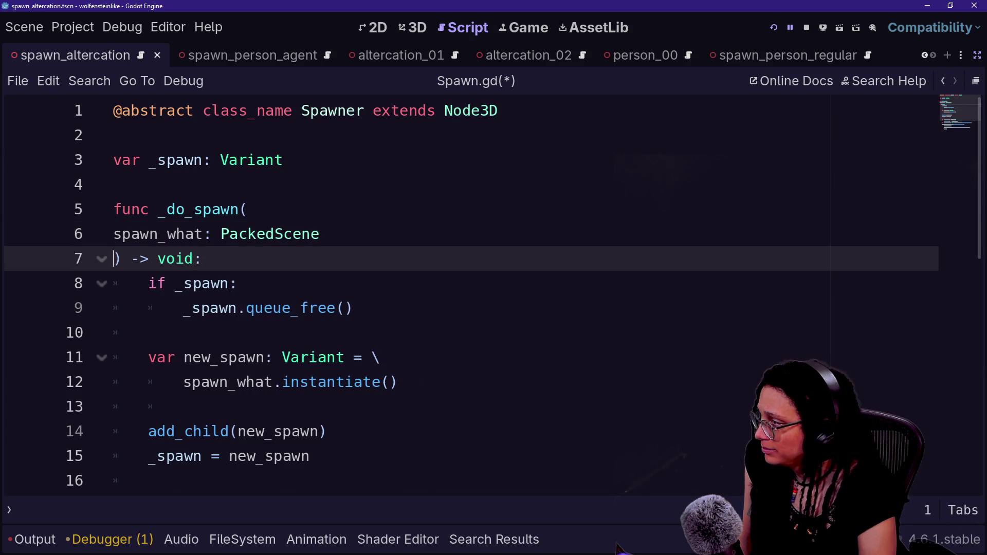
type("which_one: int, spawn_callback: Callable")
key("Up")
key("Up")
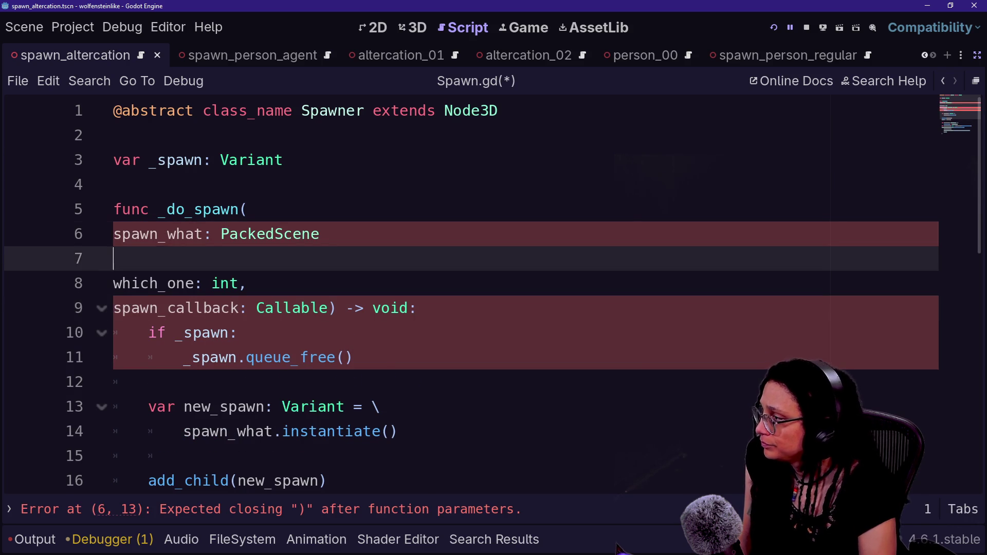
key("BackSpace")
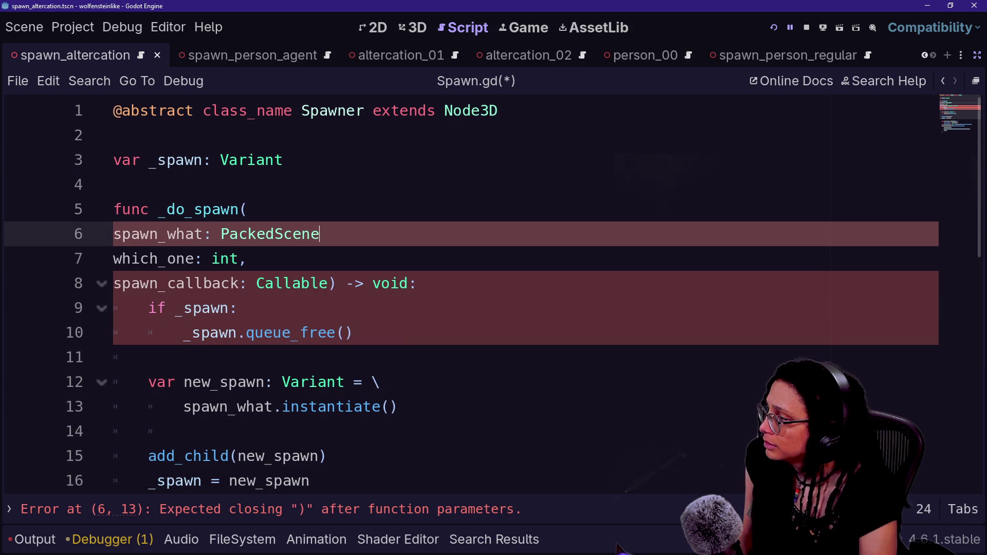
key("Down")
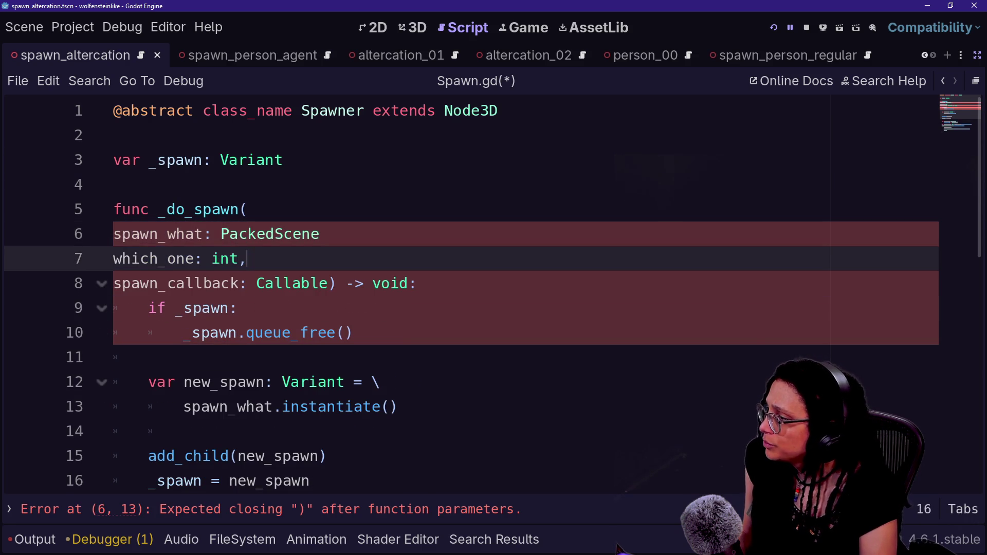
key("Up")
key("shift+Up")
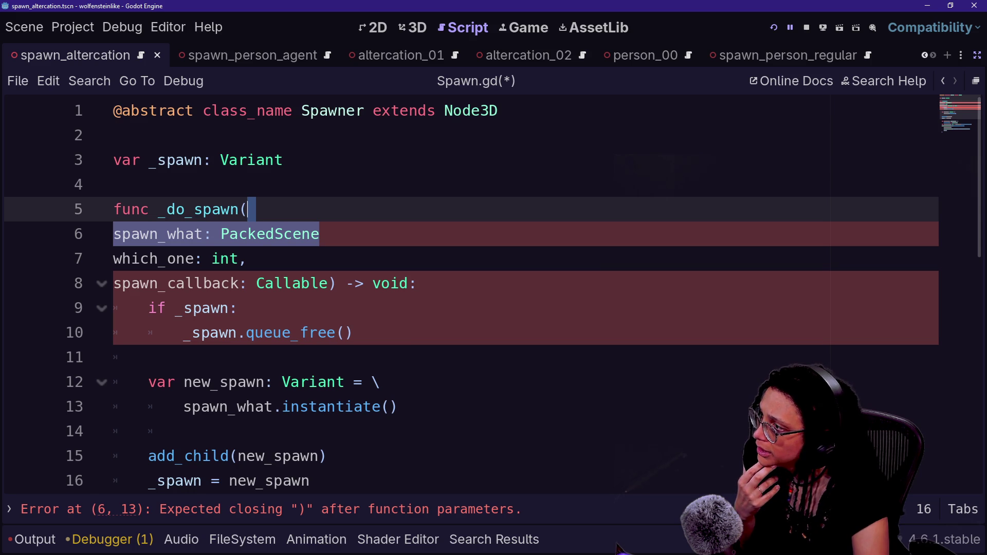
key("Down")
key("Down")
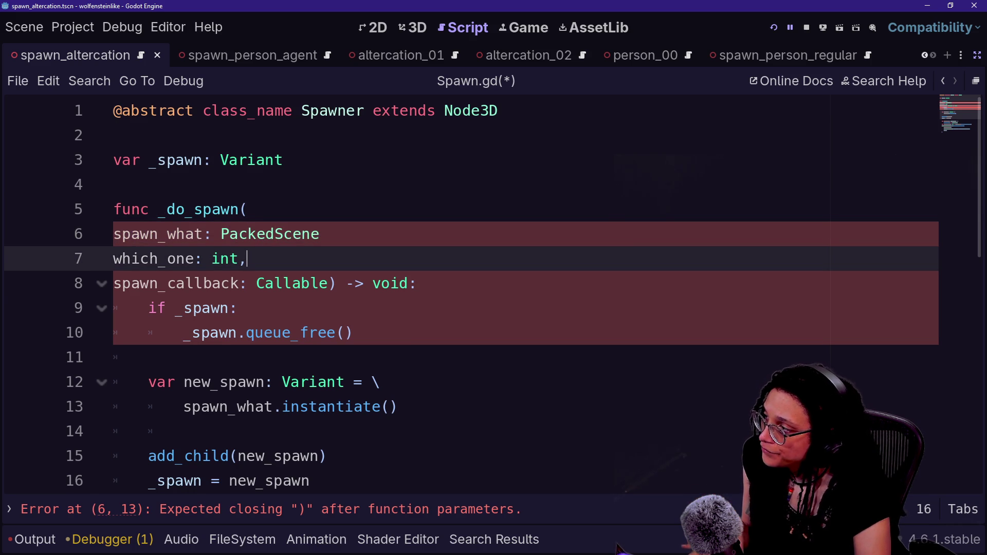
key("shift+Up")
key("shift+Up")
key("shift+Down")
key("BackSpace")
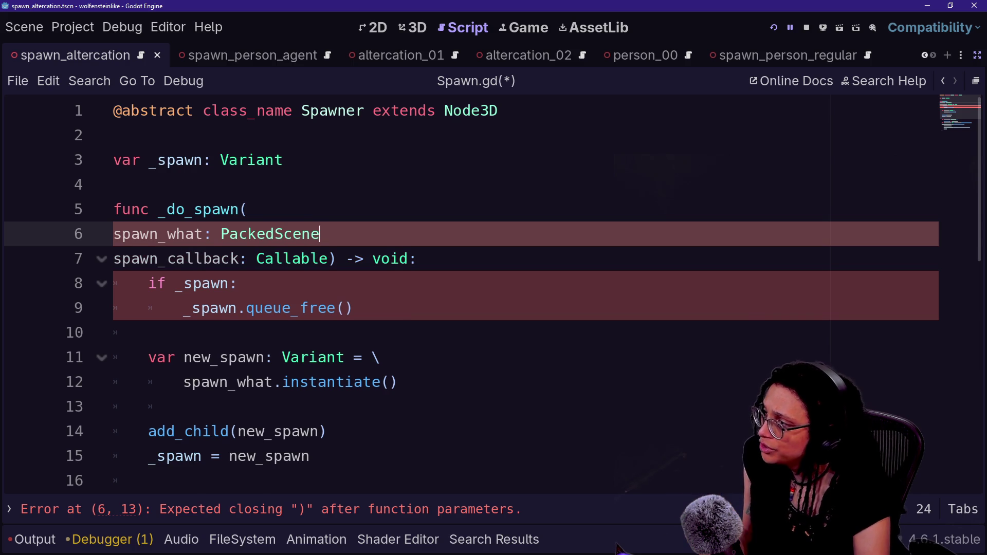
Add the missing comma after spawn_what, save Spawn.gd and bring up Quick Open
key("shift+alt+o")
key("Escape")
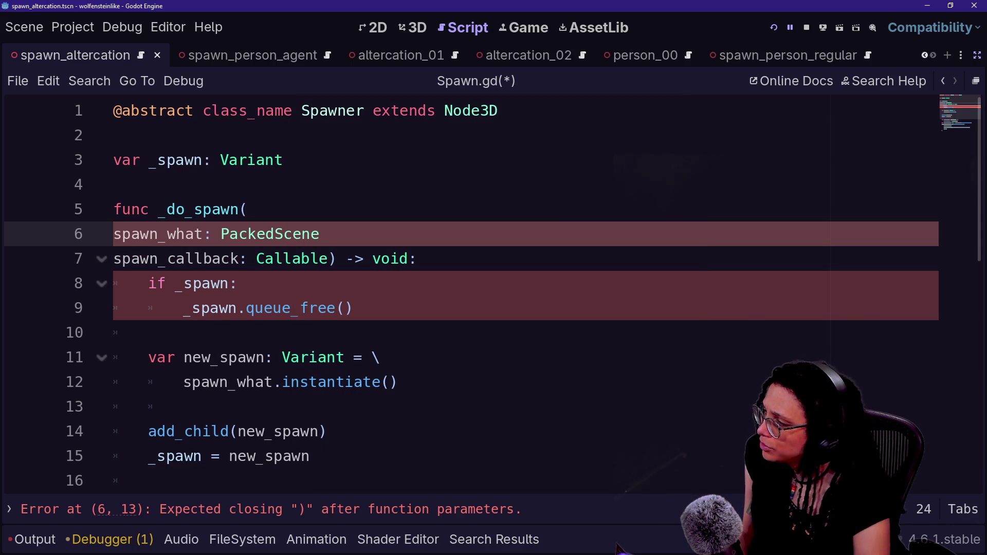
left_click(355, 212)
key("shift+alt+o")
key("Escape")
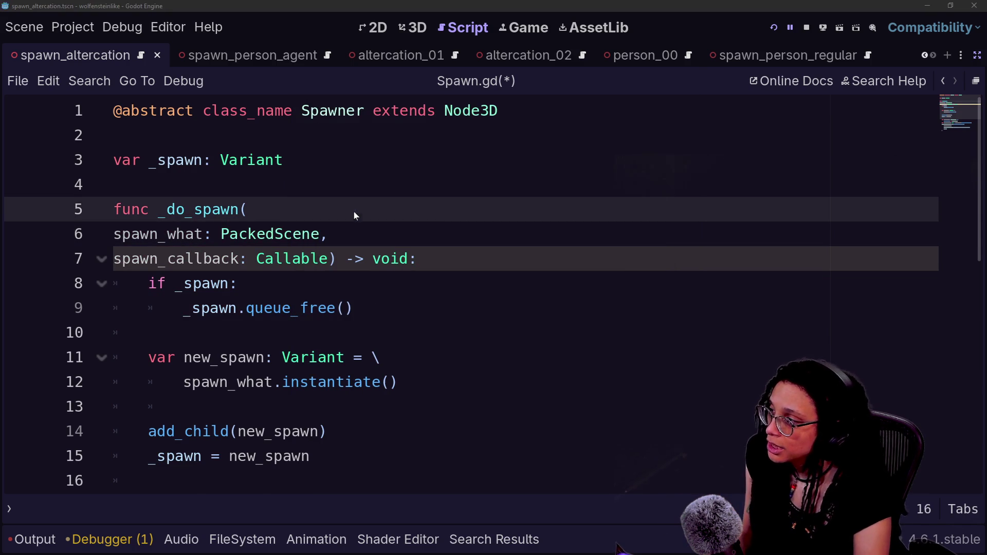
key("ctrl+s")
key("shift+alt+o")
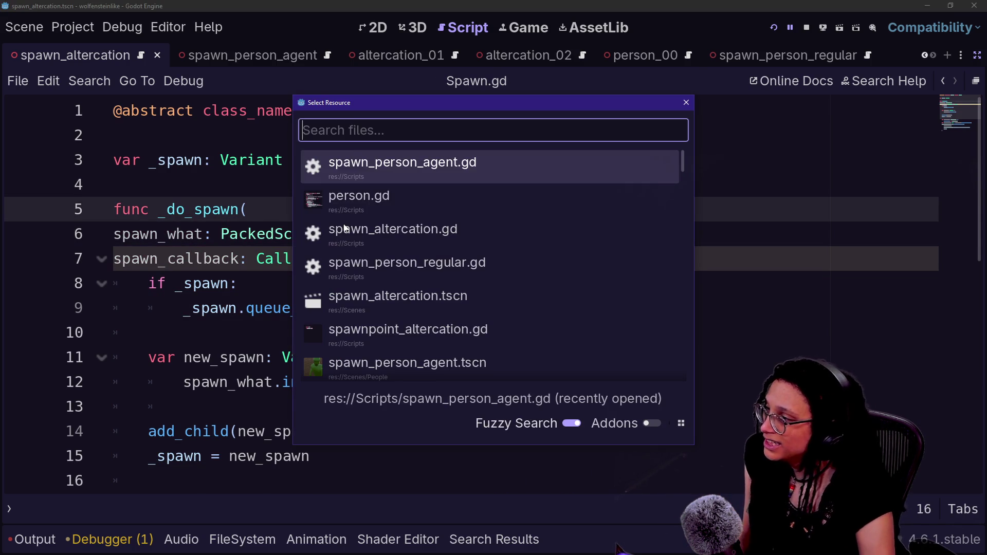
Open spawn_person_agent.gd, remove the stray quote after _rank and move to the blank line after the parent check
key("Return")
scroll(345, 228, "down", 4)
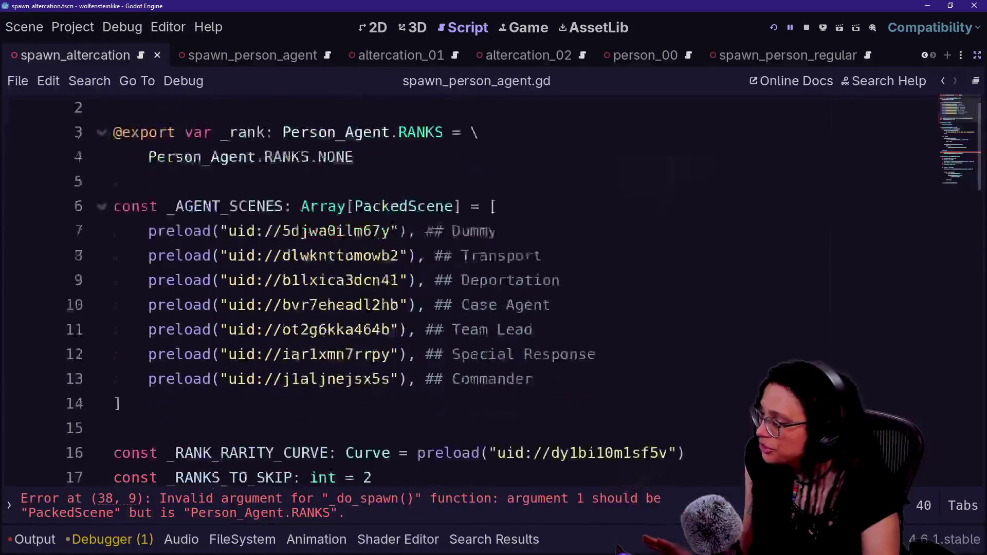
scroll(494, 293, "down", 7)
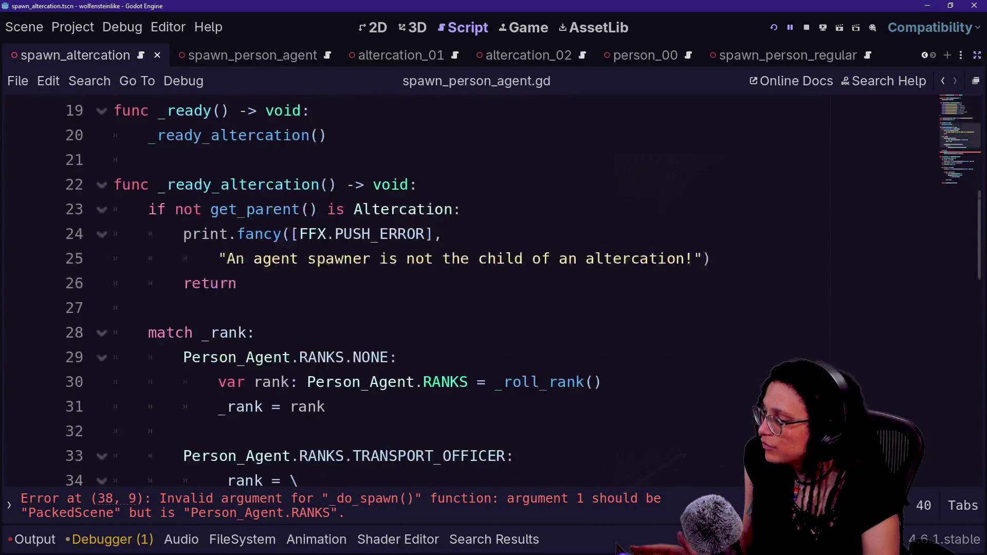
scroll(494, 293, "up", 1)
key("Up")
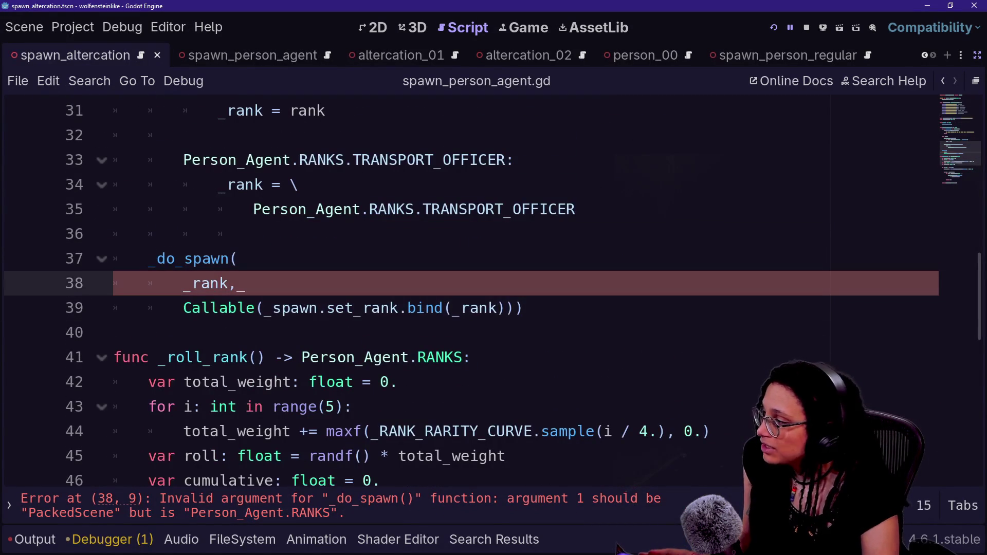
type("'")
key("BackSpace")
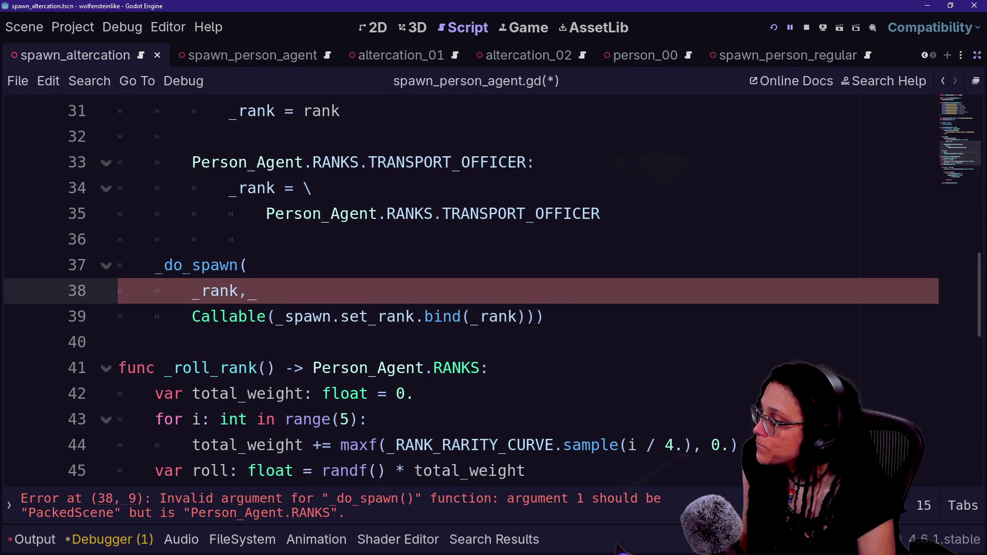
scroll(463, 289, "up", 1)
key("Up")
key("Up")
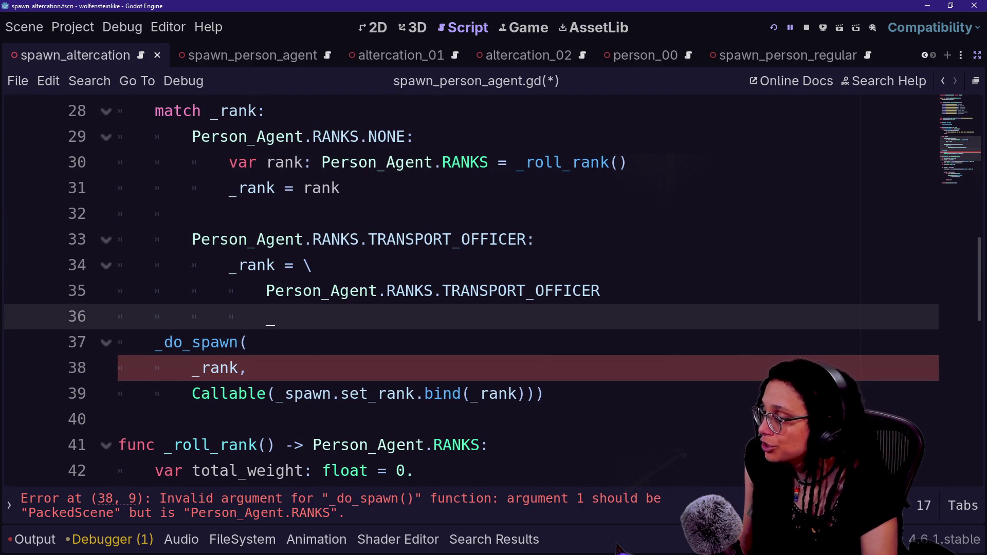
key("Caps_Lock")
type("_")
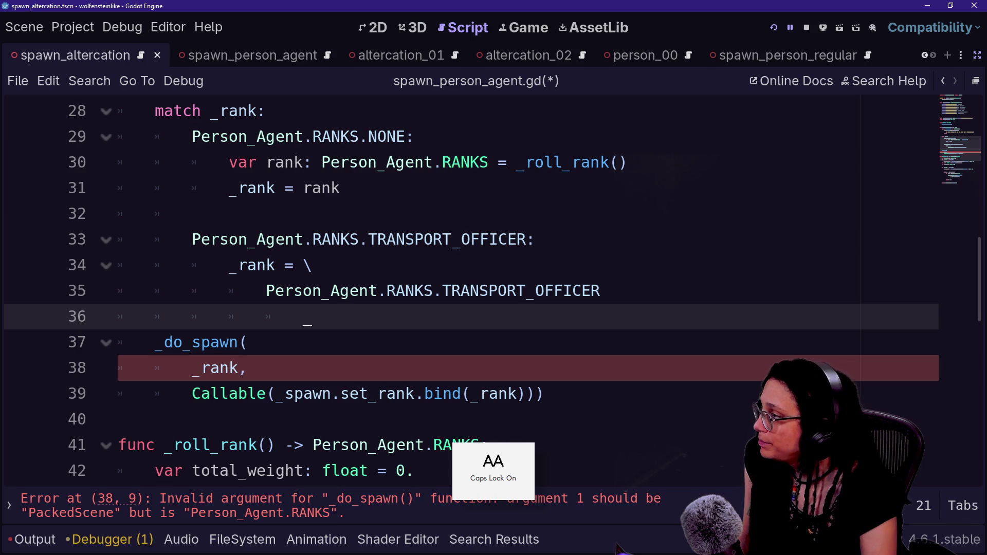
scroll(463, 290, "up", 2)
key("Up")
key("Up")
key("Up")
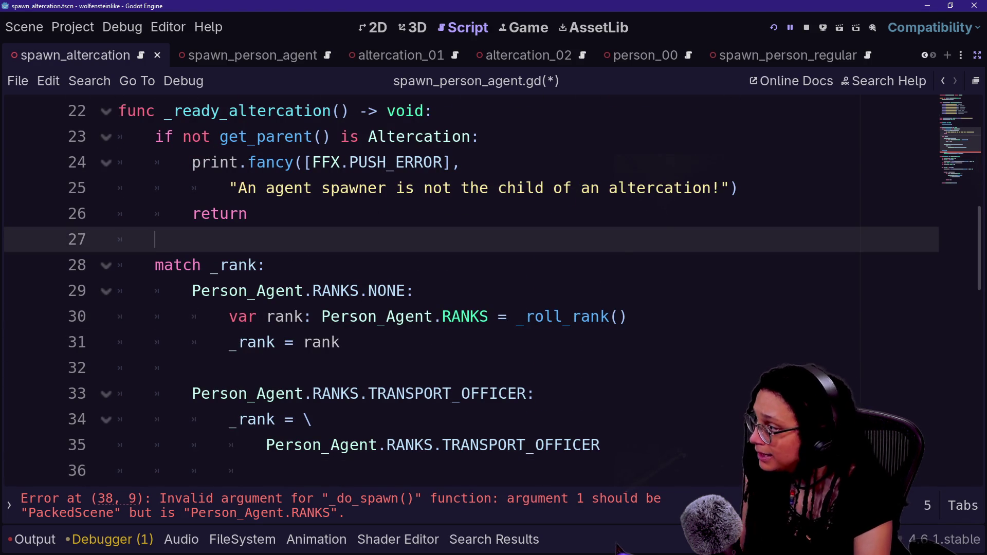
Start a new declaration line after the parent check, clearing the mistyped all-caps text
key("Return")
type("VAR")
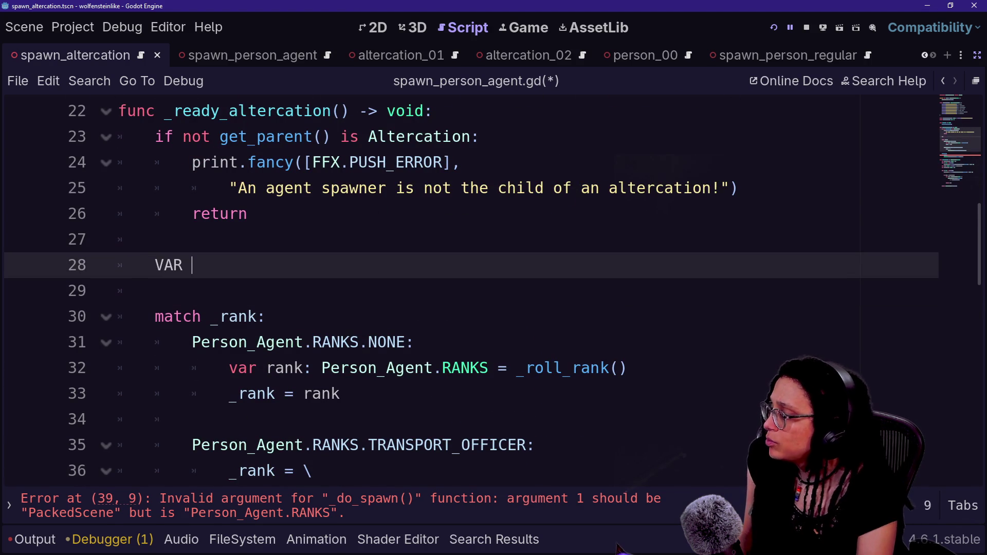
key("BackSpace")
key("Caps_Lock")
key("BackSpace")
key("BackSpace")
key("BackSpace")
type("var ")
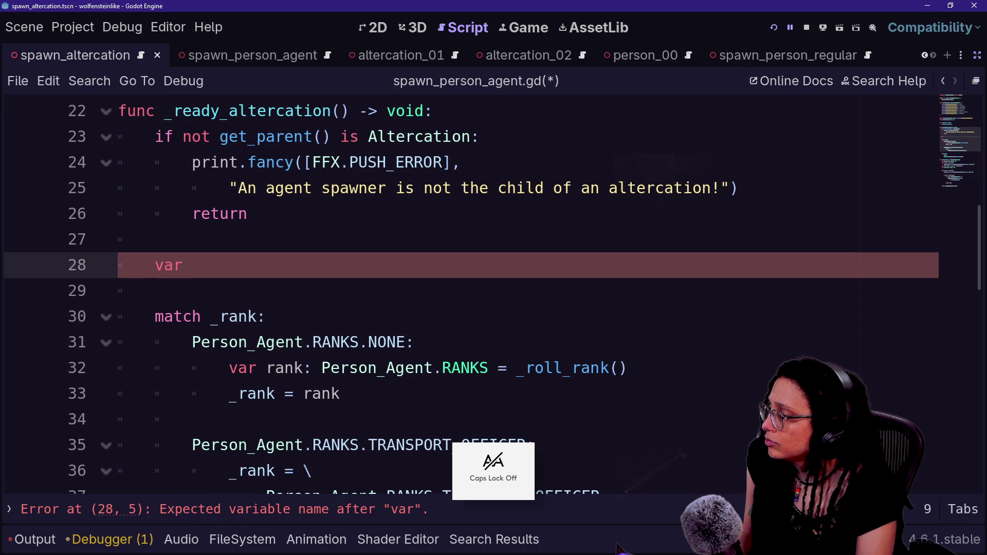
type("ra")
key("BackSpace")
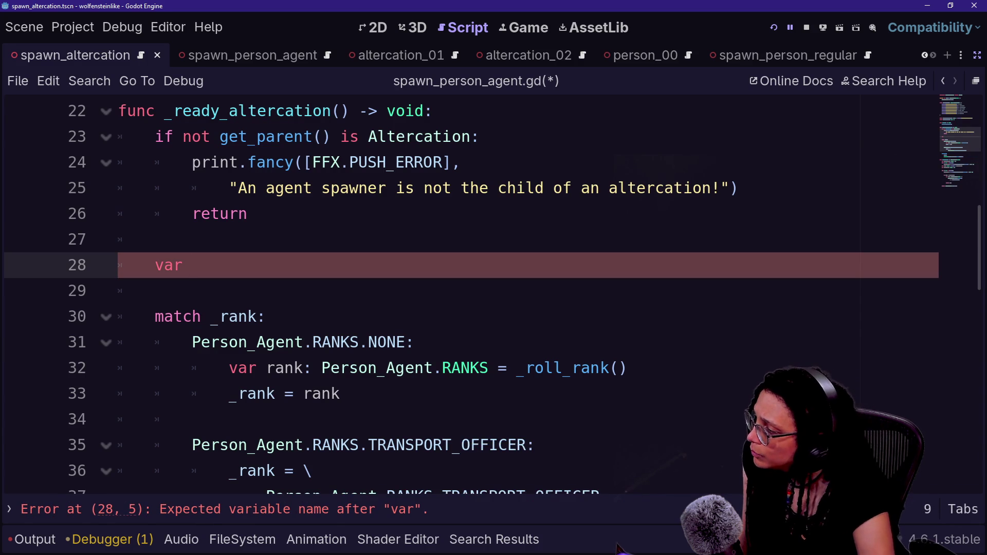
Cut the rank declaration from the rolled match branch and paste it above the match
double_click(322, 394)
left_click(257, 342)
left_click_drag(239, 368, 628, 368)
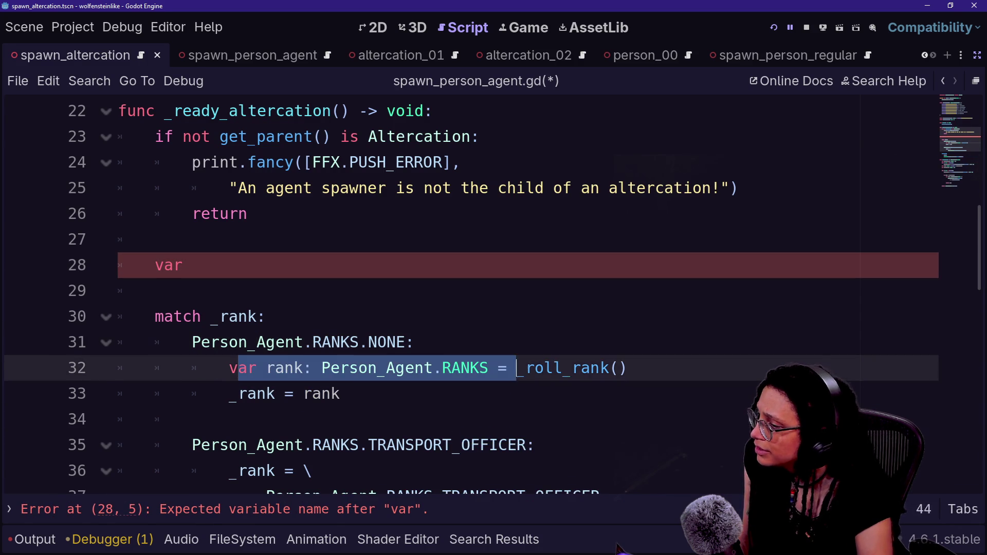
left_click(322, 368)
scroll(322, 368, "down", 1)
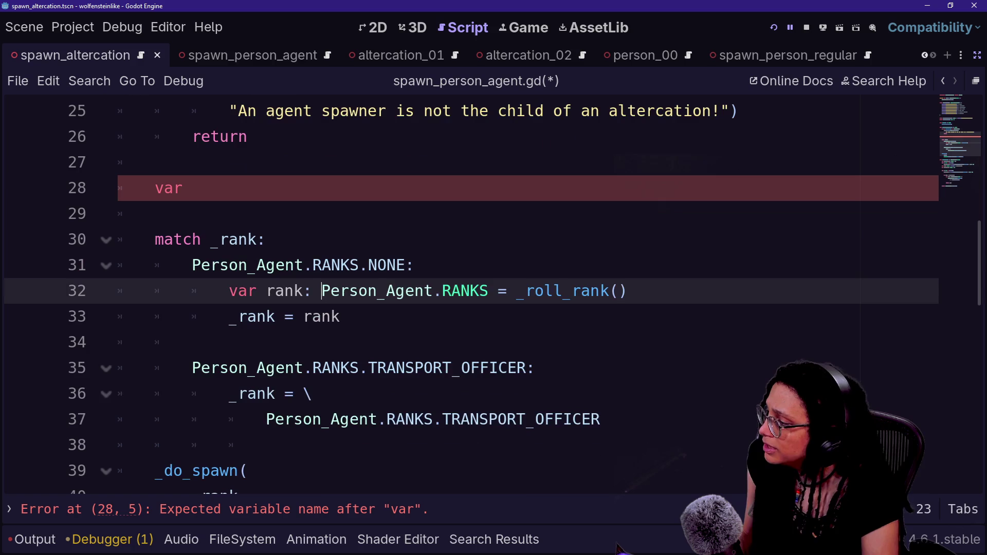
key("shift+Home")
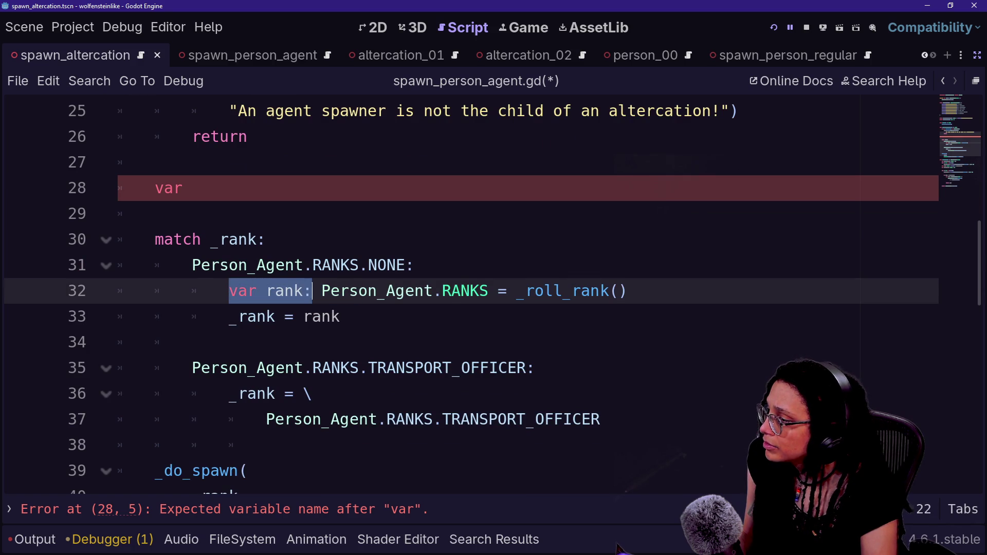
key("shift+Right")
key("shift+Right")
key("shift+Right")
key("ctrl+x")
key("Up")
key("Up")
key("Up")
key("BackSpace")
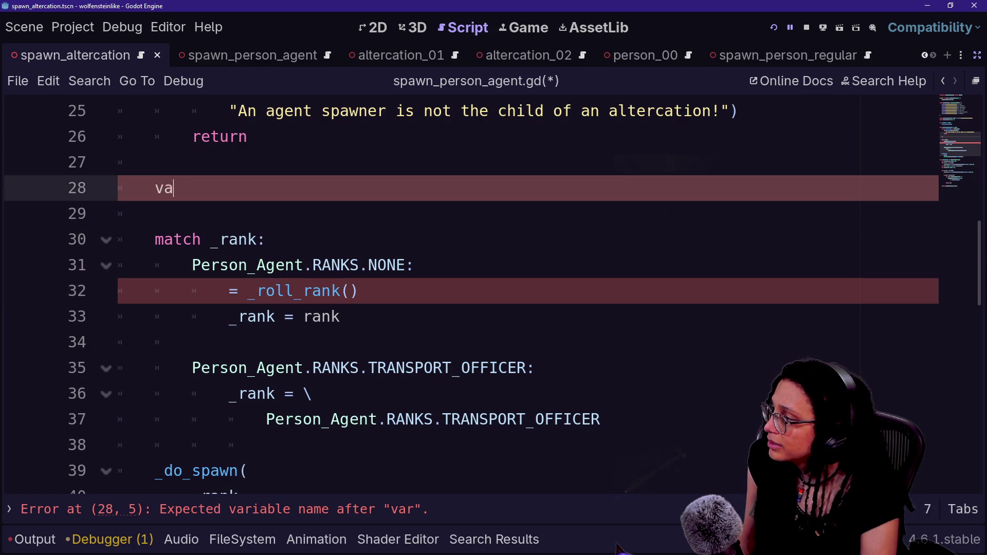
key("ctrl+v")
key("Down")
key("Down")
key("Down")
key("shift+Down")
key("shift+Down")
key("shift+Down")
key("Right")
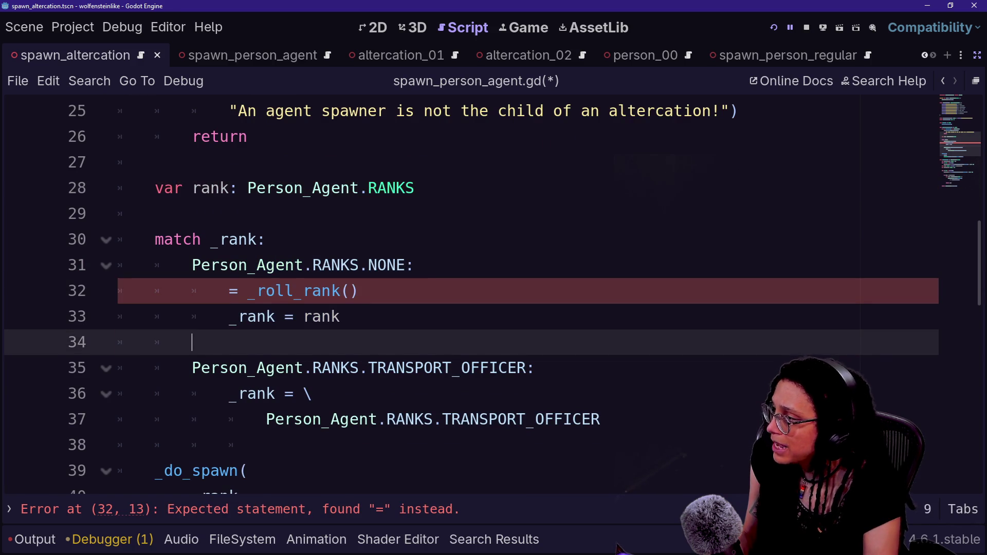
Remove the _rank = rank line from inside the match case
key("Up")
key("Up")
key("Up")
key("Down")
key("Right")
type("rank")
key("Down")
key("Home")
key("shift+Up")
key("shift+Down")
key("End")
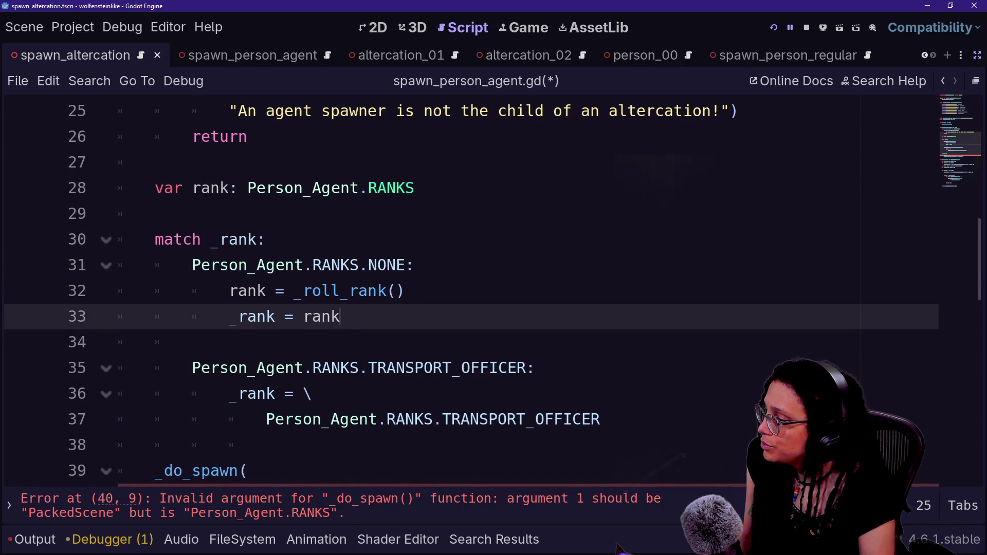
scroll(494, 293, "down", 1)
double_click(253, 317)
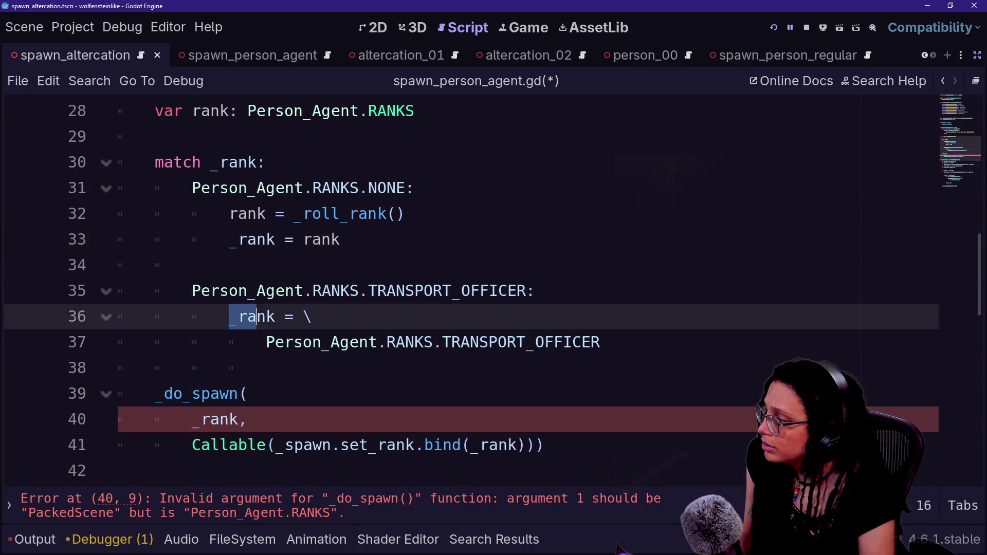
type("rank")
key("Escape")
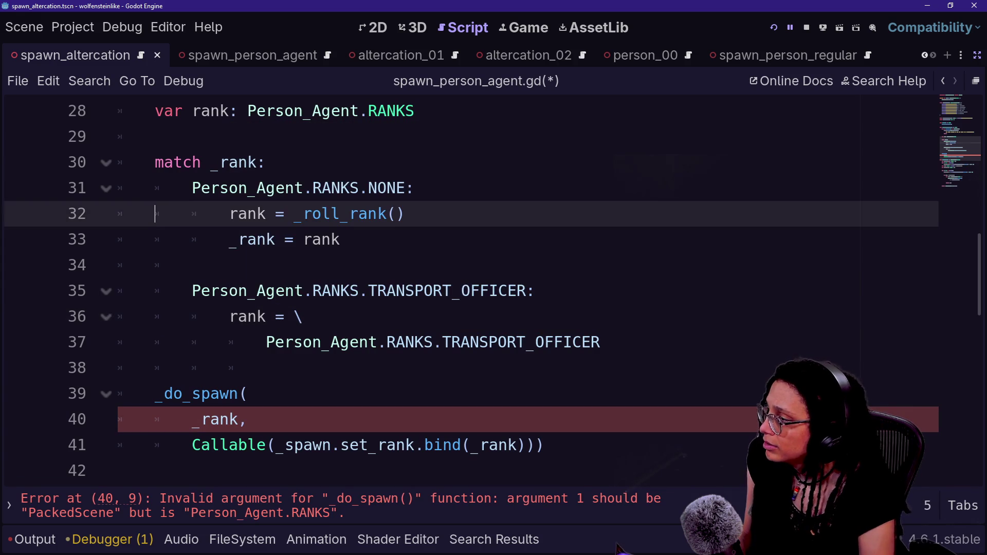
key("Up")
key("Up")
key("Up")
key("End")
key("ctrl+shift+k")
key("Up")
key("Up")
key("Up")
key("Home")
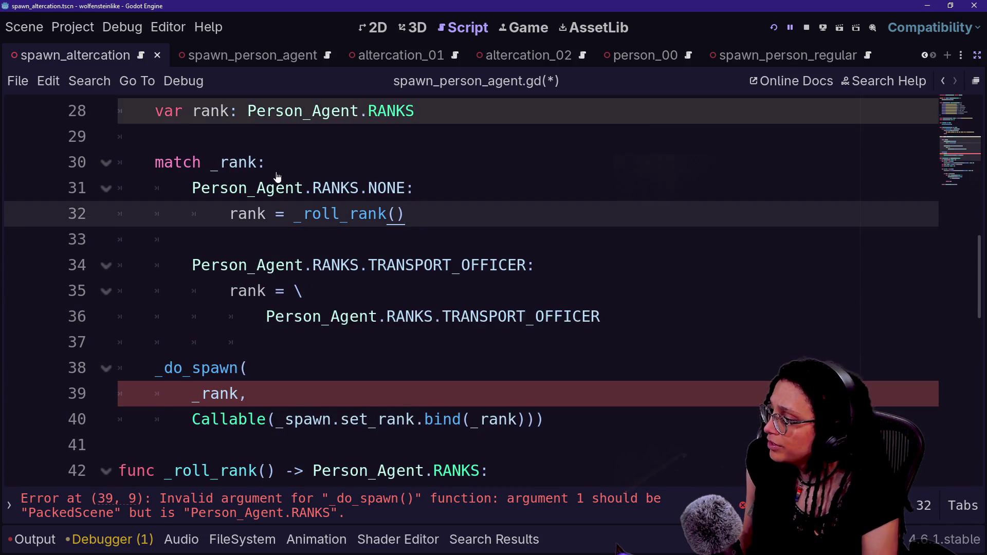
scroll(494, 293, "up", 1)
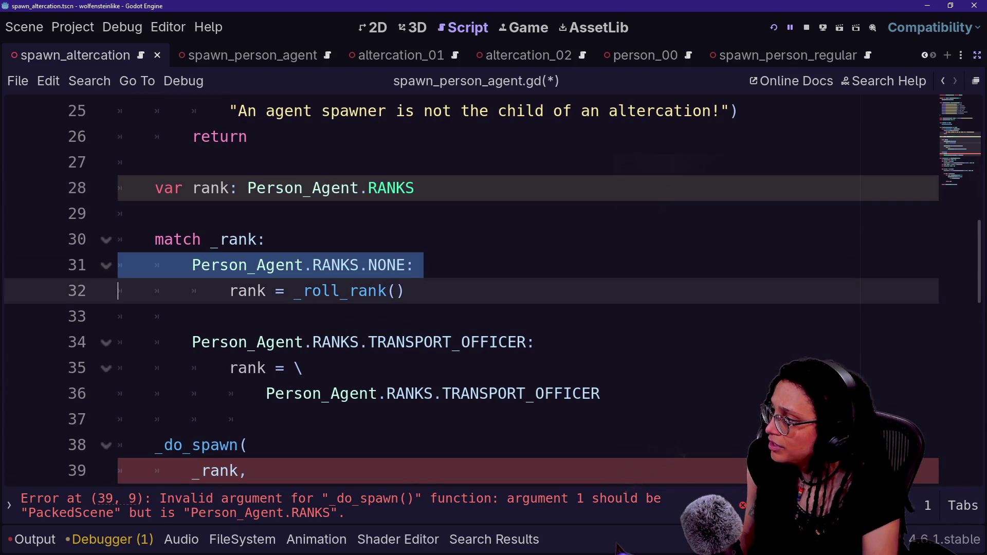
Review the NONE, rolled and TRANSPORT_OFFICER rank case labels in the match block
left_click_drag(210, 239, 358, 342)
left_click(359, 341)
key("Up")
key("Up")
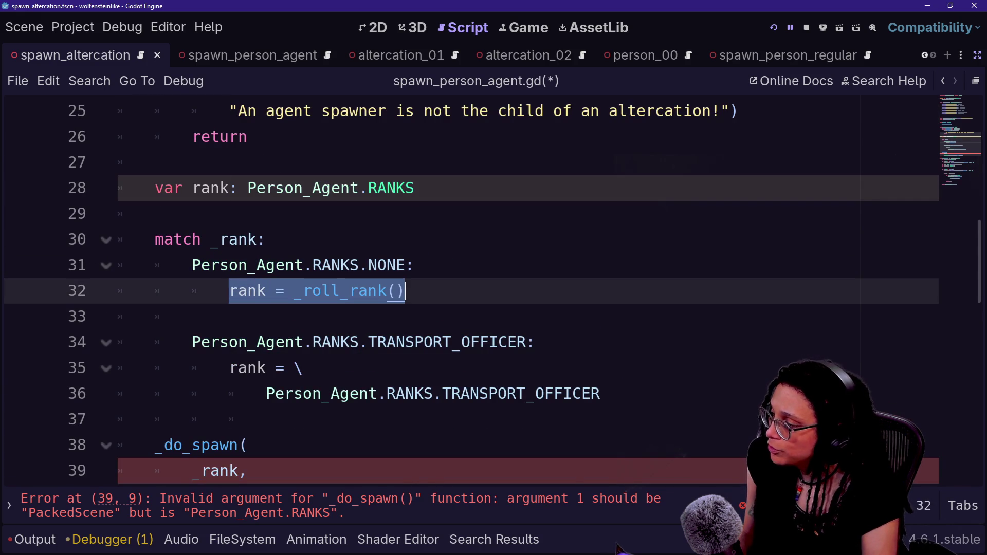
key("Down")
key("Down")
key("Down")
key("Up")
key("Up")
key("Up")
key("Down")
key("Down")
key("Down")
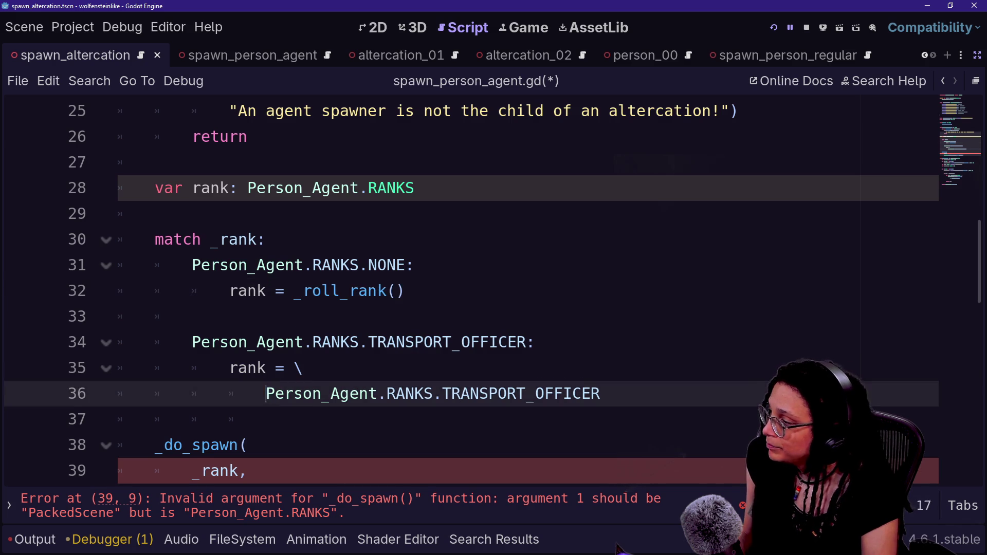
key("End")
key("ctrl+shift+Left")
key("shift+Home")
key("Up")
key("Up")
key("Up")
key("End")
left_click_drag(193, 265, 388, 264)
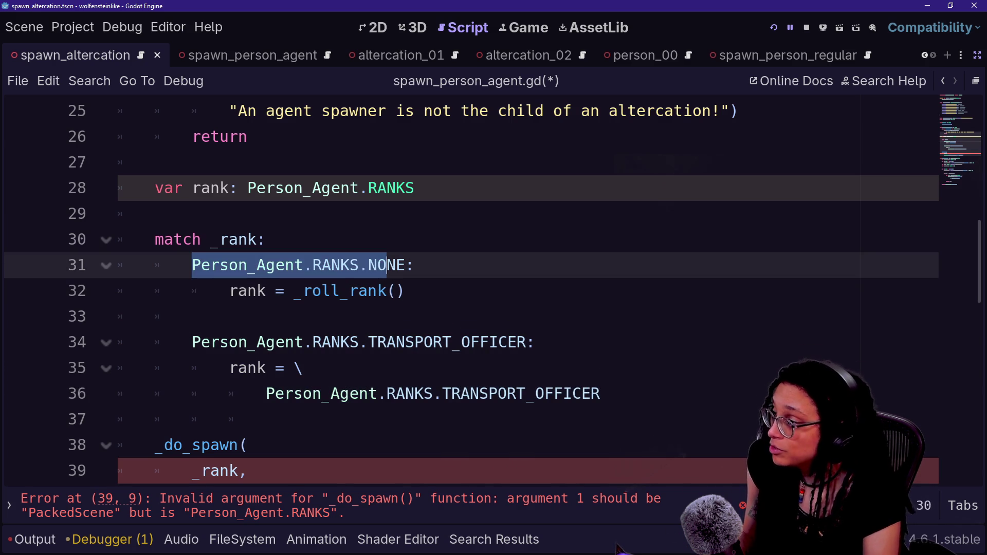
left_click_drag(265, 342, 434, 342)
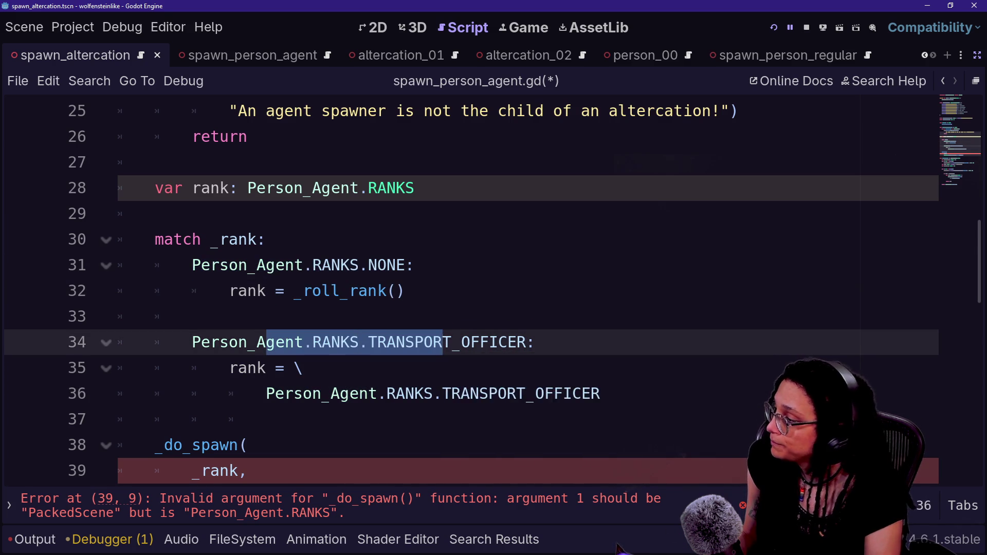
Add the _rank = rank assignment after the match, dedented to run right before _do_spawn
left_click(339, 505)
key("Up")
key("Up")
key("End")
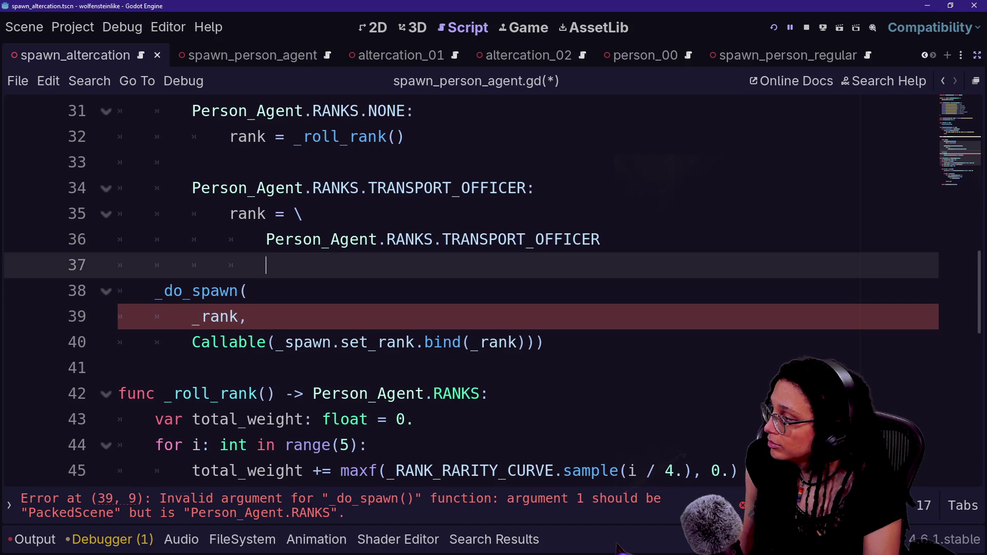
key("Return")
type("_rank = rank")
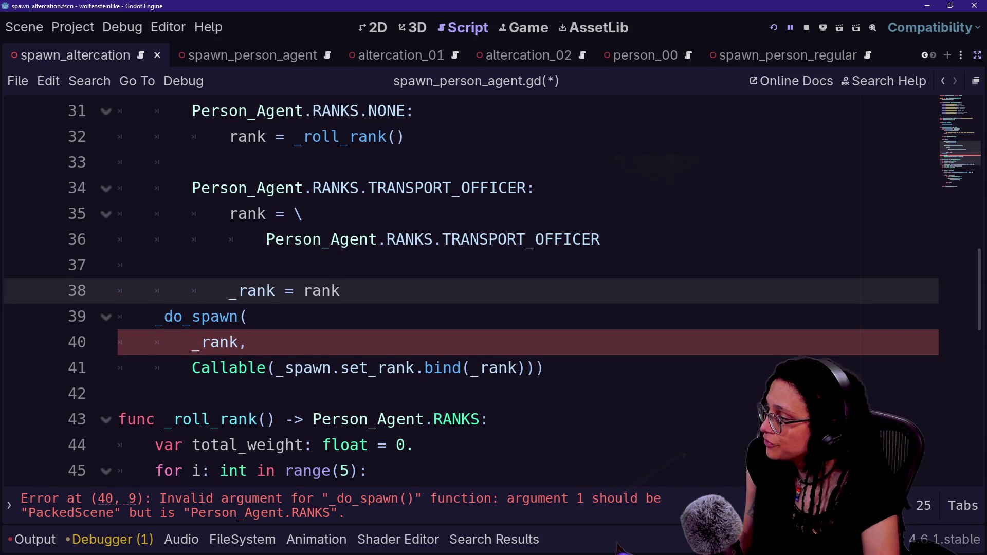
key("Home")
key("BackSpace")
key("BackSpace")
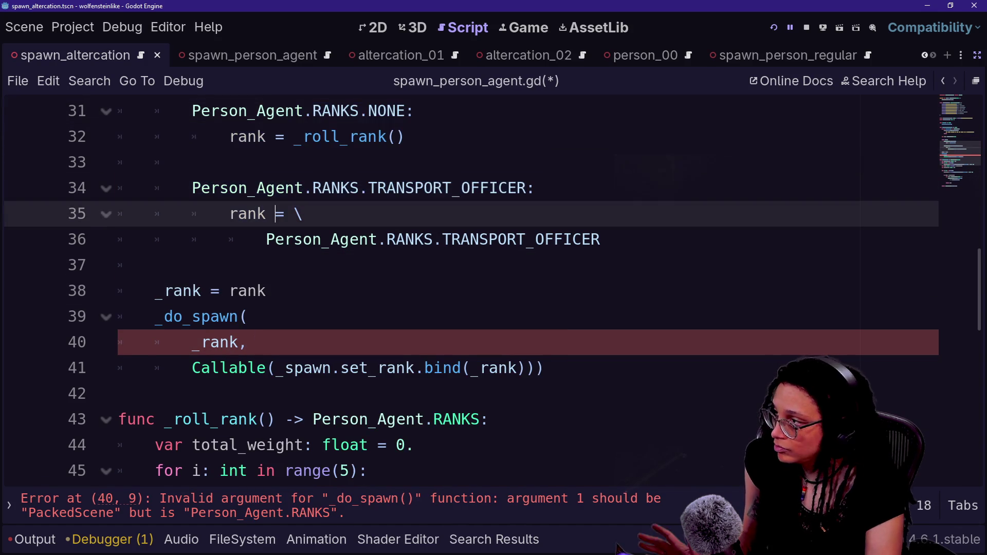
key("ctrl+shift+Right")
key("ctrl+shift+Right")
left_click(183, 291, "ctrl")
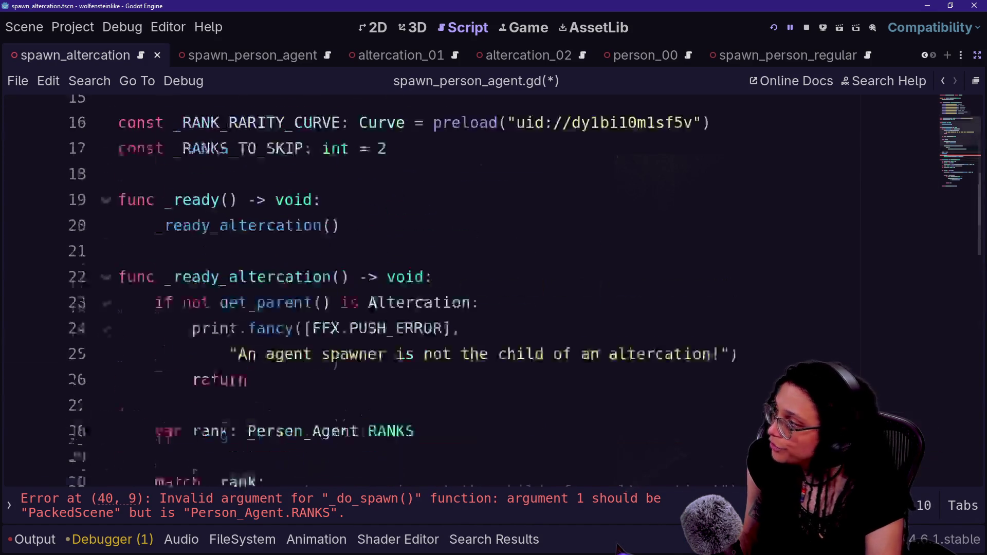
Return to the match block and review the _do_spawn call and its _rank argument
key("alt+Left")
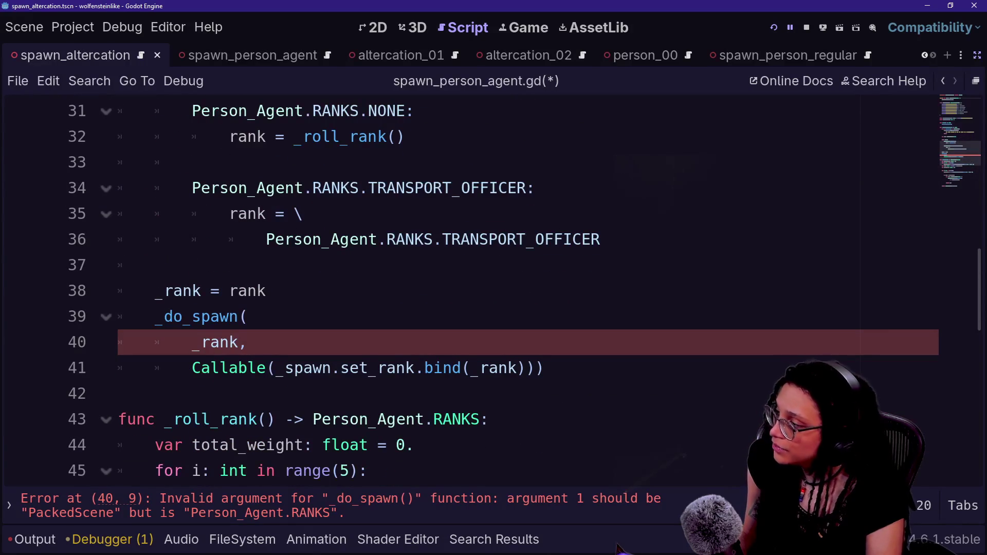
left_click(267, 291)
key("Down")
key("shift+Home")
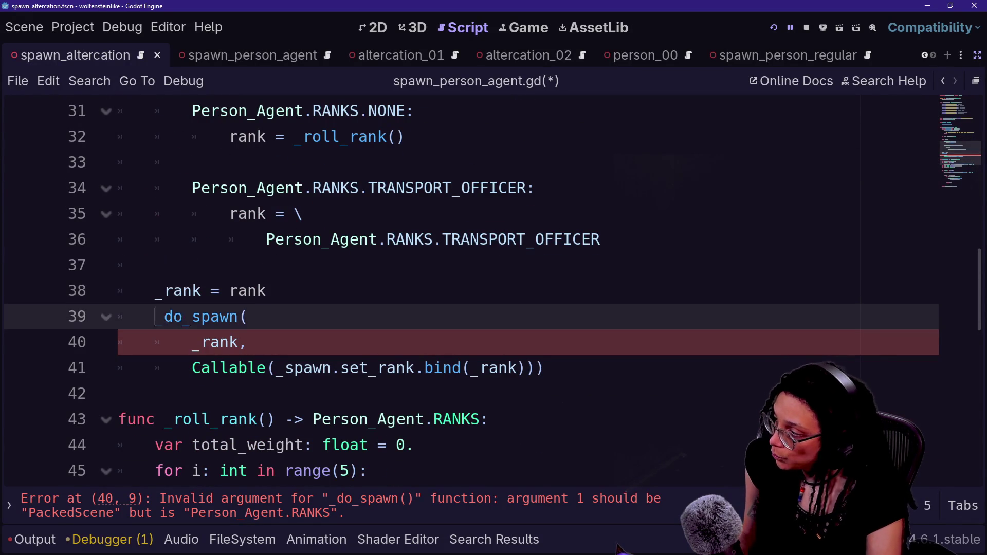
key("shift+Down")
key("Right")
key("Home")
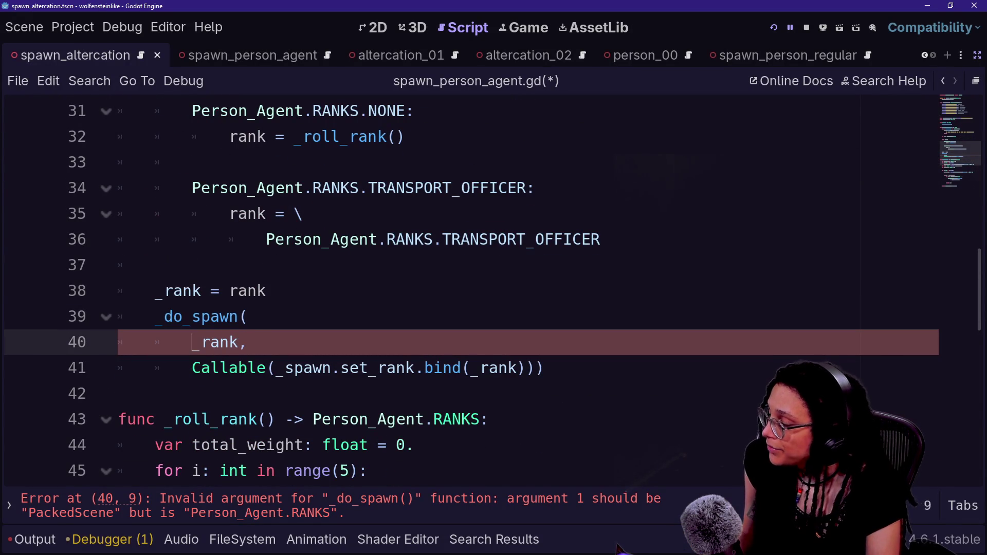
key("ctrl+shift+Right")
key("shift+Right")
Insert two blank lines after _rank = rank, ahead of the _do_spawn call
key("Up")
key("Up")
key("End")
key("Return")
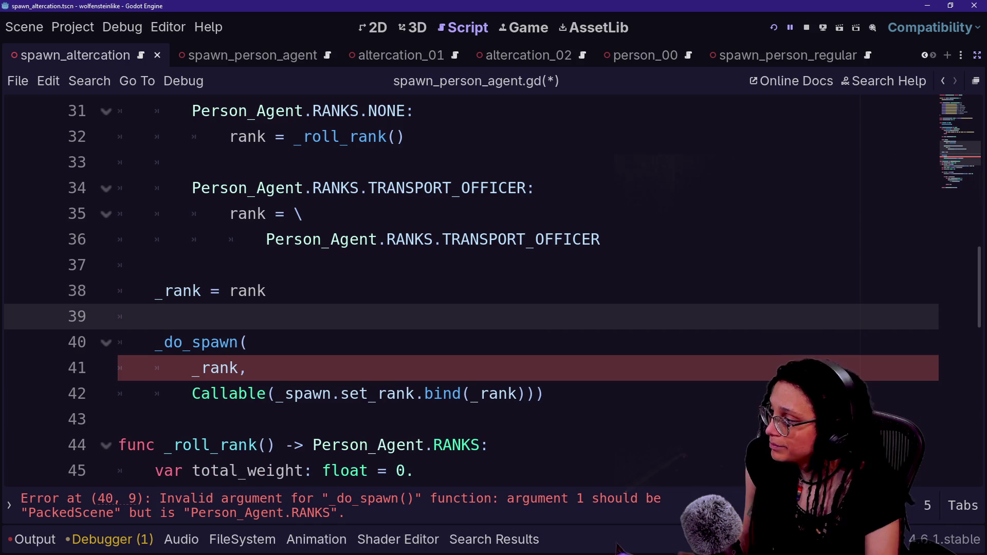
key("Return")
key("Up")
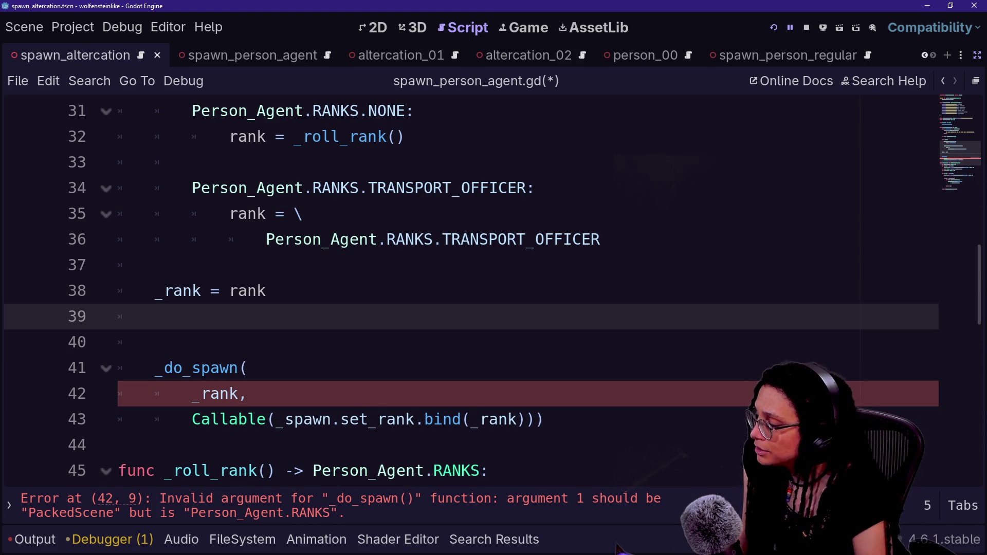
scroll(247, 282, "down", 2)
scroll(247, 281, "down", 1)
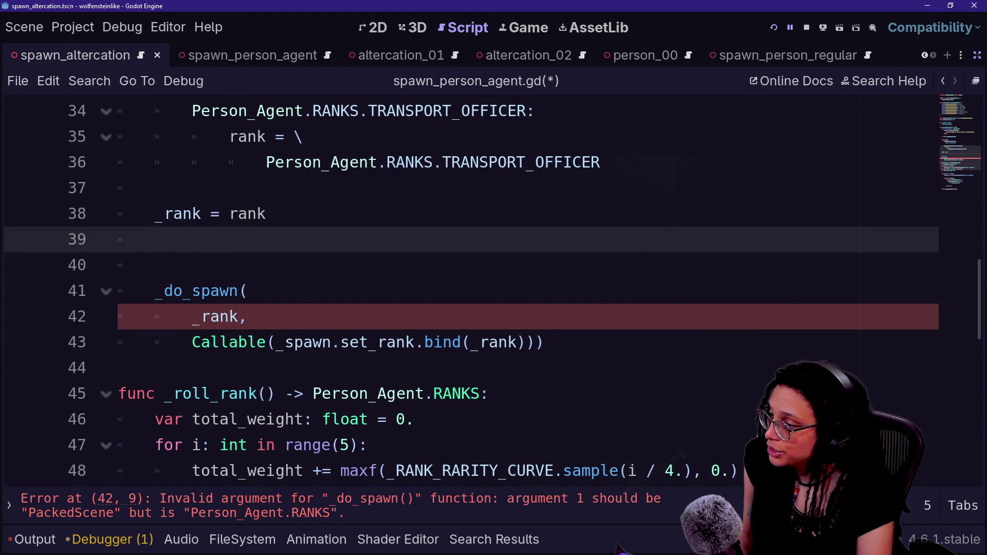
key("ctrl+shift+f")
type("i")
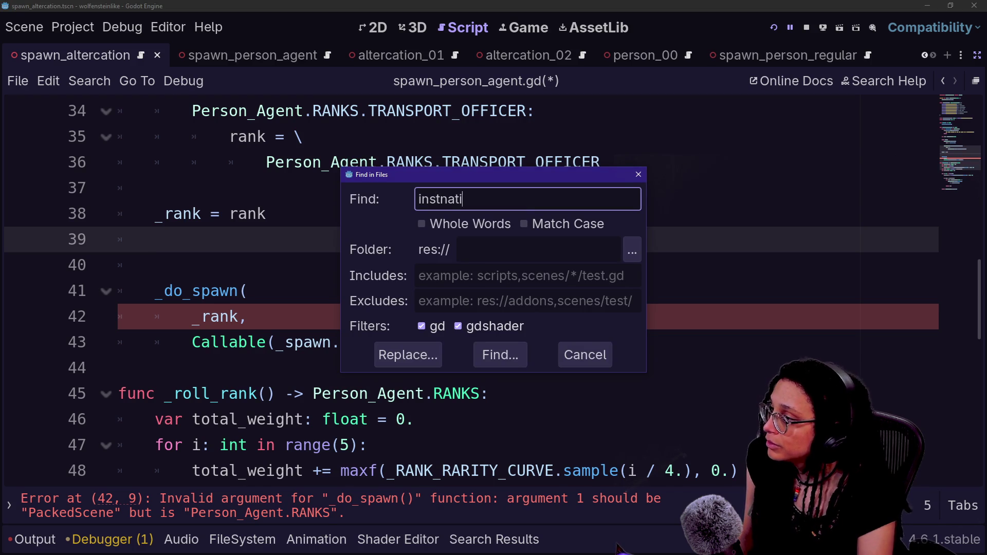
type("ate")
Search the project for 'instantiate' and jump to the spawn_person_regular.gd match
key("Return")
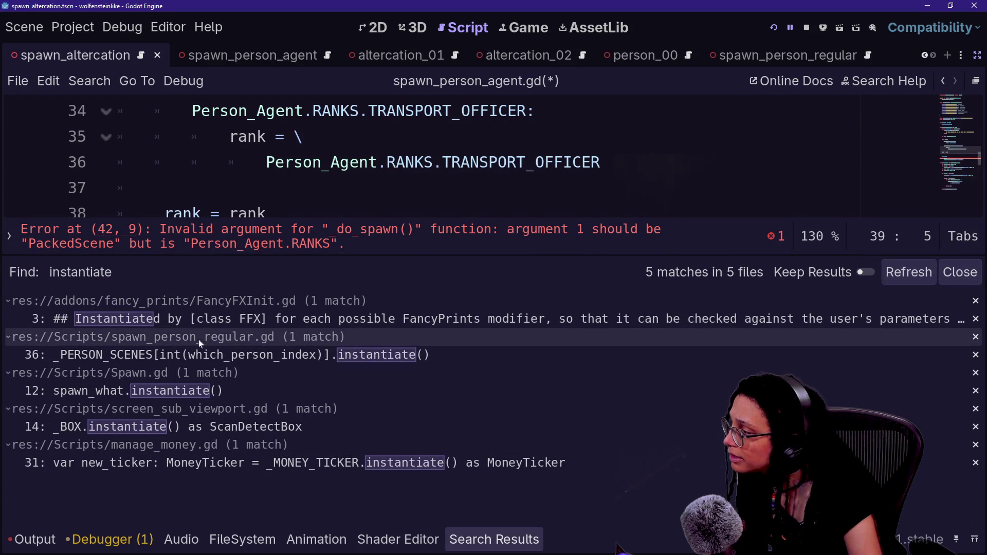
left_click(197, 363)
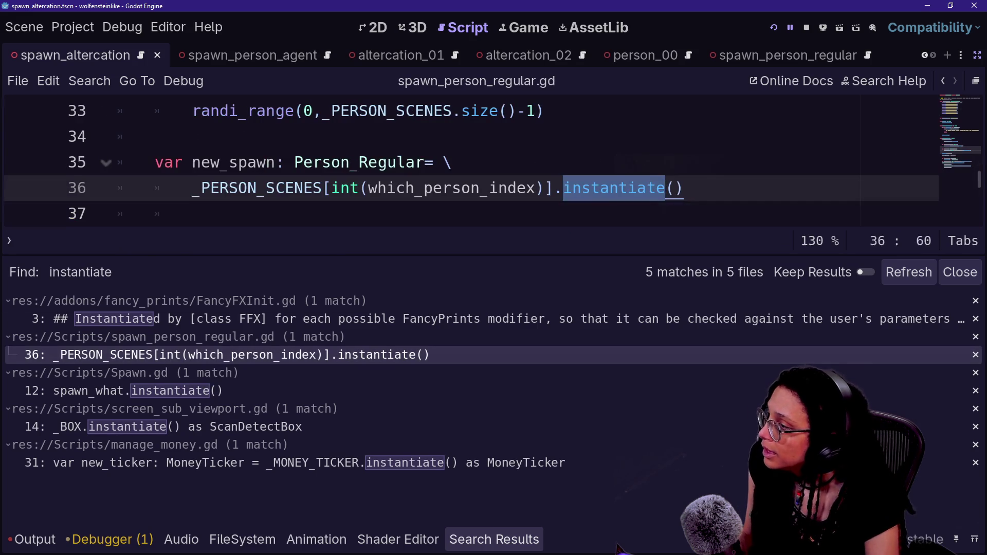
key("Down")
key("Up")
key("End")
Copy the new_spawn instantiation lines and switch back to spawn_person_agent.gd
key("shift+Up")
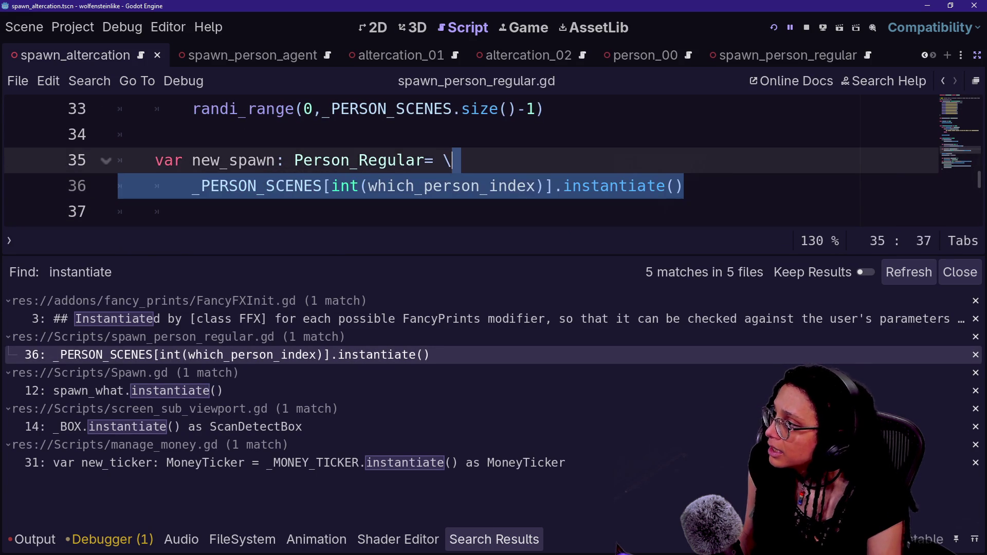
key("shift+Up")
key("ctrl+c")
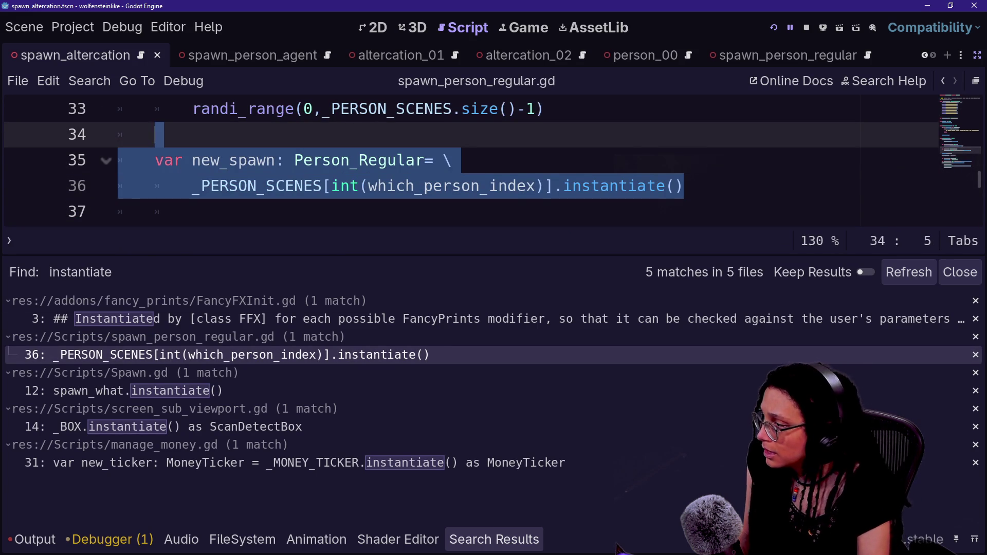
key("shift+alt+o")
key("Return")
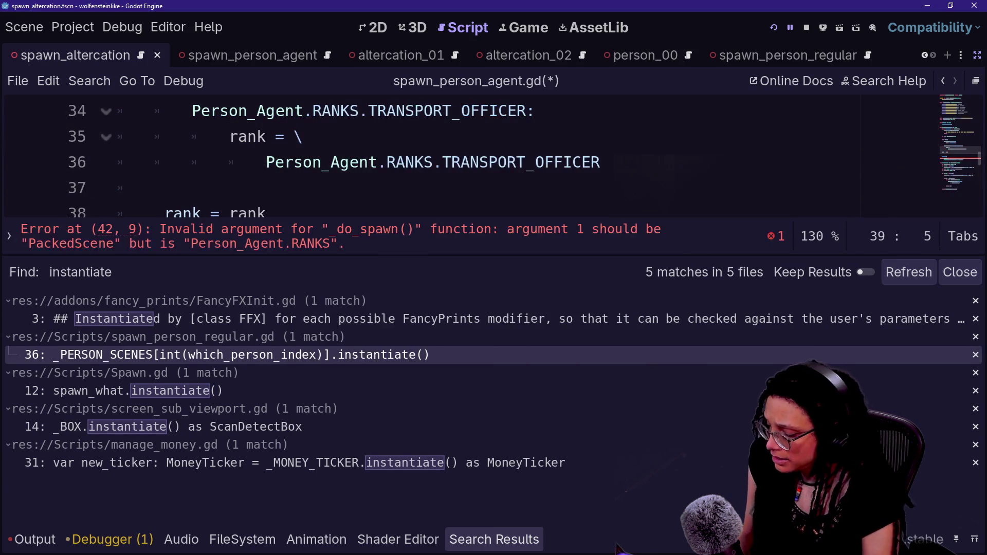
key("alt+o")
key("alt+o")
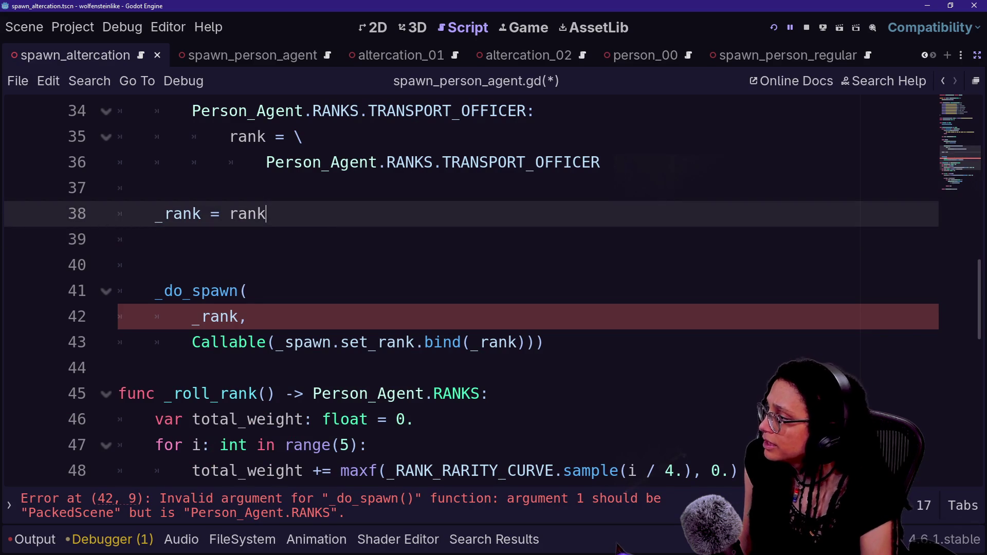
Paste the new_spawn instantiation lines at line 39 with a space before '='
key("ctrl+v")
key("Up")
key("Up")
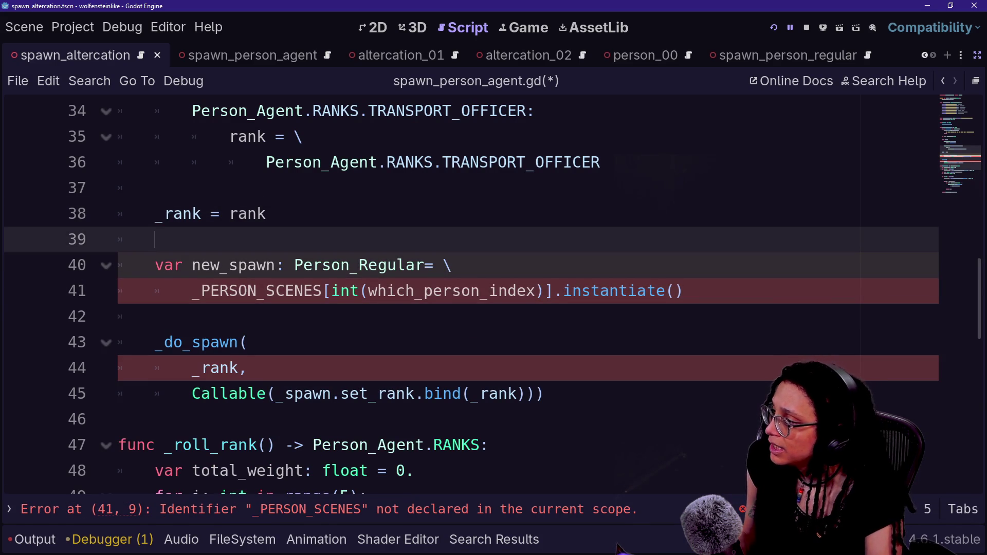
key("Down")
key("End")
key("Left")
key("Left")
key("Left")
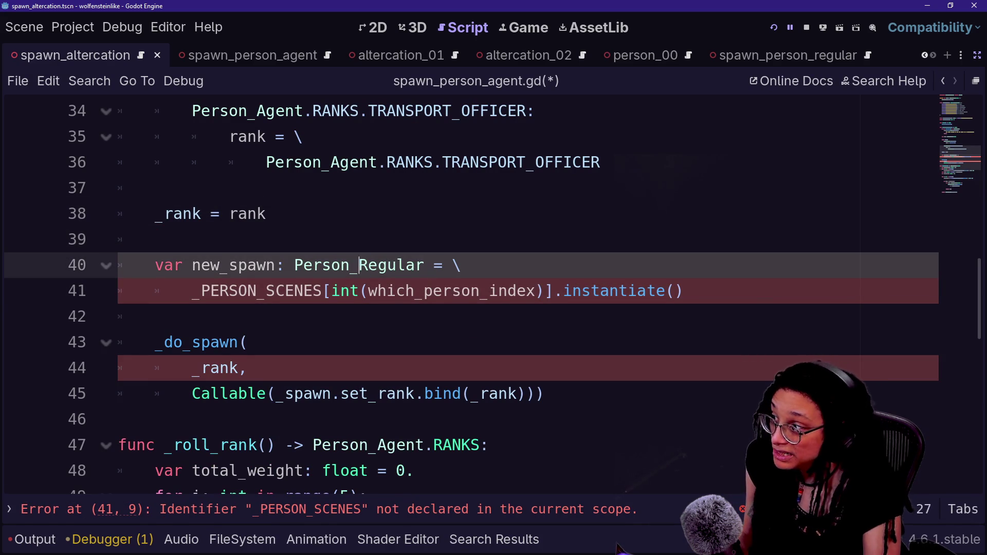
type("Agent")
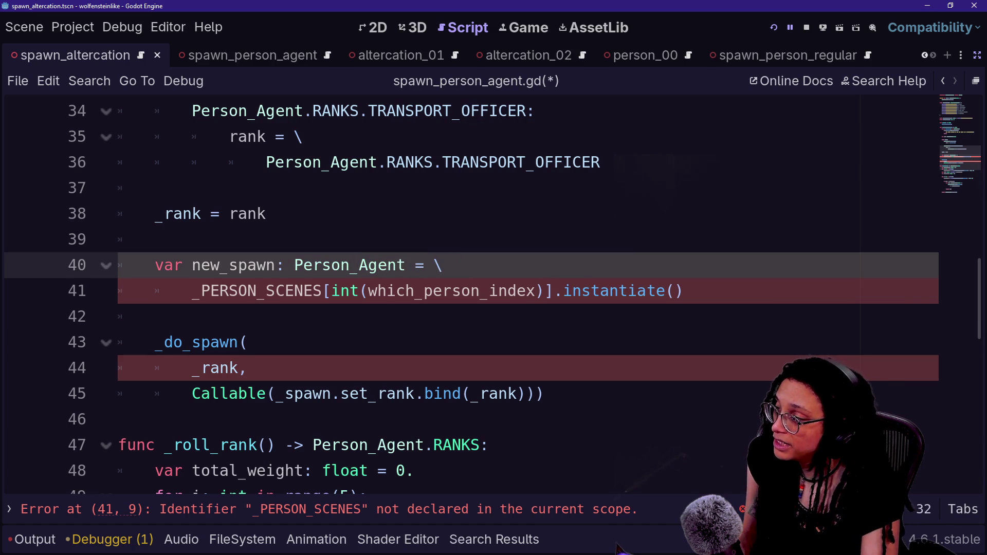
Retype new_spawn as Person_Agent, reviewing the scene lookup and instantiate call
key("shift+End")
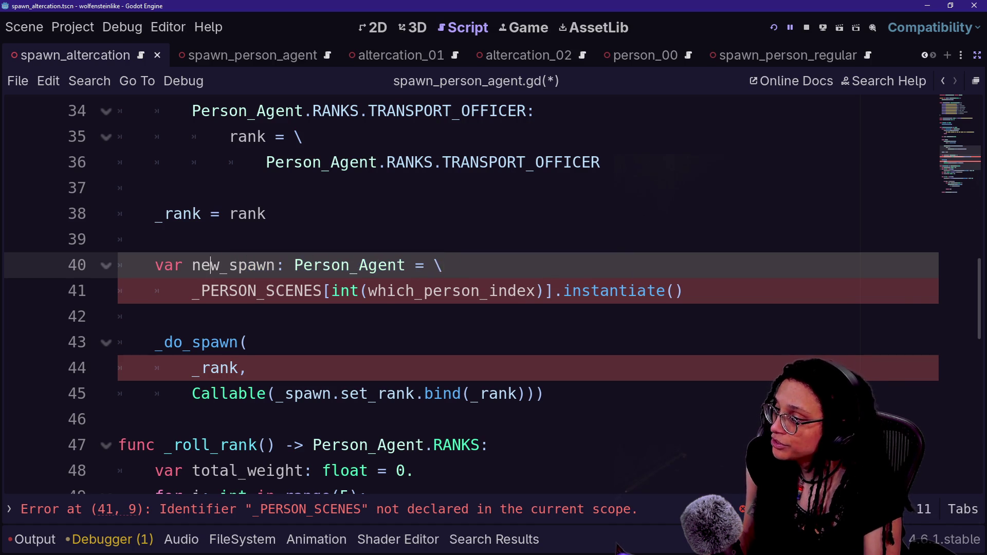
key("Down")
key("ctrl+Left")
key("ctrl+Left")
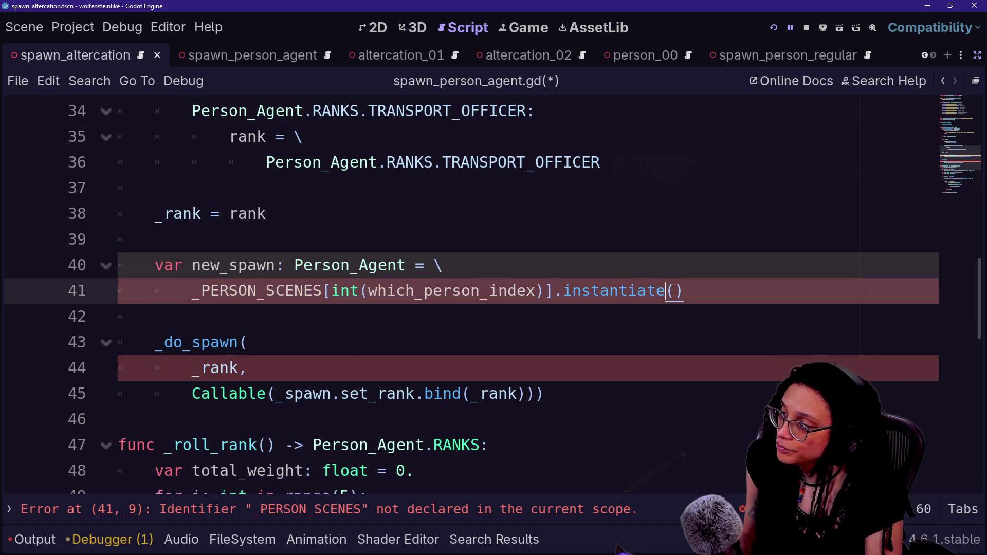
left_click_drag(293, 291, 665, 291)
key("Up")
key("Up")
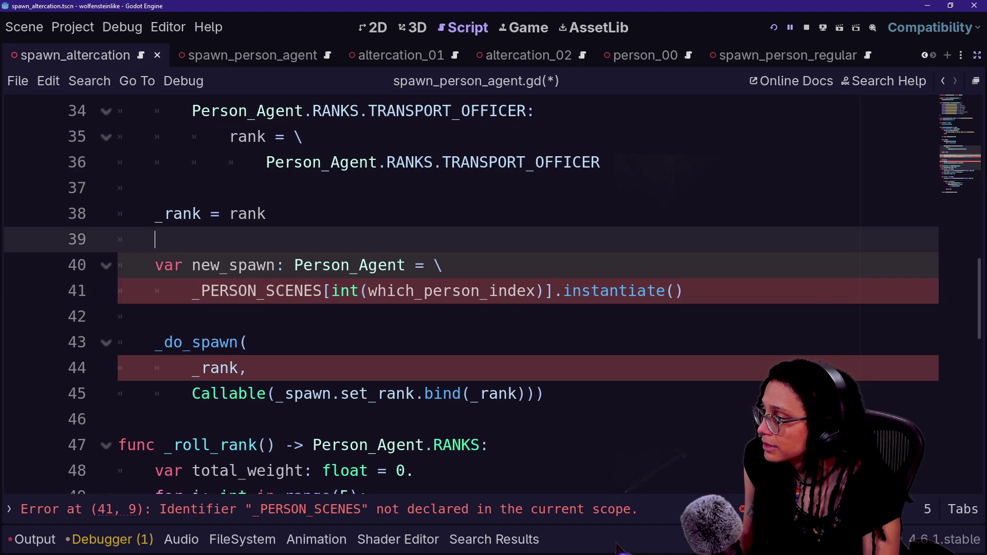
Rename _PERSON_SCENES to _AGENT_SCENES in the scene lookup
key("Down")
key("Down")
key("Home")
key("Right")
type("AGENT")
key("shift+Left")
key("shift+Left")
key("shift+Left")
key("ctrl+z")
key("ctrl+z")
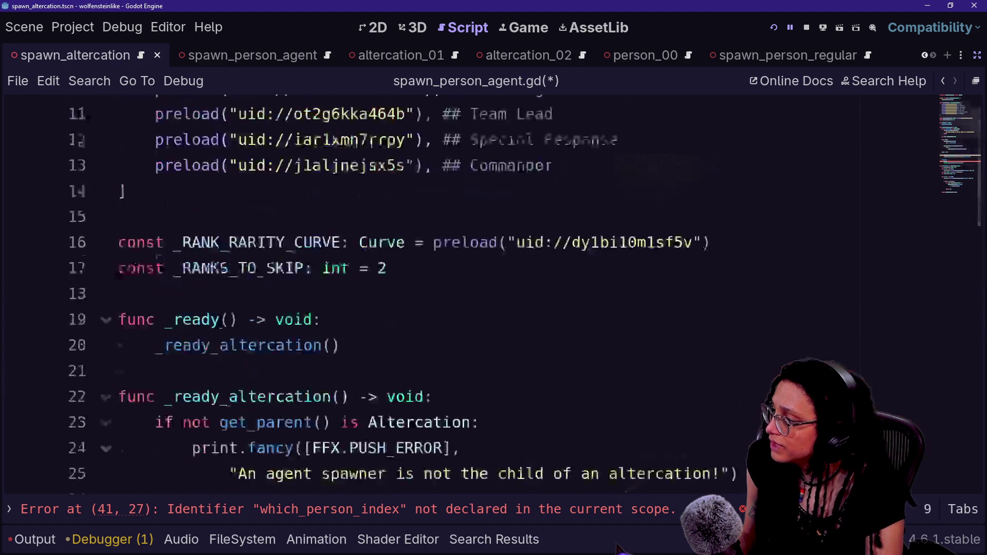
Move up to the _AGENT_SCENES constant near the top of spawn_person_agent.gd
left_click(255, 291)
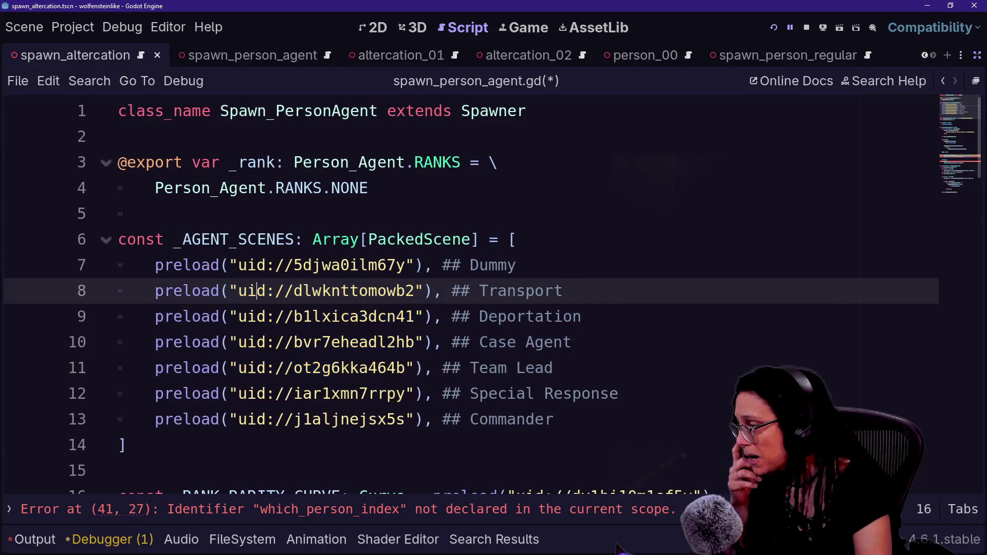
key("ctrl+z")
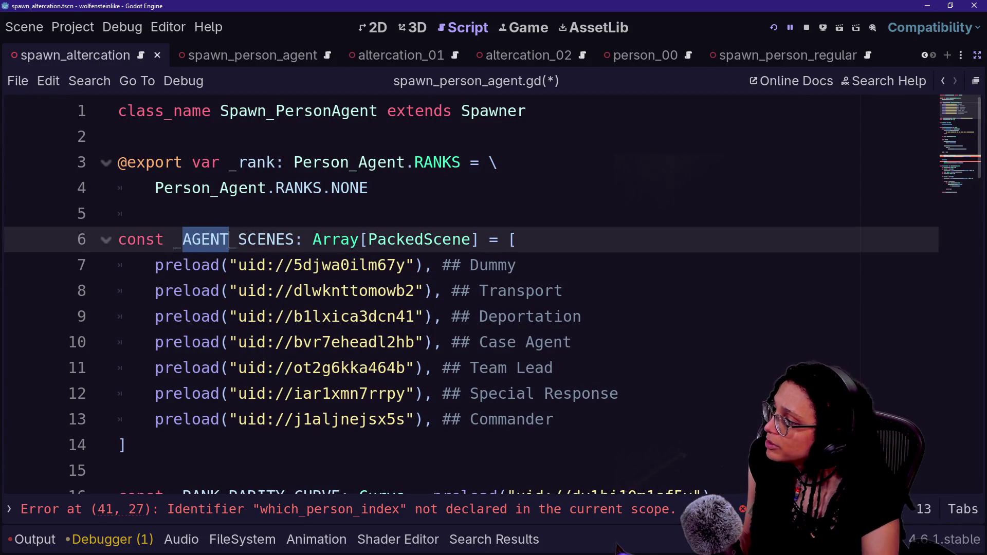
scroll(285, 309, "down", 1)
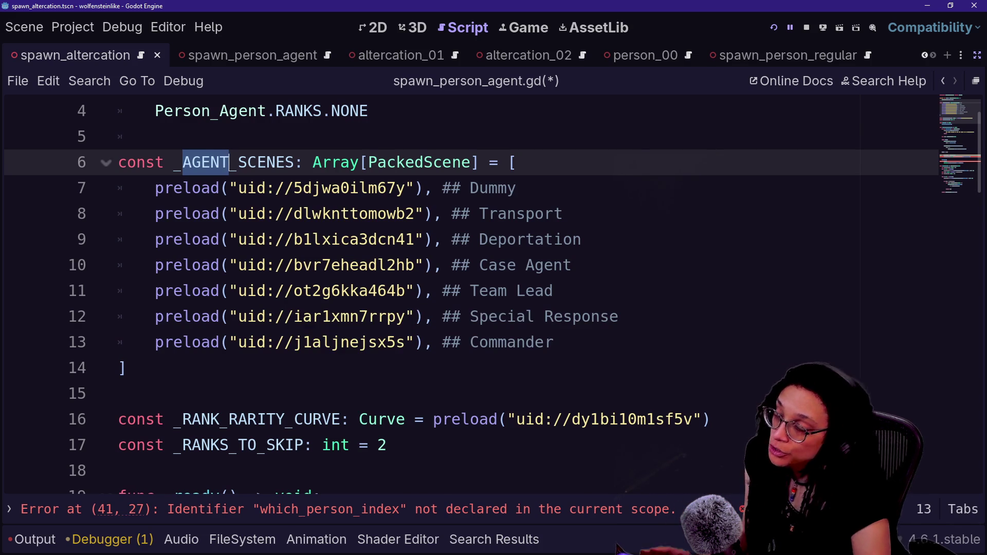
key("Left")
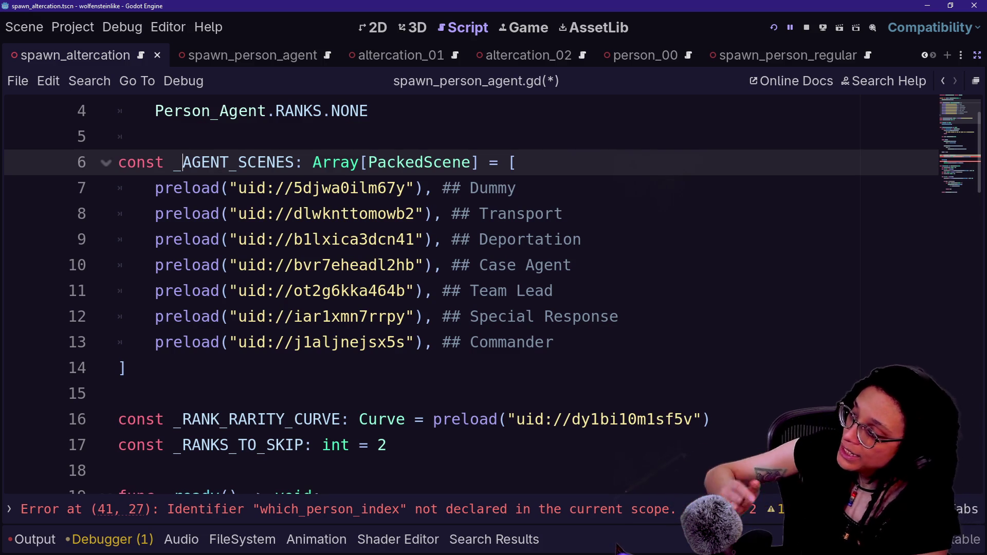
key("Right")
key("Right")
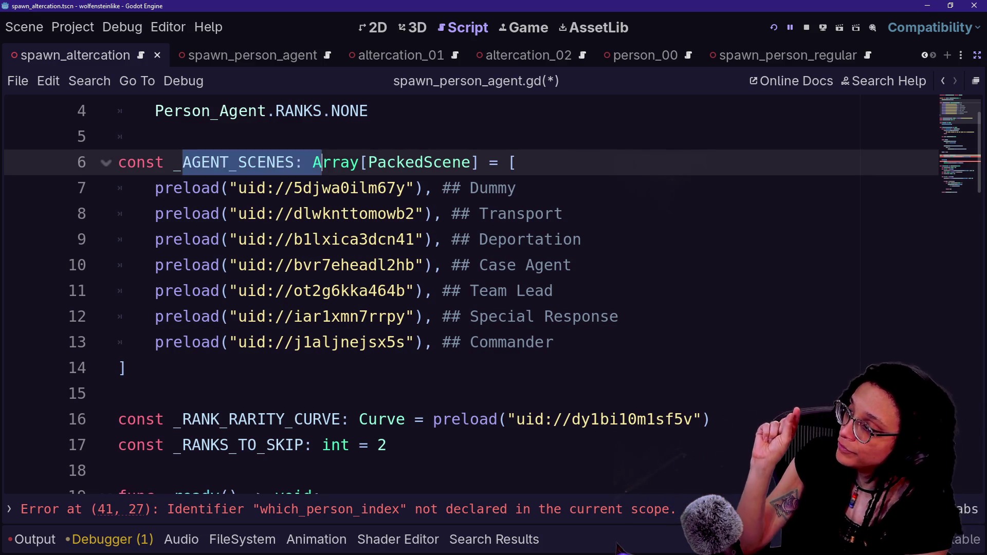
scroll(494, 301, "up", 3)
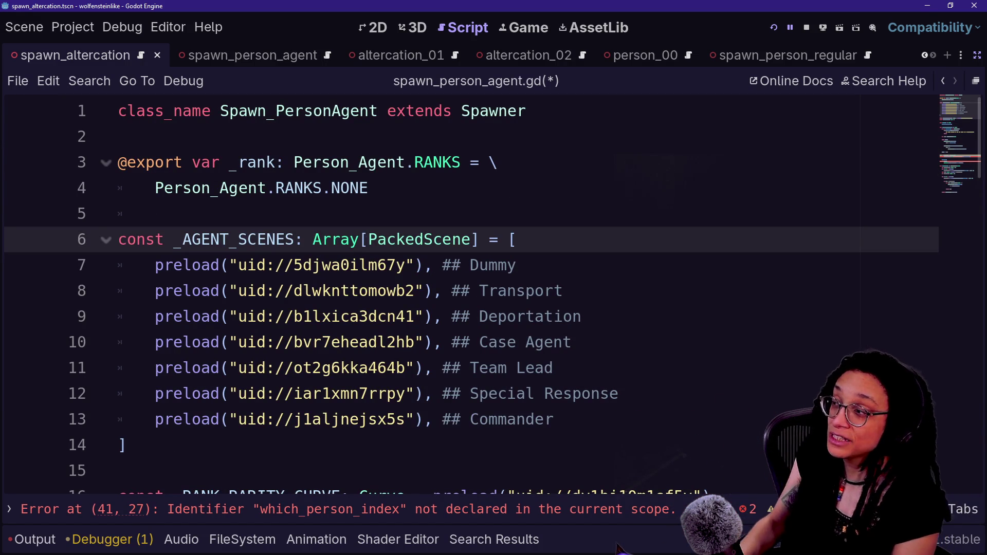
key("Up")
key("Up")
key("Up")
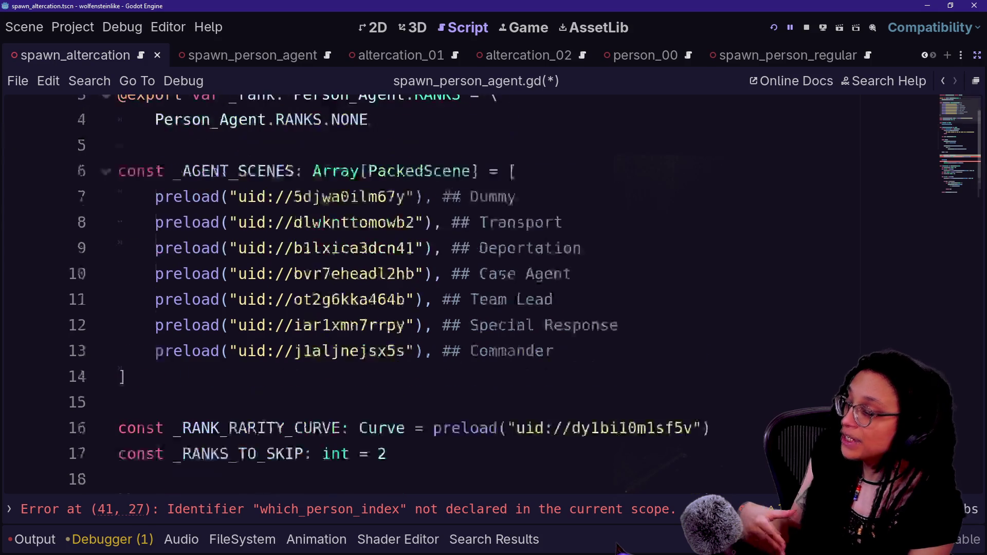
scroll(495, 301, "down", 2)
scroll(493, 301, "up", 2)
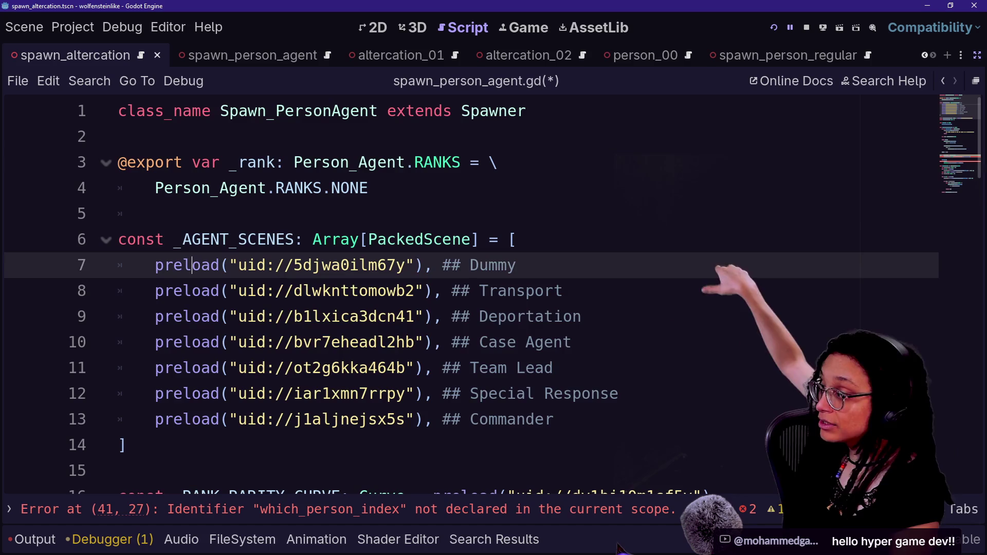
Highlight the seven preload entries and show the Array type's documentation popup
left_click_drag(192, 265, 276, 419)
left_click_drag(173, 240, 406, 240)
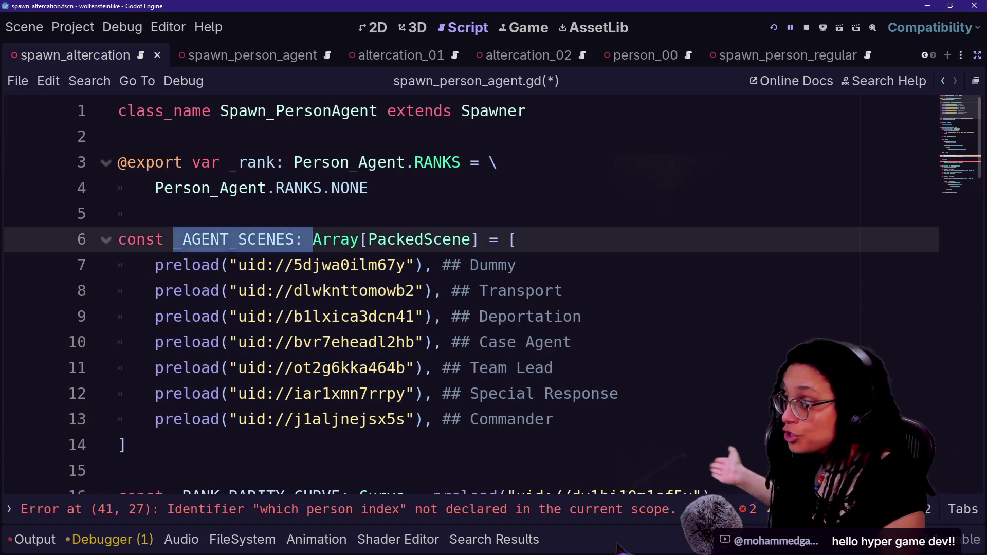
key("Right")
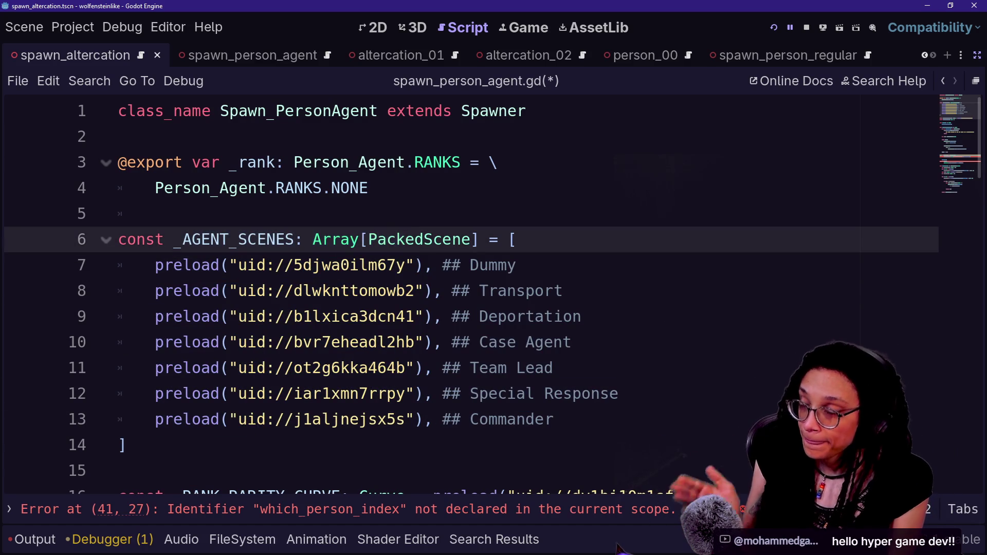
left_click_drag(182, 239, 359, 239)
left_click(360, 239)
mouse_move(336, 239)
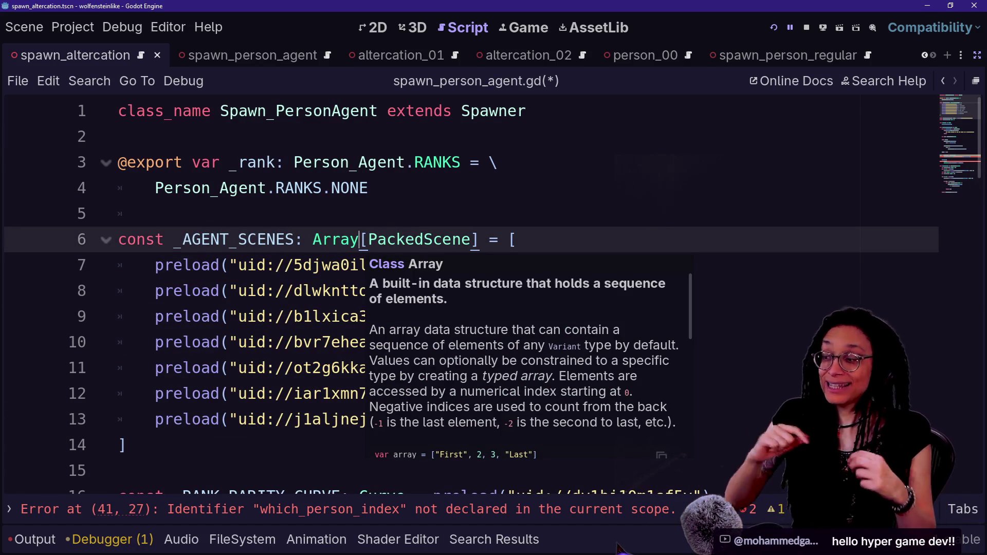
Show the FileSystem panel unfiltered and open People/Agents to list the person_agent scenes
left_click(232, 540)
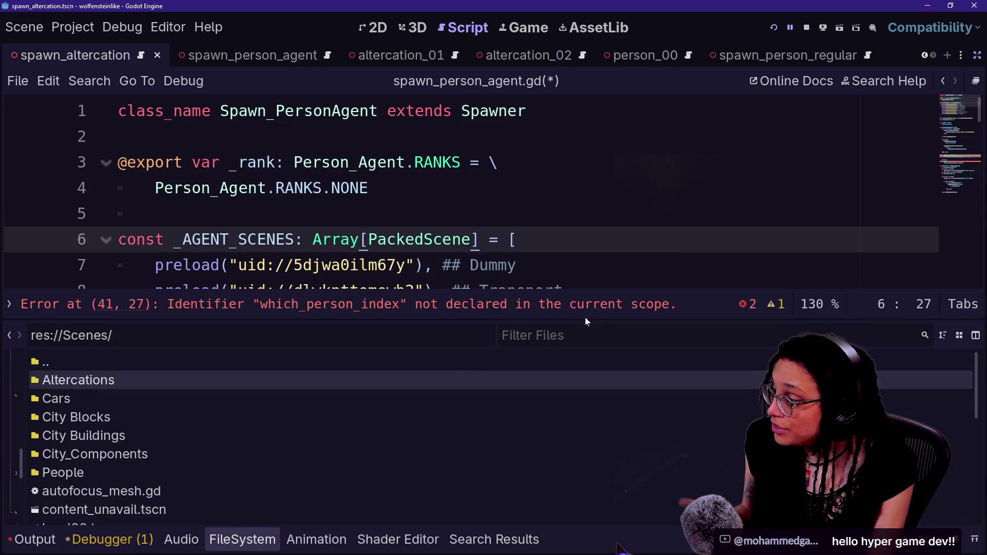
type("person")
key("BackSpace")
key("BackSpace")
key("BackSpace")
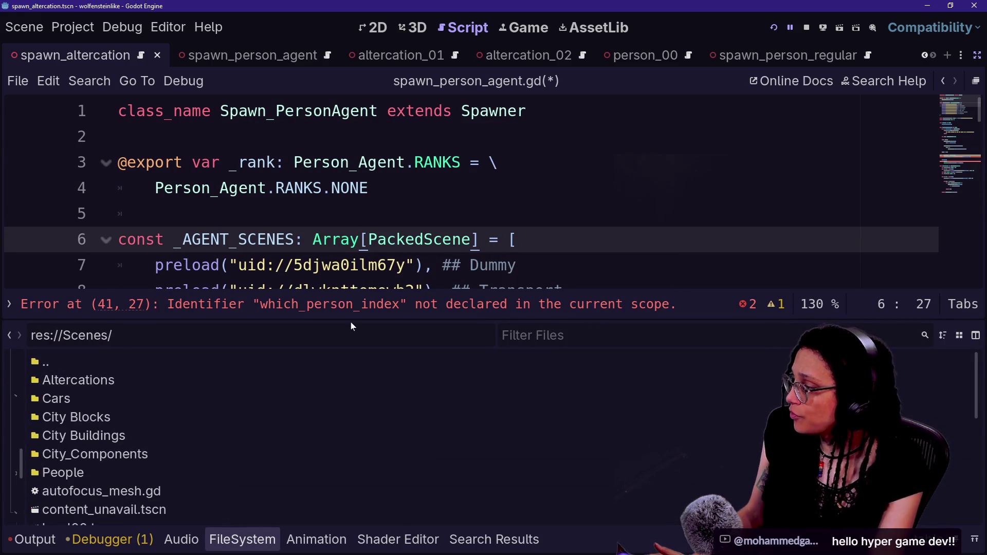
double_click(220, 474)
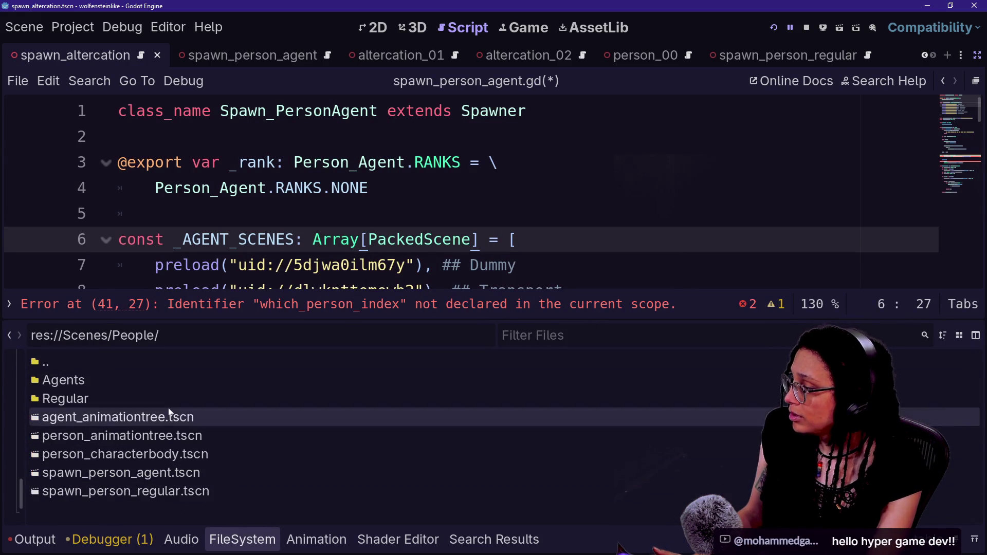
double_click(182, 386)
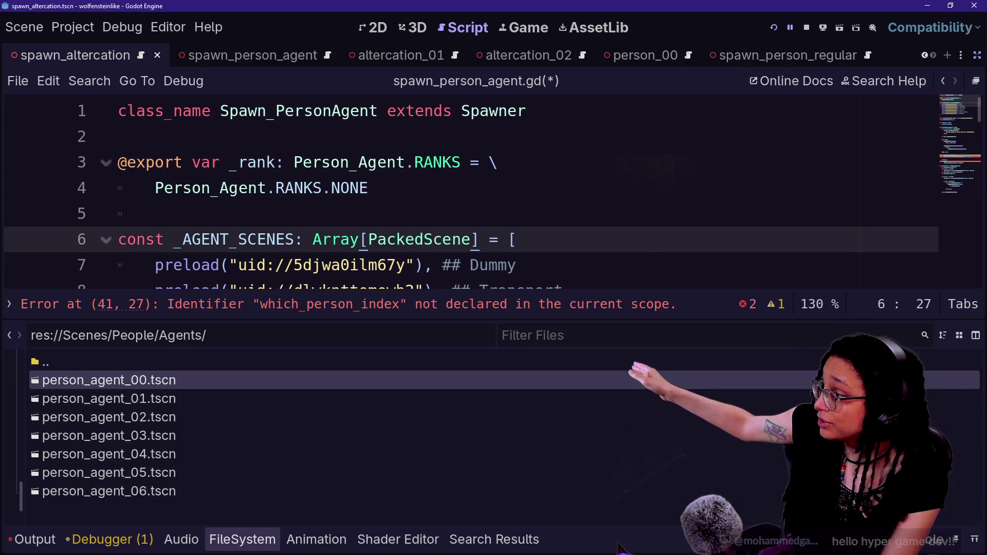
scroll(494, 192, "down", 2)
Compare the listed person_agent scenes against the preloaded UIDs such as Commander
left_click_drag(294, 110, 325, 239)
left_click(395, 264)
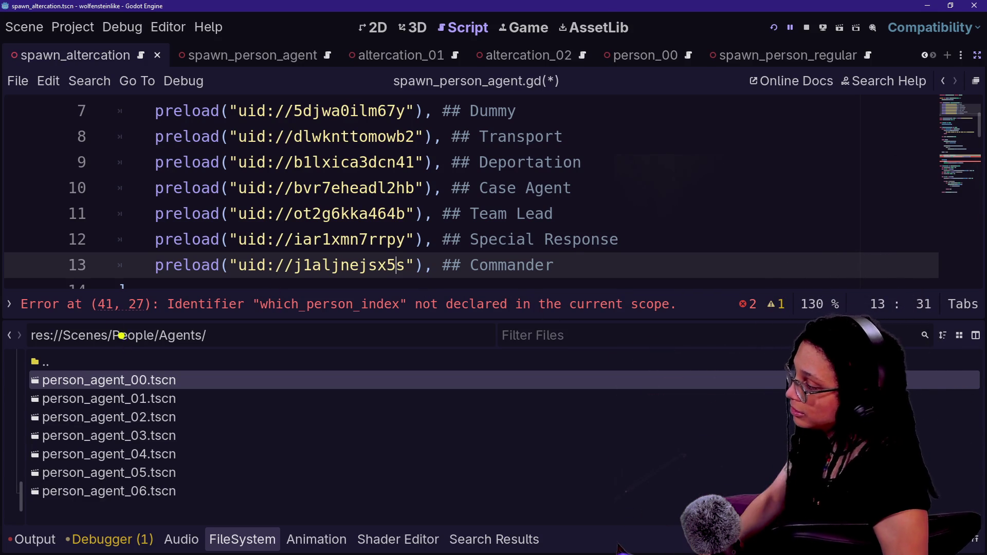
left_click_drag(54, 324, 232, 332)
key("e")
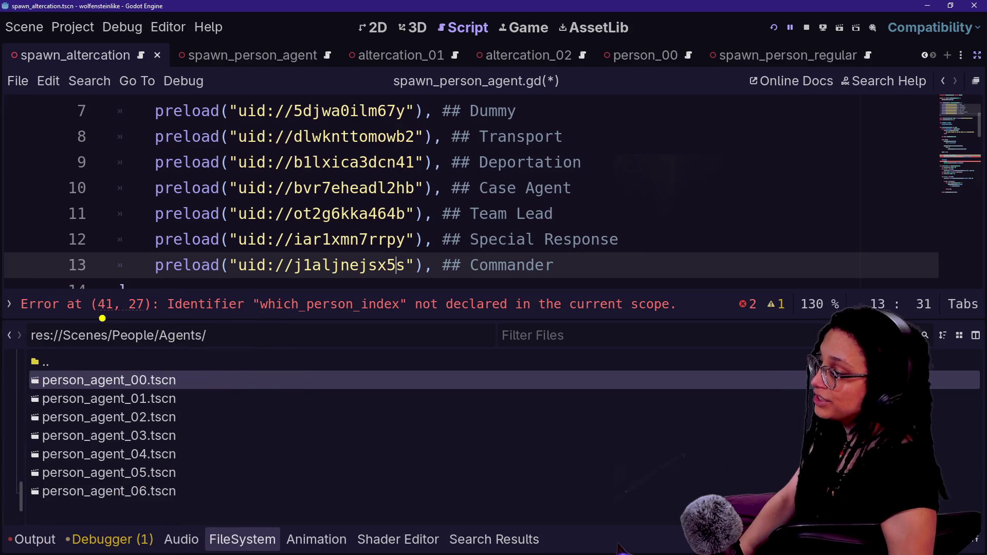
left_click_drag(1, 373, 232, 348)
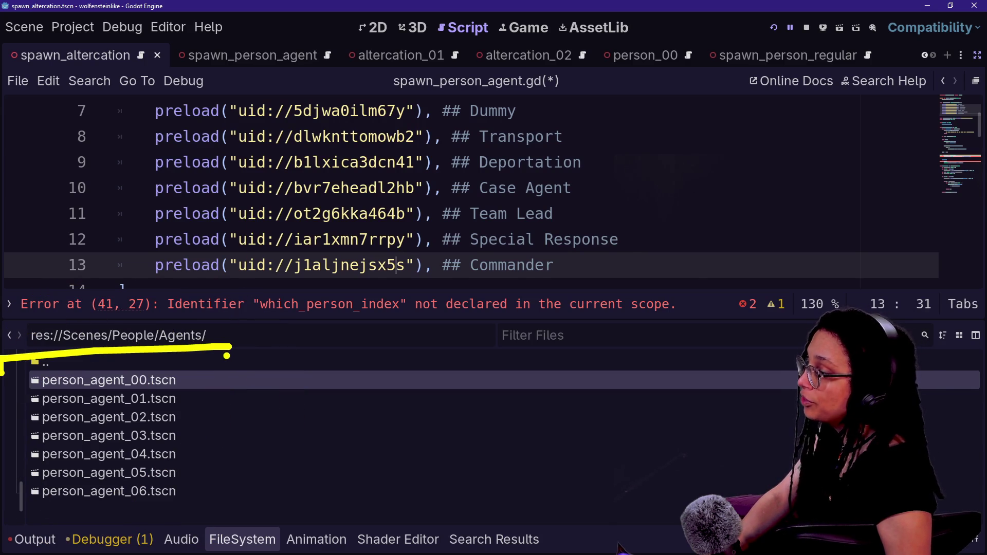
left_click_drag(227, 354, 332, 146)
left_click_drag(220, 201, 323, 182)
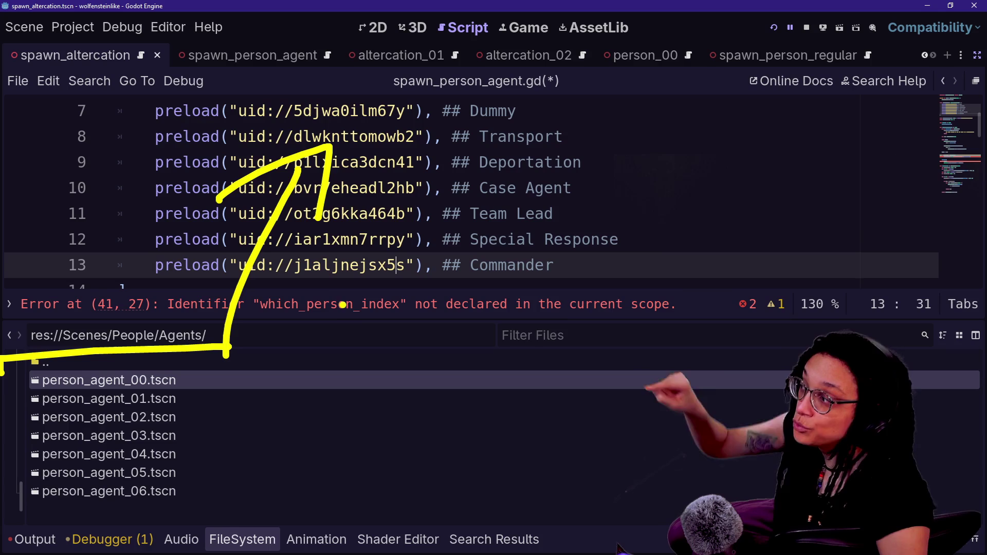
left_click_drag(166, 56, 188, 298)
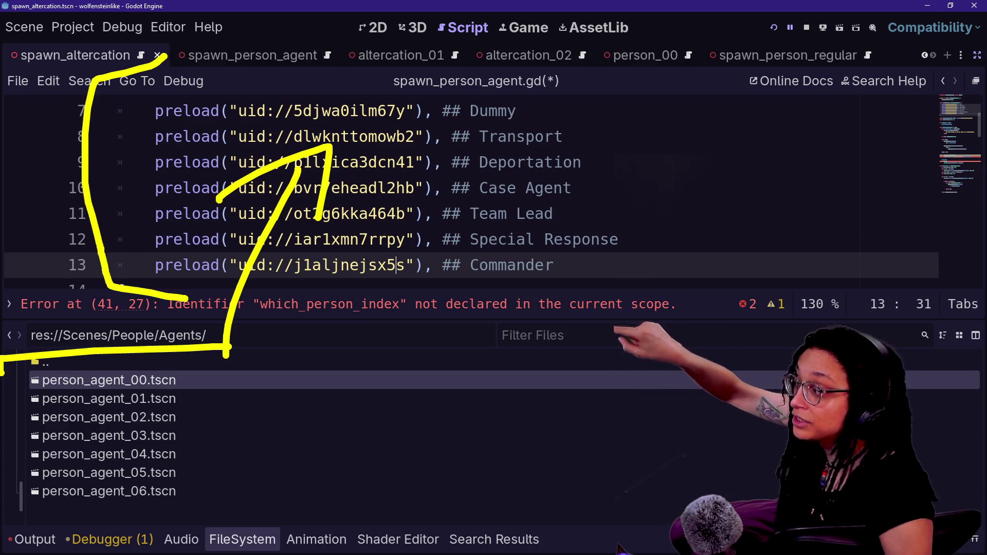
key("Escape")
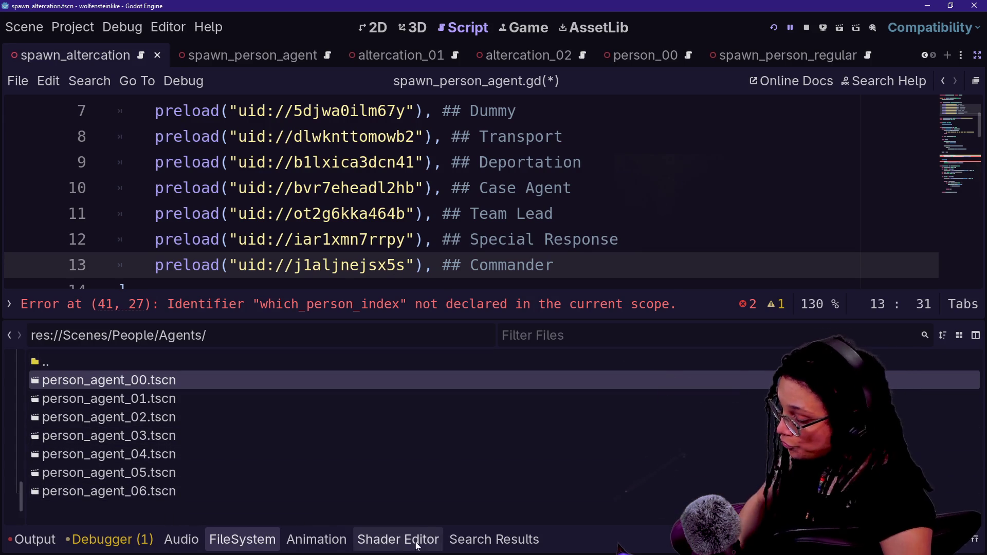
left_click_drag(176, 335, 255, 463)
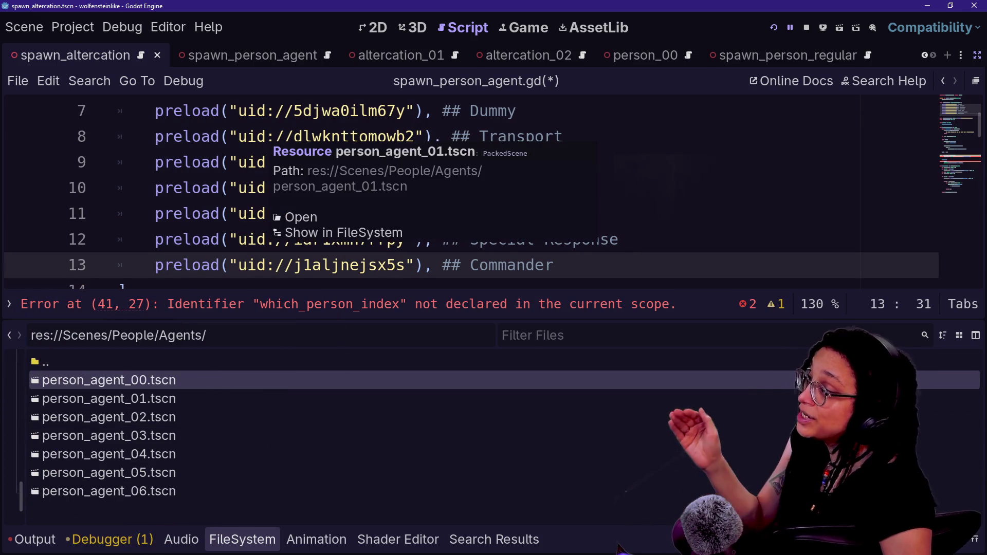
Step through the Dummy, Transport and Deportation preload uids
left_click(404, 110)
scroll(405, 111, "up", 1)
left_click_drag(507, 187, 507, 187)
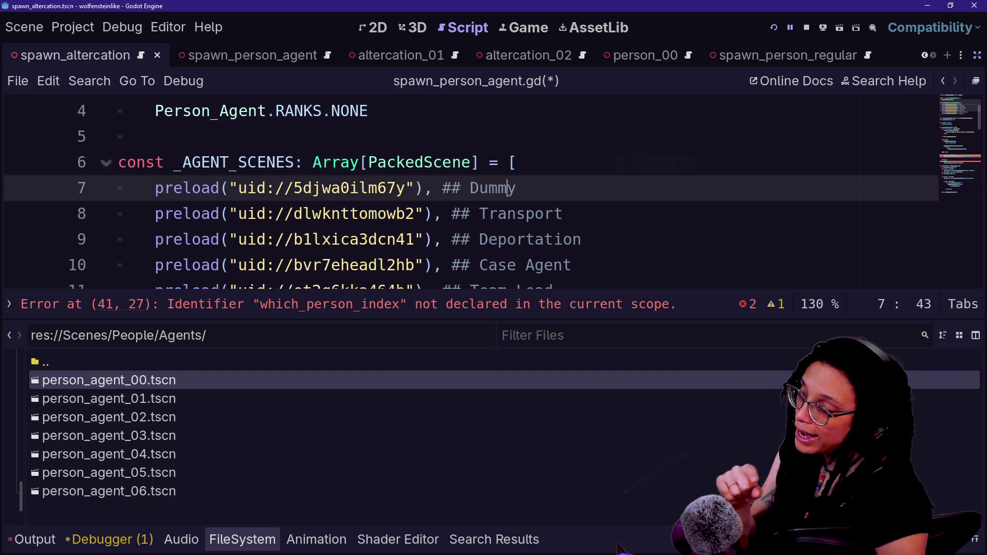
left_click_drag(174, 163, 293, 187)
left_click(293, 213)
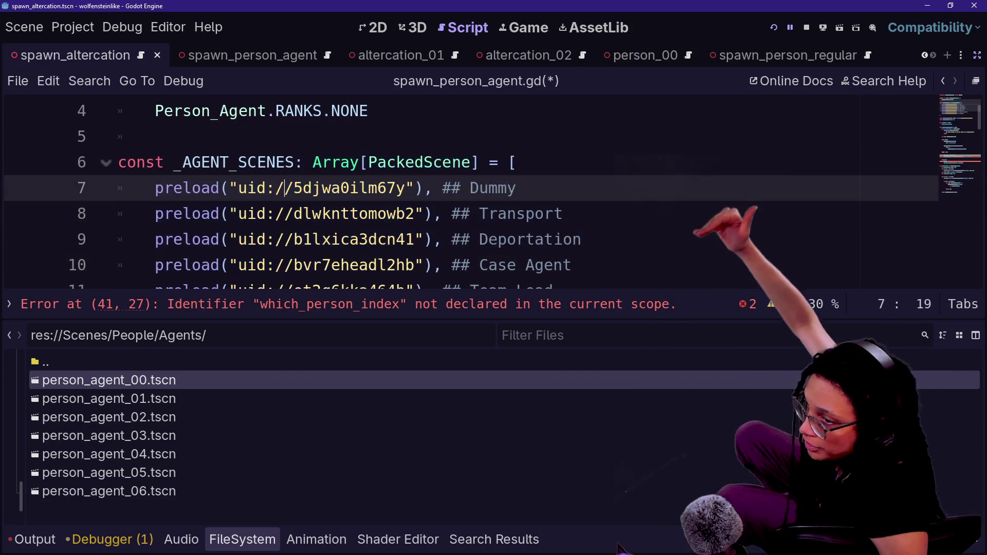
left_click_drag(210, 162, 331, 239)
left_click(340, 240)
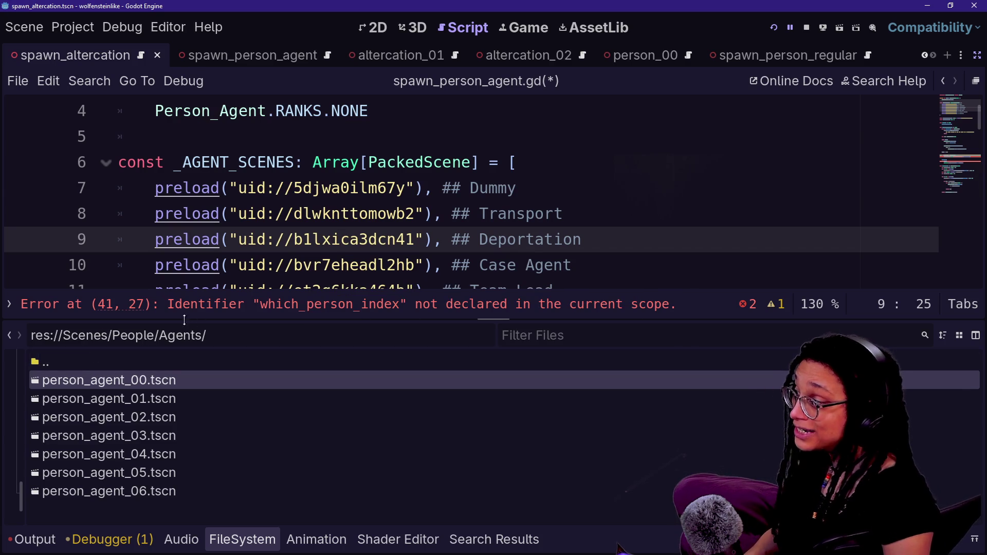
Hide the FileSystem panel so the script shows _ready and _ready_altercation
left_click_drag(23, 501, 116, 543)
mouse_move(202, 462)
left_mouse_down()
mouse_move(347, 293)
mouse_move(422, 297)
left_mouse_up()
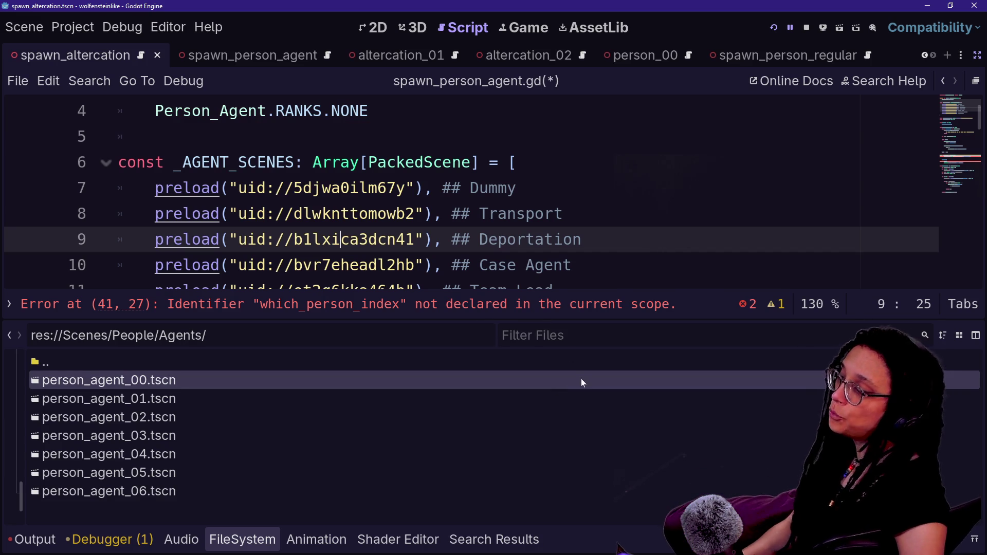
left_click(510, 291)
key("ctrl+j")
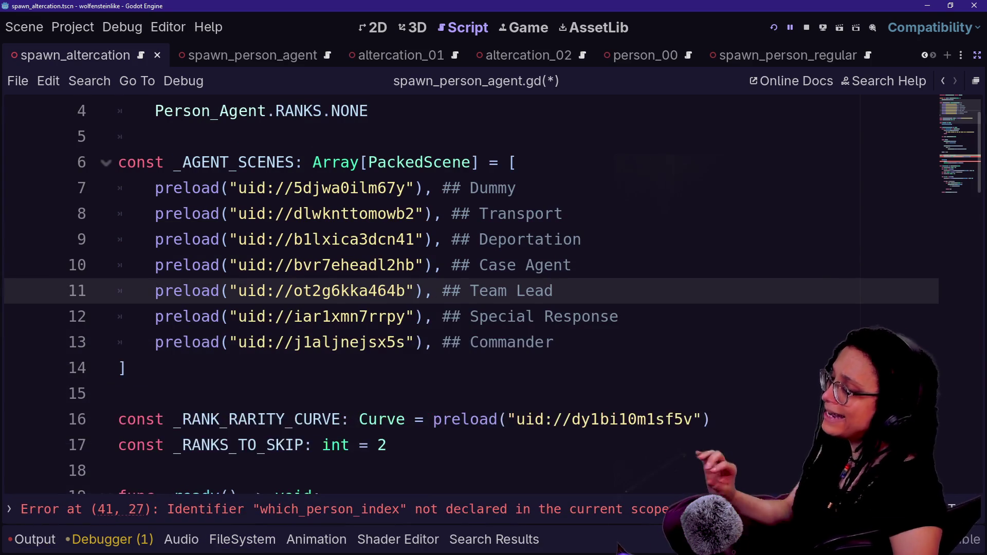
scroll(471, 293, "down", 1)
scroll(471, 294, "down", 2)
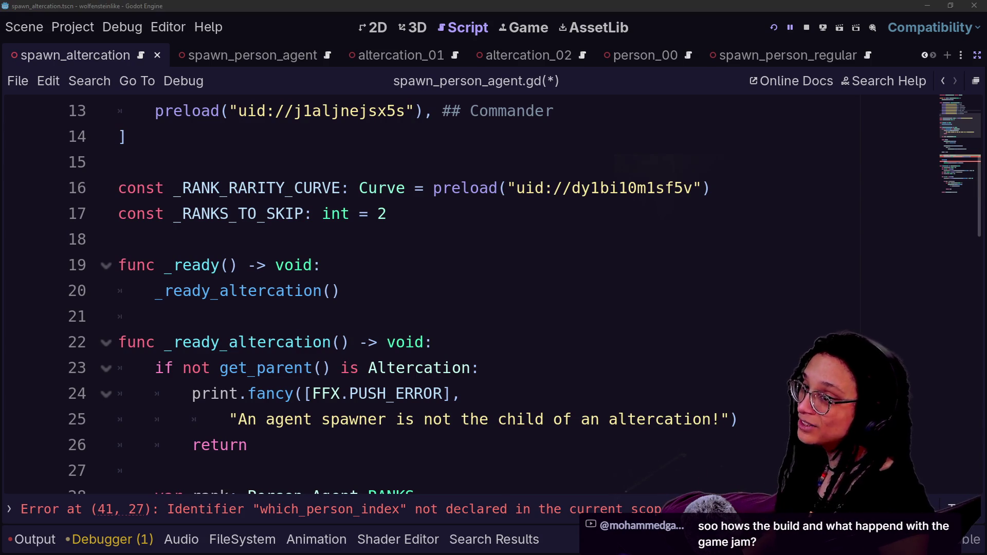
Copy the Game-like Jam page URL from the itch.io tab in Chrome
key("alt+Tab")
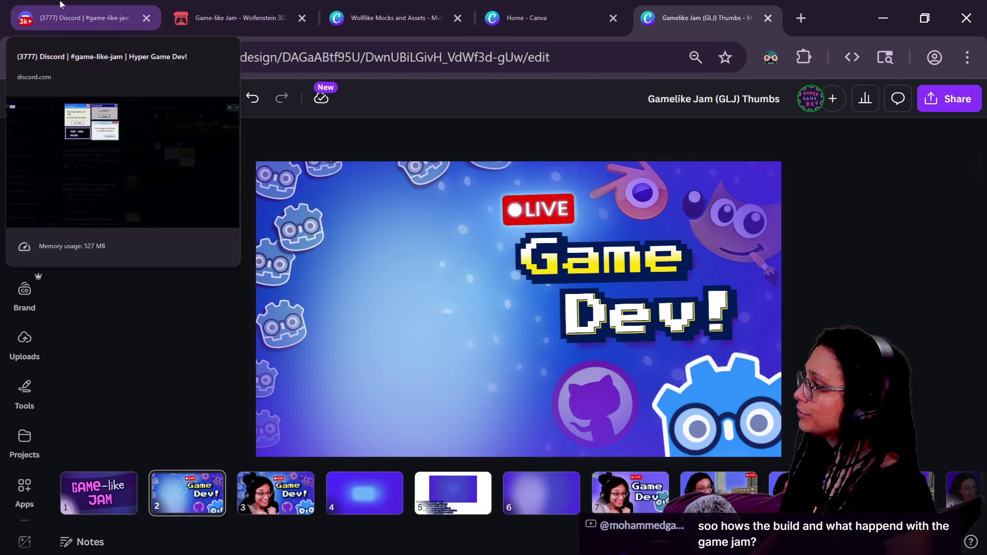
left_click(232, 17)
left_click(626, 57)
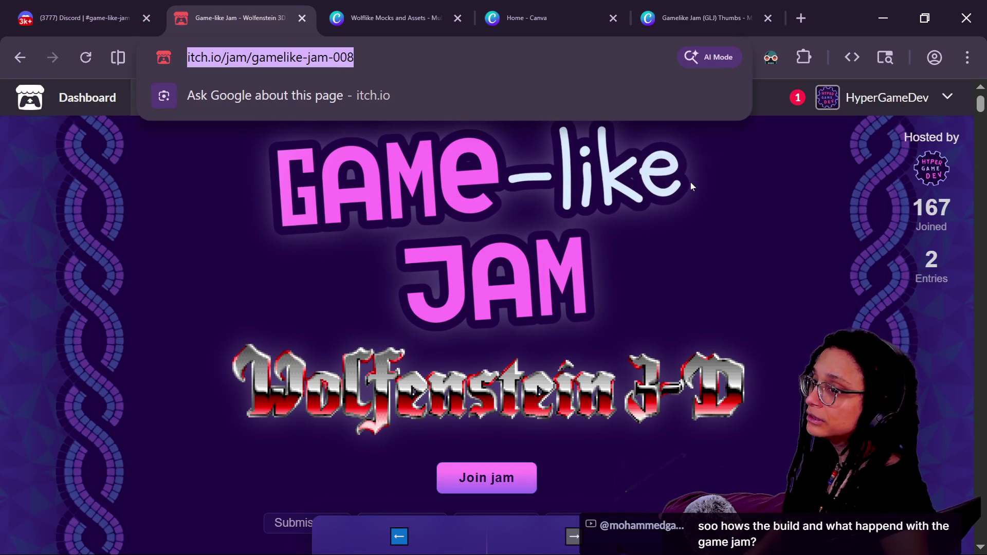
key("alt+Tab")
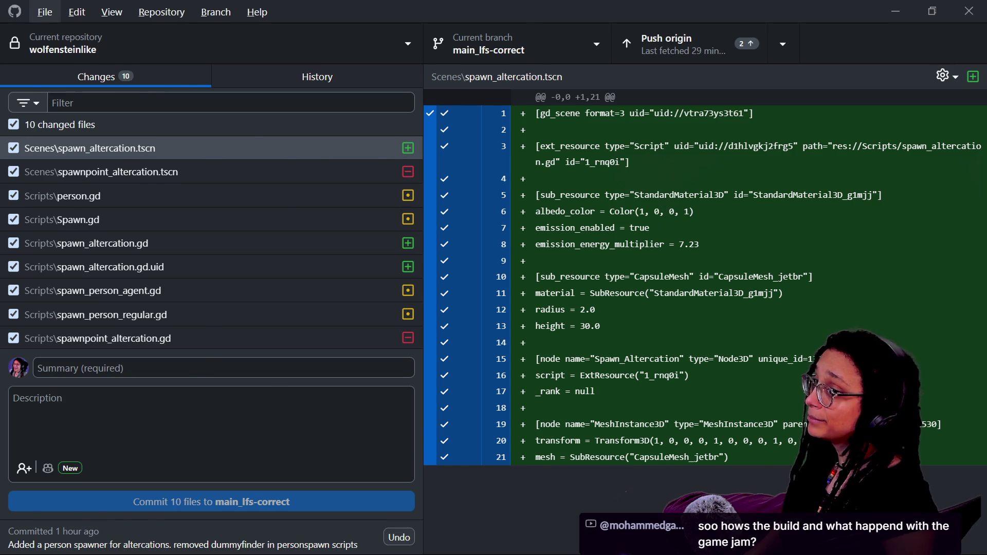
Post the jam link to the stream chat and return to Godot
key("alt+Tab")
type("https://itch.io/jam/gamelike-jam-008")
key("Return")
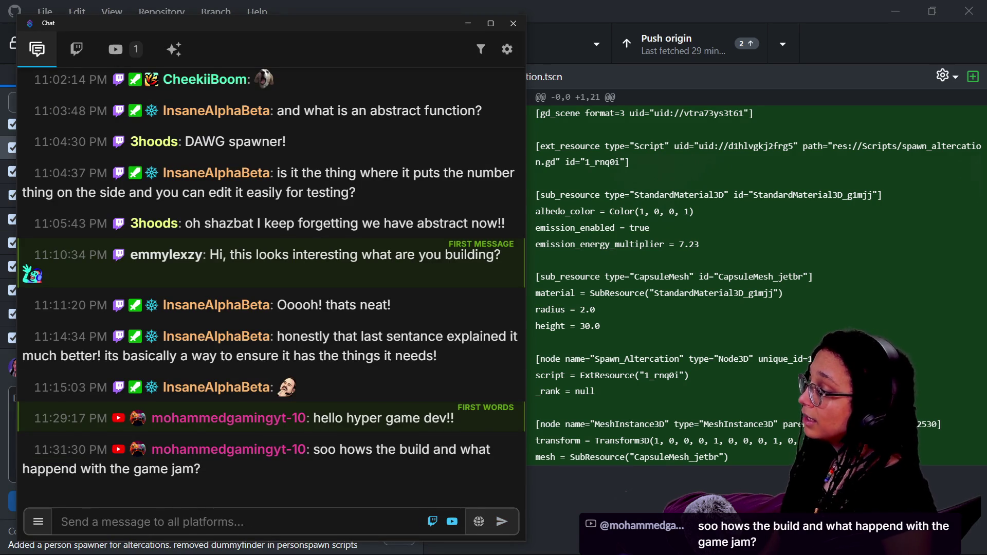
key("alt+Tab")
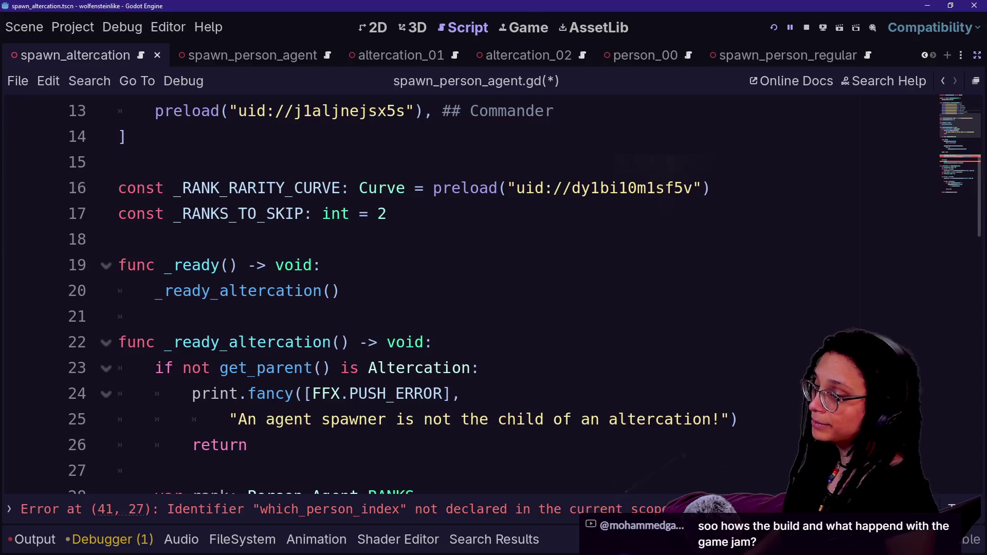
key("alt+Tab")
key("alt+Tab")
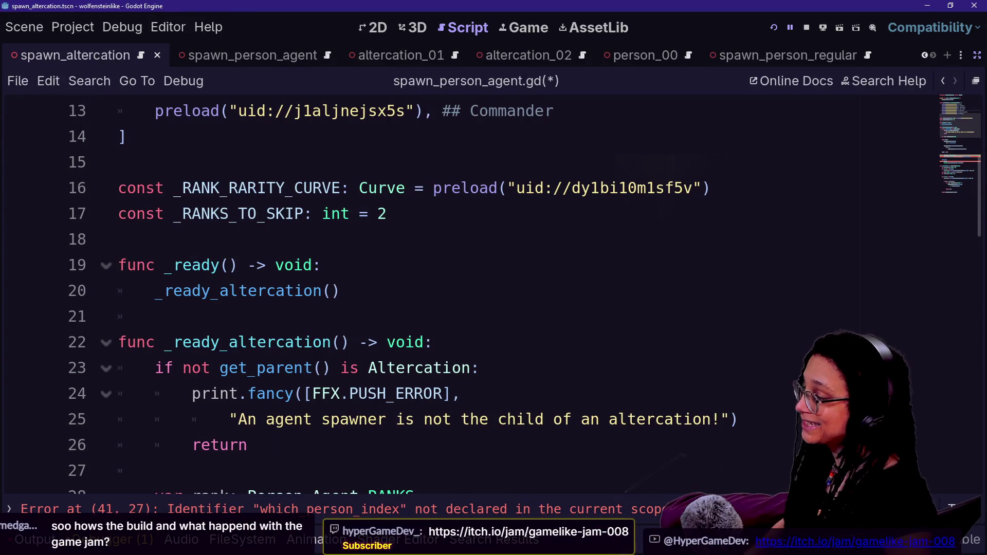
scroll(494, 293, "up", 2)
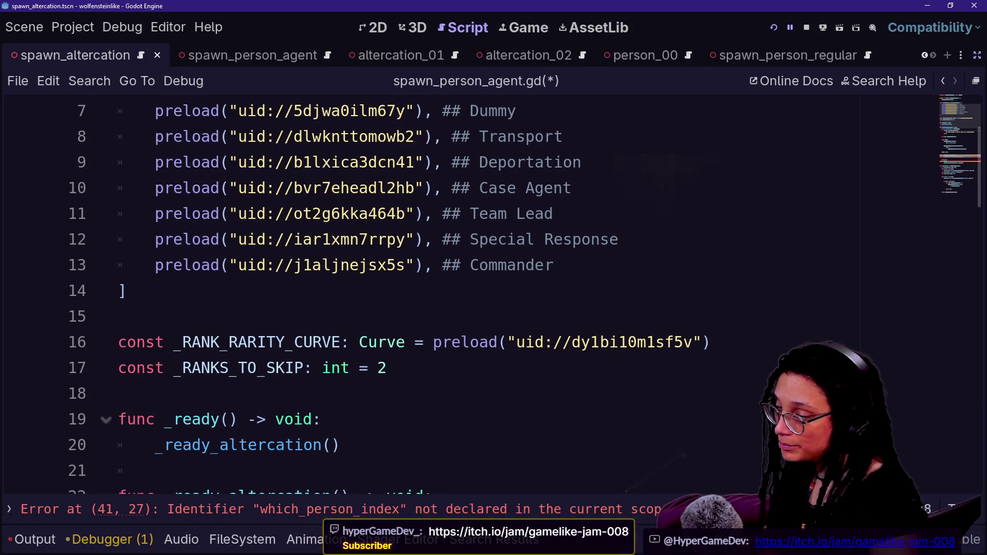
left_click(417, 342)
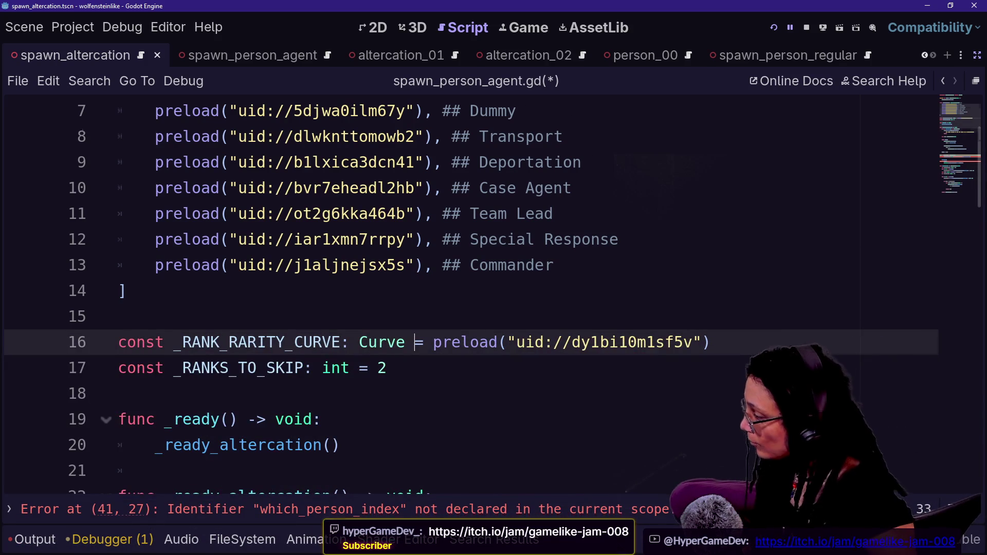
scroll(493, 295, "down", 4)
scroll(494, 296, "up", 6)
scroll(493, 296, "down", 2)
scroll(494, 296, "up", 2)
scroll(309, 255, "down", 2)
scroll(309, 254, "down", 5)
scroll(308, 255, "down", 3)
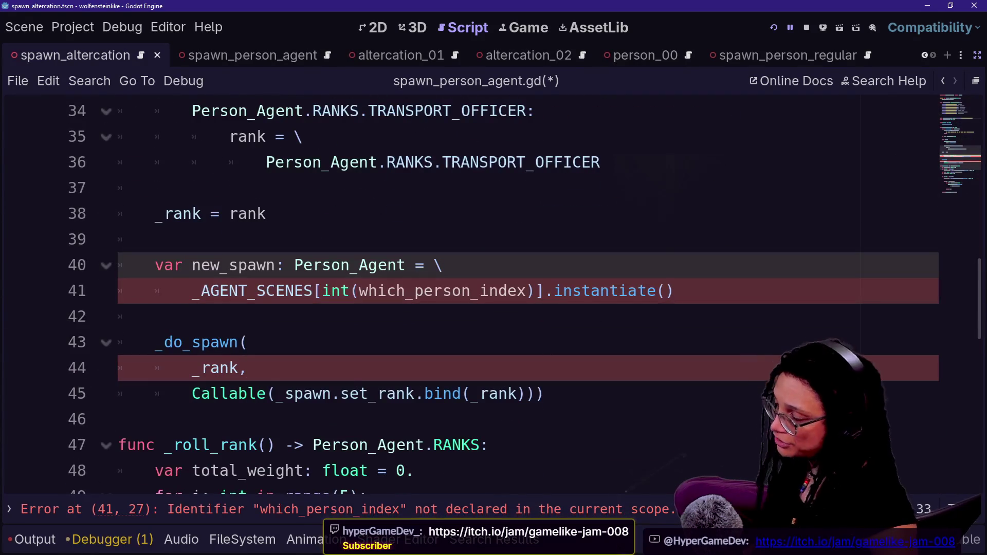
scroll(494, 296, "up", 2)
scroll(494, 295, "up", 2)
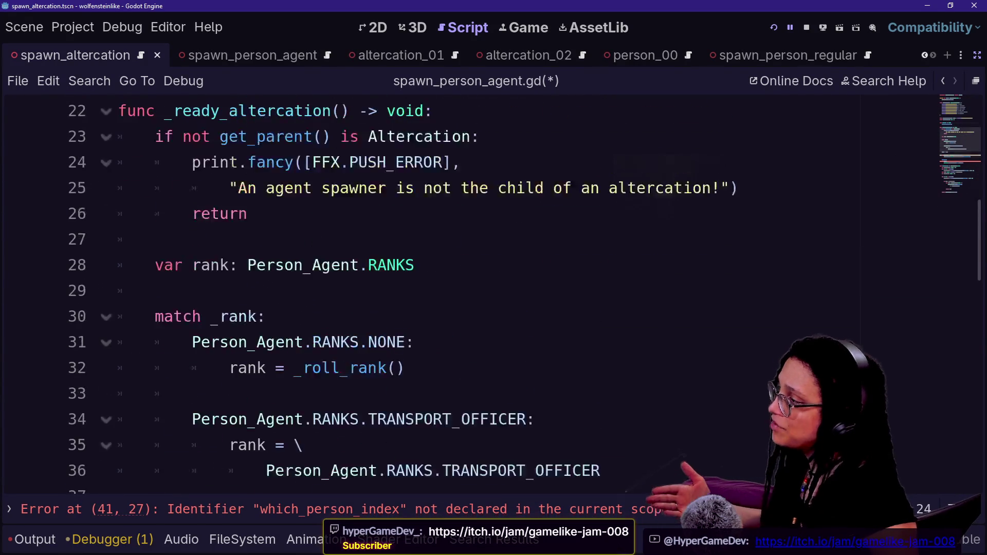
scroll(494, 295, "up", 1)
left_click(192, 317)
key("Up")
key("End")
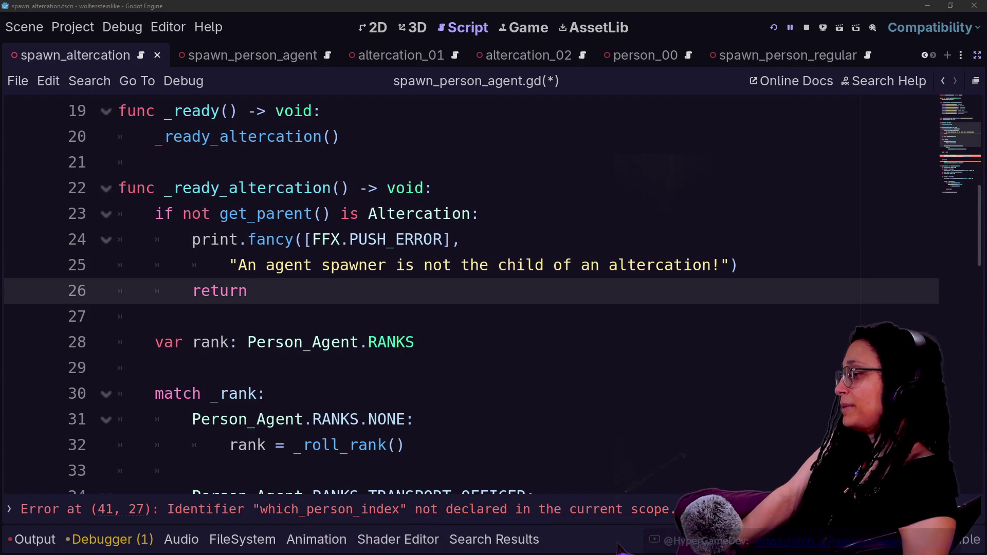
key("Up")
key("Up")
key("Up")
key("ctrl+j")
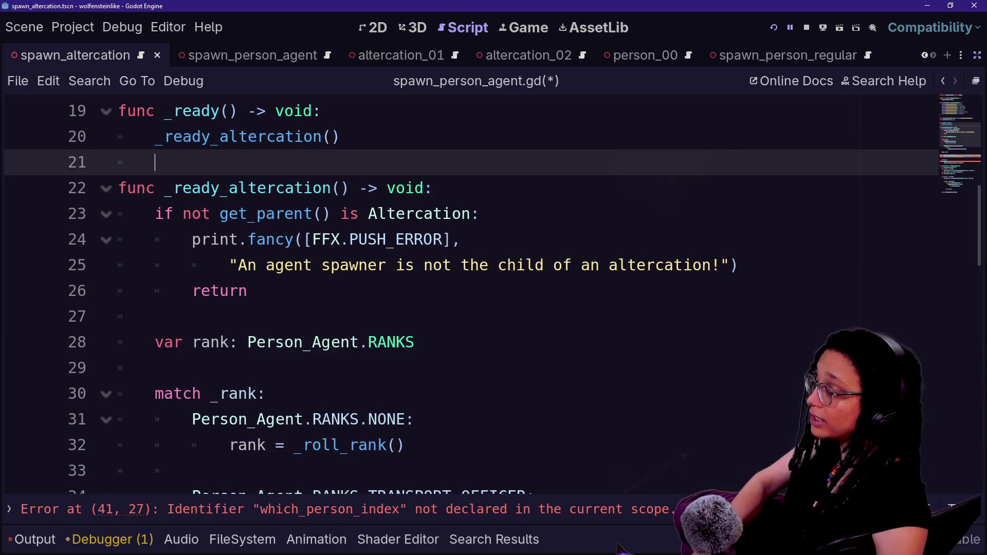
scroll(359, 245, "down", 2)
left_click(308, 368)
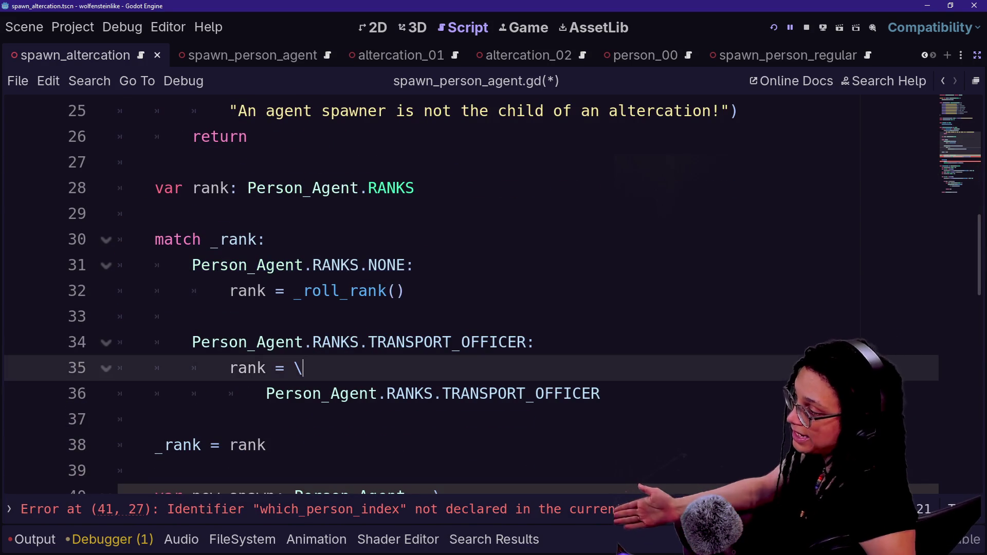
scroll(309, 368, "up", 1)
key("Up")
key("Up")
key("Up")
key("shift+Down")
key("shift+Down")
key("shift+Up")
key("shift+Up")
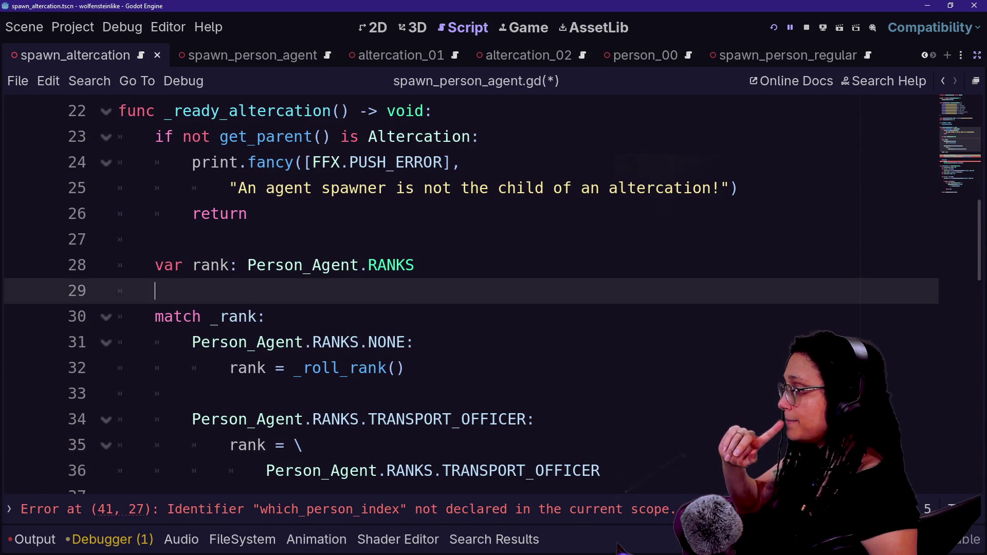
left_click_drag(266, 188, 247, 214)
left_click(162, 393)
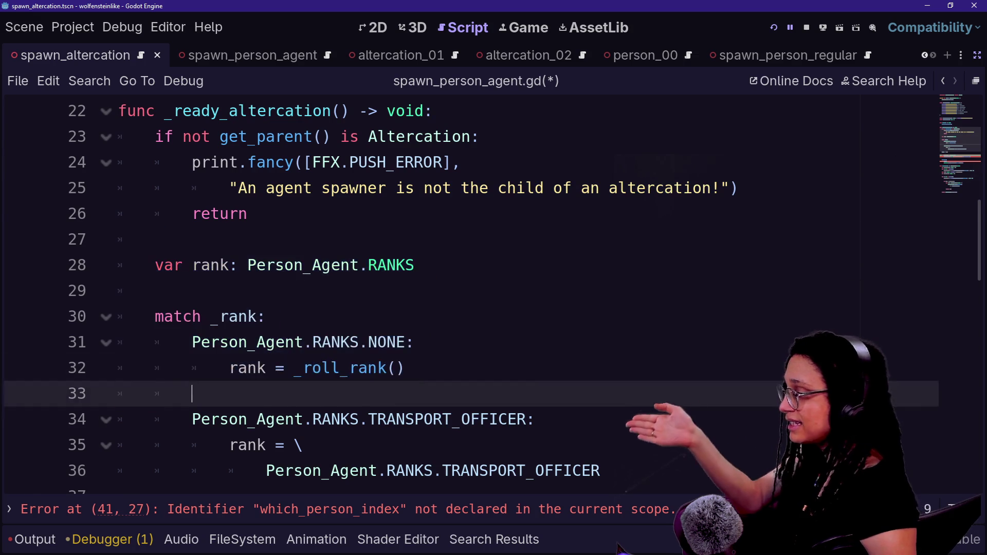
scroll(463, 308, "down", 1)
scroll(463, 308, "down", 1)
scroll(462, 309, "down", 1)
scroll(464, 308, "down", 1)
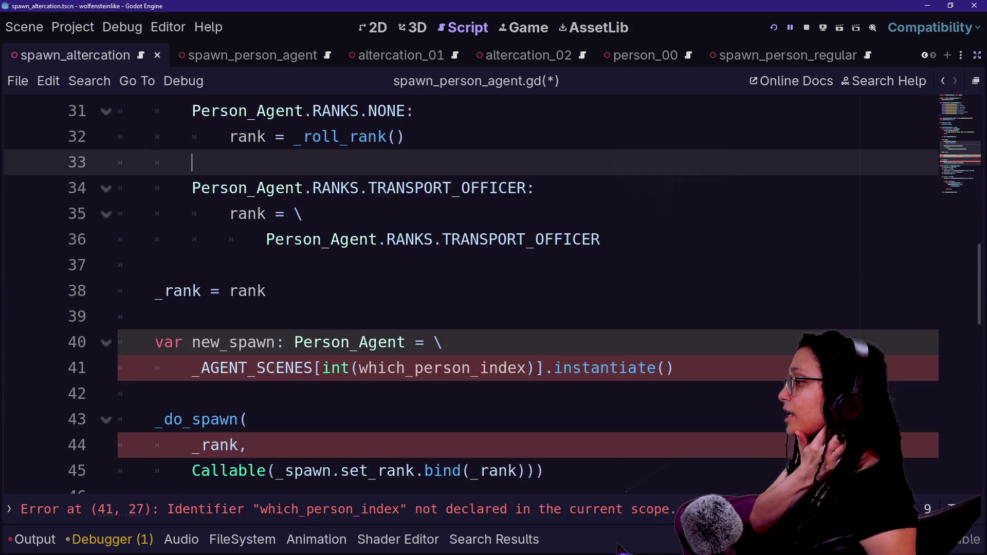
scroll(462, 308, "up", 4)
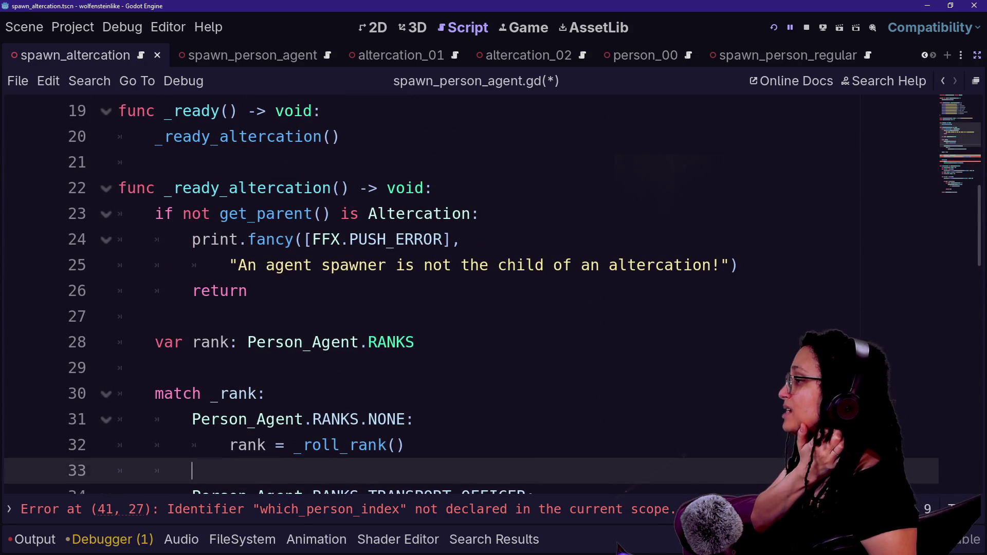
scroll(463, 308, "up", 2)
scroll(463, 309, "up", 1)
left_click(155, 317)
key("shift+Up")
key("shift+Up")
key("shift+Up")
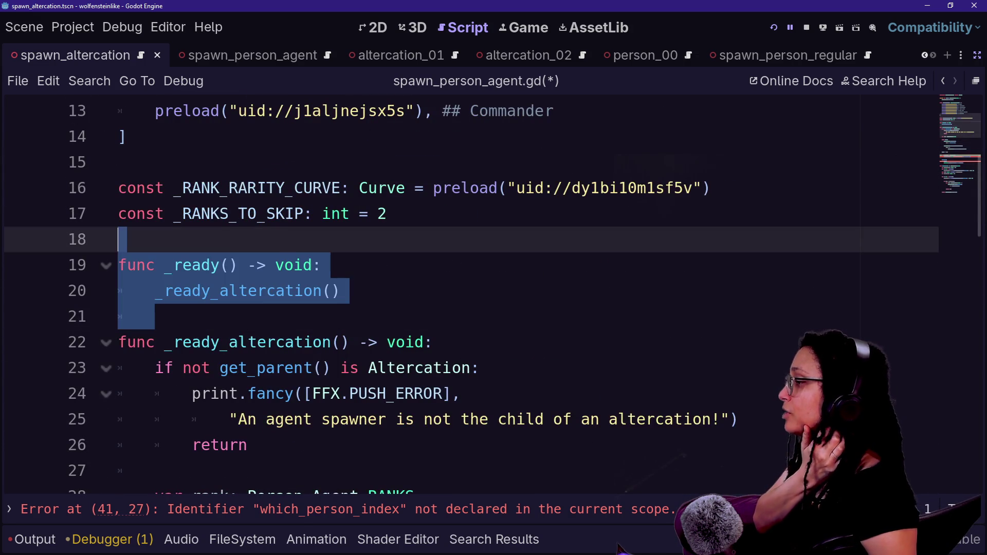
Remove the _ready block from spawn_person_agent.gd, tidy the blank line and save
key("BackSpace")
key("BackSpace")
key("Return")
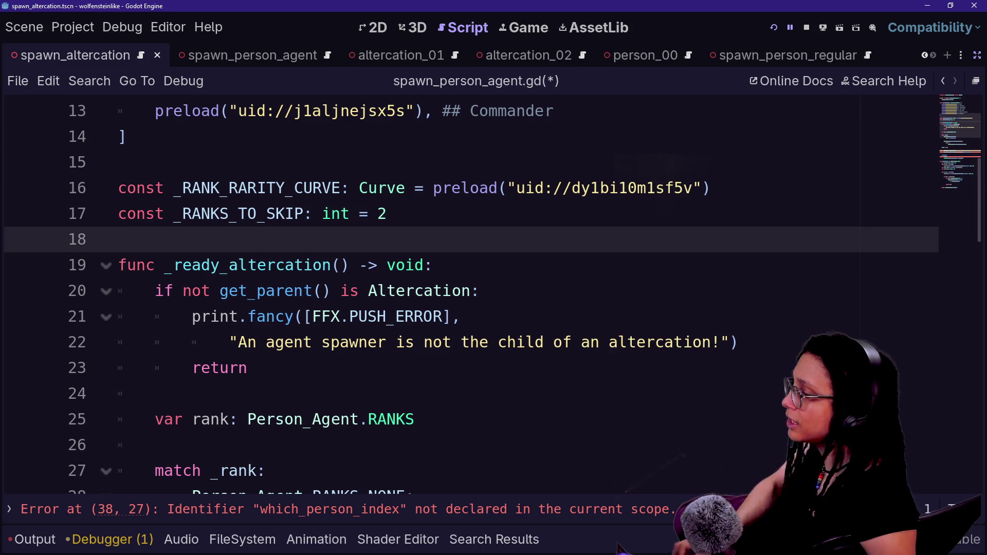
key("BackSpace")
key("Return")
key("ctrl+Home")
key("ctrl+s")
Undo an accidental link paste after the _spawn declaration in Spawn.gd
left_click(489, 121, "ctrl")
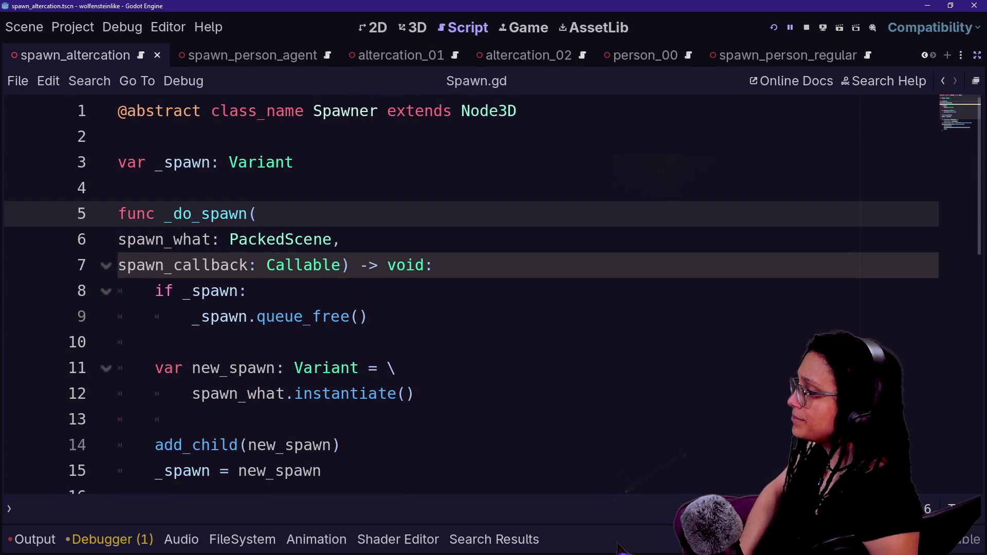
key("Up")
key("Up")
key("End")
type("https://itch.io/jam/gamelike-jam-008")
key("ctrl+z")
scroll(945, 99, "down", 3)
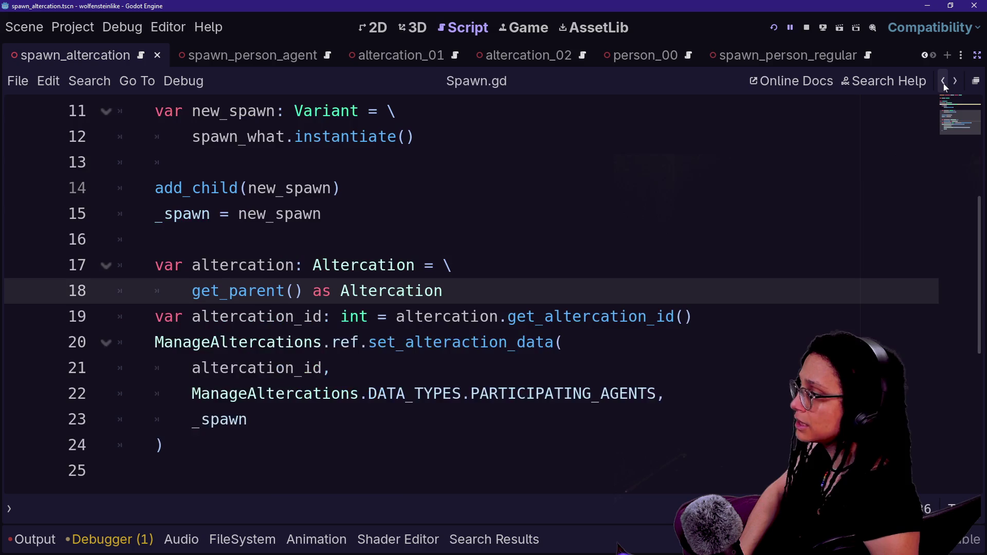
left_click(943, 82)
Restore and properly cut the _ready function block from spawn_person_agent.gd
key("Down")
key("Down")
key("Down")
key("Down")
key("Down")
key("Down")
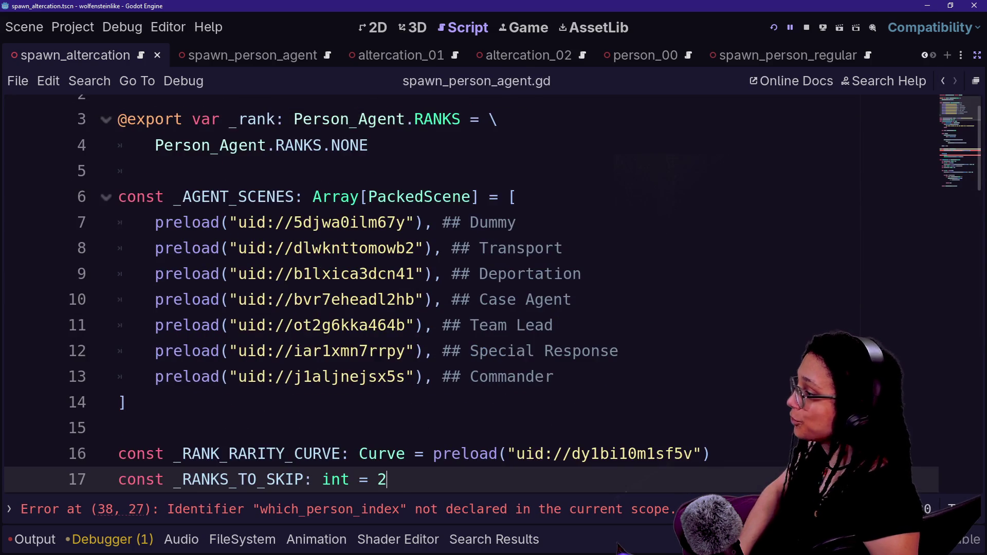
key("Down")
key("shift+Down")
key("shift+Down")
key("shift+Down")
key("ctrl+x")
key("ctrl+z")
key("Delete")
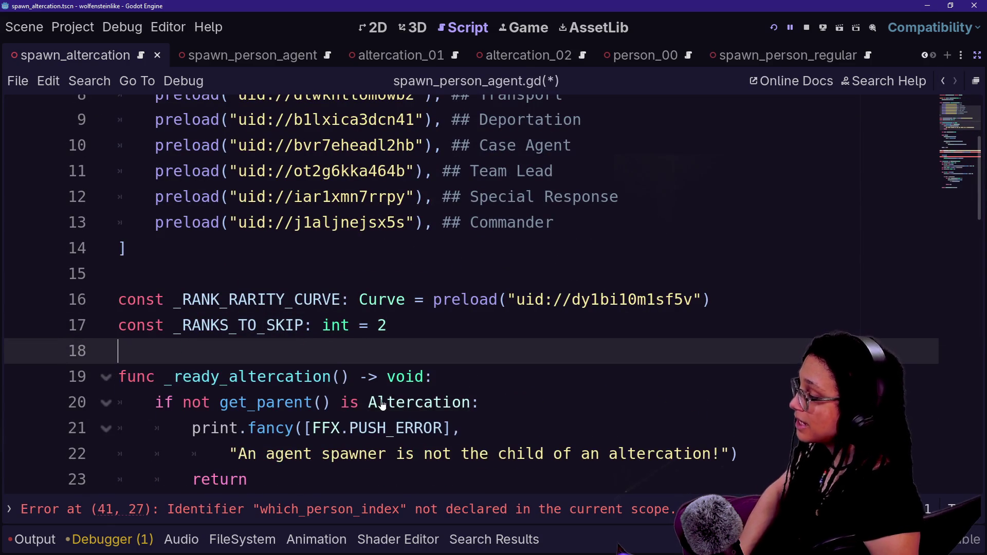
scroll(381, 404, "up", 3)
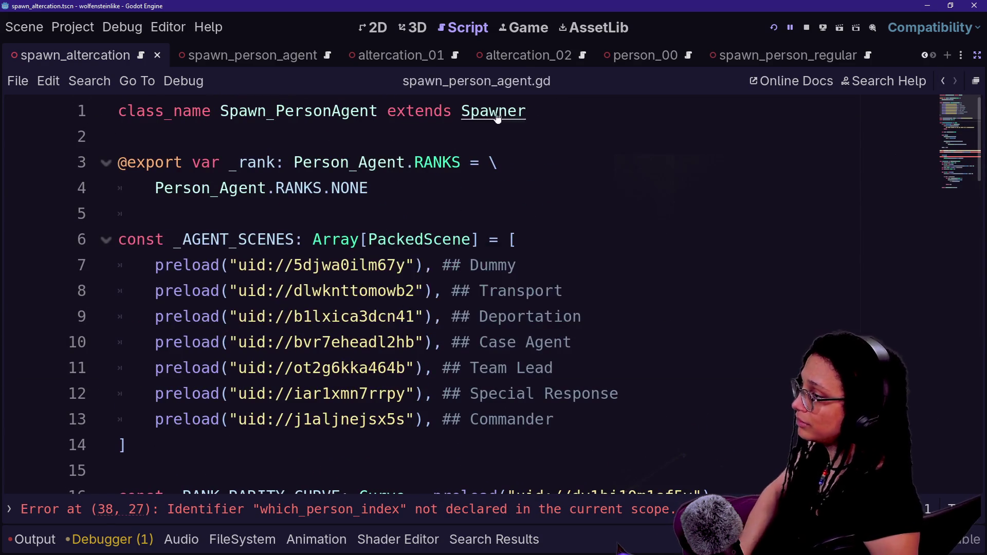
Paste the _ready block calling _ready_altercation after _spawn in Spawn.gd and tidy spacing
left_click(493, 111, "ctrl")
scroll(494, 293, "up", 4)
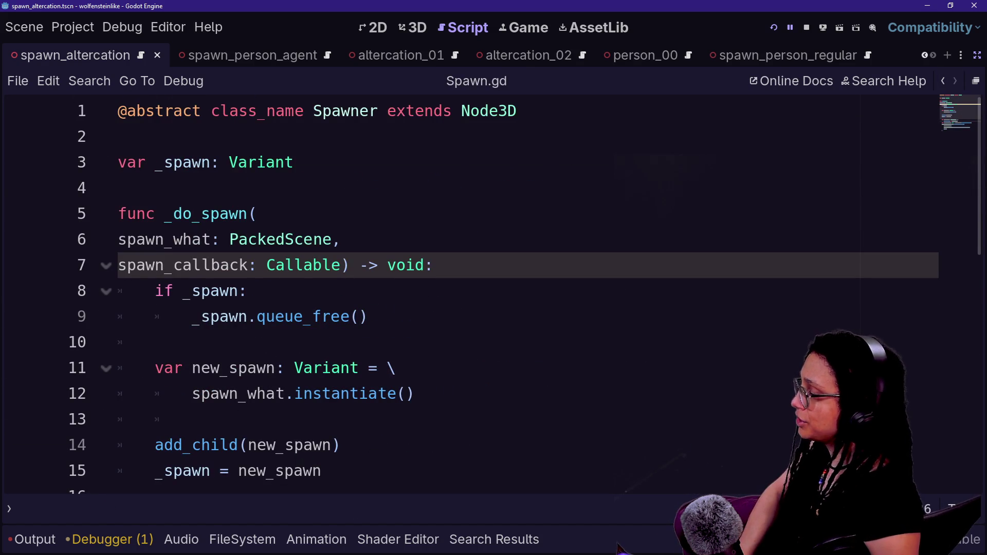
left_click(294, 162)
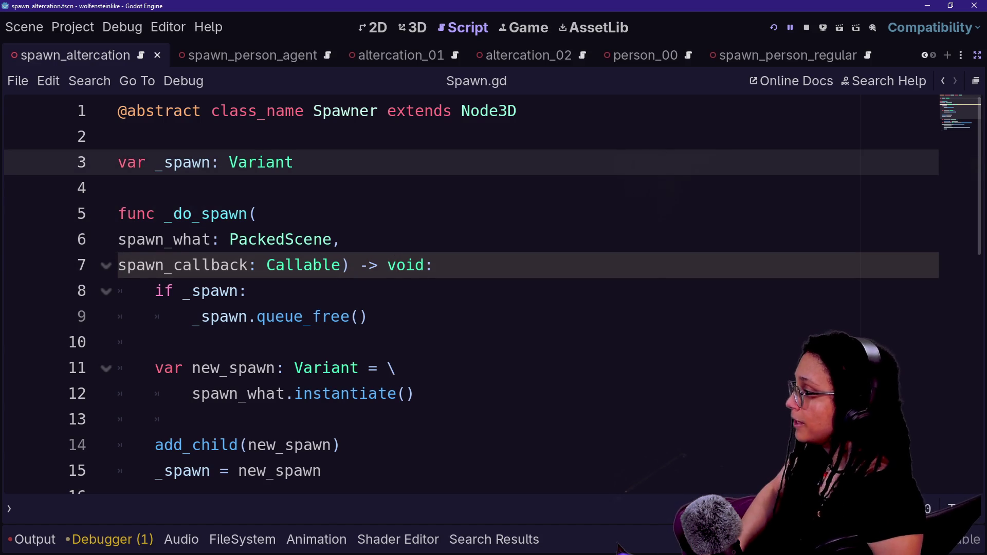
key("Return")
key("ctrl+v")
key("Up")
key("Up")
key("Up")
key("BackSpace")
key("Down")
key("Down")
key("Down")
key("BackSpace")
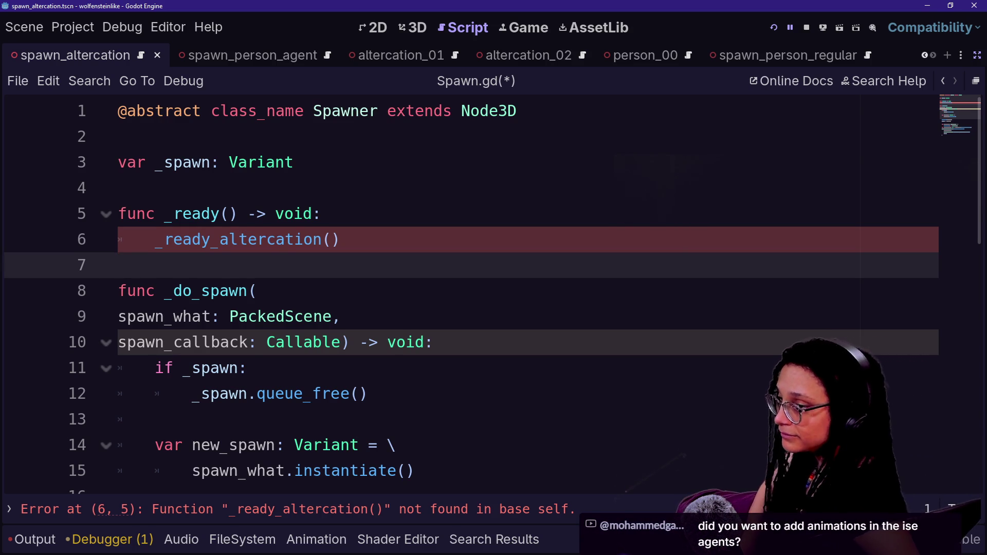
key("Down")
key("Down")
key("Down")
Review the new _ready block and move up to the _spawn variable line near the class declaration
key("Up")
key("Up")
key("Up")
key("Up")
key("Down")
key("Down")
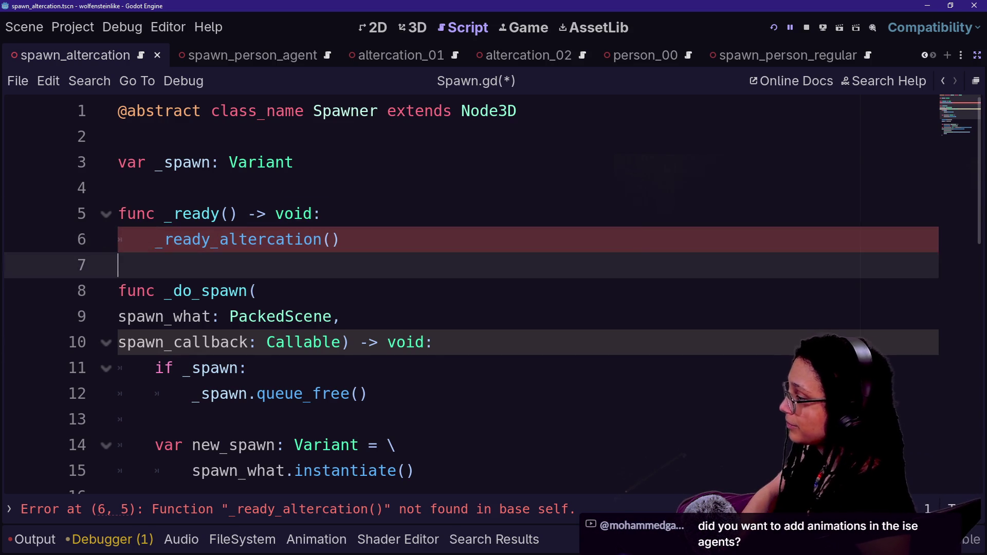
key("Up")
key("Up")
key("Down")
key("Up")
key("Down")
key("Down")
key("Down")
key("Up")
key("Up")
key("Up")
key("Down")
key("Down")
key("Down")
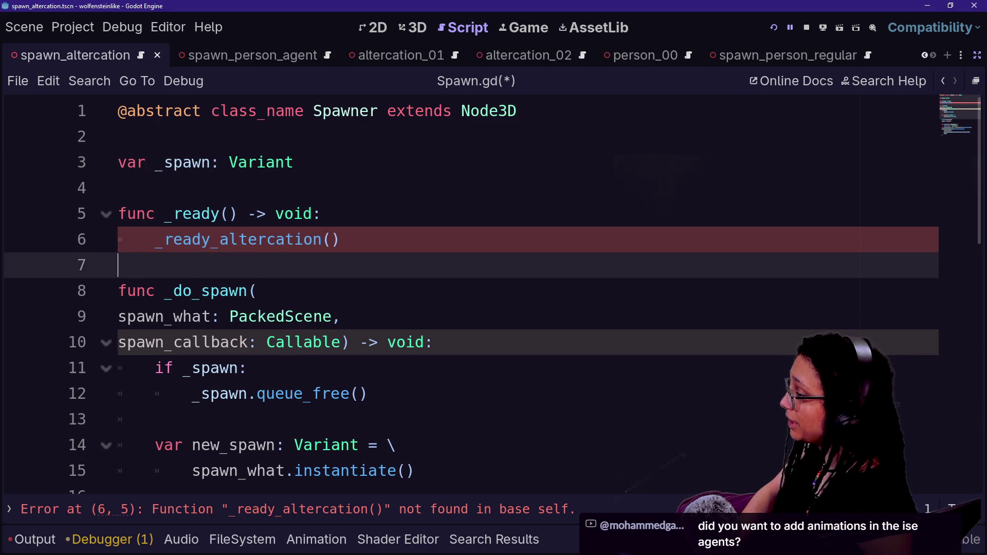
key("Up")
key("Home")
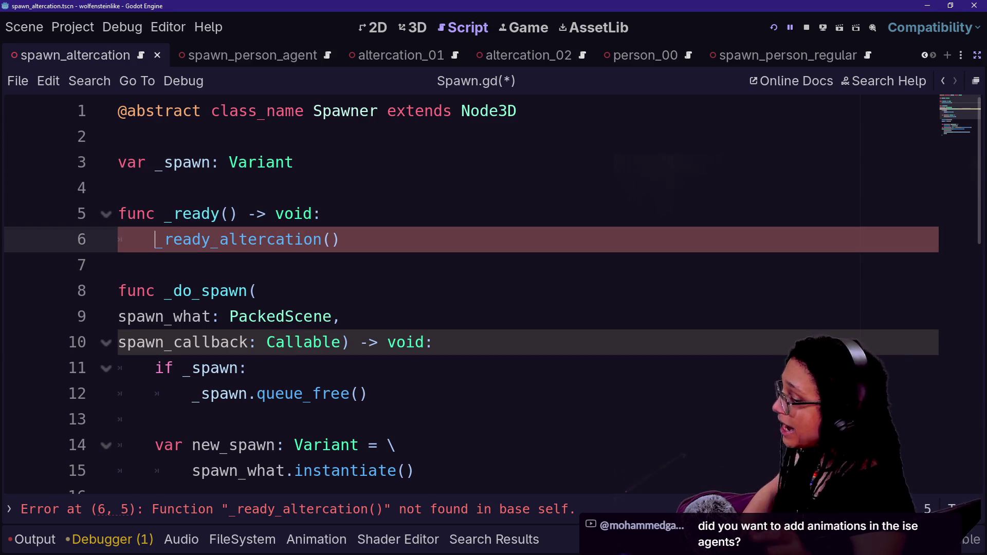
key("Down")
key("Up")
key("Right")
key("Right")
key("Right")
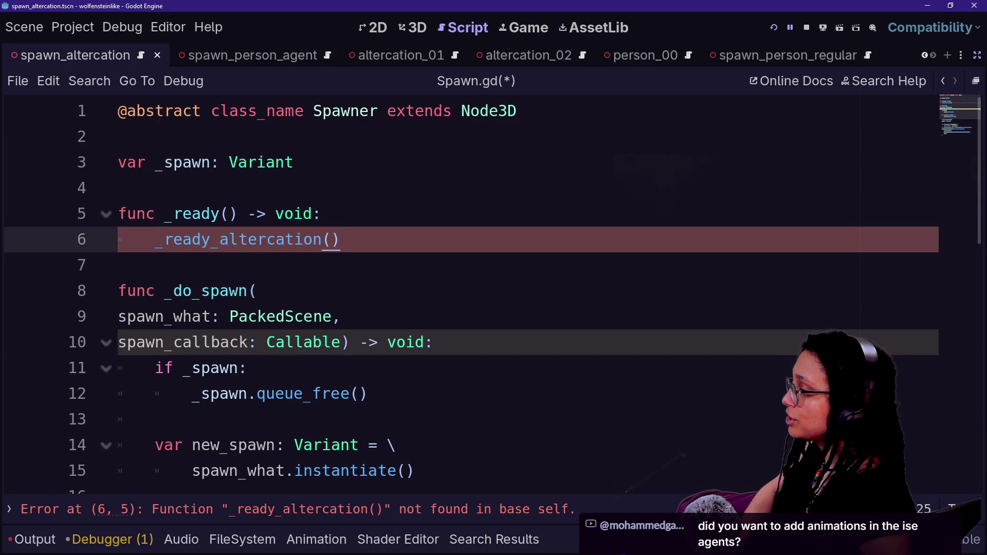
key("Up")
key("Up")
key("Up")
key("Return")
key("BackSpace")
key("Up")
key("Up")
key("End")
key("Return")
key("Return")
type("@")
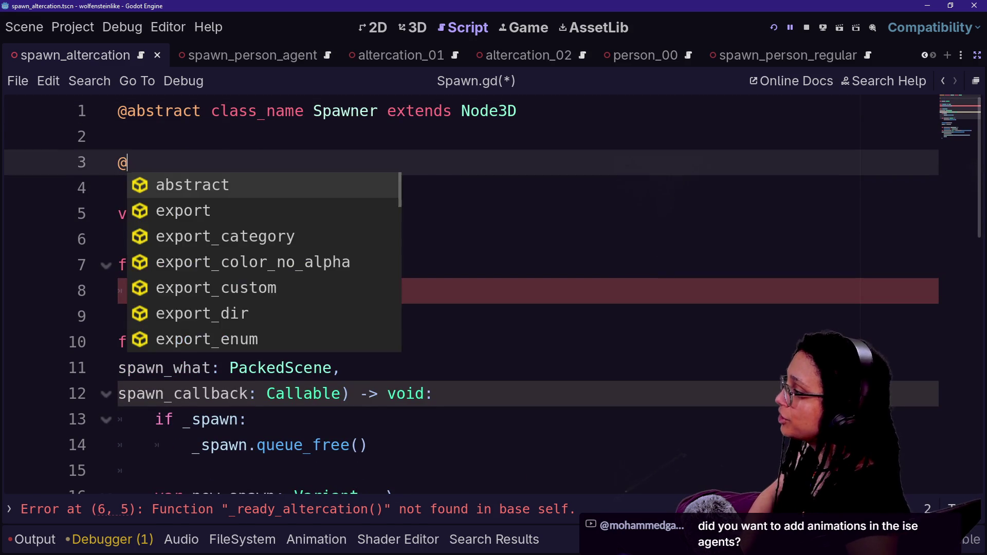
type("abstract D")
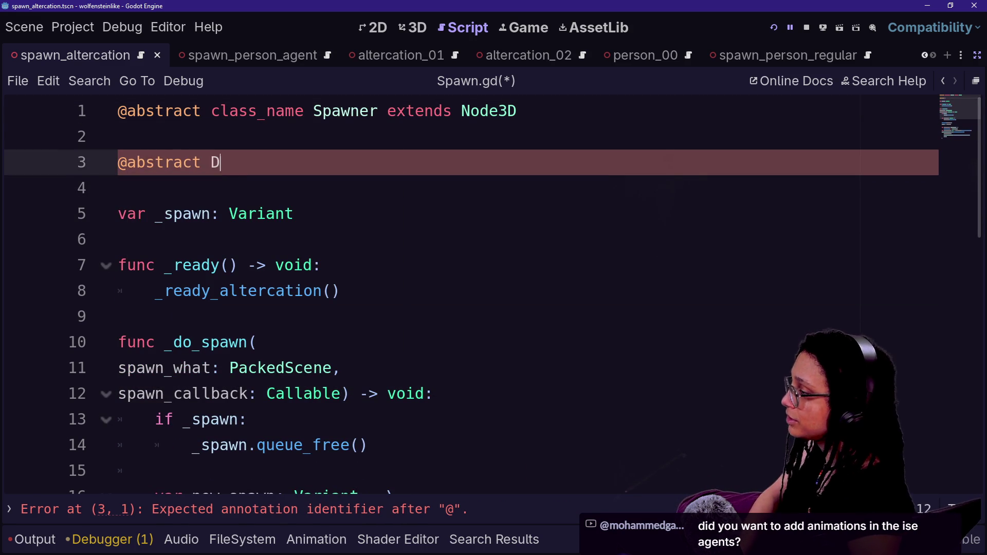
key("BackSpace")
type("_")
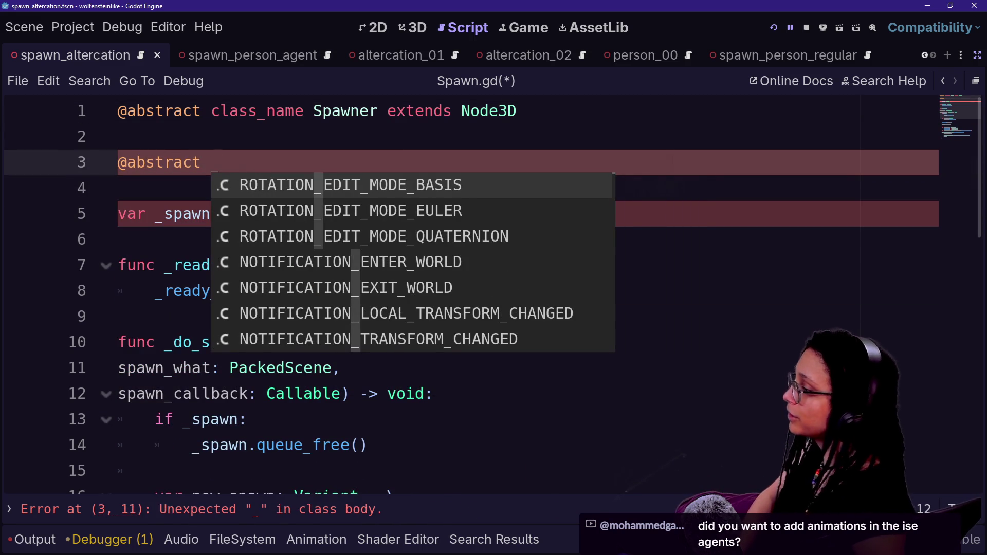
key("Escape")
type("_ready_altercations(")
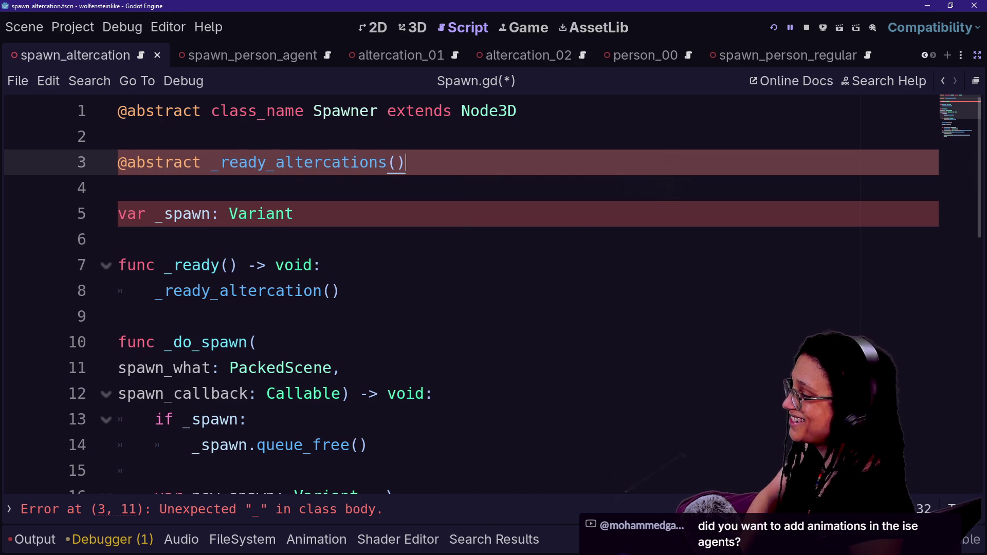
key("BackSpace")
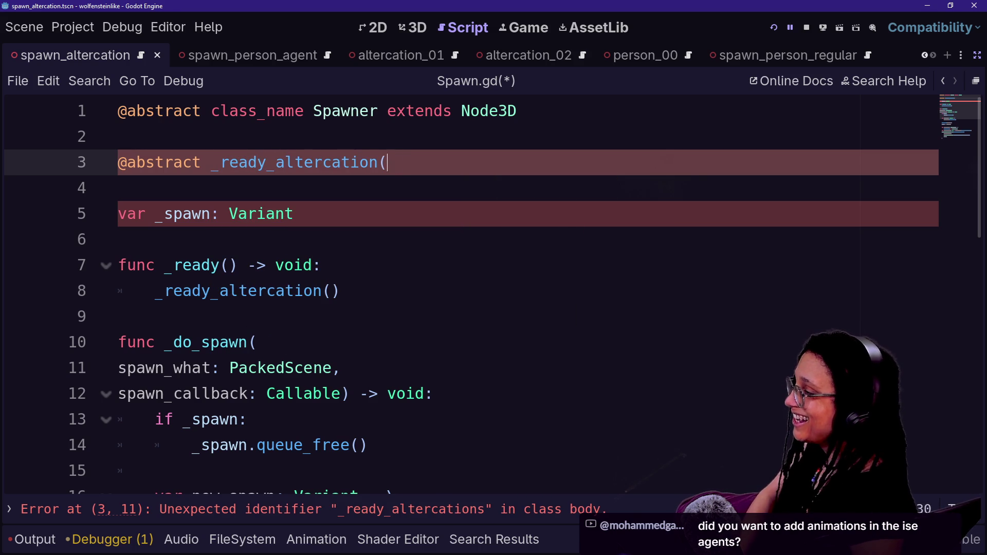
key("BackSpace")
type(">")
key("ctrl+Left")
key("ctrl+Left")
key("ctrl+Left")
type("func")
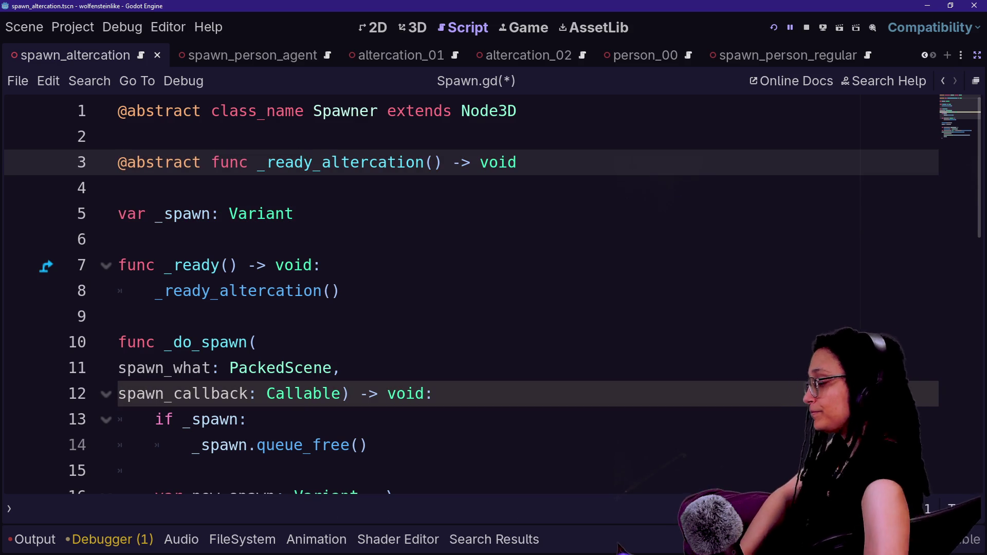
Save Spawn.gd and switch to spawn_person_agent.gd via Quick Open
key("Down")
key("Down")
key("ctrl+Down")
key("ctrl+Down")
key("ctrl+Down")
key("Down")
key("Down")
key("Down")
key("ctrl+Up")
key("ctrl+Up")
key("ctrl+Up")
key("Up")
key("Up")
key("Up")
key("ctrl+s")
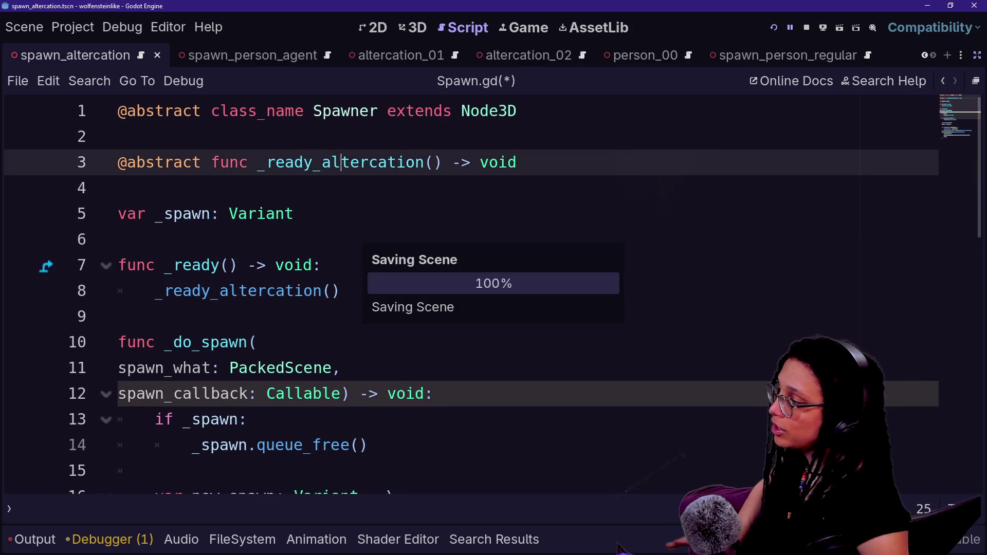
key("Down")
key("Down")
key("Down")
key("shift+Down")
key("shift+Down")
key("shift+Down")
key("shift+Up")
key("Up")
key("Up")
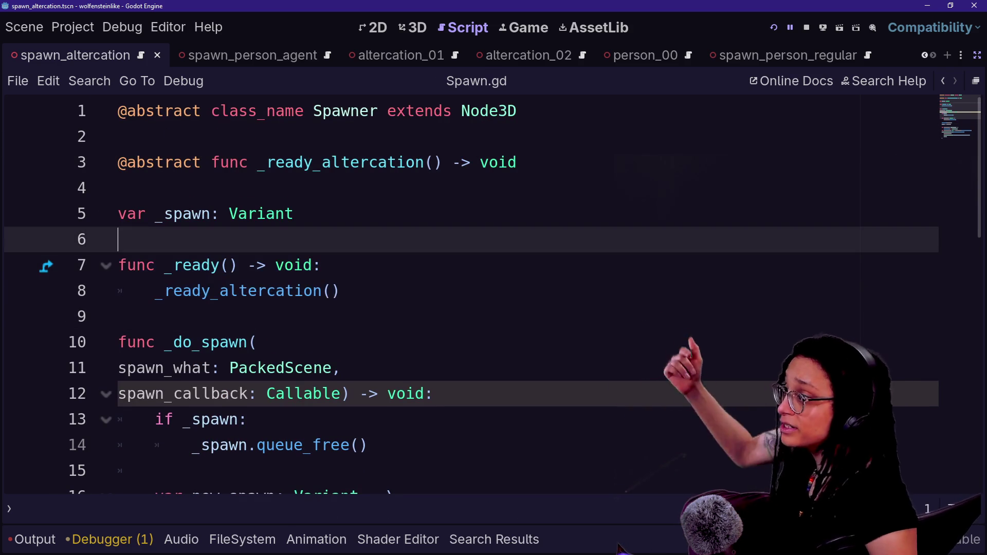
key("shift+alt+o")
key("Return")
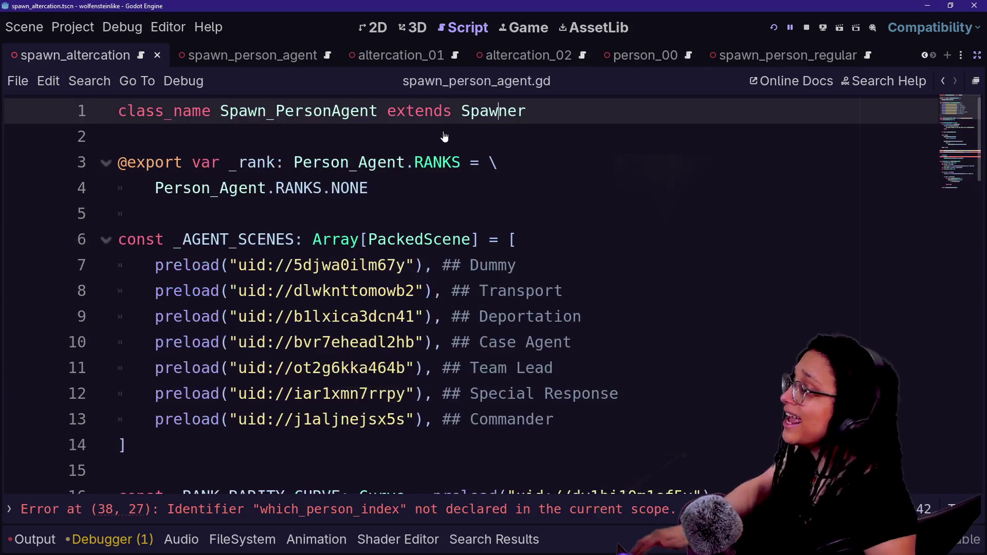
scroll(494, 293, "down", 3)
Delete the Altercation parent-check block and leftover blank lines from _ready_altercation, then return to the top
left_click(154, 316)
scroll(155, 317, "down", 2)
left_click(155, 316)
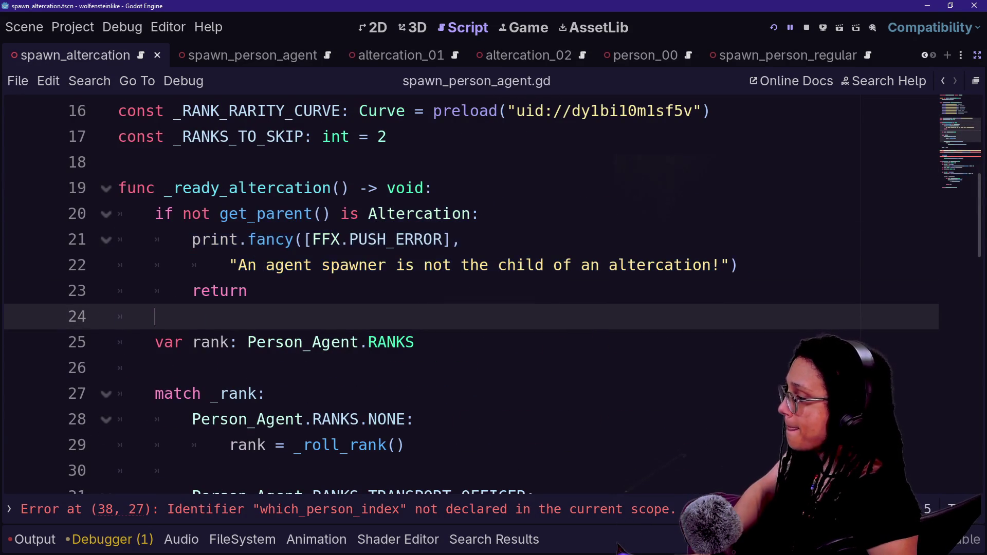
left_click_drag(248, 291, 117, 213)
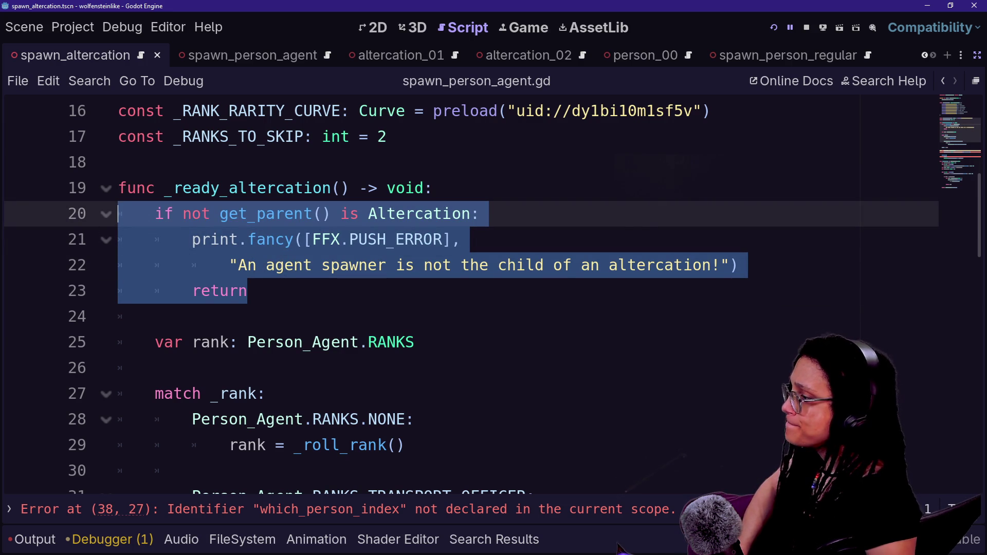
left_click_drag(247, 291, 117, 214)
key("ctrl+c")
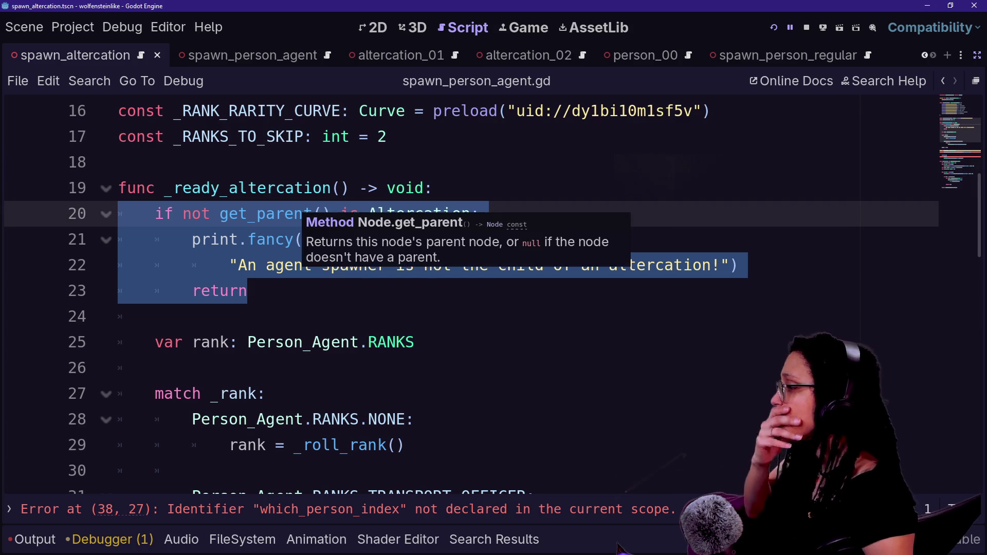
key("BackSpace")
key("ctrl+shift+k")
key("ctrl+shift+k")
scroll(331, 213, "up", 3)
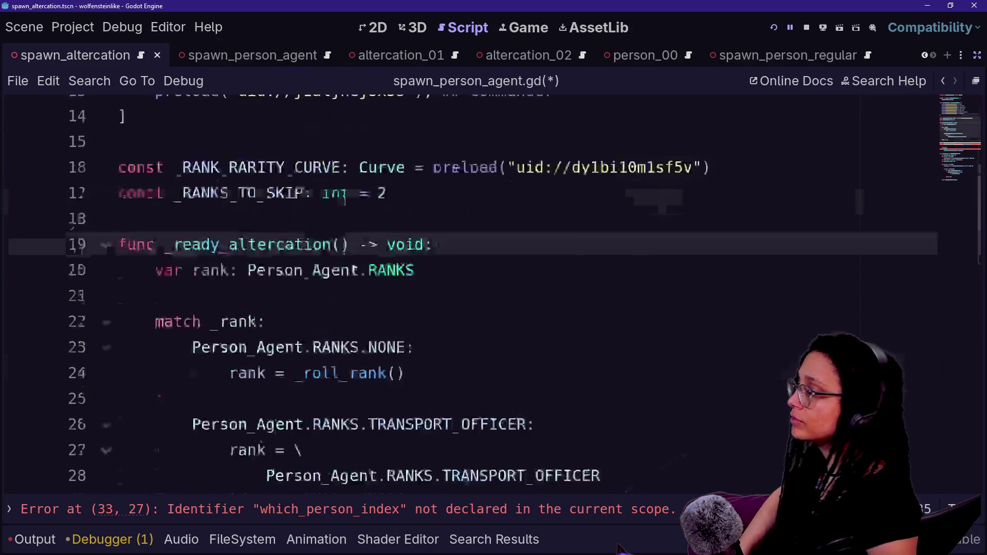
scroll(331, 214, "up", 1, "ctrl")
scroll(620, 546, "down", 1, "ctrl")
scroll(621, 546, "down", 1)
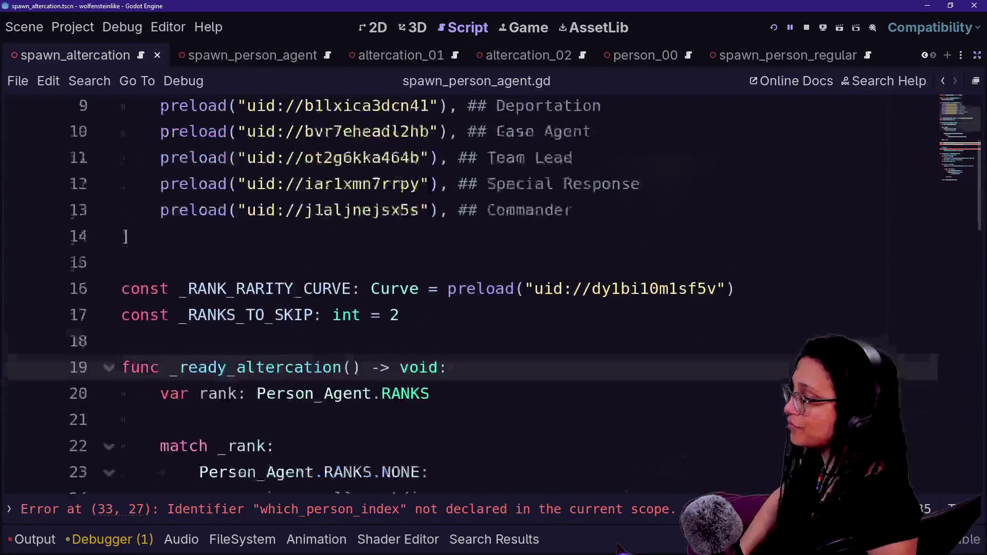
scroll(621, 546, "down", 2)
key("alt+Left")
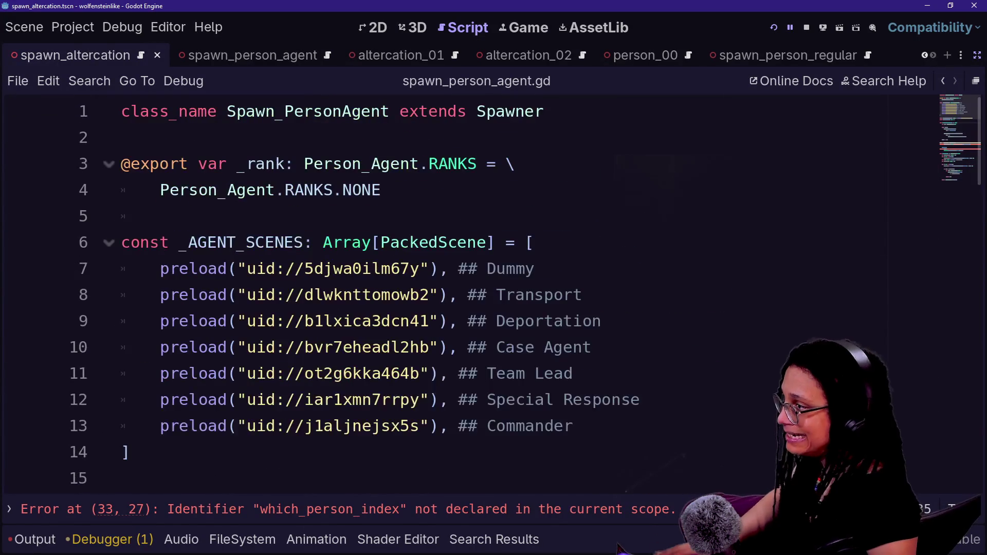
Back in Spawn.gd, paste the parent check under the abstract declaration and try reindenting it
key("alt+Left")
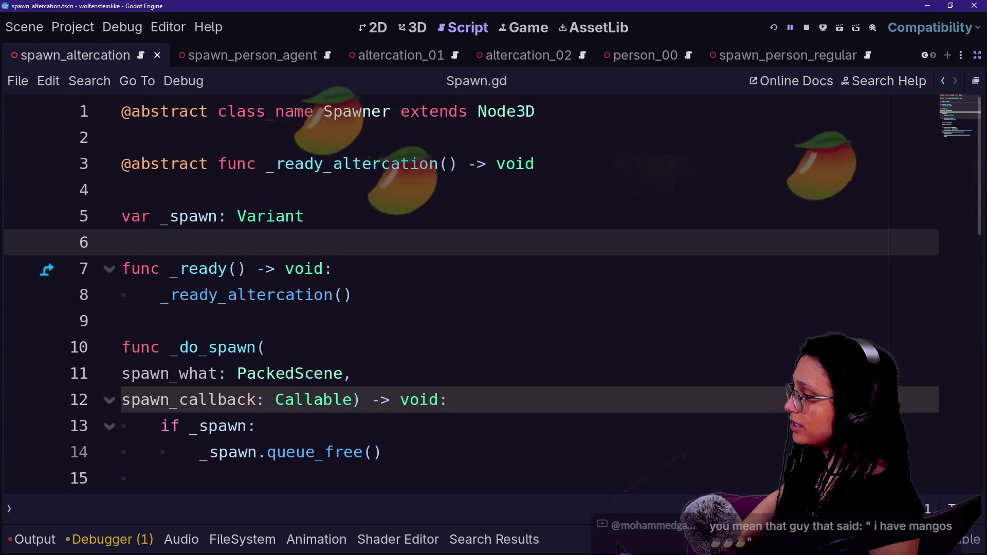
key("alt+Left")
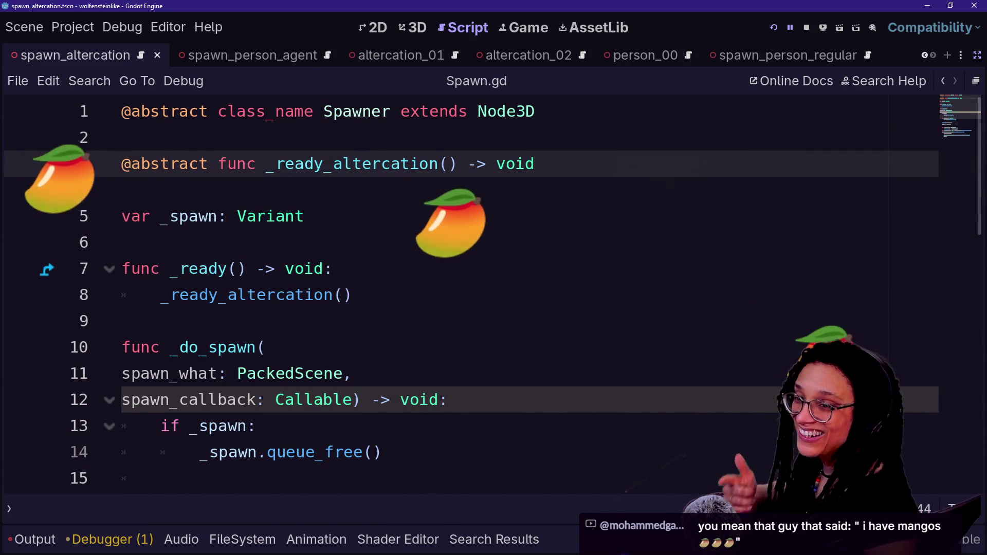
type("\"")
key("BackSpace")
type(":")
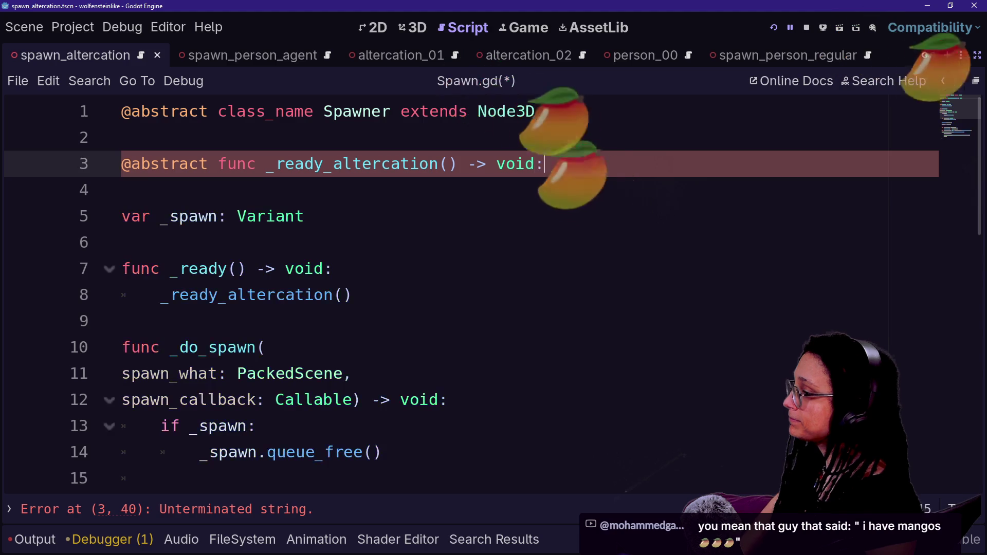
key("Return")
key("ctrl+v")
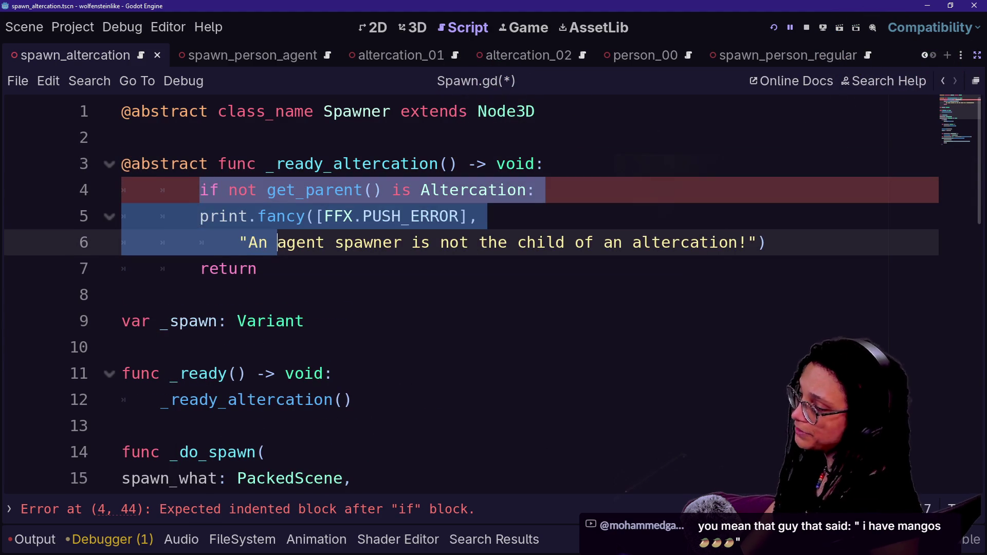
key("shift+Tab")
key("Down")
key("Down")
key("shift+Up")
key("shift+Up")
key("shift+Up")
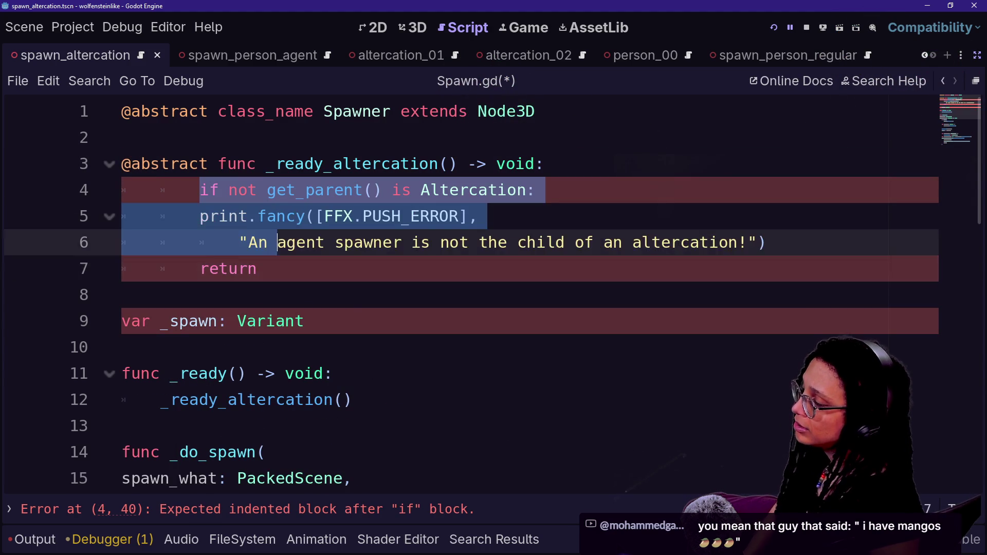
key("Tab")
key("shift+Down")
key("Tab")
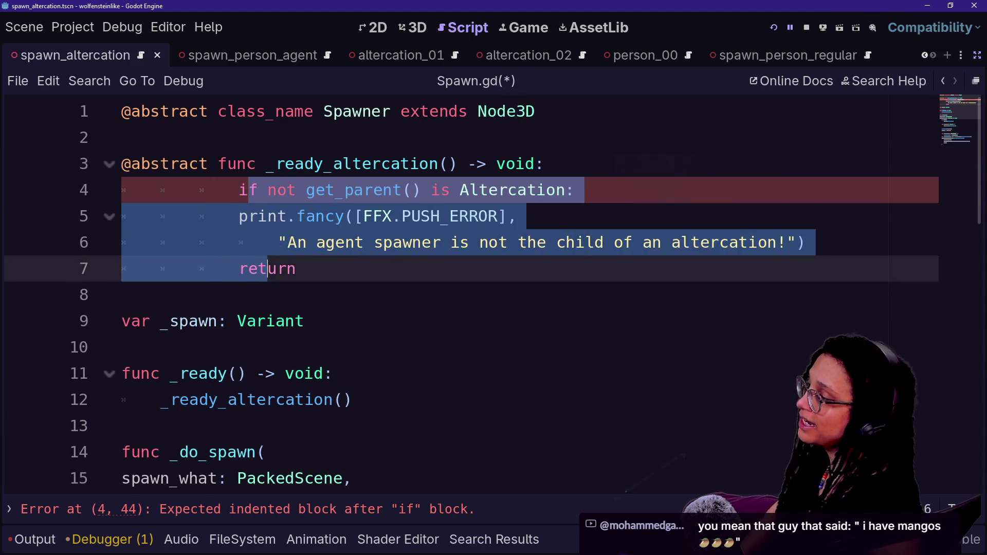
key("shift+Down")
key("shift+Tab")
key("shift+Tab")
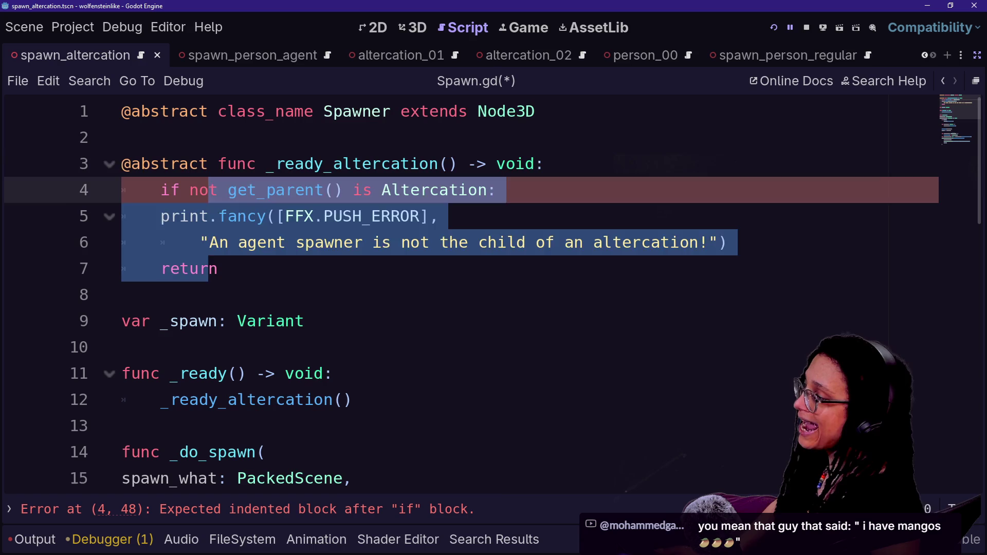
key("shift+Up")
key("shift+Up")
key("shift+Up")
Remove the pasted parent check and the colon, leaving _ready_altercation a bodiless abstract declaration
key("Down")
key("shift+Up")
key("shift+Up")
key("shift+Up")
key("shift+Home")
key("ctrl+c")
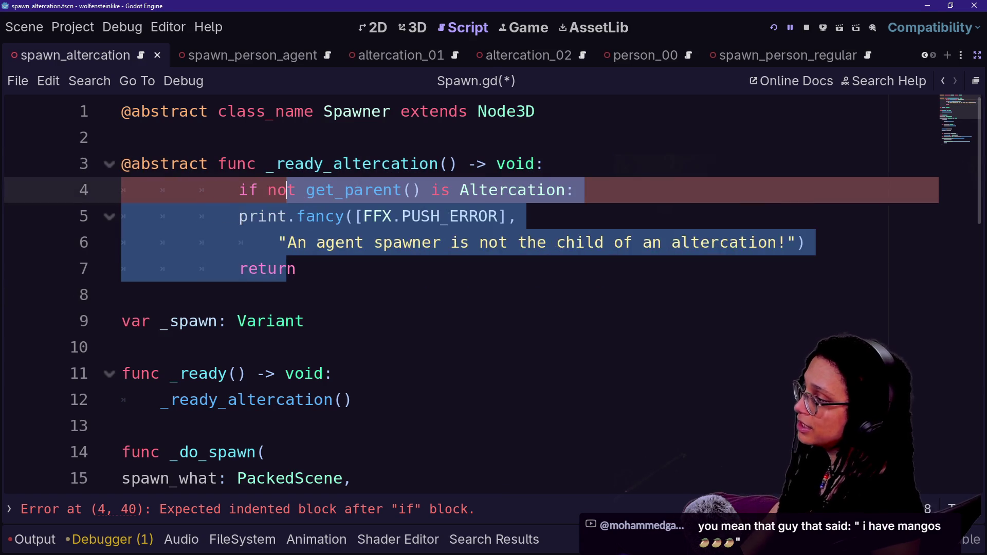
key("BackSpace")
key("BackSpace")
key("BackSpace")
key("Down")
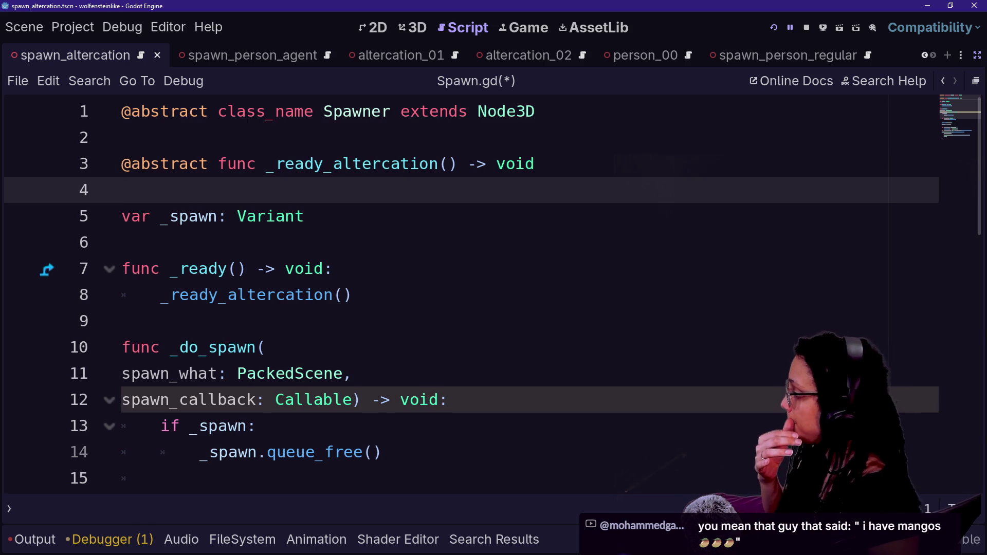
Rename the _ready call and write the _verify_and_ready_altercation function header below it
key("Down")
key("Down")
key("Down")
key("Right")
key("Right")
type("che")
key("BackSpace")
key("BackSpace")
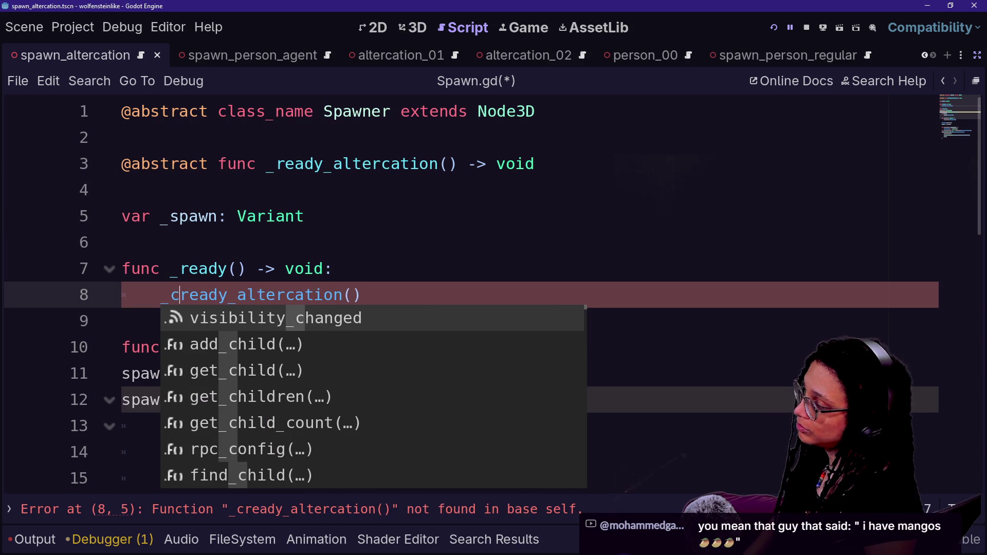
key("BackSpace")
type("verify_and_")
key("End")
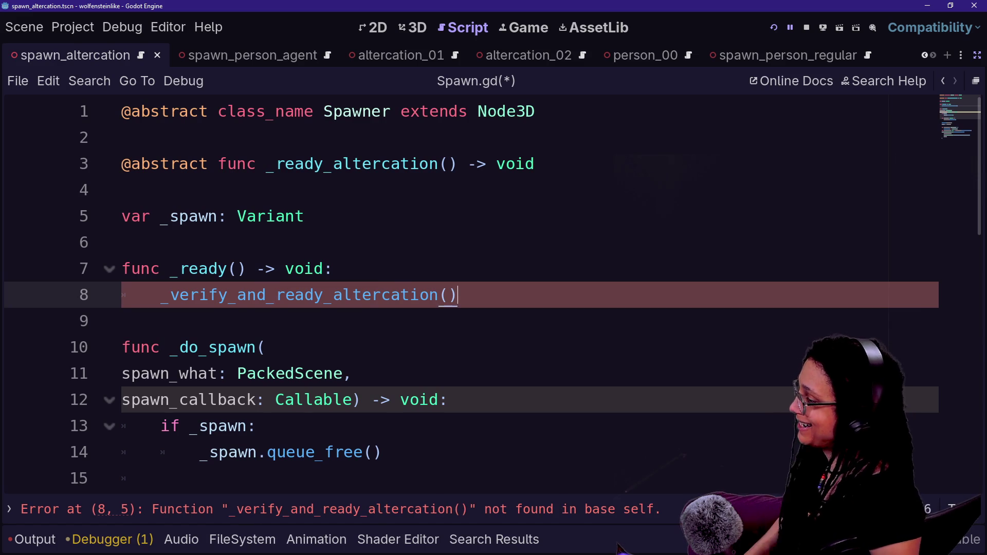
key("Return")
key("Return")
key("BackSpace")
type("func _ver")
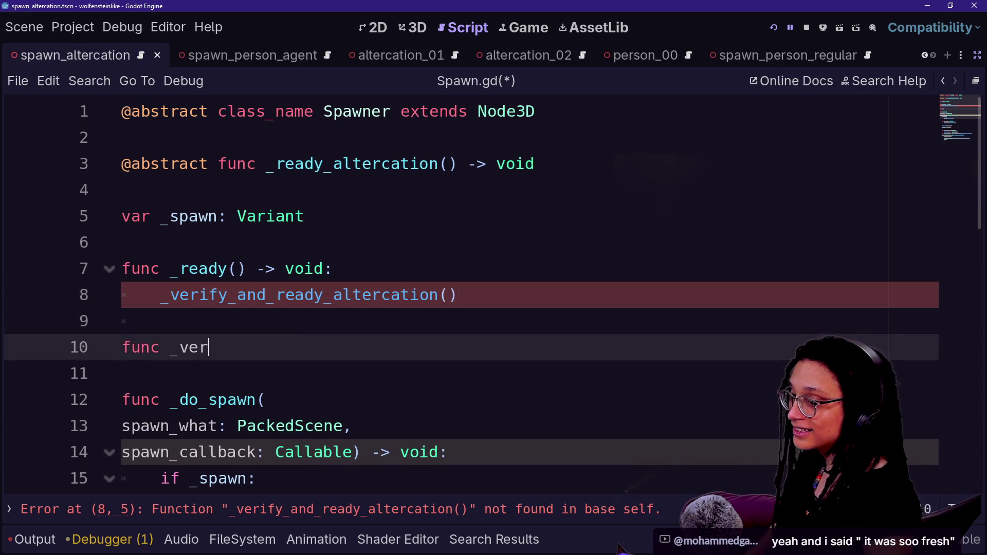
key("BackSpace")
key("BackSpace")
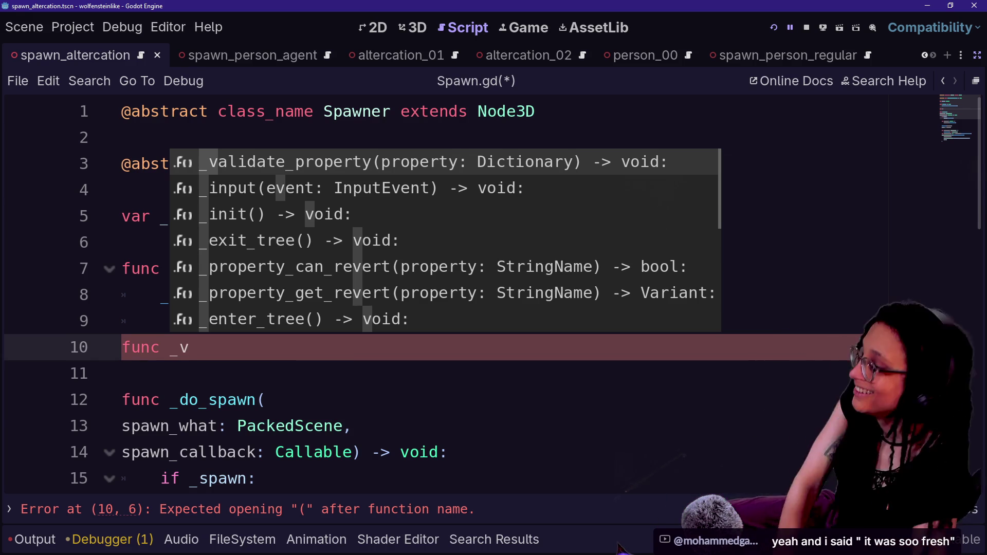
key("BackSpace")
key("BackSpace")
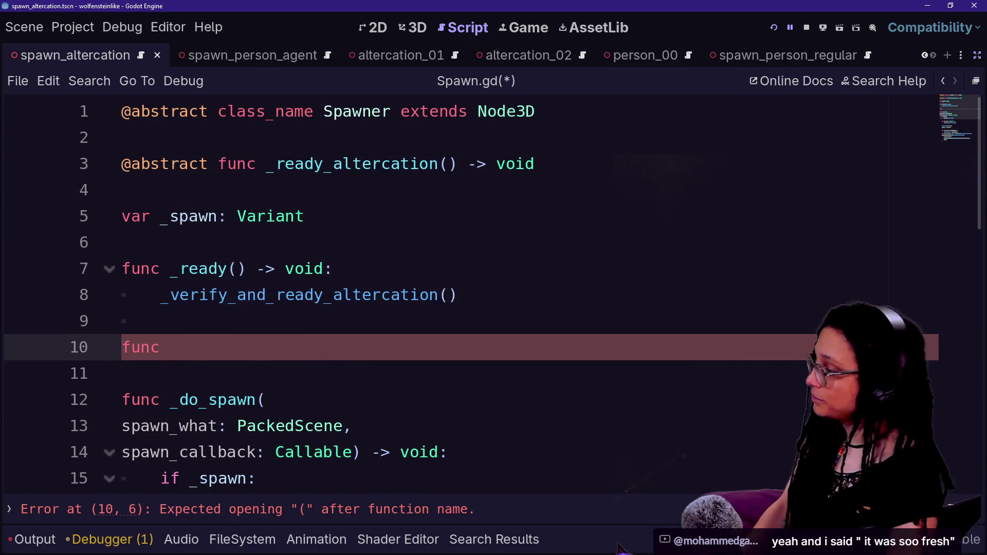
type("_ver")
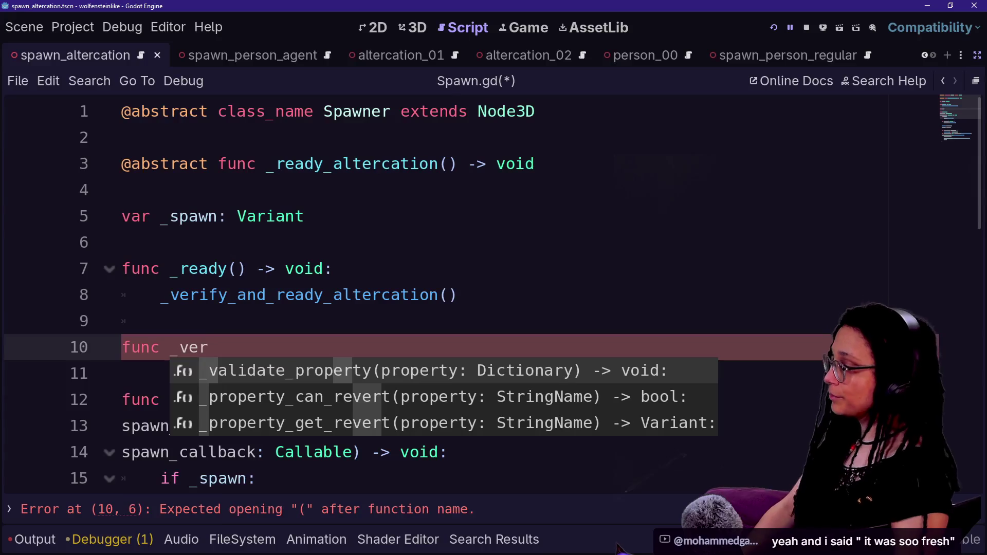
type("ify")
key("Caps_Lock")
type("_")
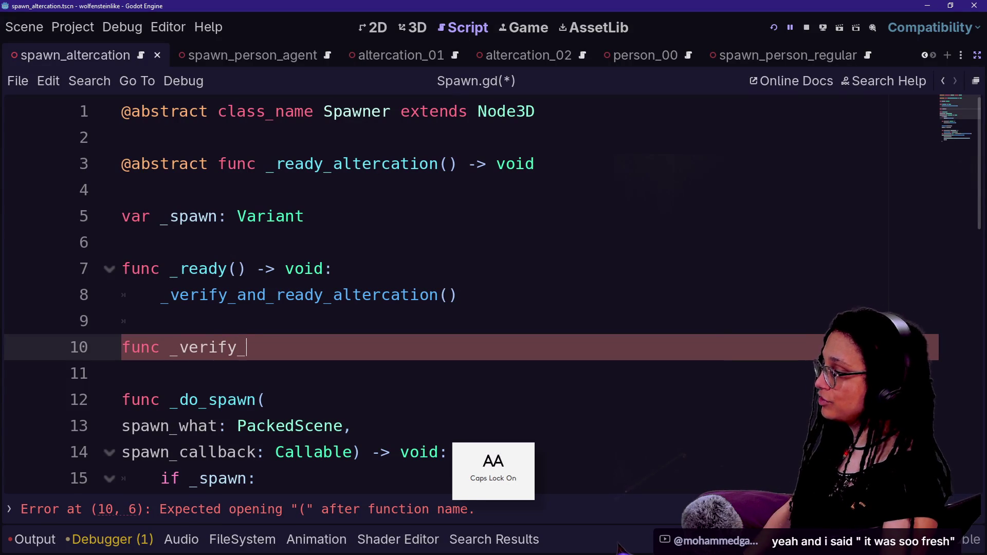
type("QNaltercations() -> void")
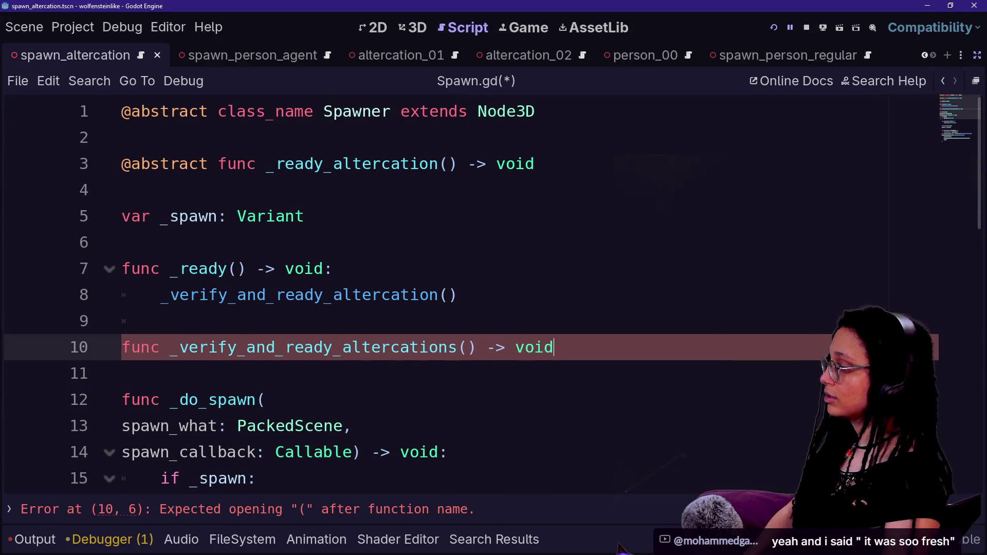
type(":")
key("Return")
Paste the get_parent Altercation check into the wrapper and fix its indentation and name
key("ctrl+v")
key("Up")
key("Up")
key("Up")
key("shift+Down")
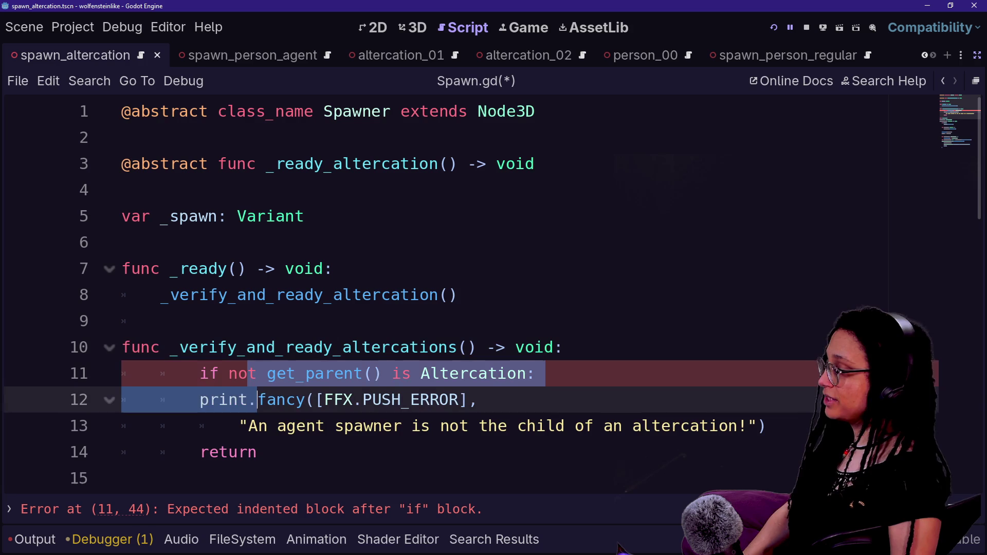
key("shift+Down")
key("shift+Tab")
key("Up")
key("Up")
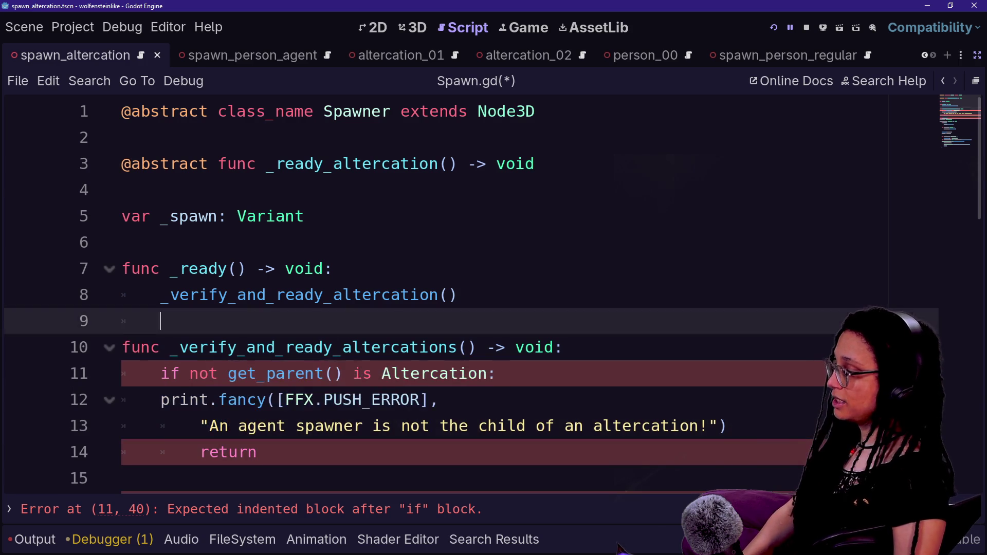
key("Down")
key("Down")
key("Down")
key("End")
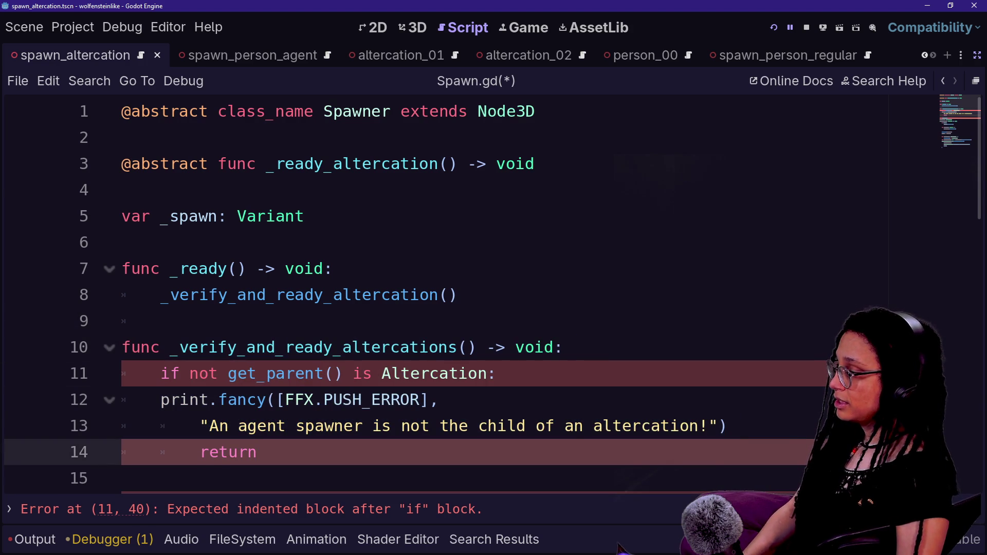
left_click_drag(180, 399, 267, 426)
key("Tab")
key("Left")
key("Down")
key("Down")
key("End")
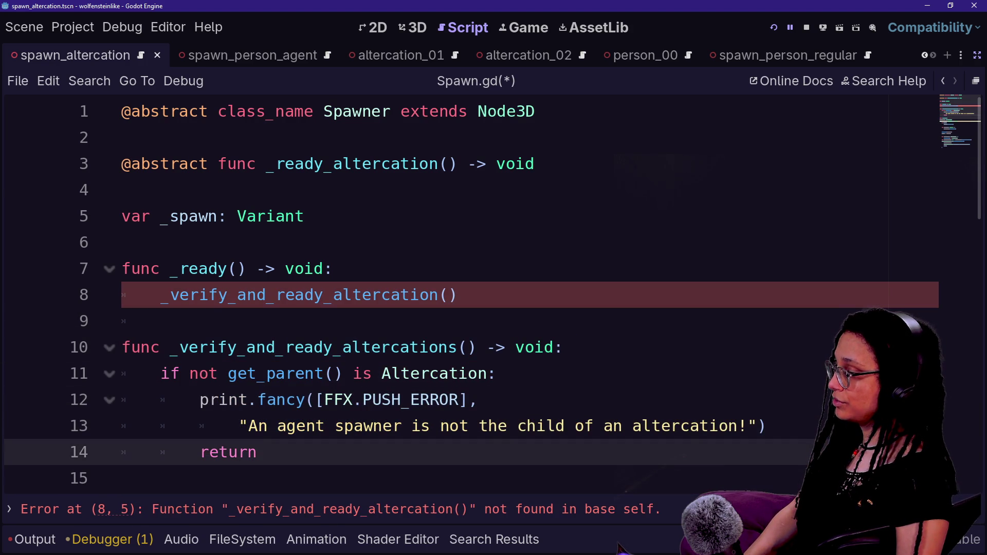
scroll(493, 293, "down", 1)
left_click(236, 268)
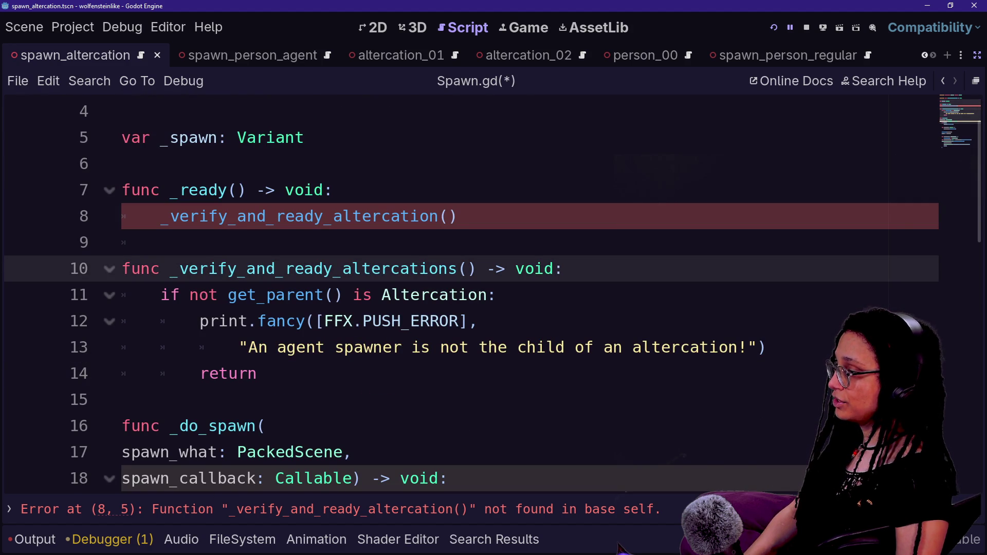
key("Down")
key("Down")
key("Down")
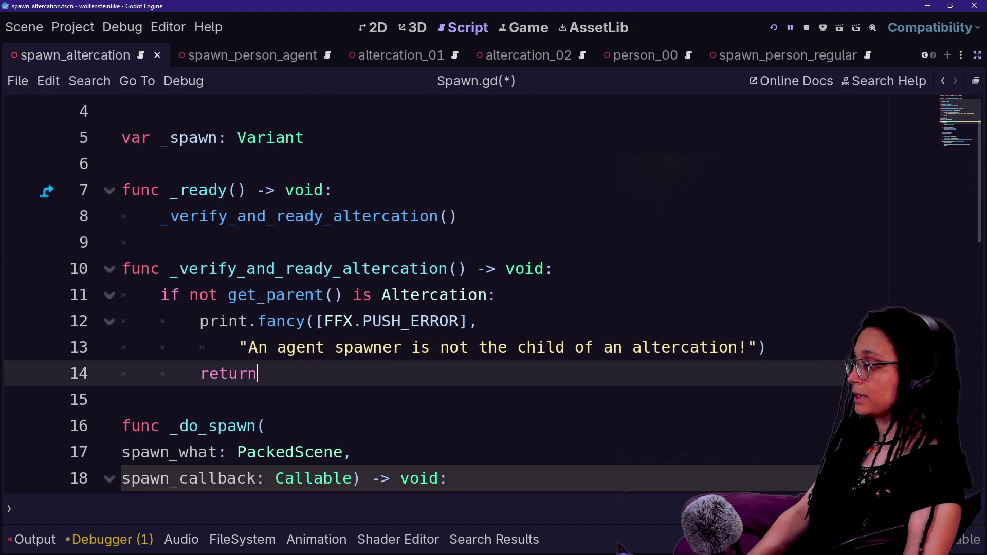
Add a _ready_altercation() call after the check, save Spawn.gd, and bring up Quick Open
key("Return")
type("_")
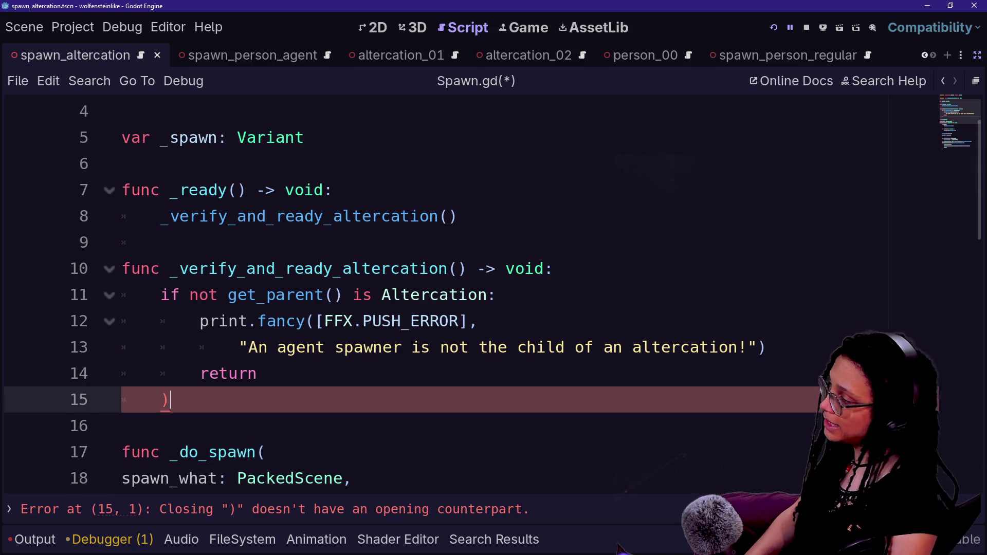
key("Down")
key("Down")
key("Return")
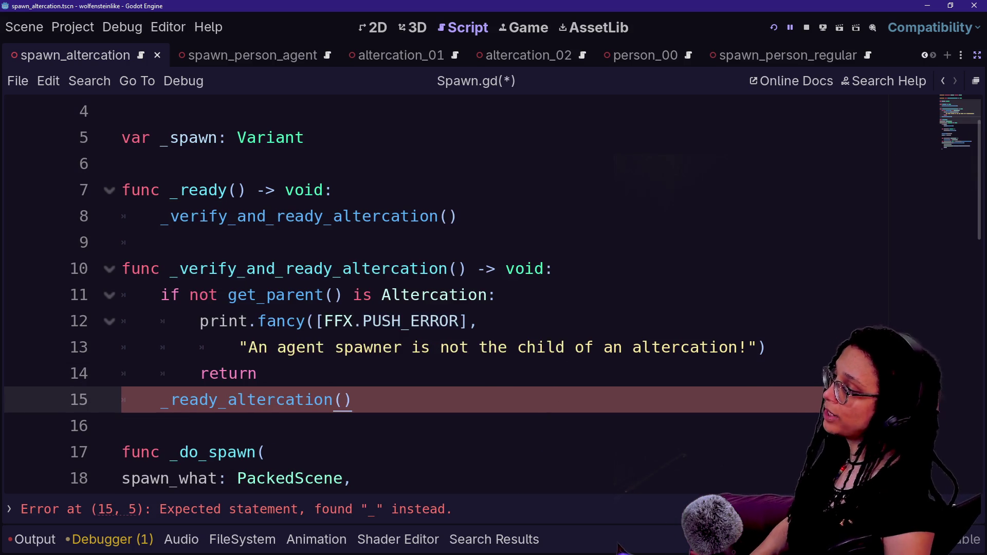
key("Up")
key("Return")
key("Up")
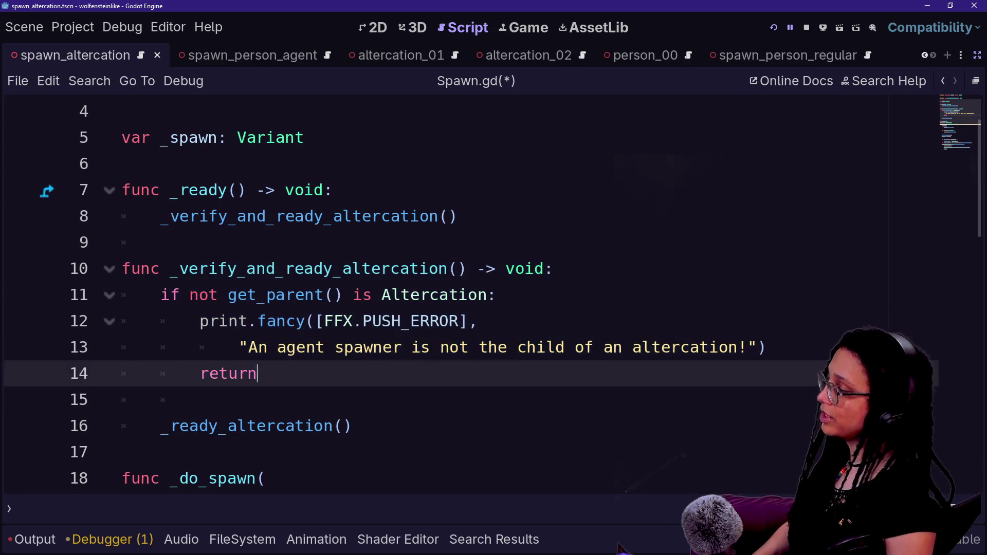
key("Down")
key("Down")
key("Down")
key("ctrl+s")
key("Up")
key("Up")
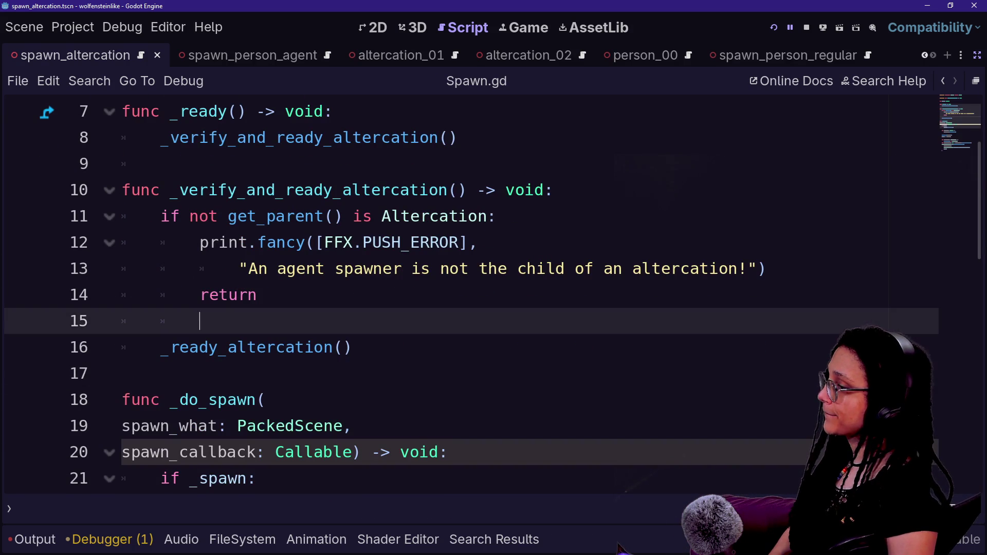
key("Down")
key("Down")
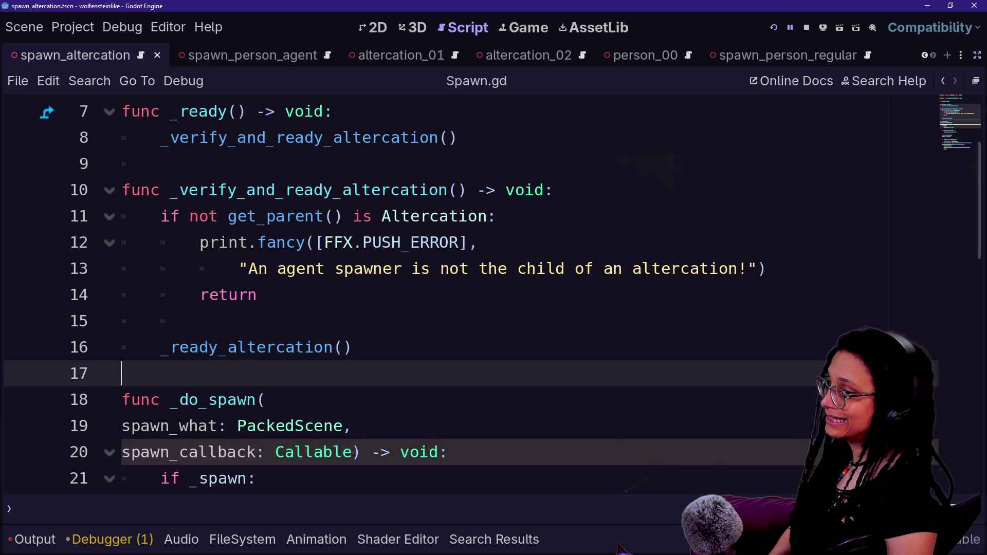
key("Up")
key("Up")
key("Up")
scroll(494, 293, "down", 1)
key("Down")
key("Down")
key("Down")
key("Down")
key("Down")
key("Down")
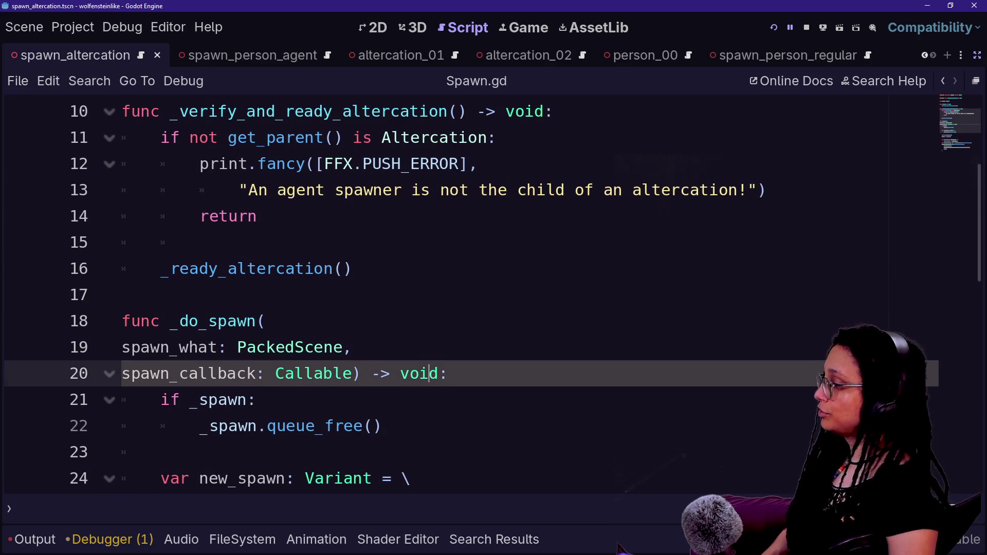
key("Up")
key("Up")
key("Up")
key("Down")
key("Down")
key("Down")
key("Up")
key("Up")
key("Up")
key("Down")
key("Down")
key("Down")
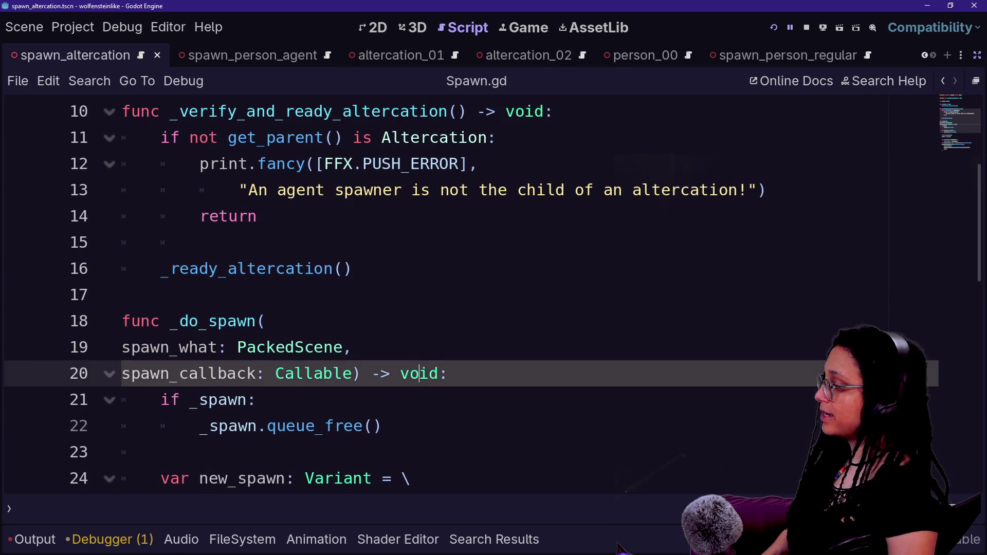
scroll(494, 293, "up", 3)
key("ctrl+s")
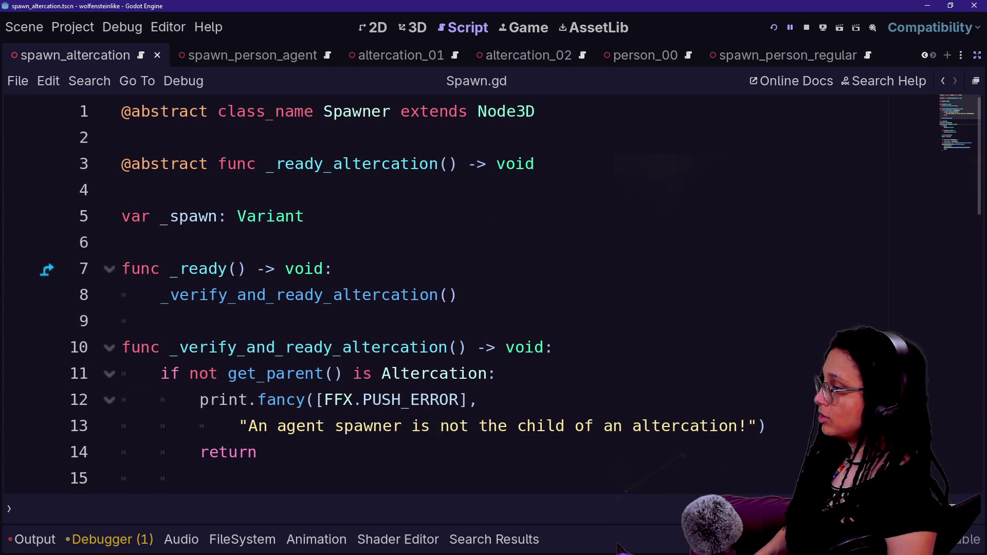
key("shift+alt+o")
In spawn_person_agent.gd, replace the undeclared which_person_index with rank
key("Return")
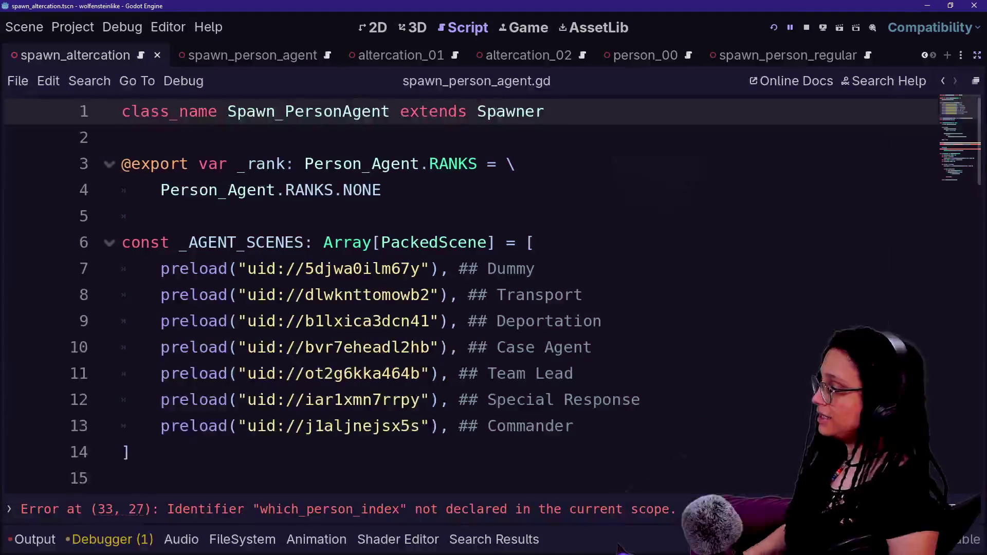
scroll(469, 232, "down", 3)
scroll(494, 293, "down", 3)
scroll(494, 293, "down", 1)
scroll(495, 293, "down", 1)
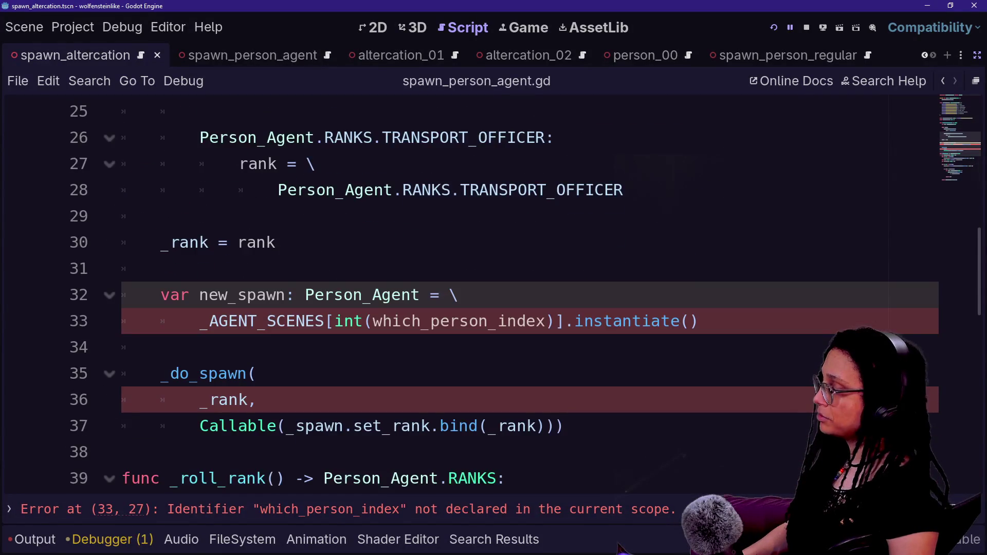
scroll(231, 325, "up", 1)
scroll(231, 324, "up", 3)
scroll(231, 323, "down", 3)
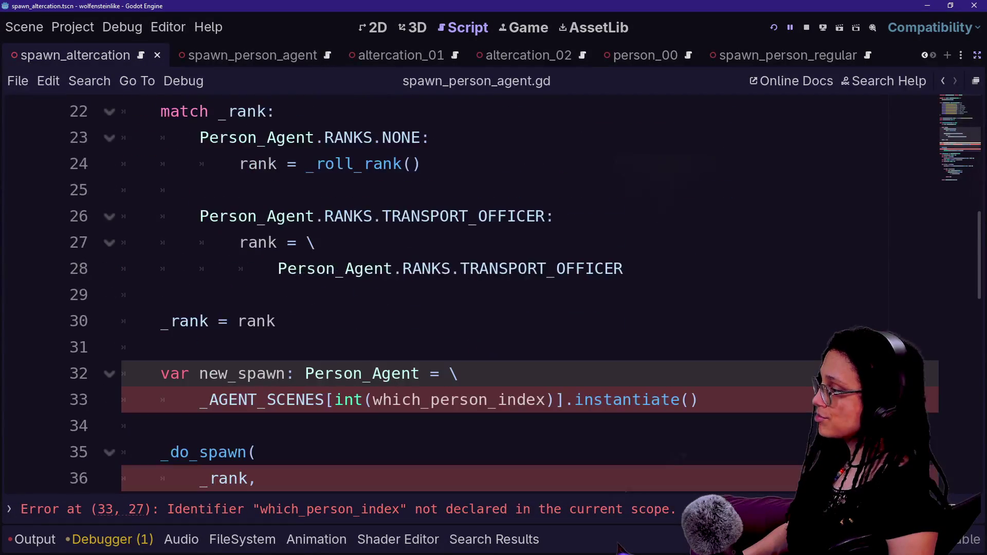
scroll(494, 293, "up", 2)
scroll(494, 293, "down", 1)
scroll(494, 293, "down", 3)
left_click_drag(199, 216, 698, 255)
left_click(556, 242)
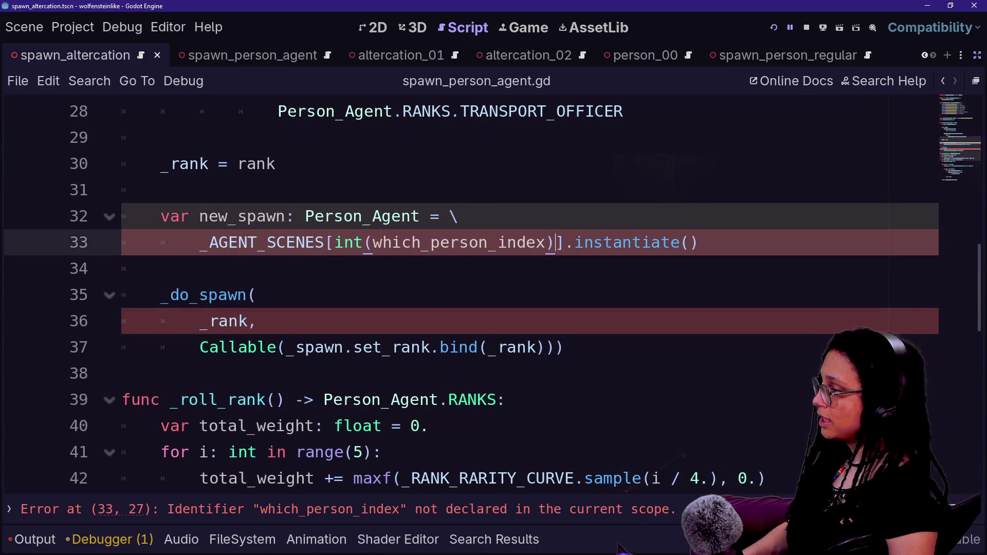
scroll(494, 293, "up", 3)
scroll(494, 294, "up", 1)
scroll(493, 293, "down", 1)
scroll(622, 547, "down", 1)
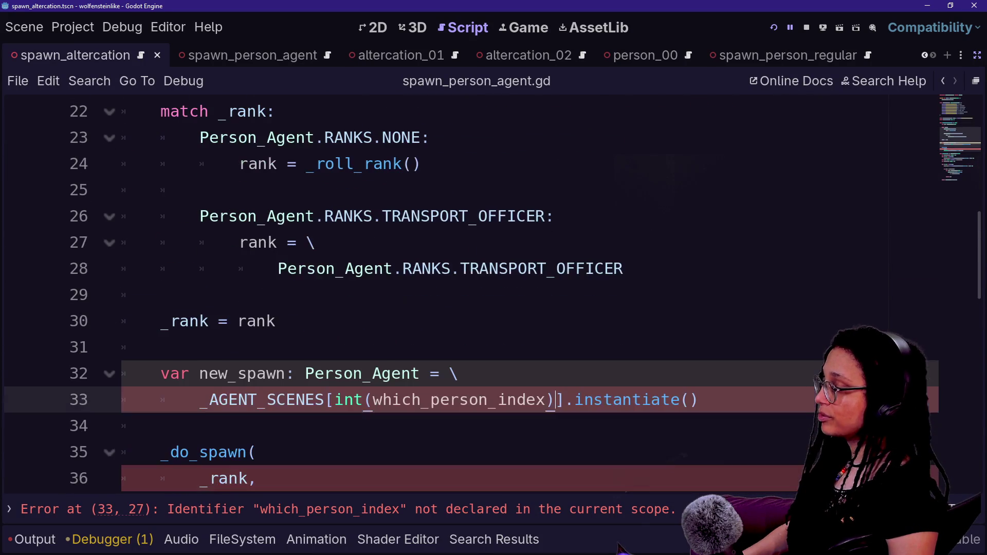
key("ctrl+shift+Left")
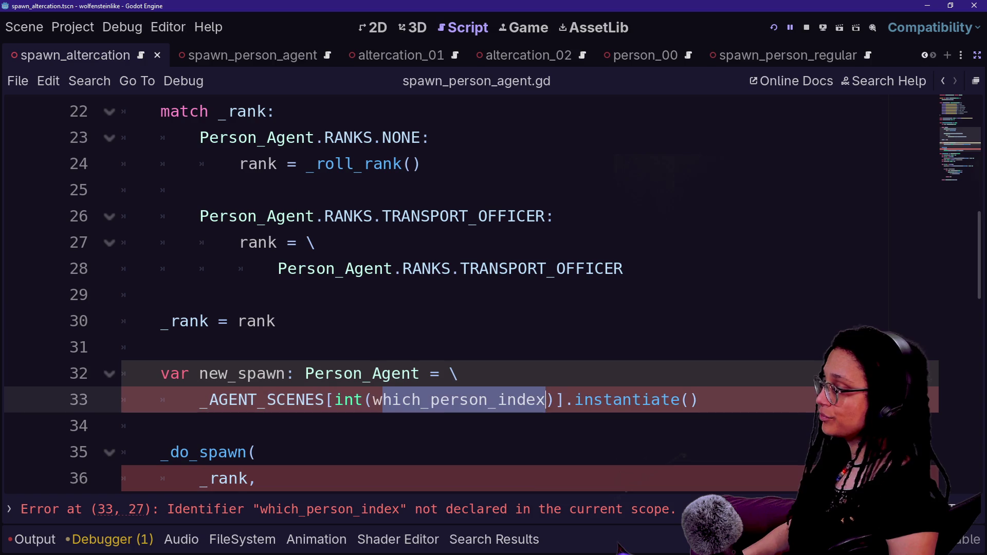
type("x")
key("Left")
type("e")
key("Caps_Lock")
type("B")
key("BackSpace")
key("BackSpace")
type("R")
key("Caps_Lock")
key("BackSpace")
type("r")
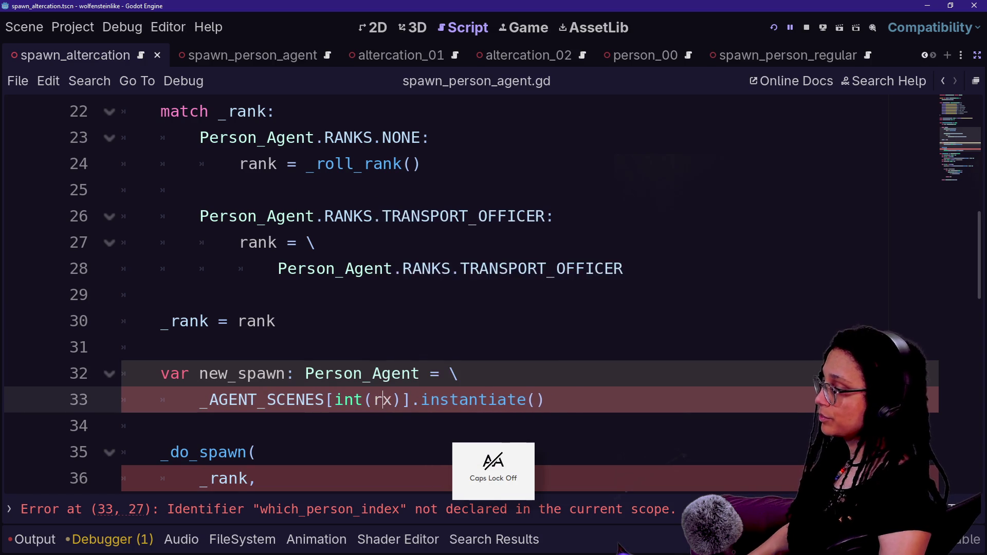
type("ank")
key("Left")
key("Left")
key("Left")
type("_")
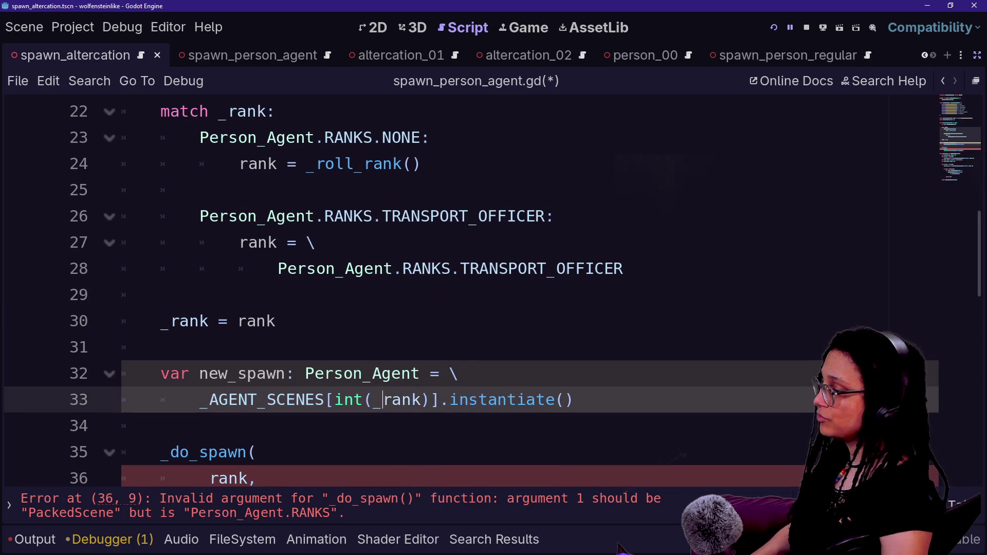
key("Escape")
Pass the instantiated new_spawn as the first _do_spawn argument and save the script
key("Down")
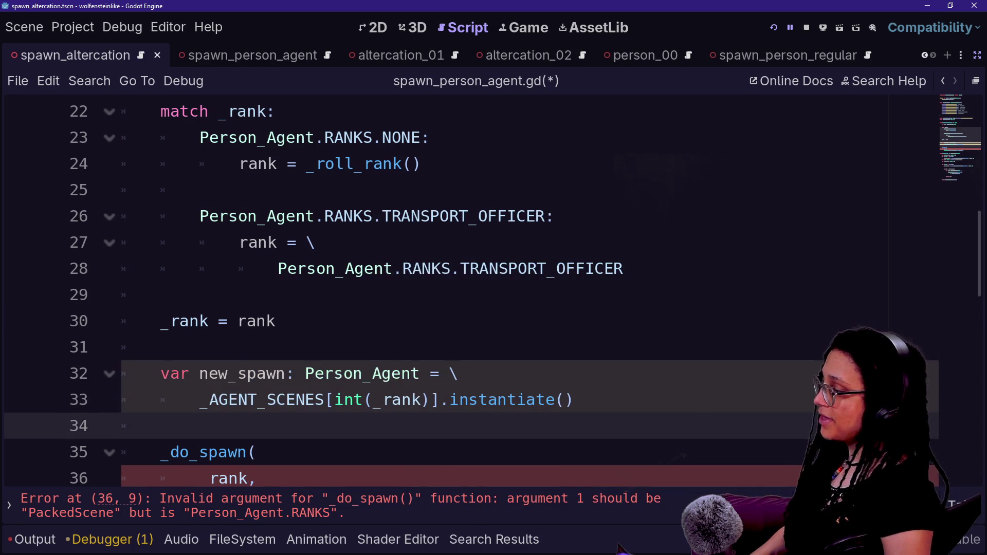
key("Down")
key("Down")
key("ctrl+shift+Right")
type("new,")
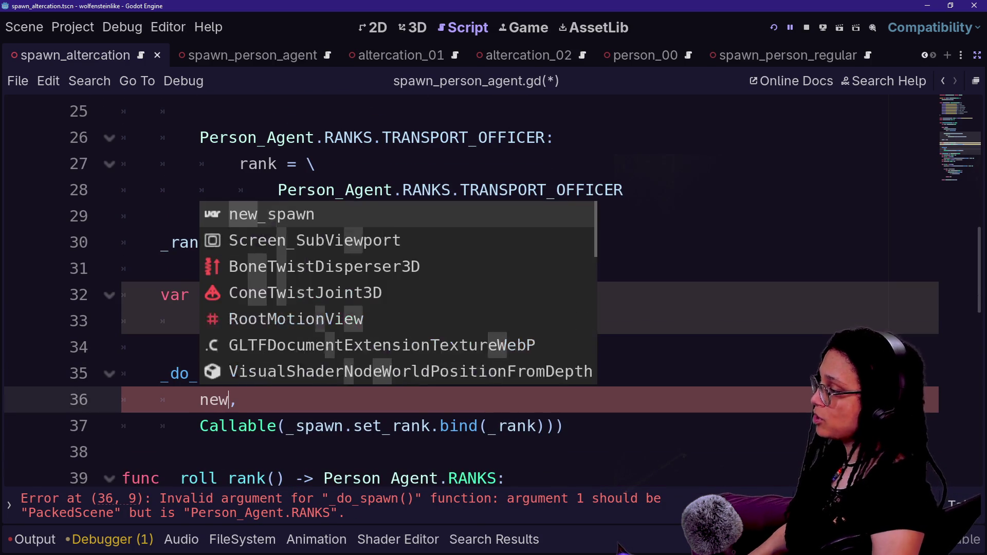
type("_spawn")
left_click(180, 373)
key("Down")
key("ctrl+shift+Right")
key("End")
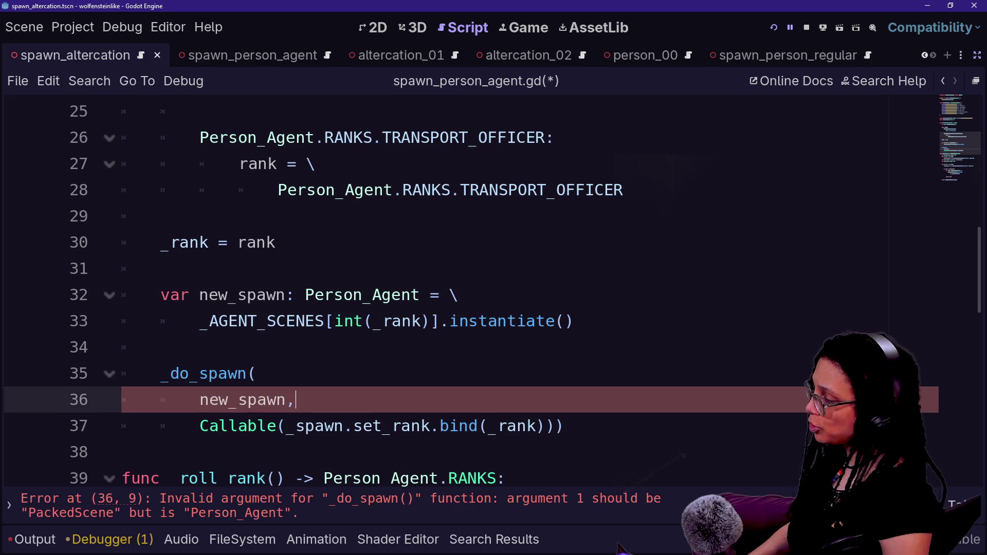
key("Down")
key("Down")
key("Down")
key("Down")
key("ctrl+s")
Inspect the set_rank Callable argument and the PackedScene type error, then jump to _do_spawn in Spawn.gd
key("Up")
key("Up")
key("Up")
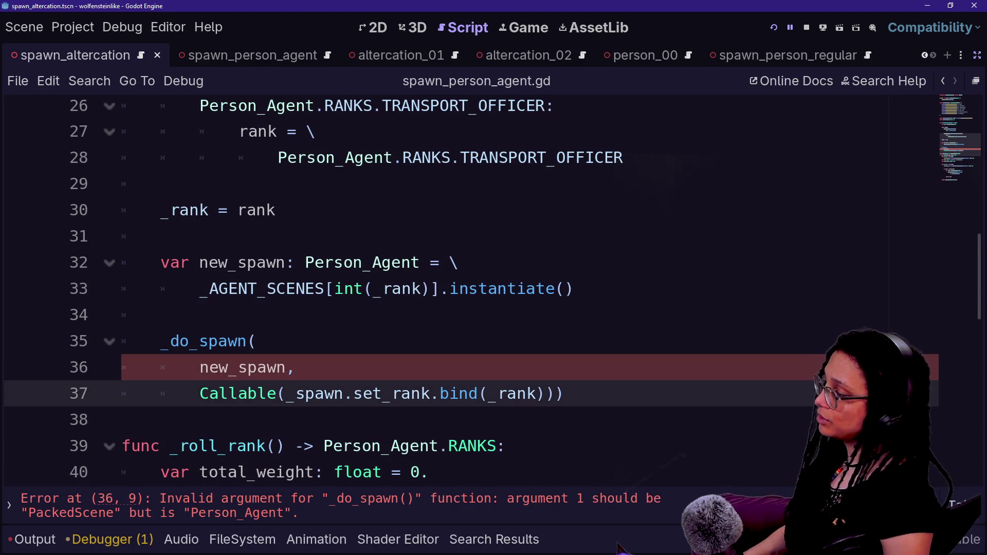
key("shift+Home")
key("Right")
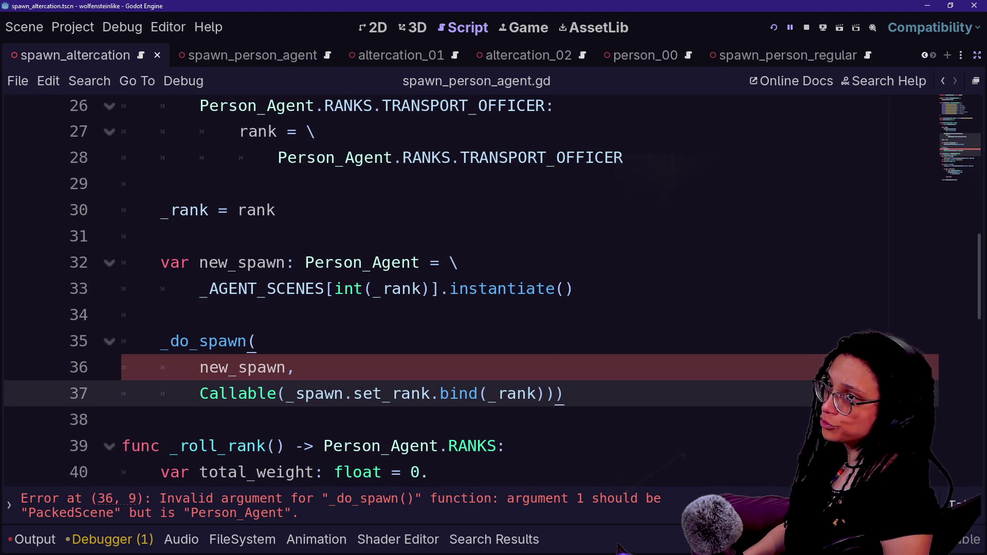
key("Home")
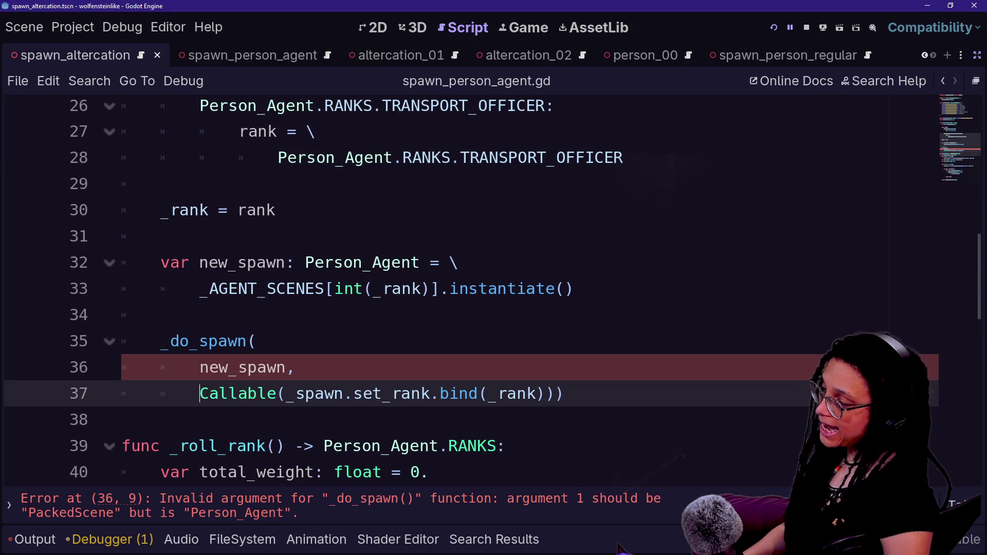
scroll(316, 394, "down", 1)
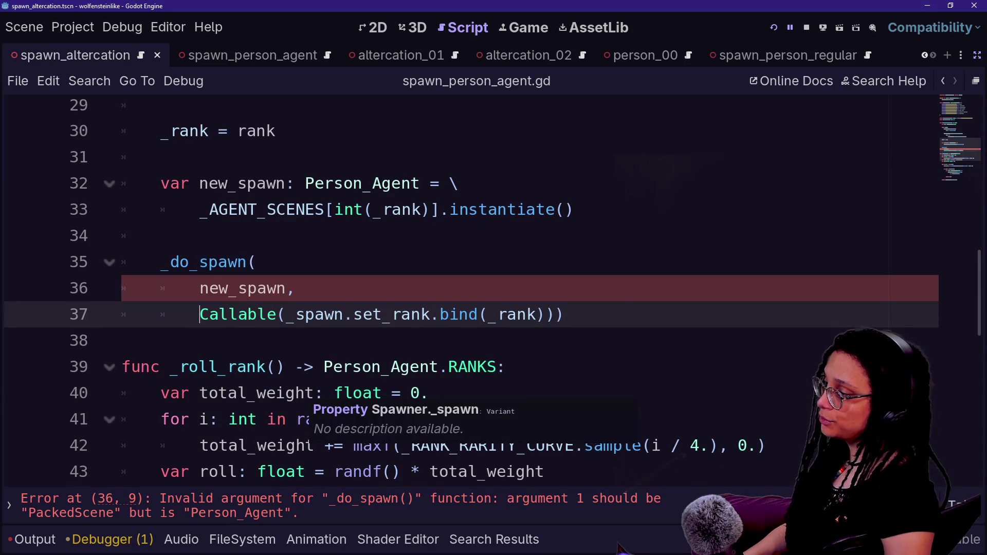
left_click_drag(353, 314, 439, 314)
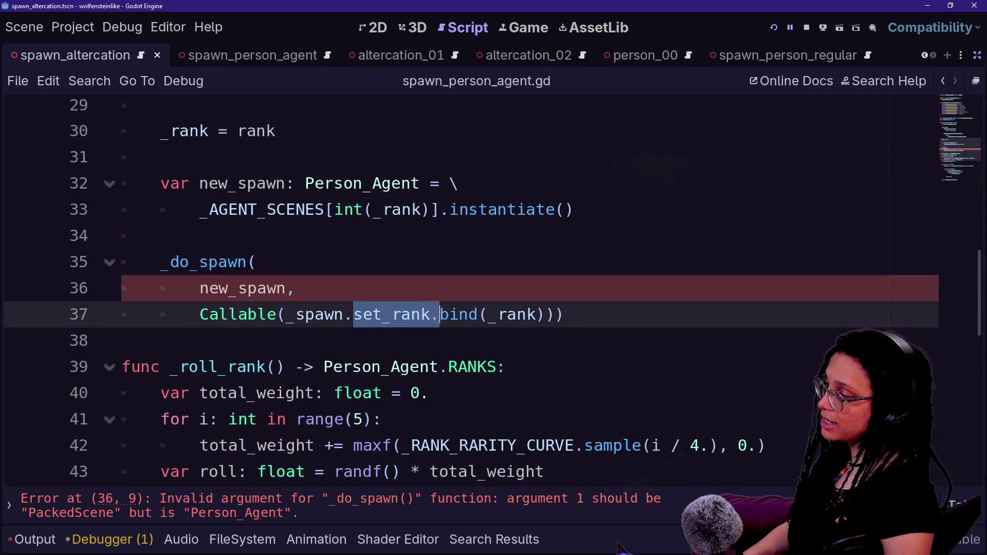
left_click_drag(286, 314, 343, 314)
left_click(394, 314)
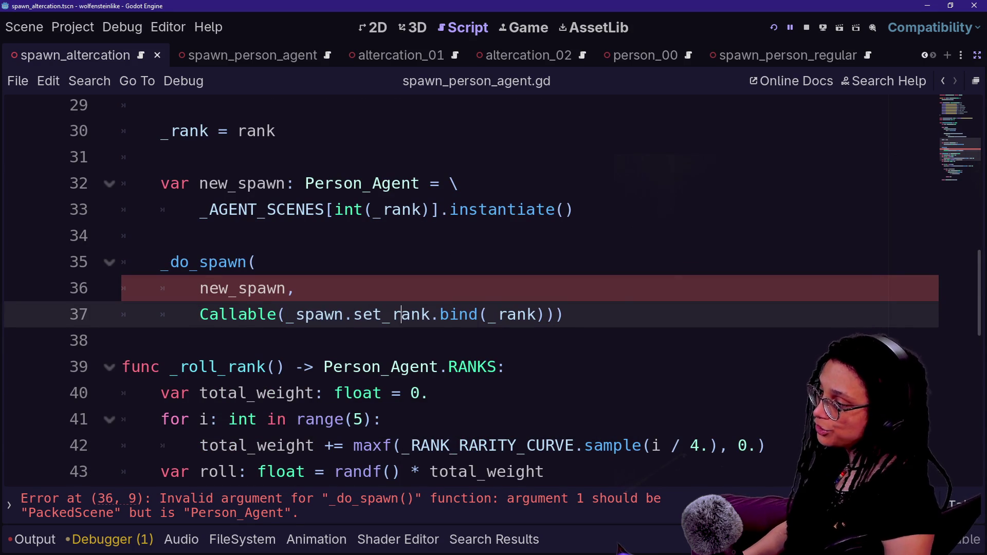
left_click(208, 266, "ctrl")
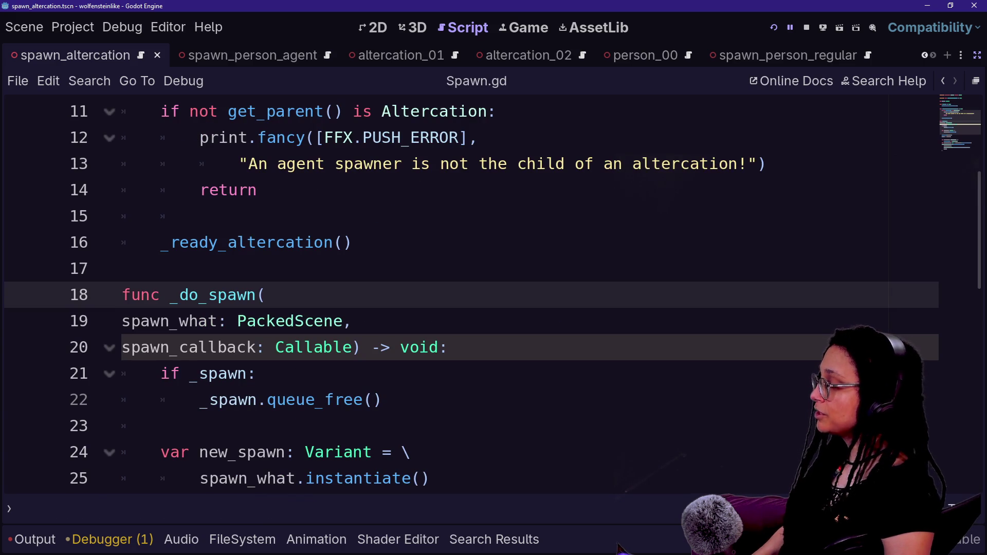
Retype spawn_what's parameter type as Variant in _do_spawn and save Spawn.gd
double_click(290, 321)
key("BackSpace")
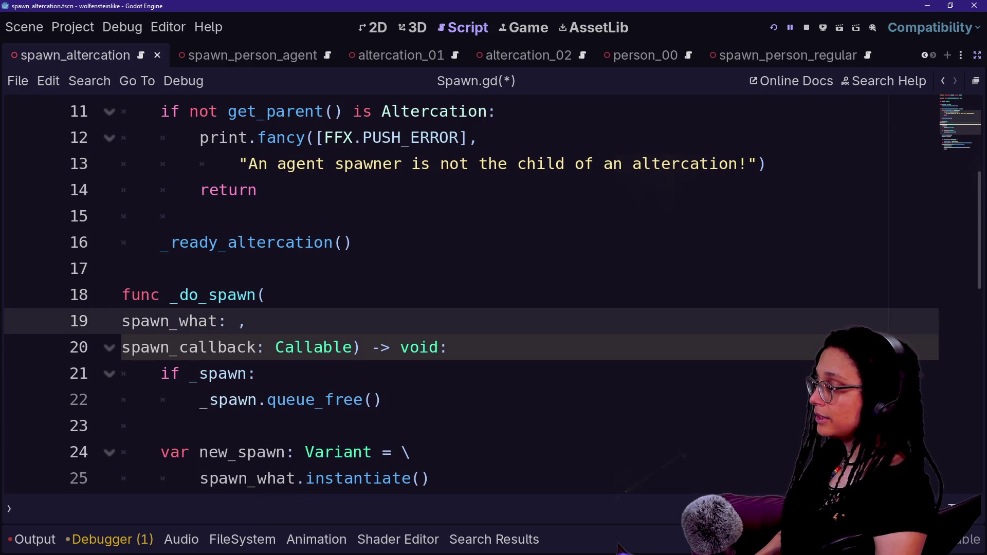
type("Var")
key("End")
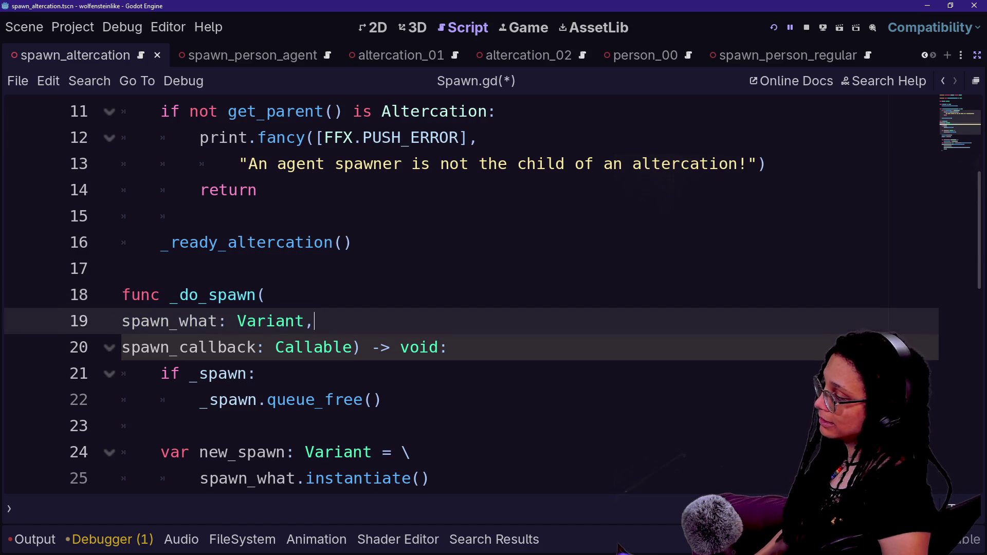
key("ctrl+s")
Review the if _spawn / queue_free block and place the caret at the end of the check line
key("Down")
key("Down")
key("Down")
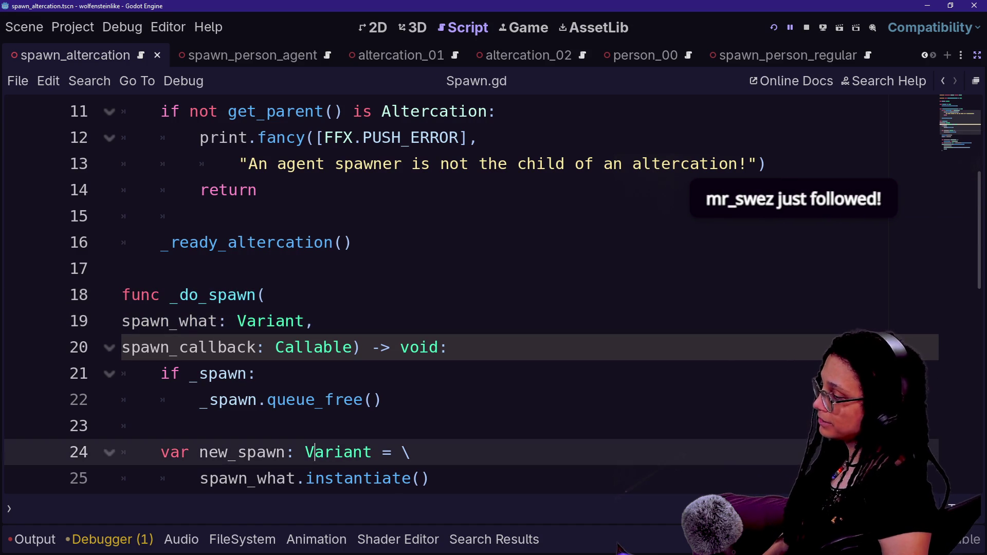
key("Up")
key("Up")
key("Up")
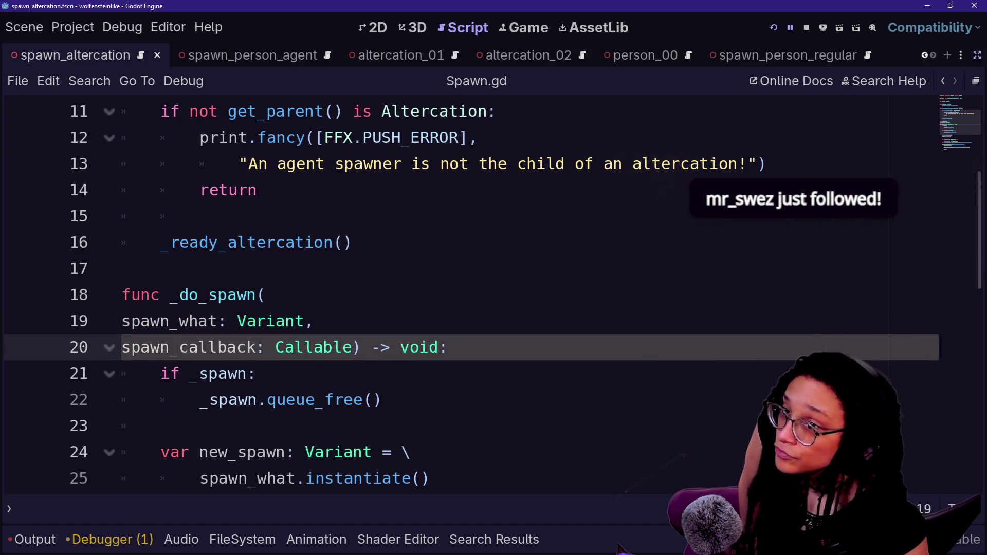
key("Down")
key("Down")
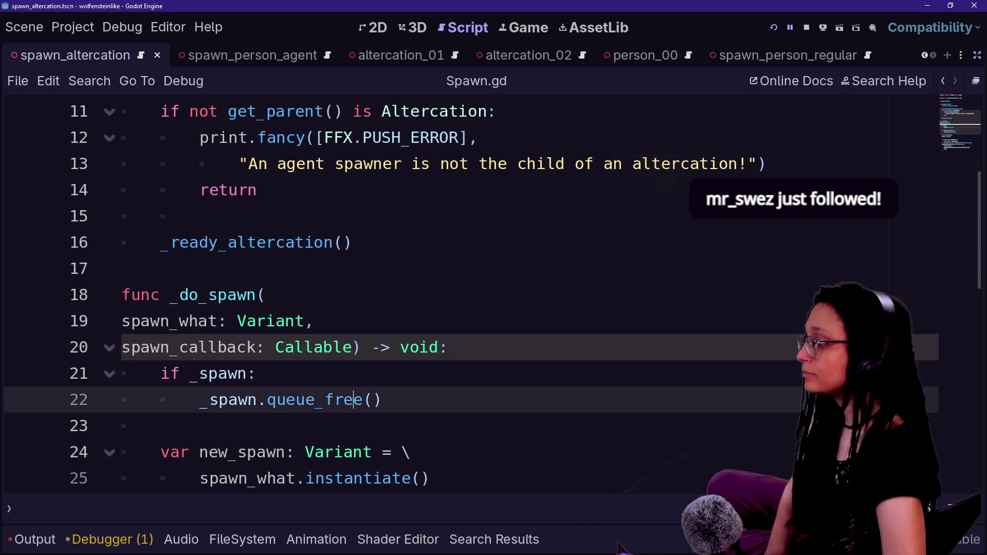
key("Up")
key("Down")
key("Down")
key("Down")
key("Down")
key("Up")
key("Up")
key("Up")
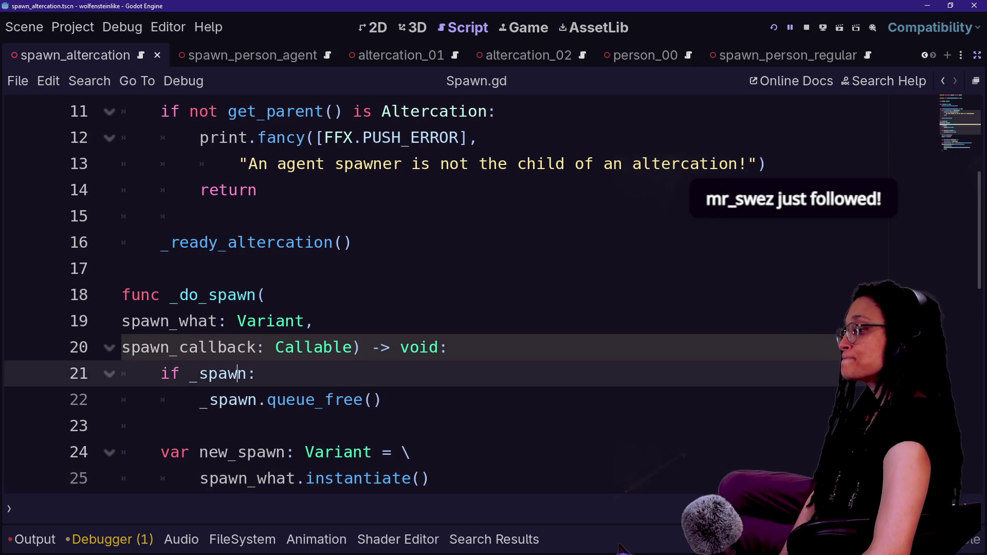
scroll(493, 309, "down", 1)
scroll(309, 266, "down", 2)
key("shift+Down")
key("shift+Down")
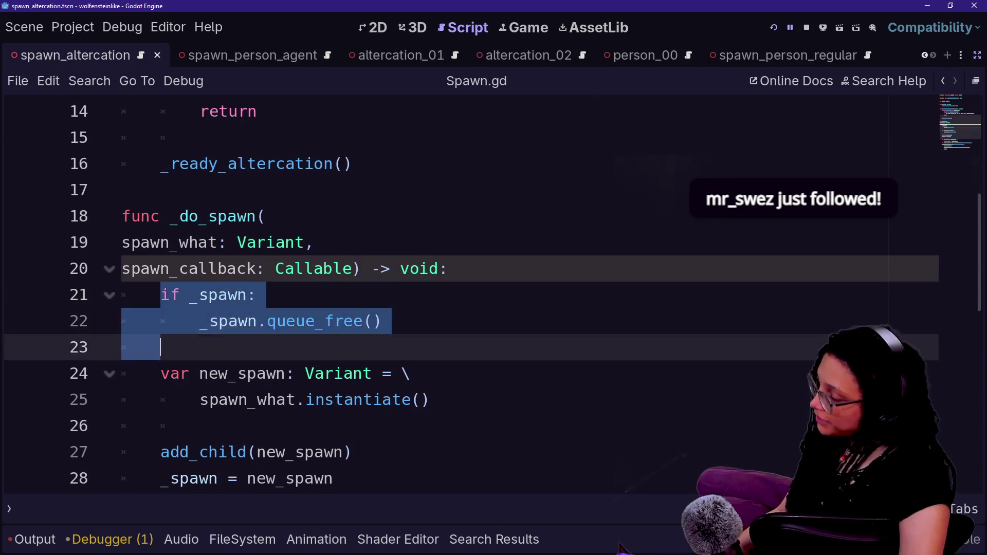
key("Right")
key("Left")
key("Up")
key("Up")
key("Down")
key("shift+Home")
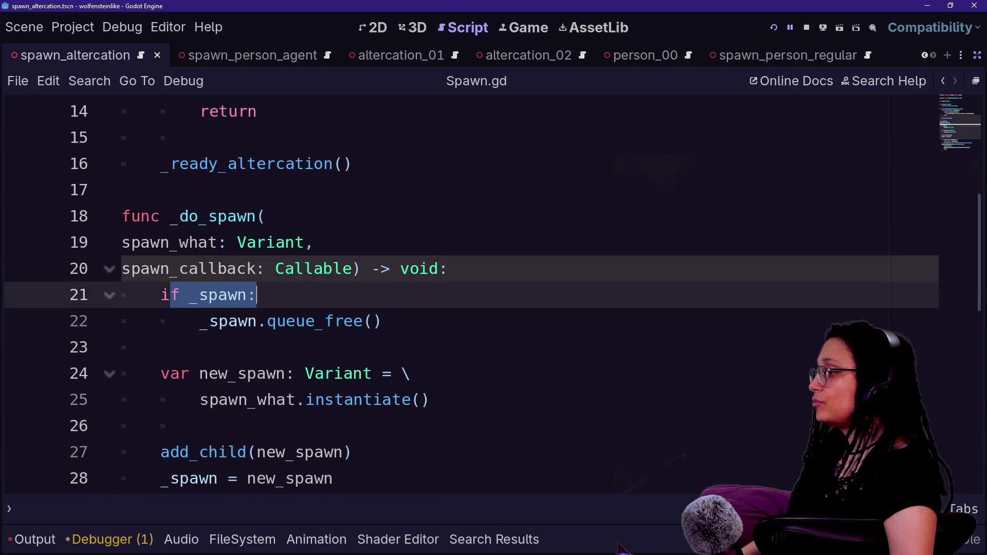
key("End")
key("Home")
key("shift+Down")
key("shift+End")
key("shift+Left")
key("Right")
key("shift+Up")
key("shift+Up")
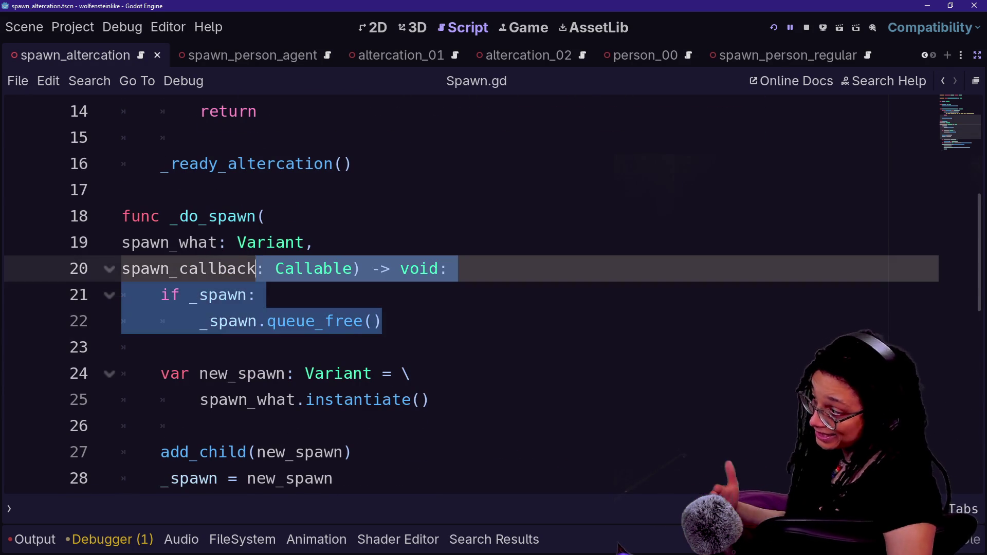
key("Down")
key("ctrl+Left")
scroll(205, 298, "down", 3)
key("End")
type("##")
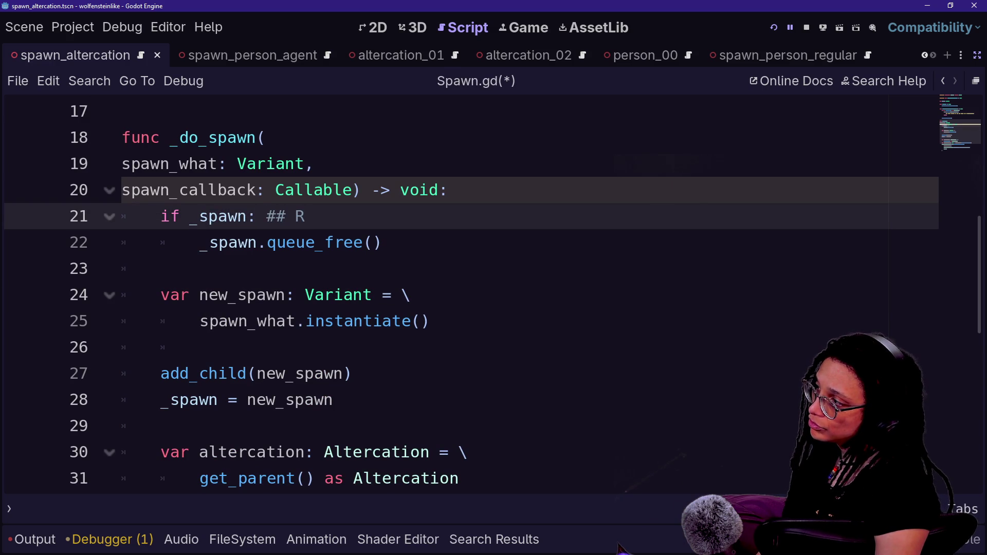
Replace the unfinished comment with '## TODO: Verify it's necessary to free the dummy here' and save
key("BackSpace")
key("BackSpace")
key("BackSpace")
key("BackSpace")
key("BackSpace")
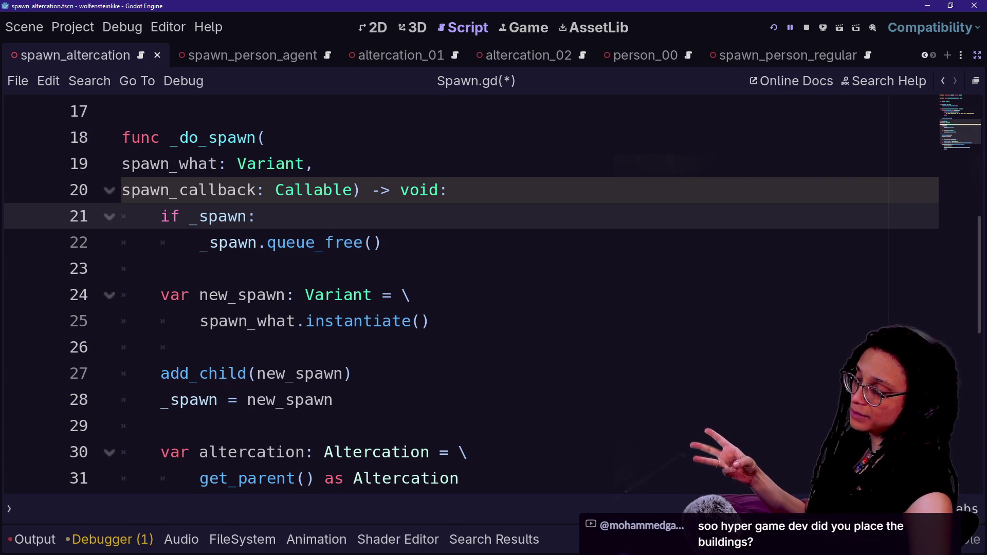
type("#")
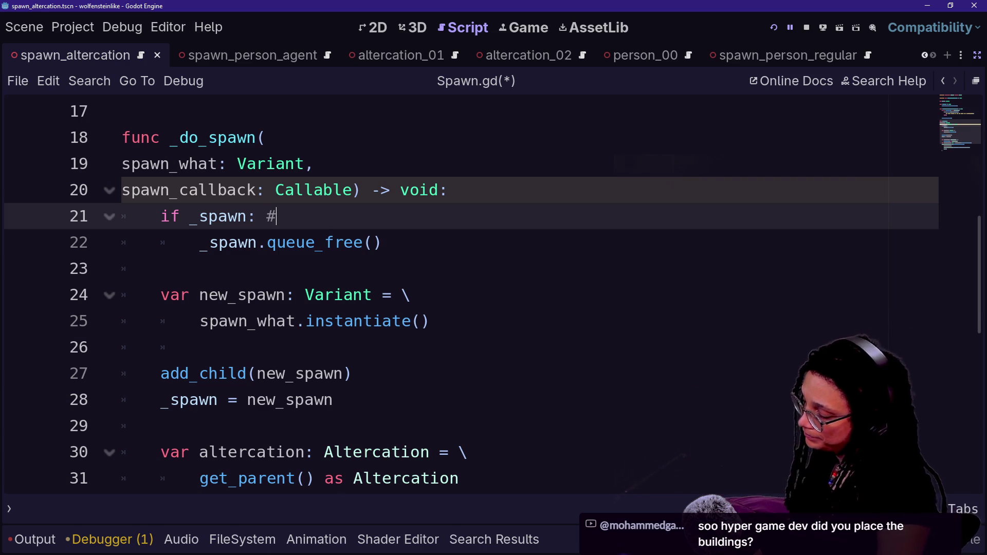
type("#TO")
key("BackSpace")
type("TOD")
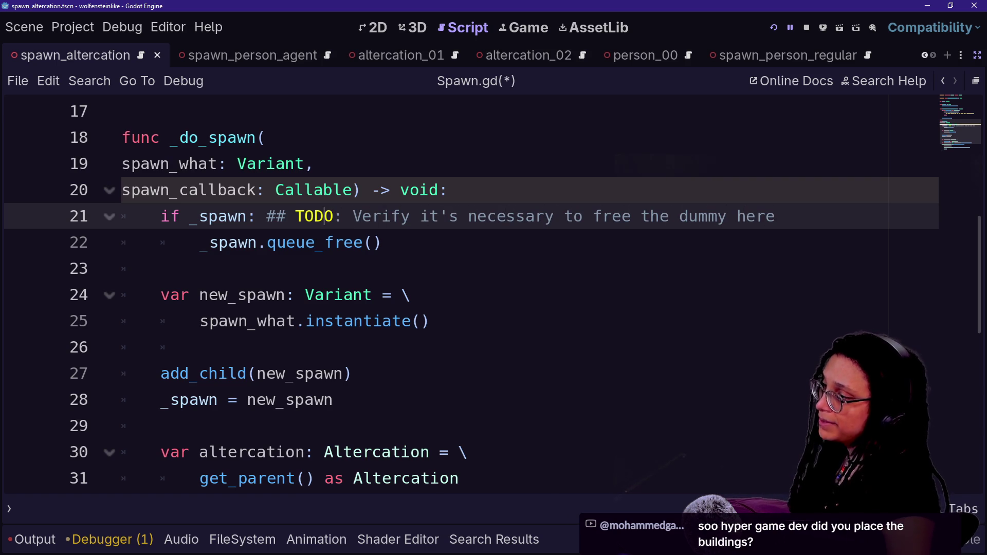
key("Down")
key("ctrl+s")
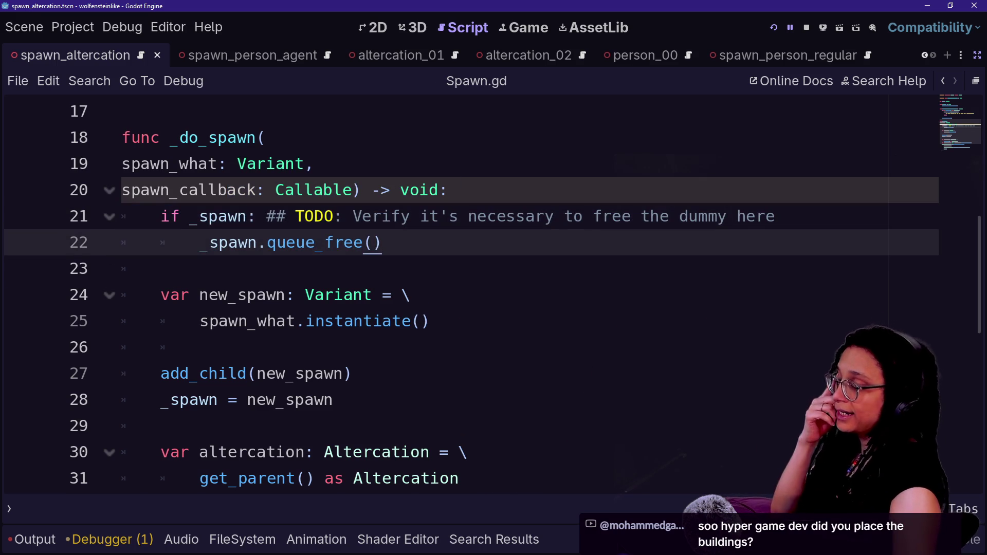
Save again and highlight the new_spawn declaration and instantiate call for review
key("Down")
key("Down")
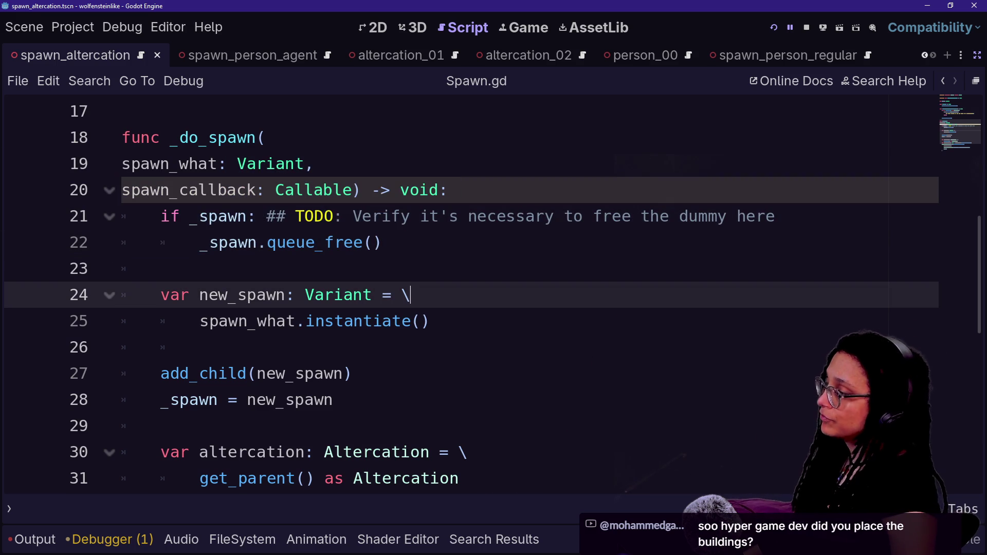
key("shift+Up")
key("shift+Up")
key("shift+Up")
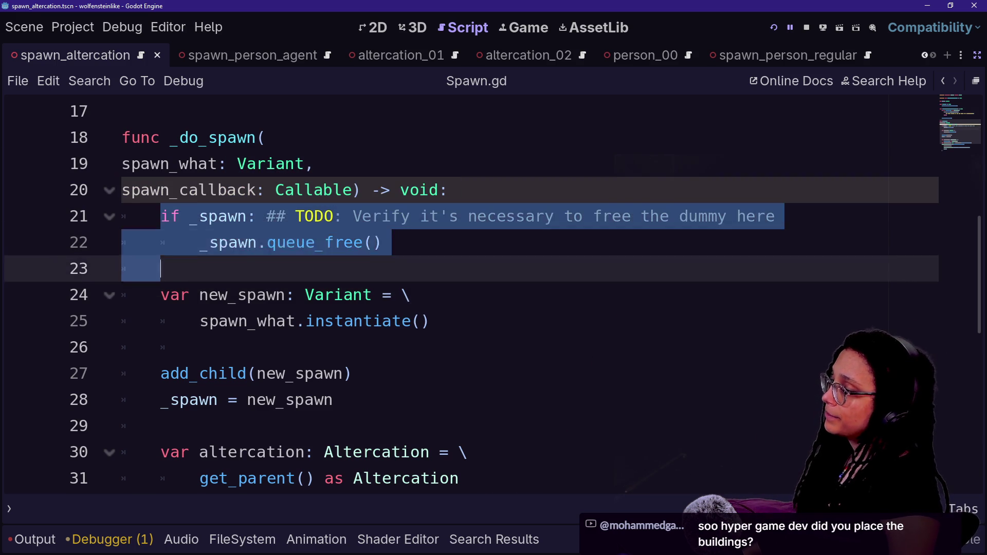
key("ctrl+s")
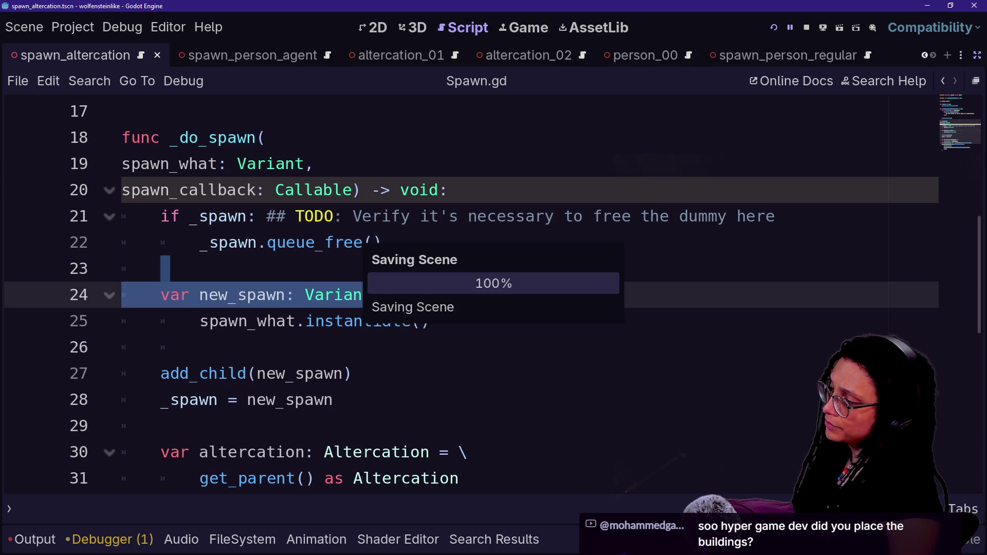
key("Down")
key("Down")
key("Down")
key("Down")
mouse_move(199, 294)
left_mouse_down()
mouse_move(160, 347)
mouse_move(265, 321)
left_mouse_up()
left_click(199, 399)
left_click_drag(429, 321, 160, 268)
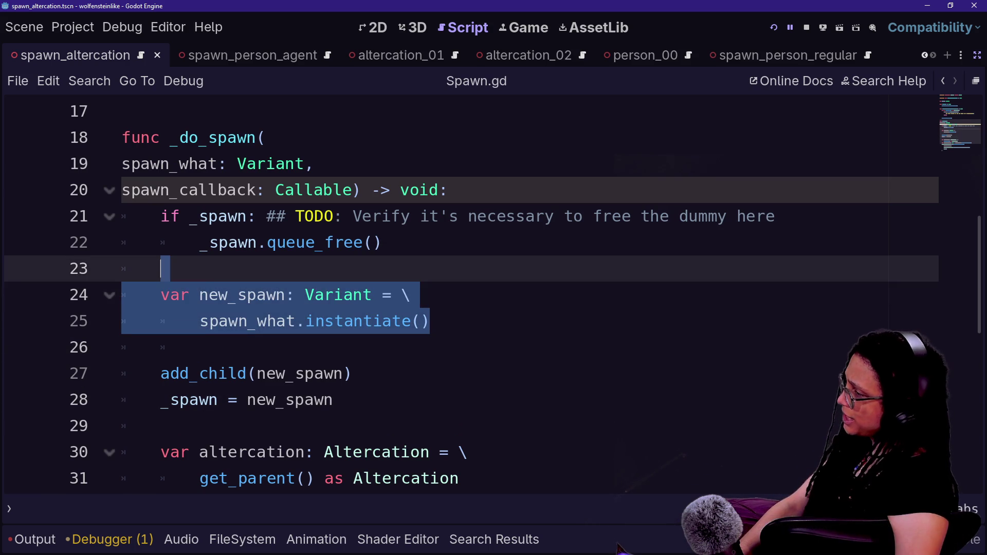
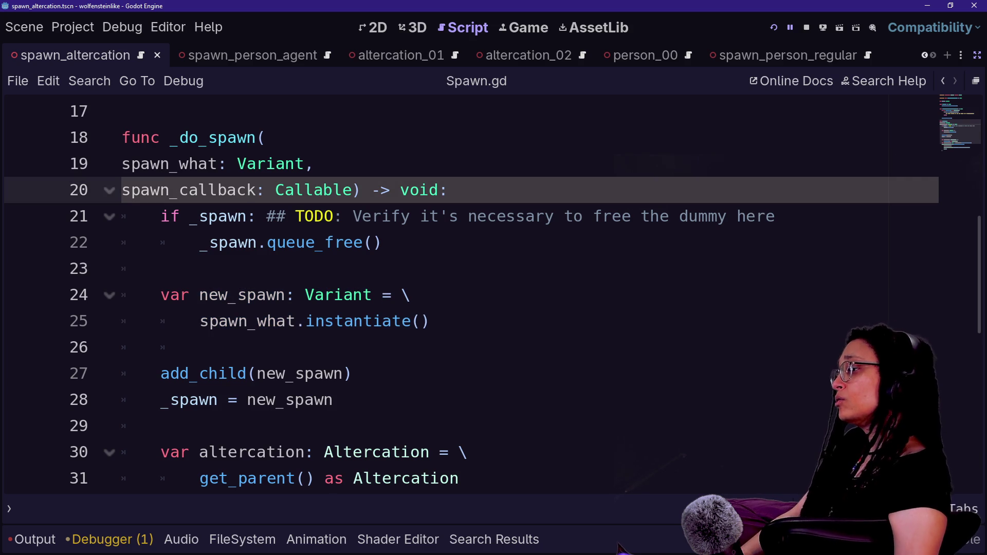
Retype _do_spawn's spawn_what parameter from Variant to PackedScene and save Spawn.gd
key("Up")
key("Left")
key("ctrl+shift+Left")
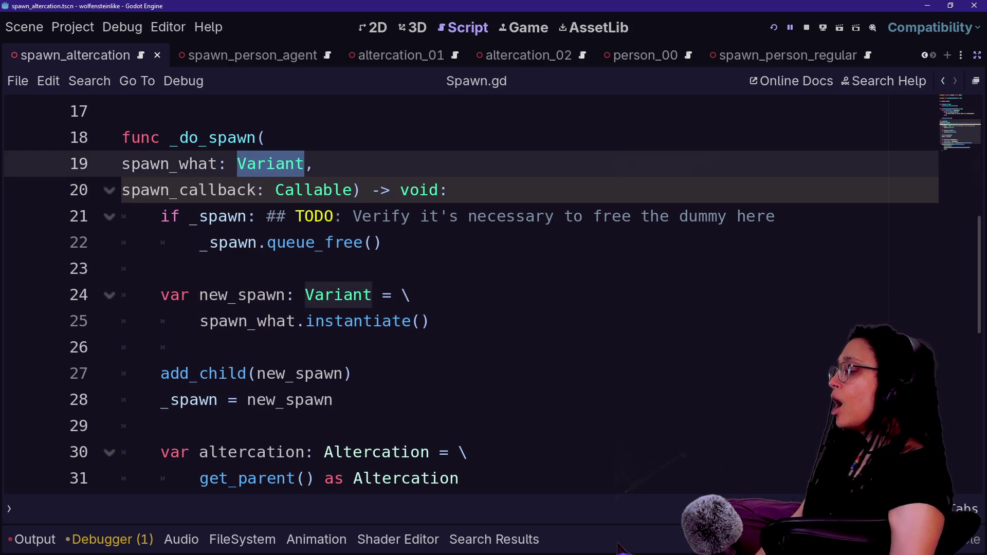
type("PackedScene")
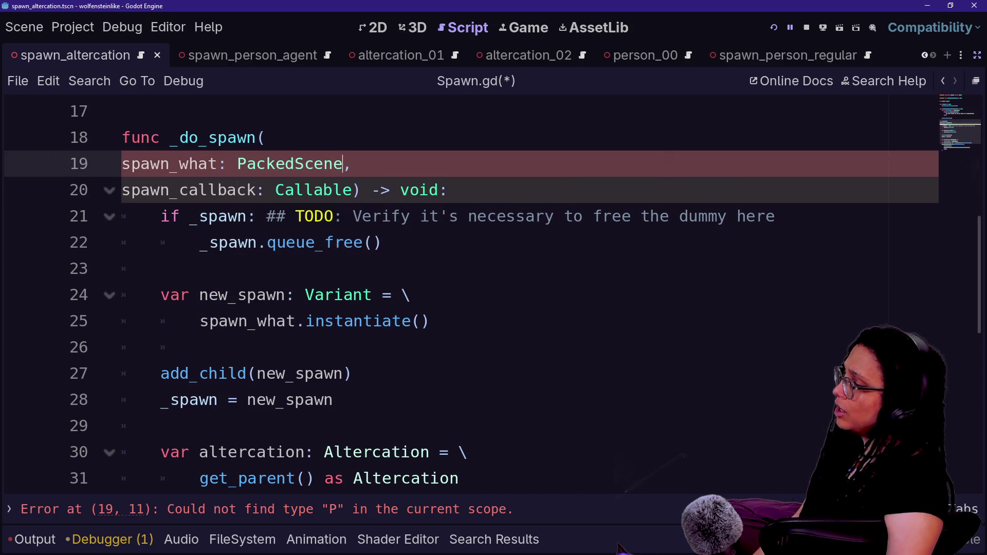
left_click(306, 321)
key("ctrl+s")
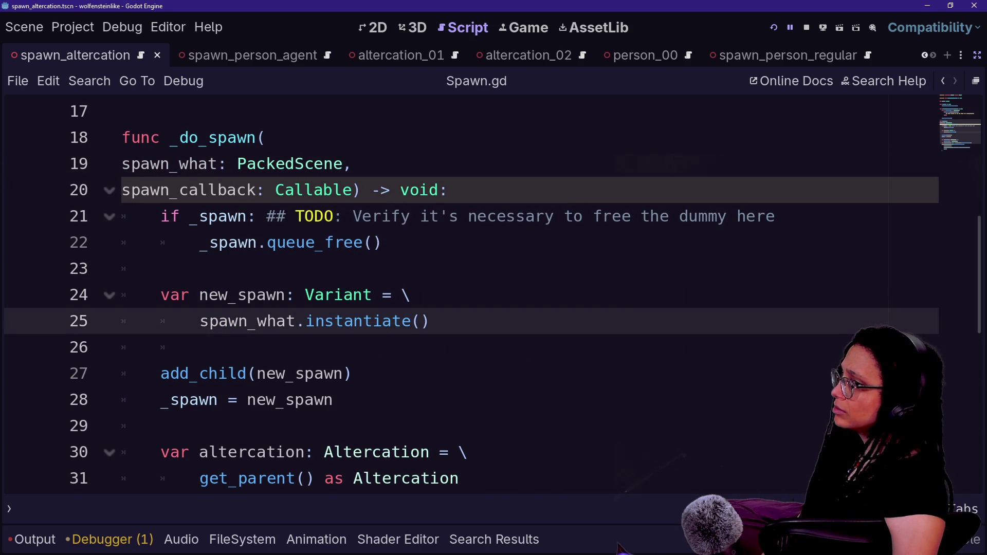
key("shift+alt+o")
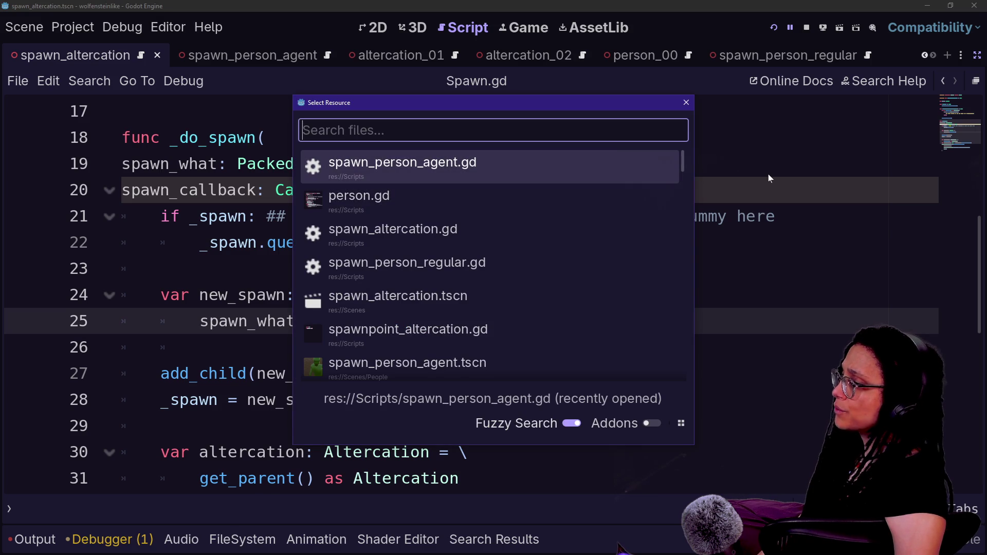
Open spawn_person_agent.gd and drop the .instantiate() call from the agent scene lookup on line 33
key("Return")
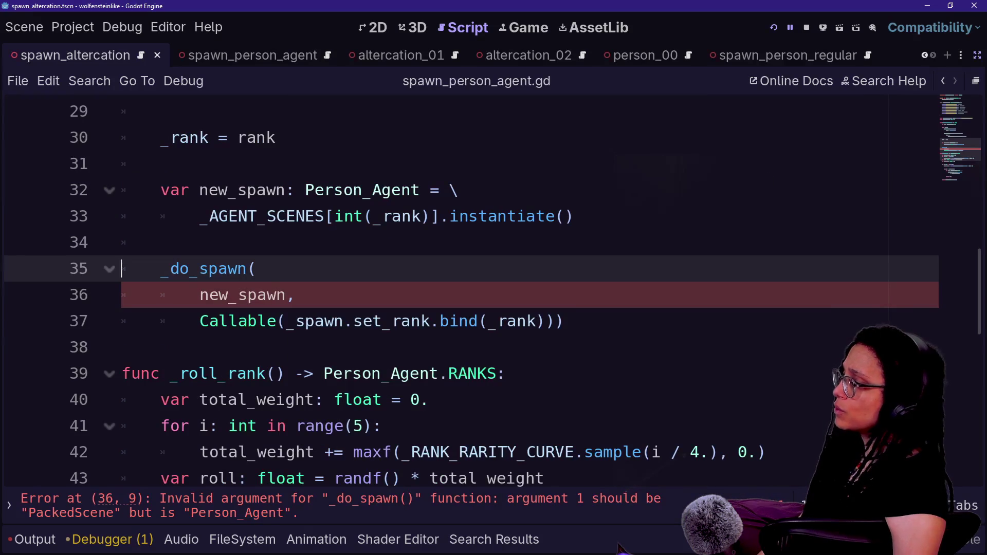
key("Up")
key("Up")
scroll(494, 293, "up", 1)
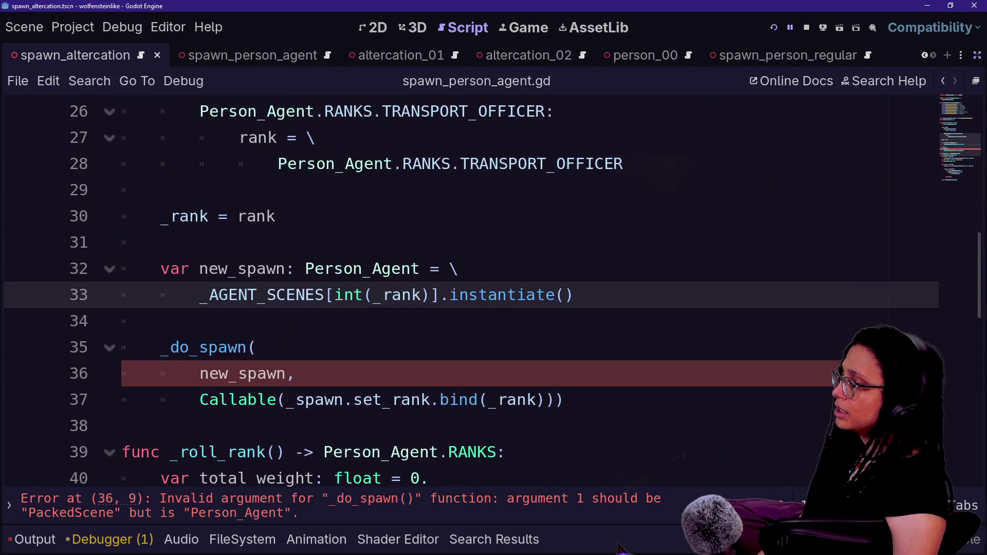
key("ctrl+Left")
key("ctrl+Left")
key("shift+Down")
key("BackSpace")
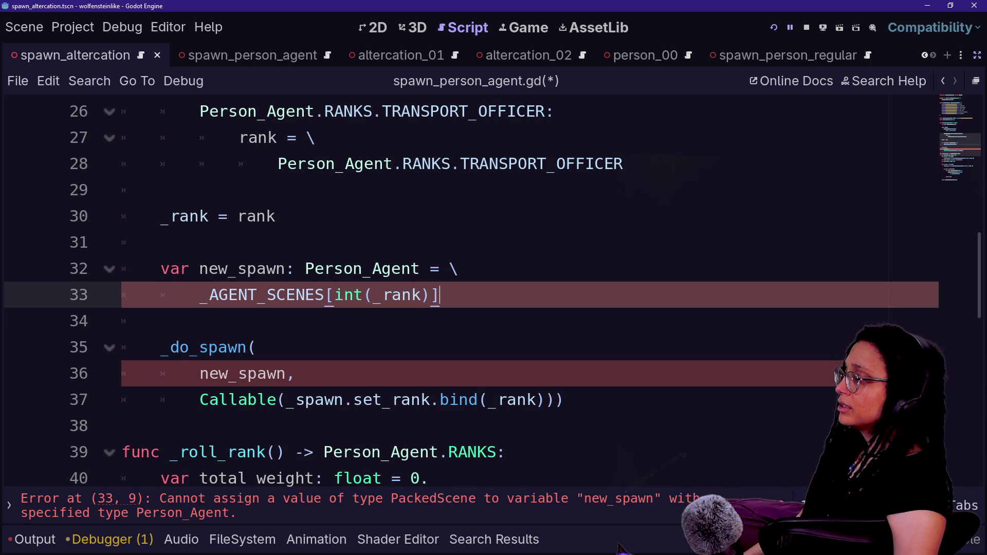
Rename the local new_spawn variable on line 32 to spawn_scene, keeping its Person_Agent type
key("Up")
key("ctrl+Left")
key("ctrl+Left")
key("ctrl+Left")
key("shift+Right")
key("shift+Right")
key("shift+Right")
type("soa")
key("BackSpace")
key("BackSpace")
type("pawn_scene")
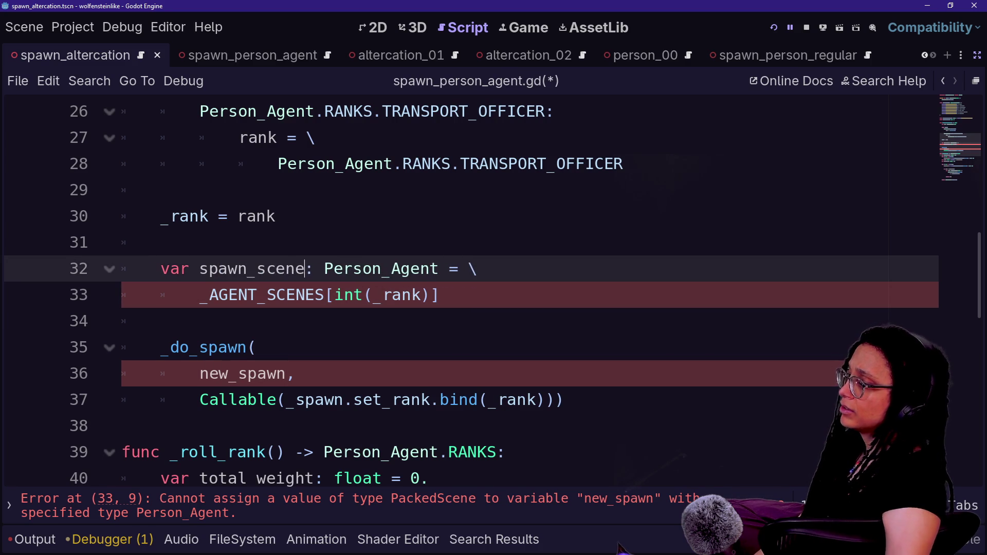
key("ctrl+shift+Right")
key("ctrl+shift+Right")
key("ctrl+shift+Right")
key("End")
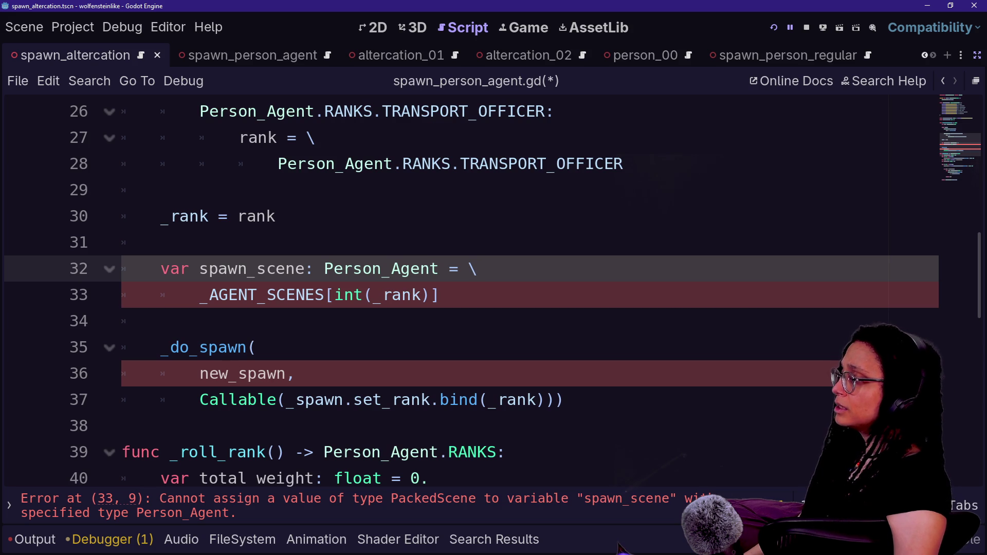
scroll(494, 293, "up", 8)
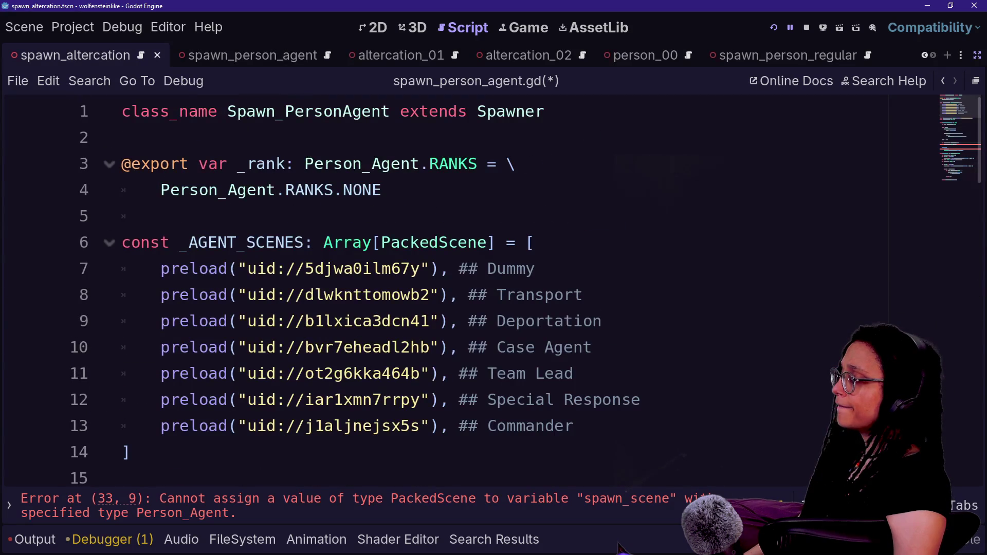
scroll(493, 293, "down", 3)
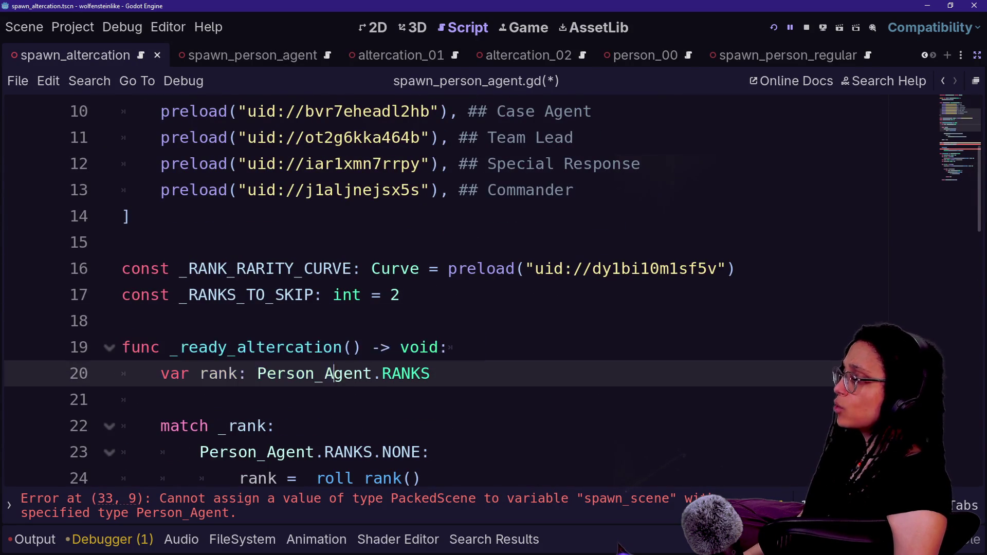
scroll(494, 293, "down", 3)
scroll(493, 293, "down", 2)
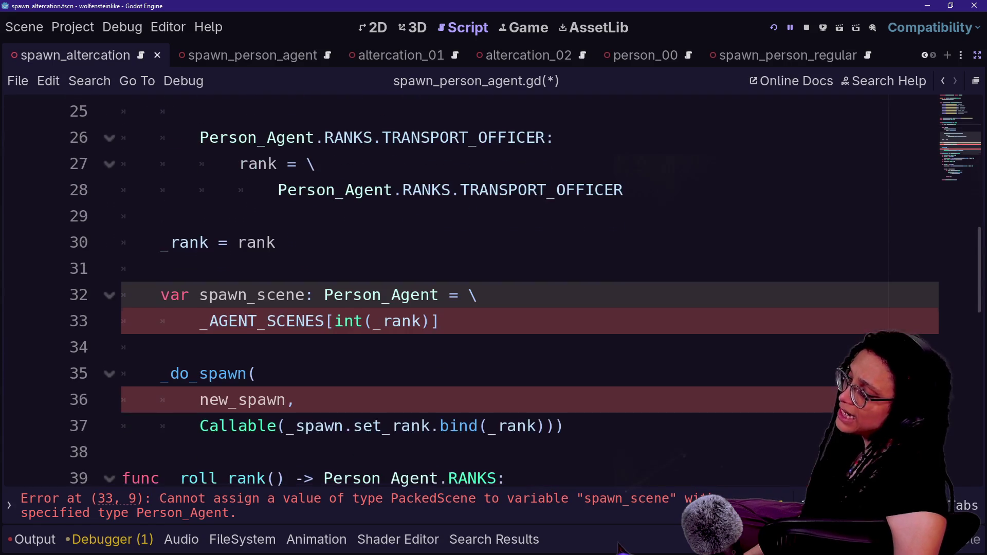
Review the spawn_scene declaration and _do_spawn call, then delete 'ready_altercation' from the line 19 function name
left_click(198, 295)
left_click(255, 374)
left_click_drag(160, 295, 438, 321)
left_click(257, 294)
scroll(256, 295, "up", 1)
scroll(493, 293, "up", 3)
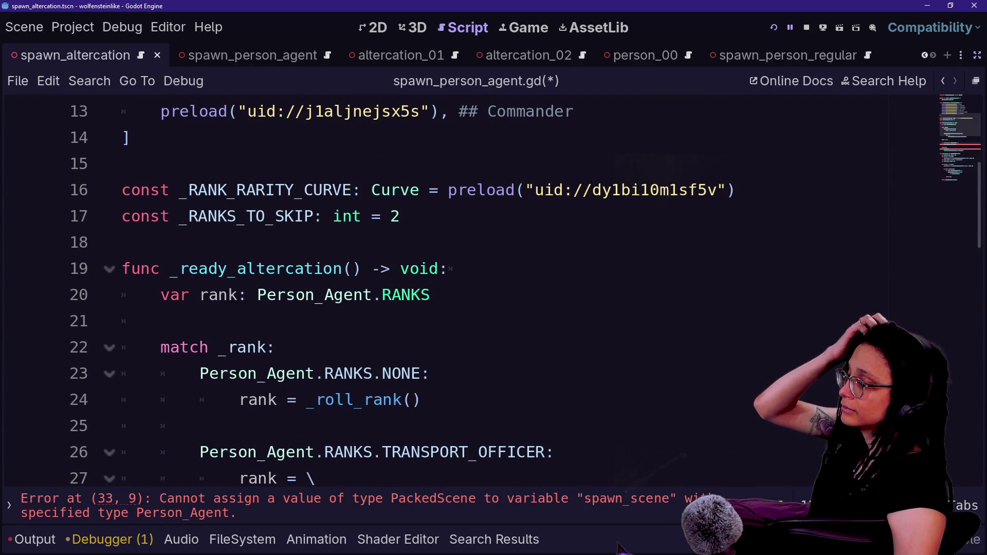
scroll(494, 293, "down", 1)
scroll(493, 293, "down", 1)
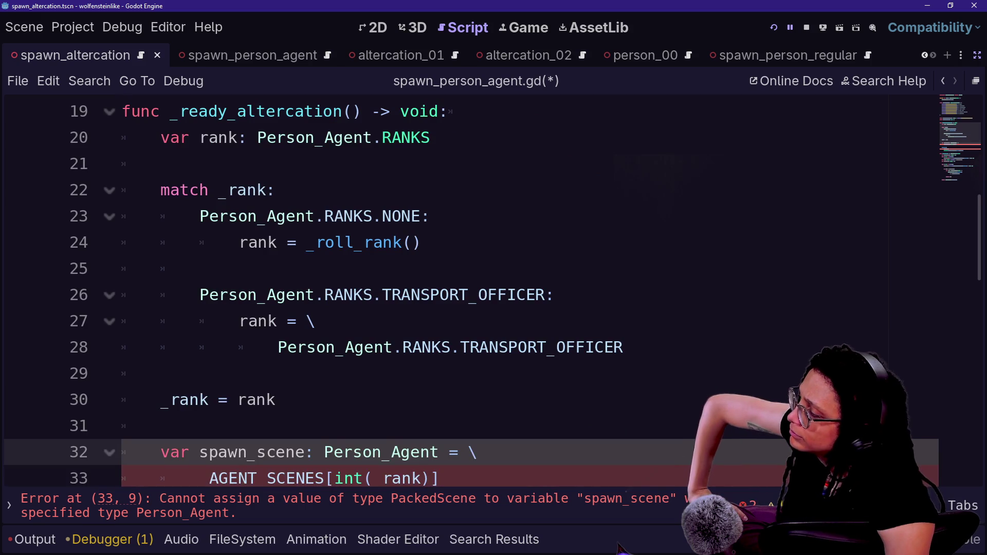
scroll(370, 447, "down", 2)
key("Down")
key("Down")
key("Up")
key("Up")
key("Up")
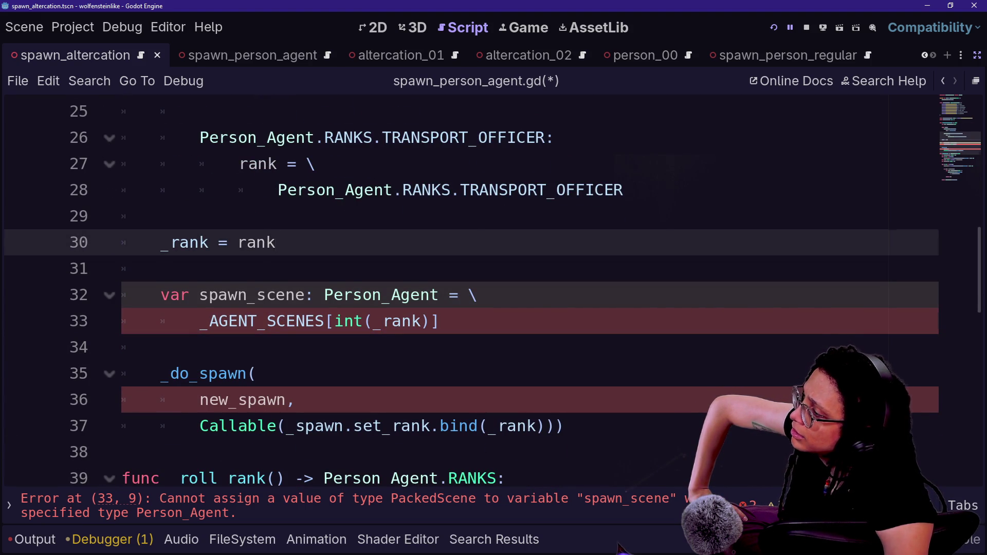
scroll(494, 293, "up", 1)
scroll(493, 293, "down", 2)
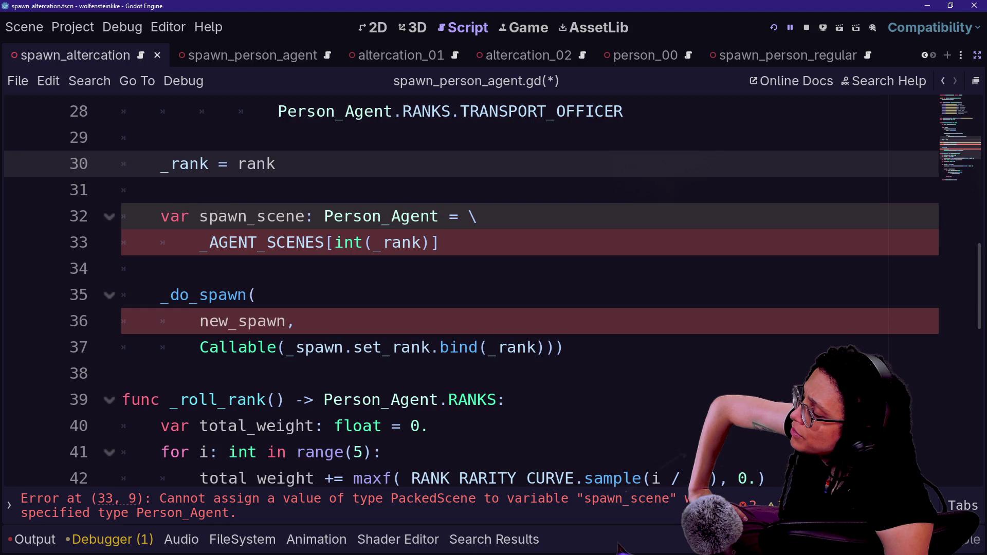
scroll(493, 293, "up", 2)
scroll(494, 293, "up", 1)
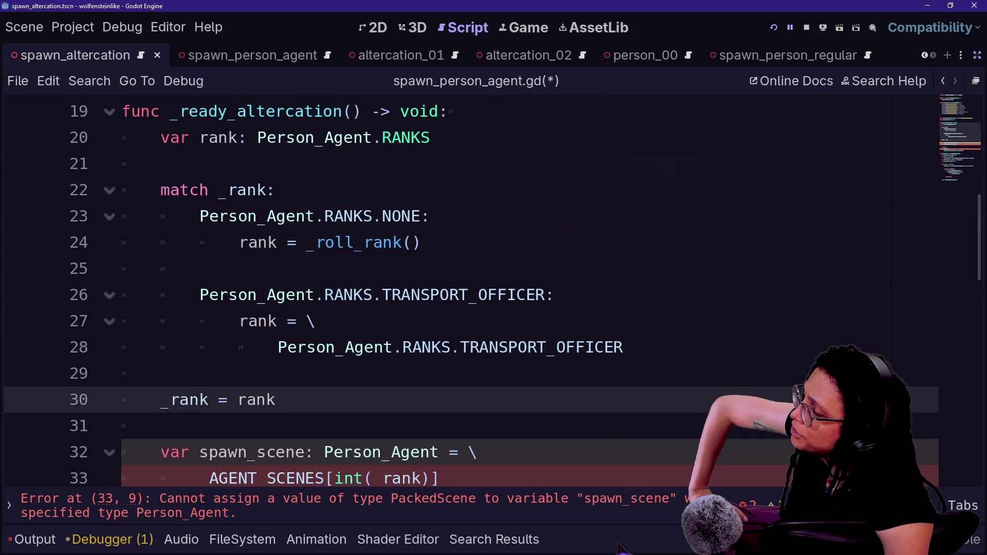
scroll(494, 293, "up", 1)
scroll(494, 293, "down", 1)
scroll(495, 293, "down", 2)
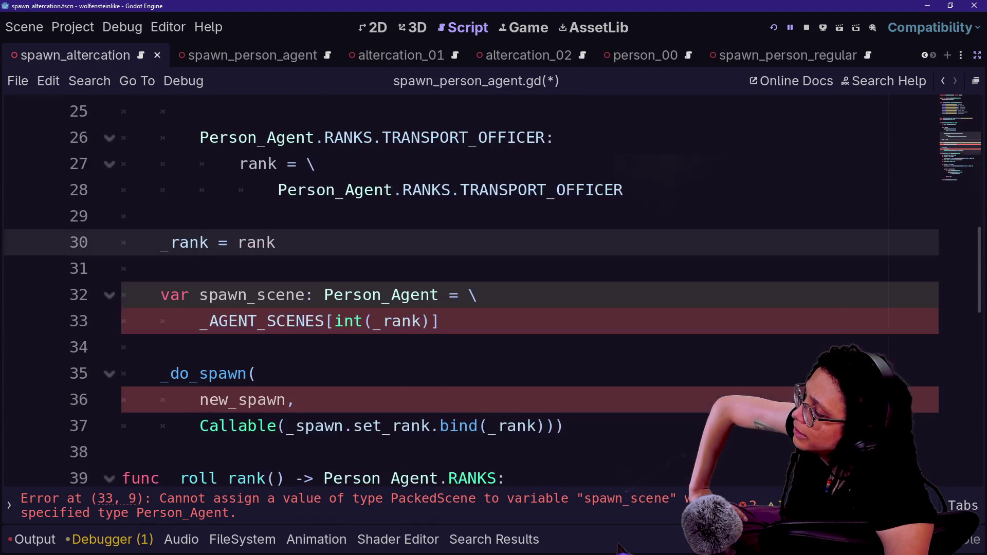
scroll(494, 293, "up", 3)
scroll(493, 293, "up", 2)
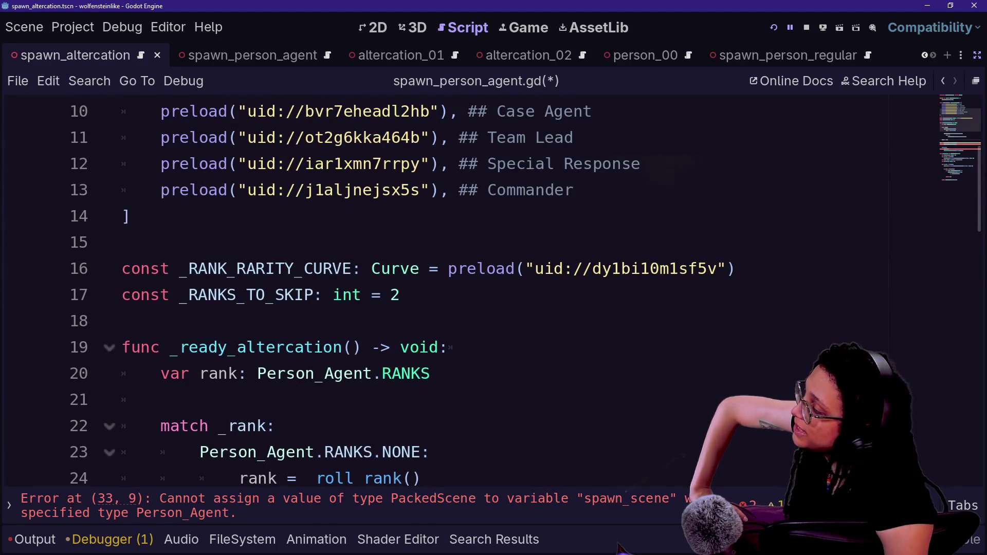
left_click_drag(179, 347, 353, 347)
key("BackSpace")
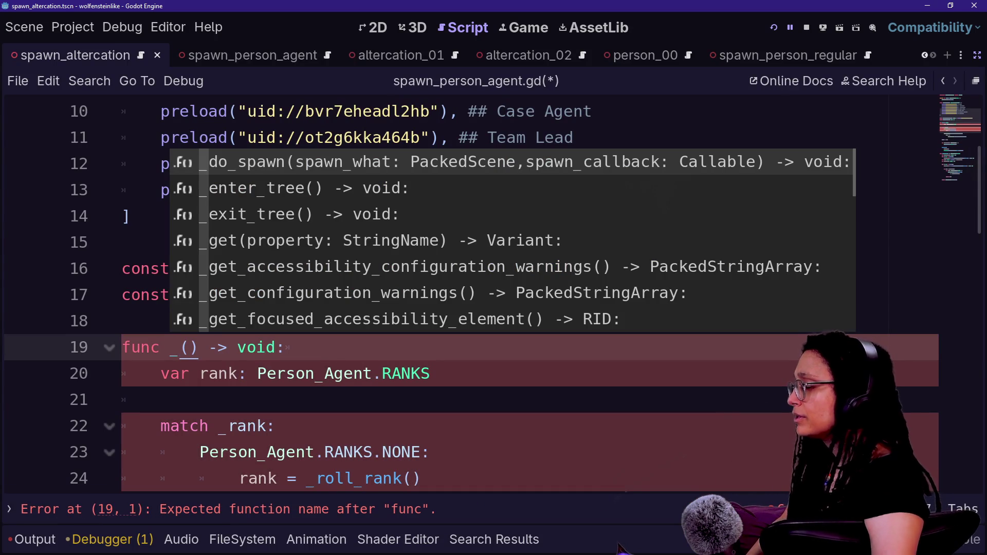
Complete the line 19 function name as _get_spawn_scene and save spawn_person_agent.gd
left_click(258, 374)
scroll(257, 373, "down", 2)
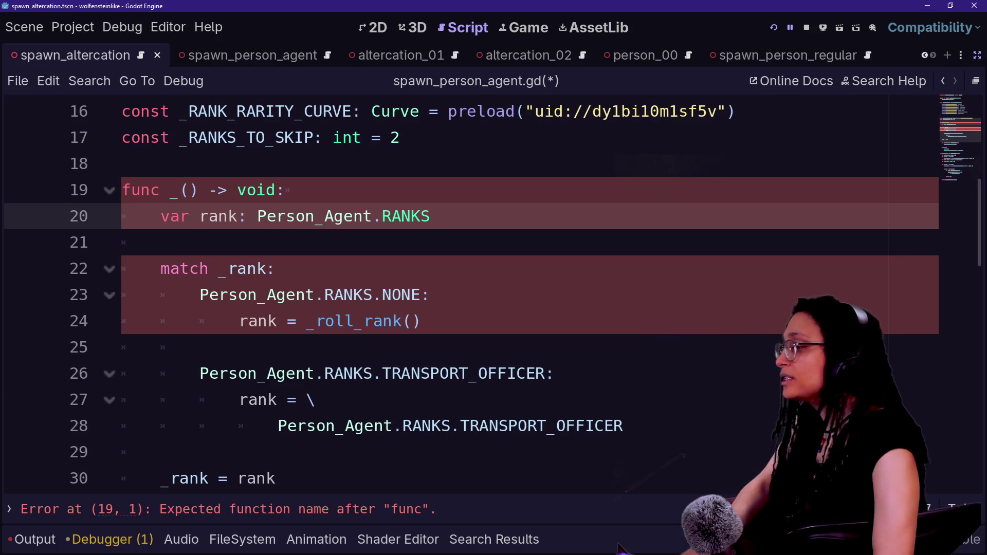
left_click(179, 190)
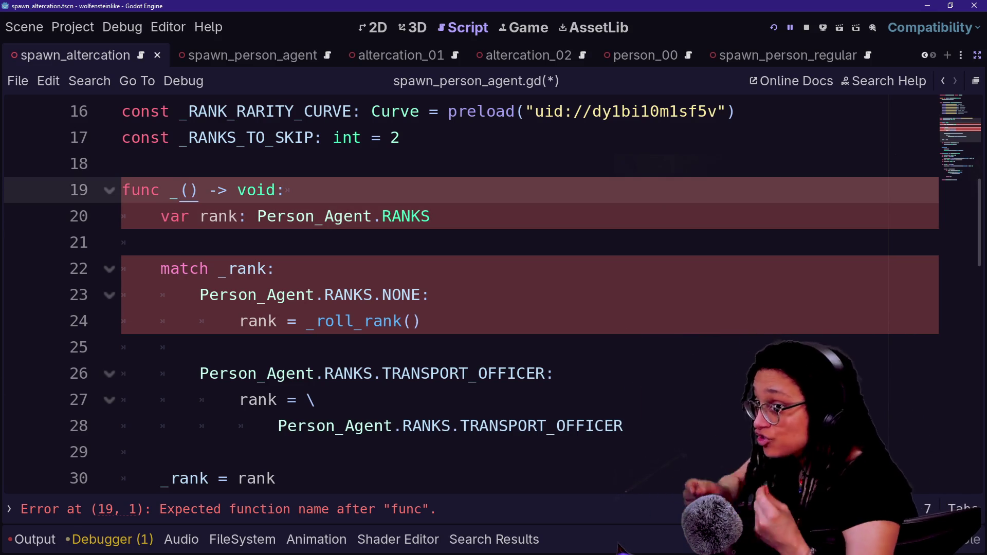
scroll(494, 293, "down", 3)
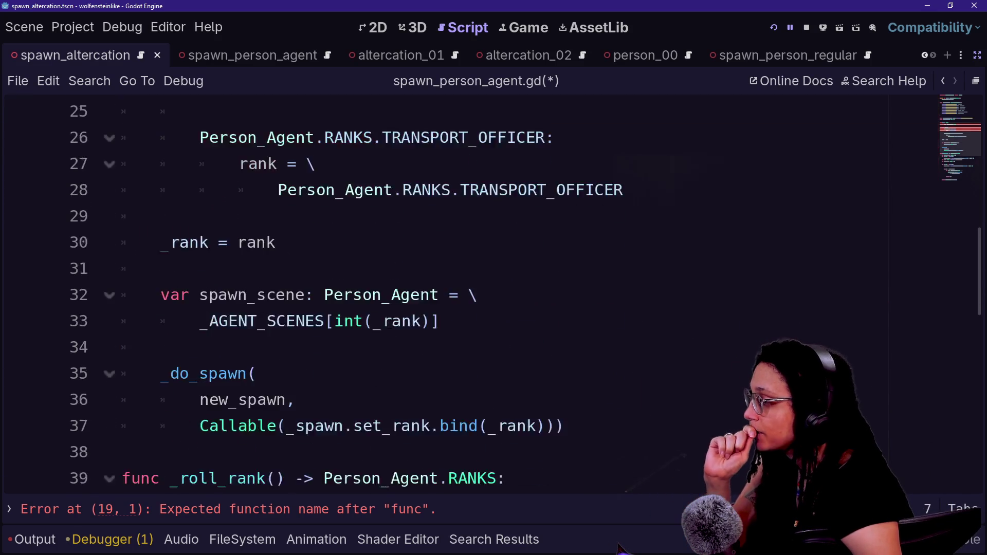
scroll(494, 293, "down", 1)
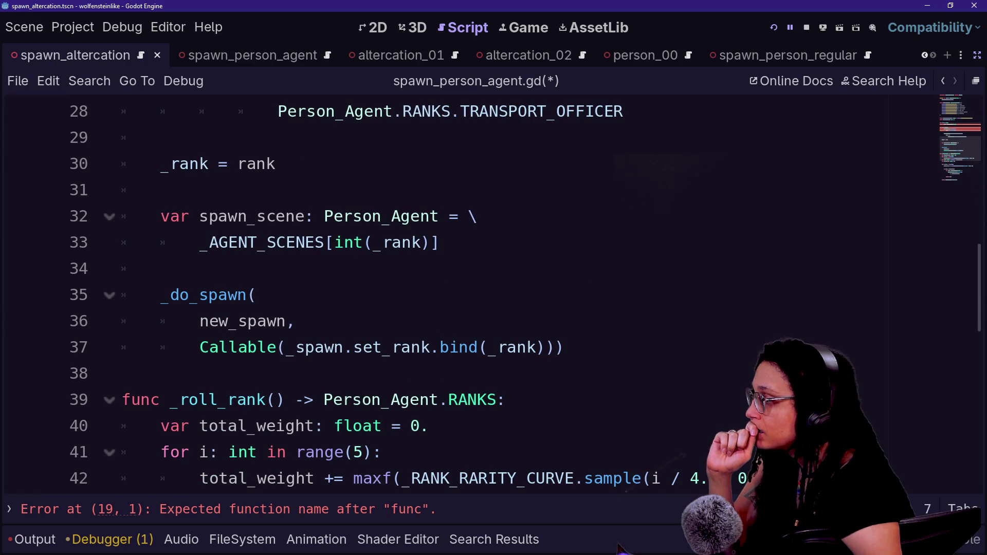
scroll(405, 293, "up", 1)
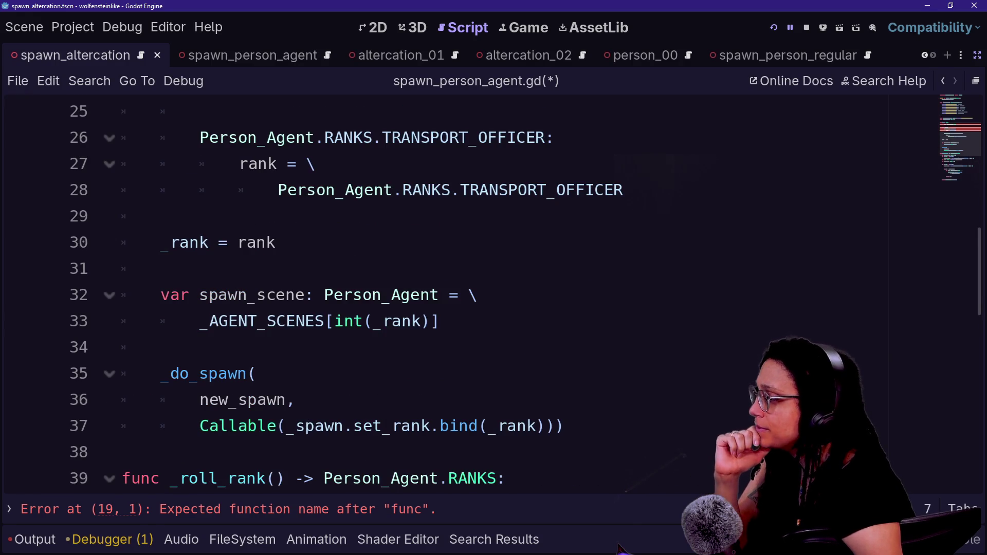
scroll(494, 293, "up", 2)
scroll(493, 293, "up", 1)
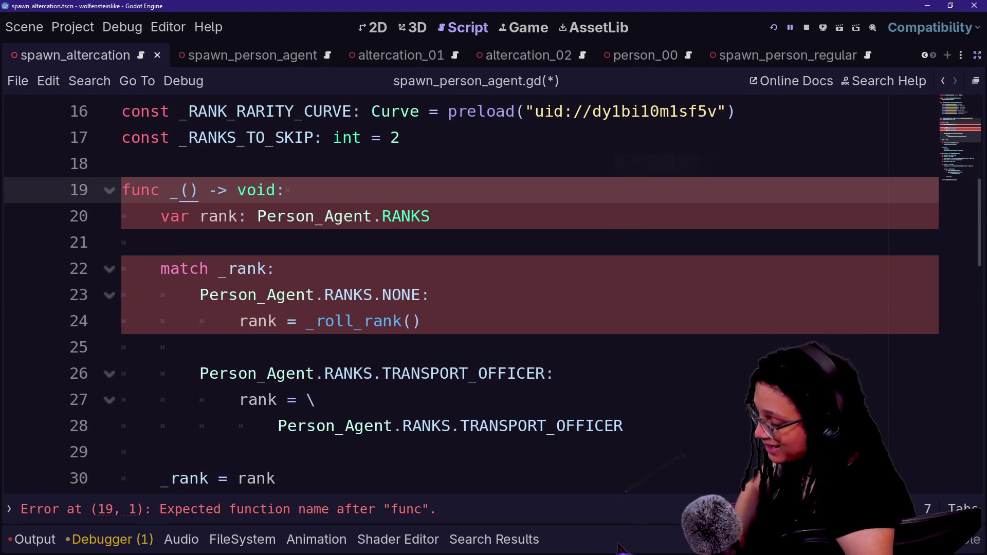
type("_spa")
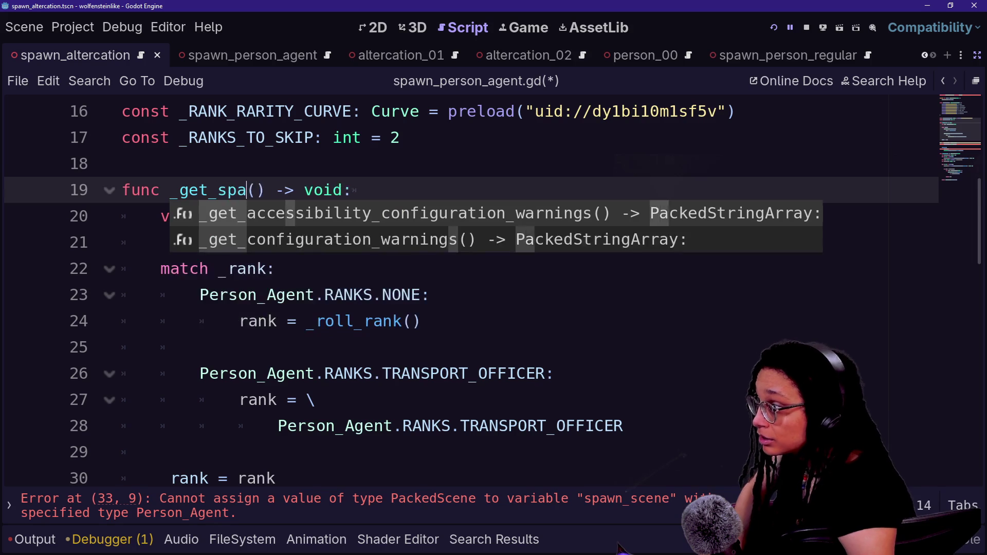
type("wn_scene")
left_click(258, 233)
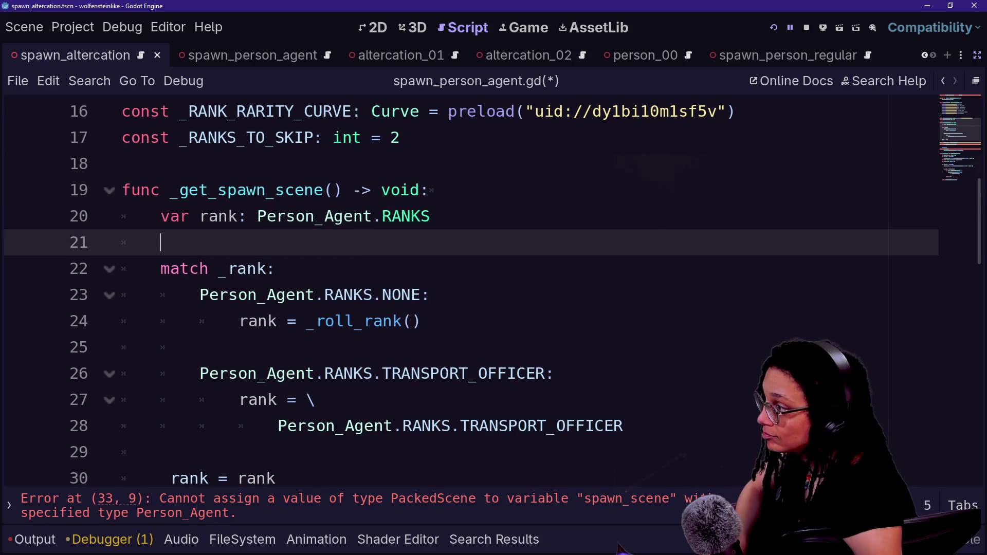
key("ctrl+s")
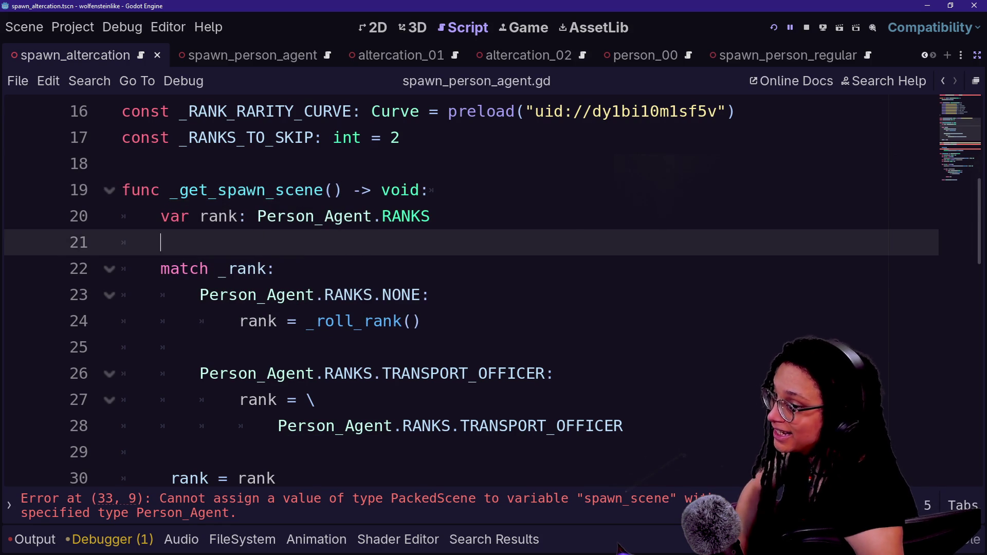
Step through the function body and select the void return type of _get_spawn_scene for replacement
key("Up")
key("Up")
key("Up")
key("Down")
key("Down")
key("Up")
key("Up")
key("Down")
key("Down")
key("Down")
key("Down")
key("Down")
key("Up")
key("Up")
key("Up")
key("Up")
key("Up")
key("Up")
key("Up")
key("shift+Down")
key("shift+Down")
key("shift+Down")
key("Up")
key("Up")
key("Up")
key("Down")
key("shift+Down")
key("Up")
key("Up")
key("ctrl+shift+Left")
key("ctrl+shift+Left")
key("shift+Down")
key("Up")
key("End")
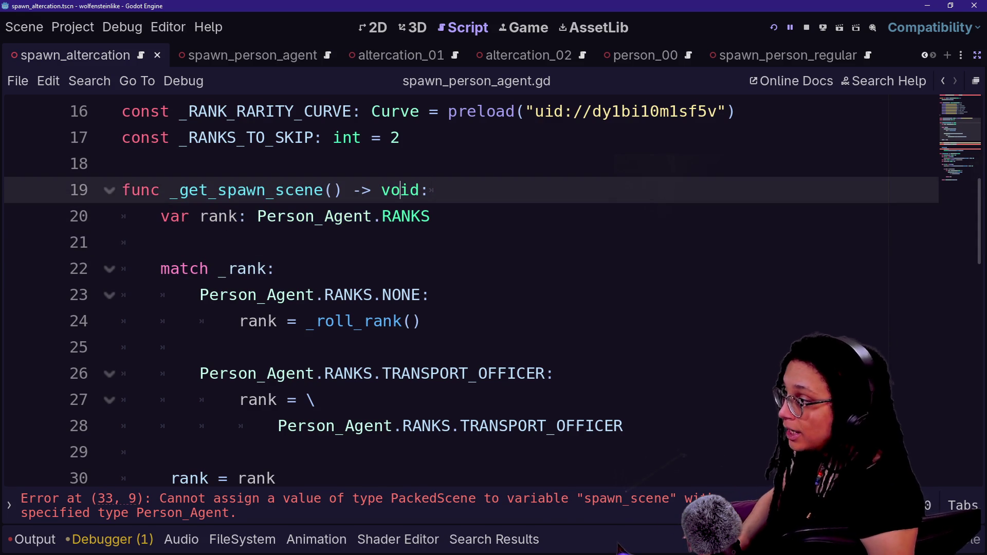
double_click(401, 189)
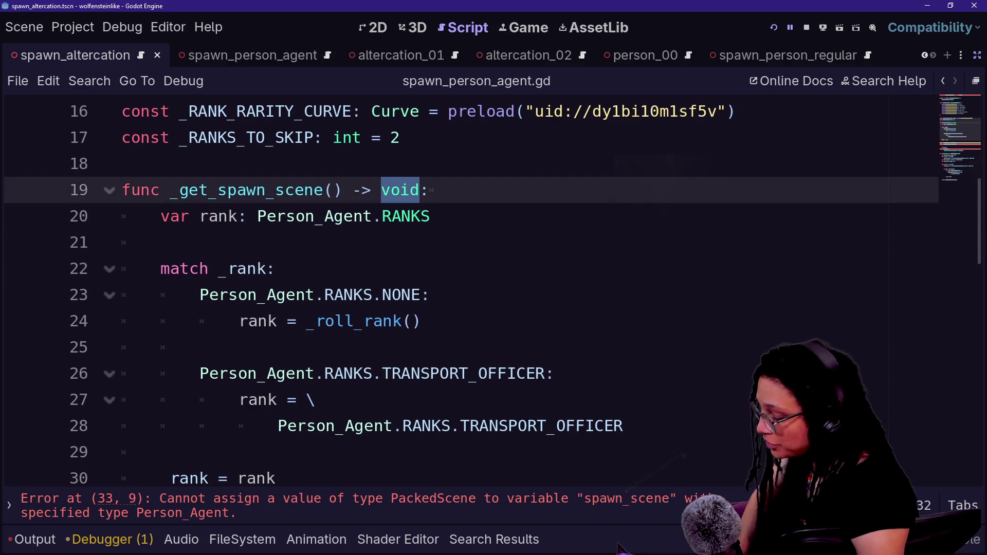
type("PackedScene")
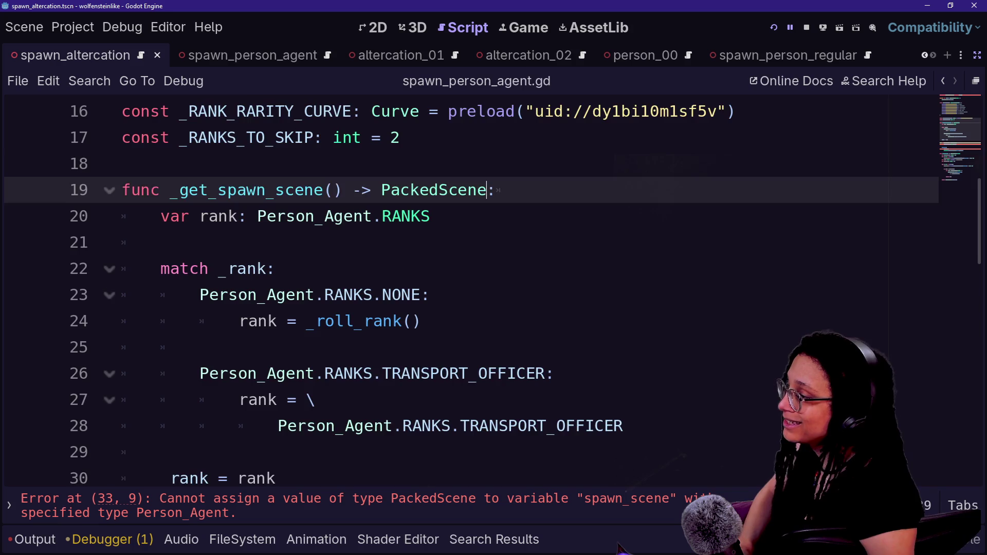
scroll(494, 293, "down", 3)
Try merging the spawn_scene declaration into the agent scenes lookup line, then undo to restore it
key("shift+Home")
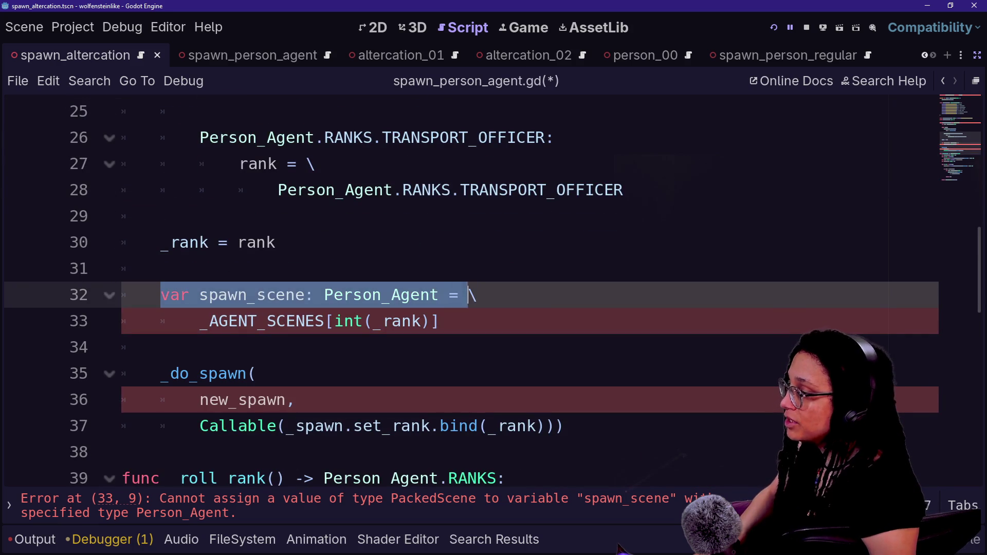
key("BackSpace")
key("BackSpace")
key("Delete")
key("Delete")
key("Delete")
key("Tab")
type("return")
key("Up")
key("ctrl+z")
key("ctrl+z")
key("ctrl+z")
key("ctrl+z")
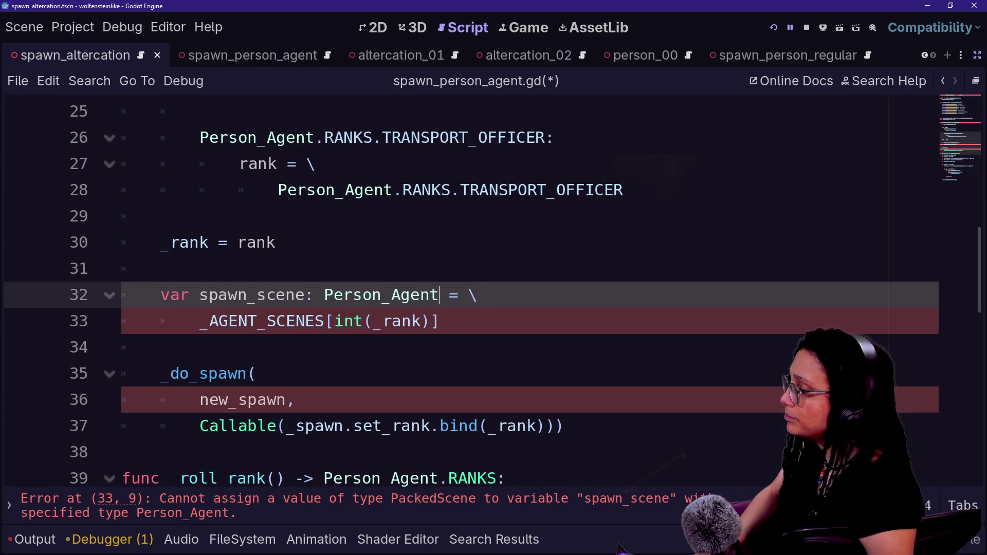
Change spawn_scene's type annotation from Person_Agent to PackedScene
key("ctrl+shift+Left")
key("BackSpace")
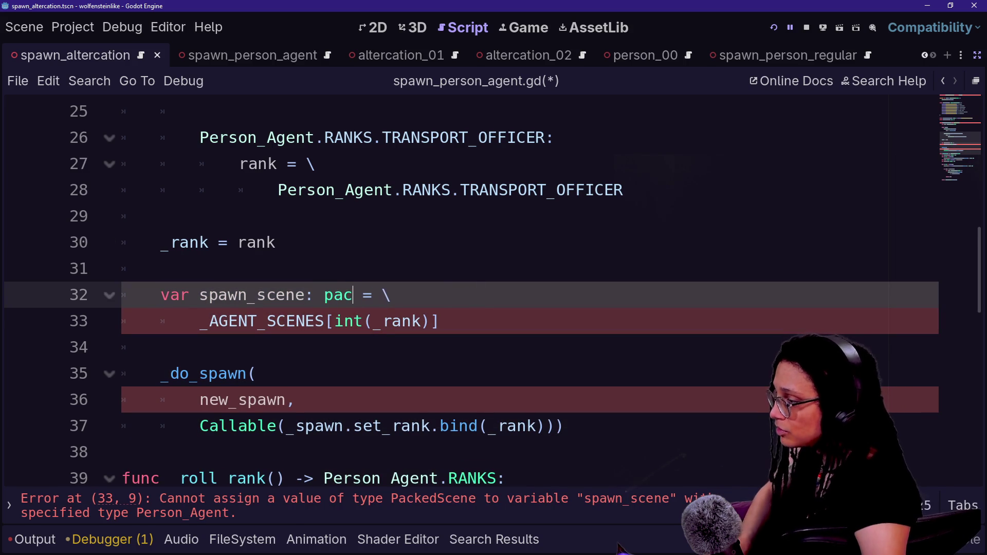
key("BackSpace")
key("BackSpace")
key("BackSpace")
type("P")
key("Caps_Lock")
type("acke")
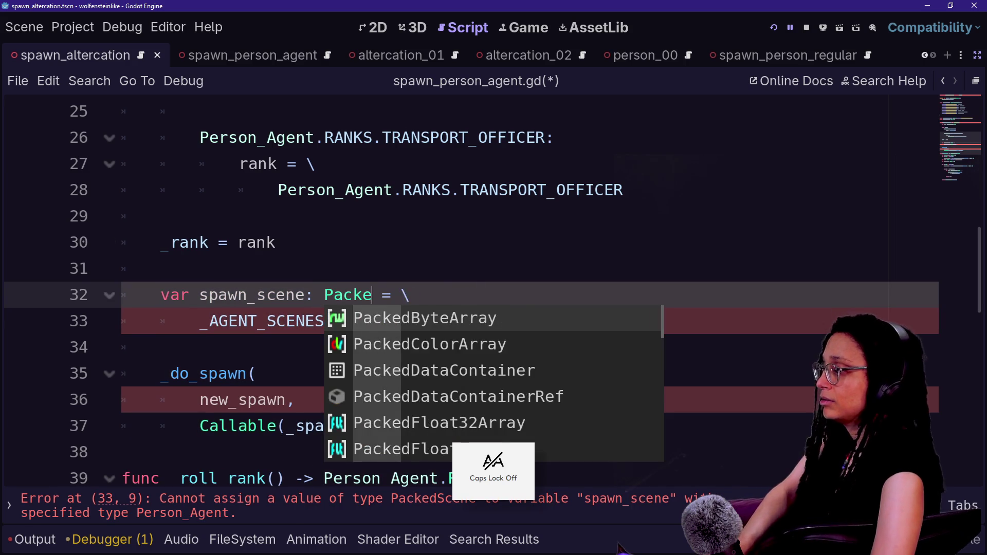
type("dS")
key("Return")
Add a 'return spawn_scene' line after the agent scene lookup
key("Up")
key("Down")
key("Down")
key("Up")
key("shift+Down")
key("End")
key("Return")
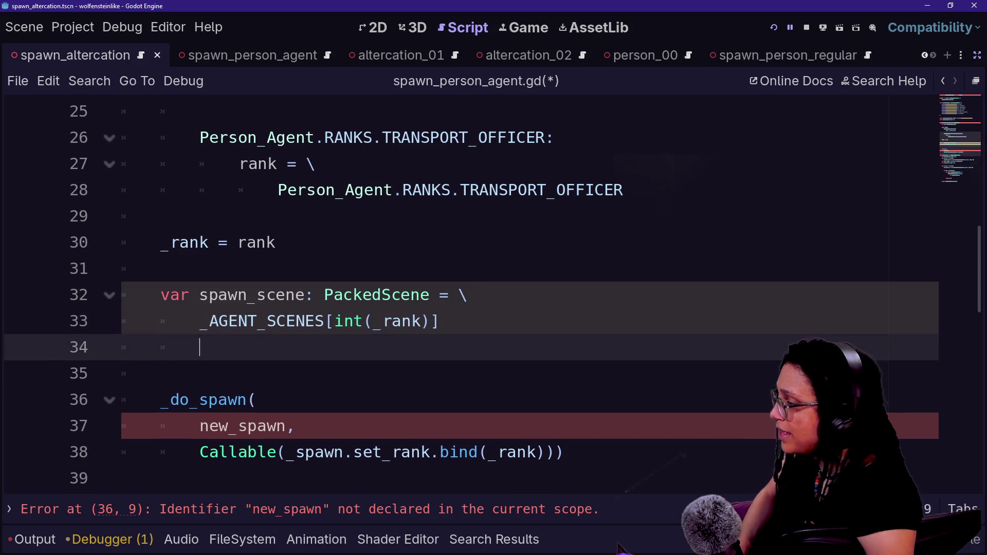
key("Return")
key("BackSpace")
key("BackSpace")
key("BackSpace")
key("BackSpace")
type("eturn spawn_scene")
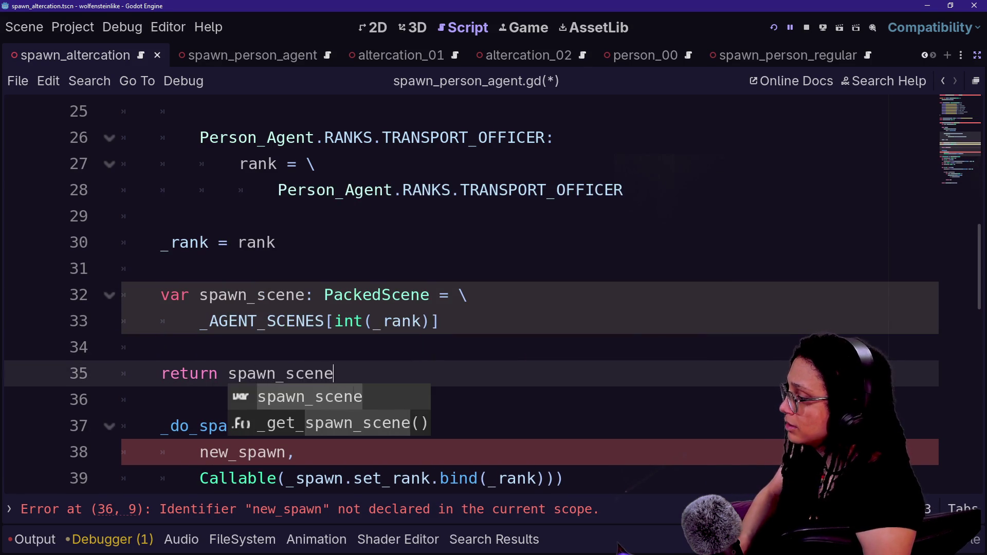
key("Escape")
scroll(494, 293, "down", 1)
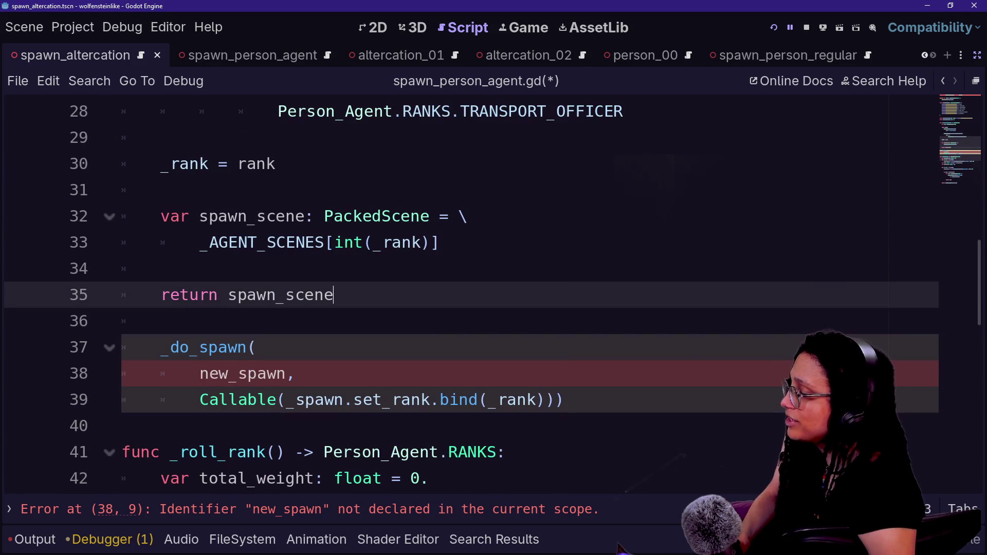
Select and then deselect the leftover _do_spawn call below the return, leaving it in place
key("Down")
key("Down")
key("Down")
key("End")
key("shift+Up")
key("shift+Up")
key("shift+Up")
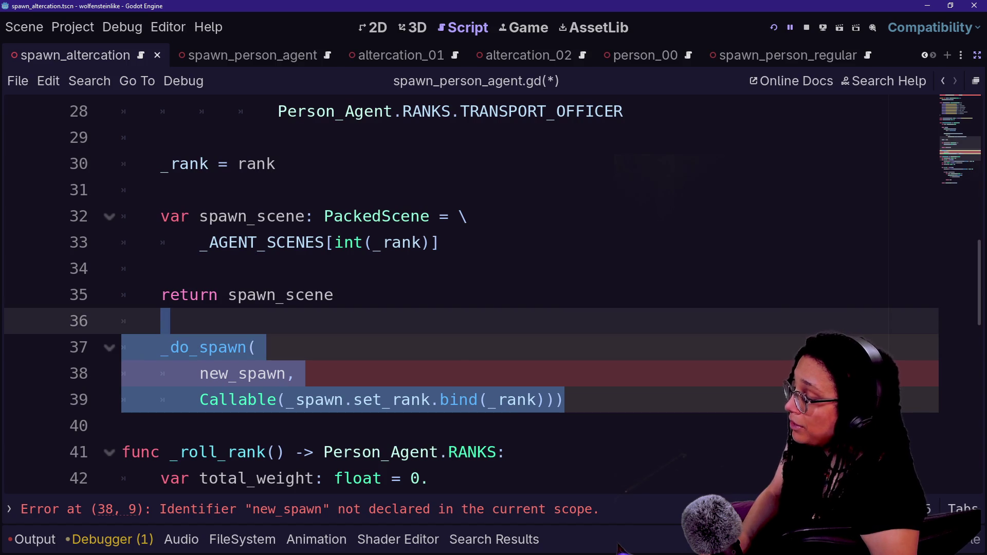
key("Down")
key("Down")
key("Up")
key("Down")
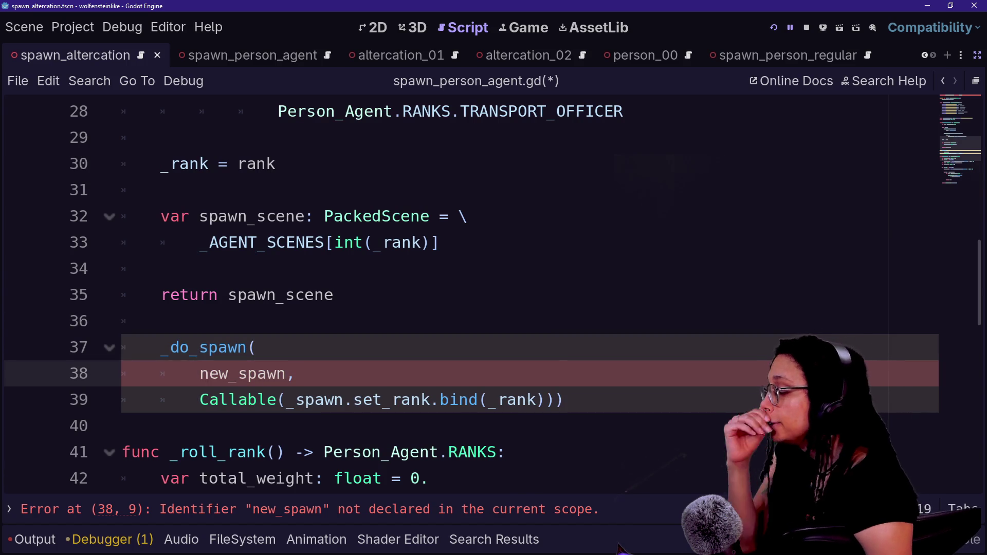
key("Up")
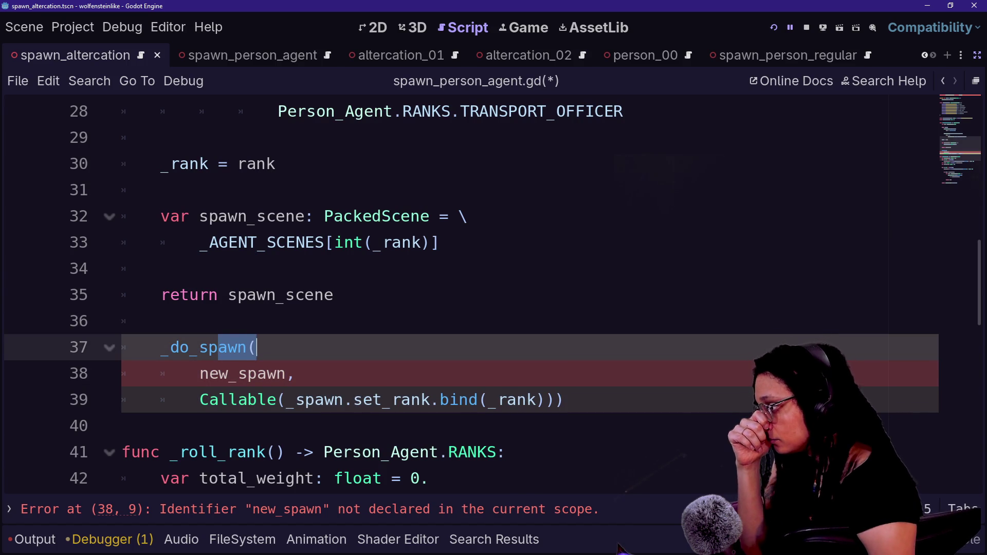
Insert 'func _get_spawn_callback() -> Callable:' with a blank body line after _RANKS_TO_SKIP
key("Down")
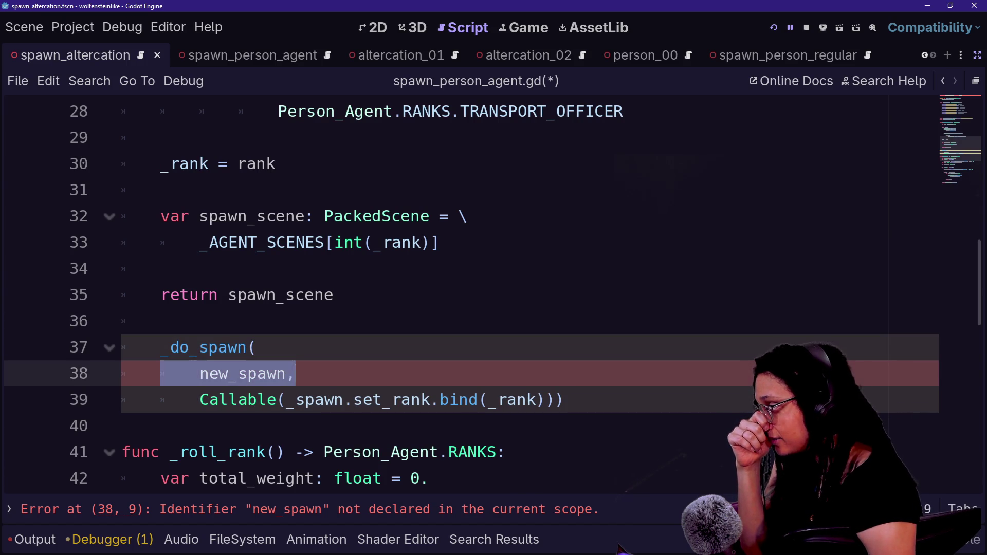
key("Down")
scroll(494, 293, "up", 5)
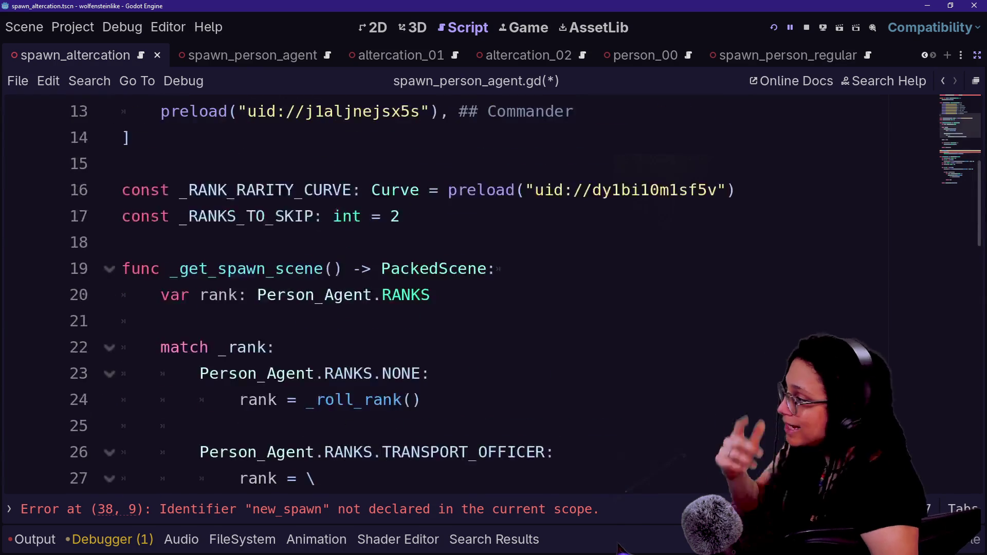
scroll(493, 293, "up", 1)
right_click(601, 424)
key("Escape")
key("Up")
key("Up")
key("Up")
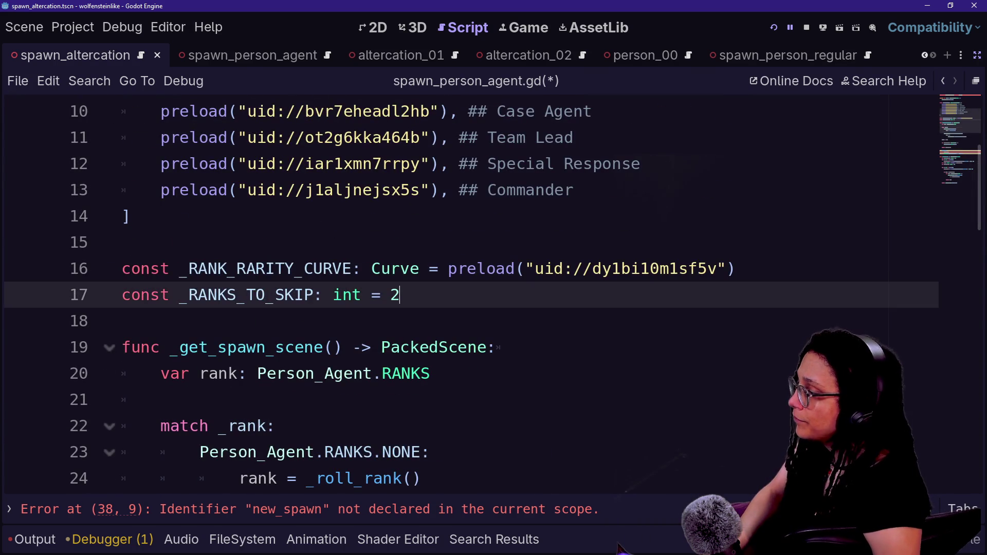
scroll(494, 293, "down", 5)
scroll(494, 293, "up", 2)
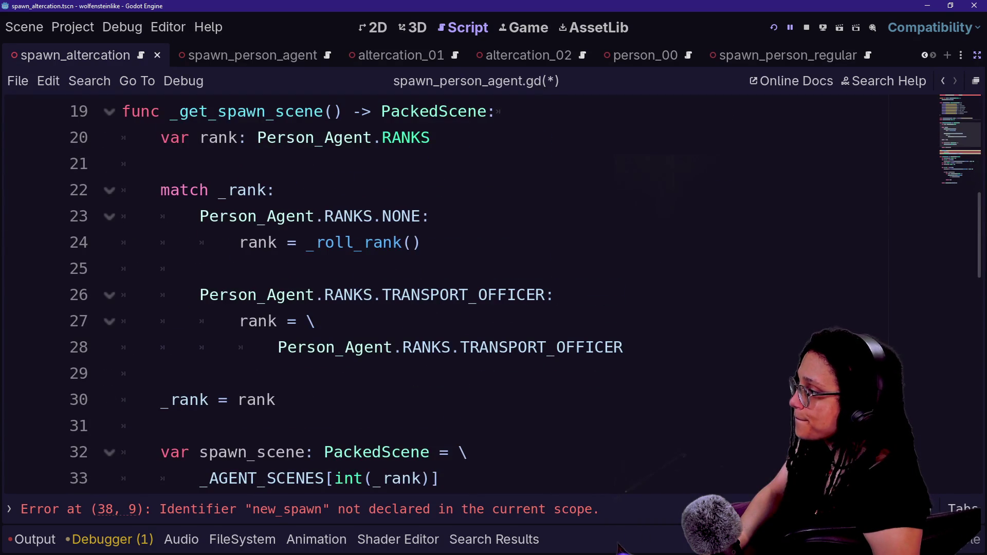
scroll(494, 293, "up", 3)
key("Return")
key("Return")
type("func _get")
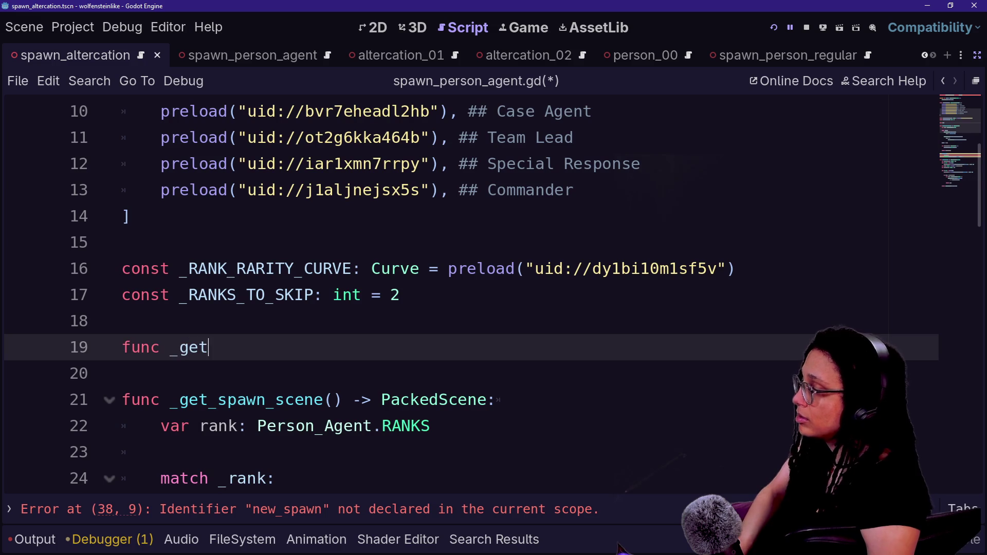
type("cal")
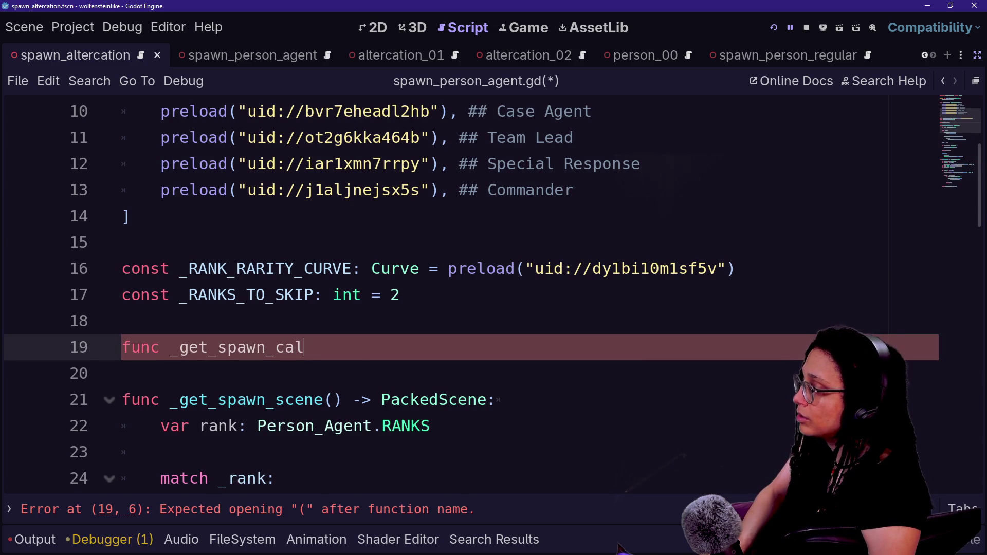
type(")")
key("BackSpace")
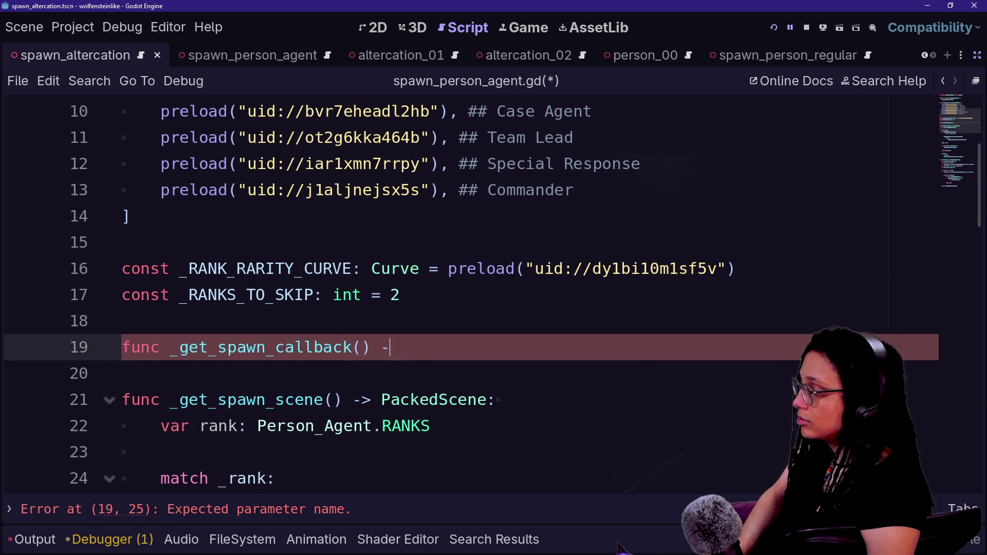
type("lable")
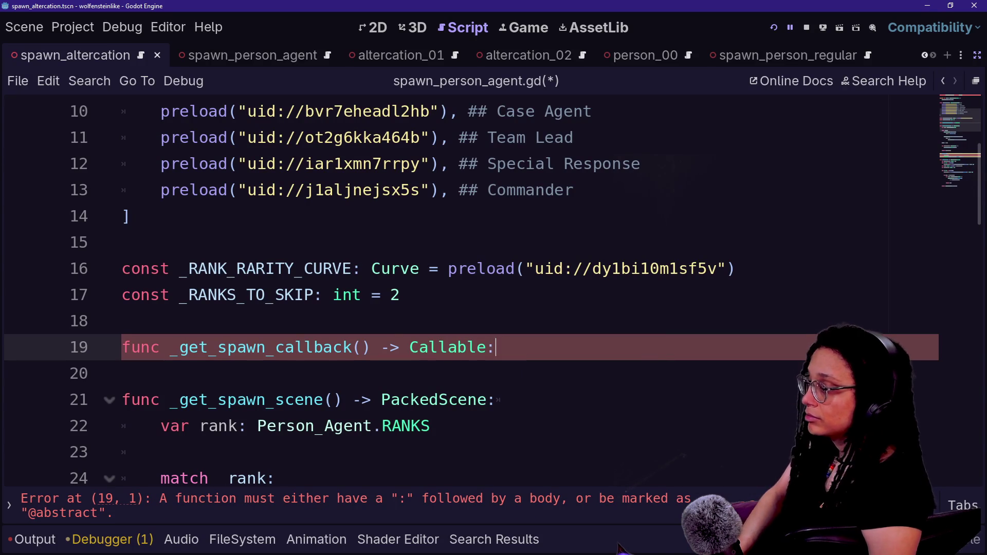
key("Return")
scroll(493, 294, "down", 3)
scroll(493, 293, "down", 3)
scroll(494, 293, "down", 3)
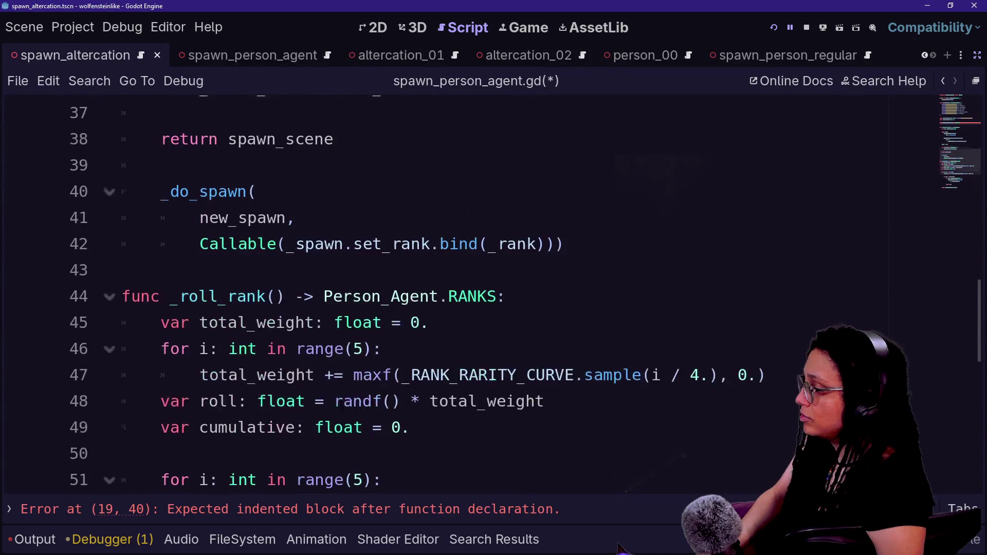
Select the rank-binding callable expression in the _do_spawn call and return the caret to the empty callback body
left_click_drag(285, 242, 546, 242)
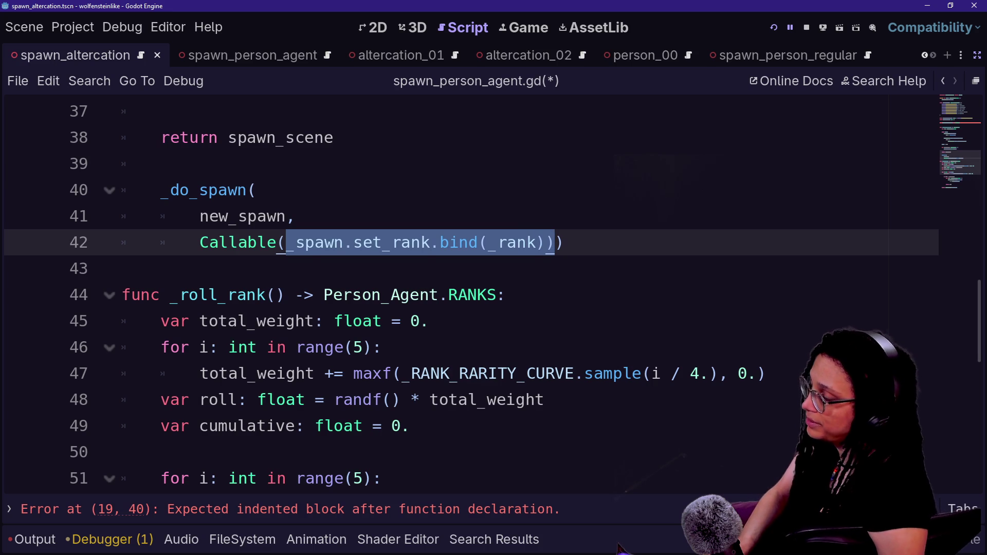
scroll(493, 293, "up", 1)
scroll(494, 293, "up", 1)
scroll(494, 293, "up", 4)
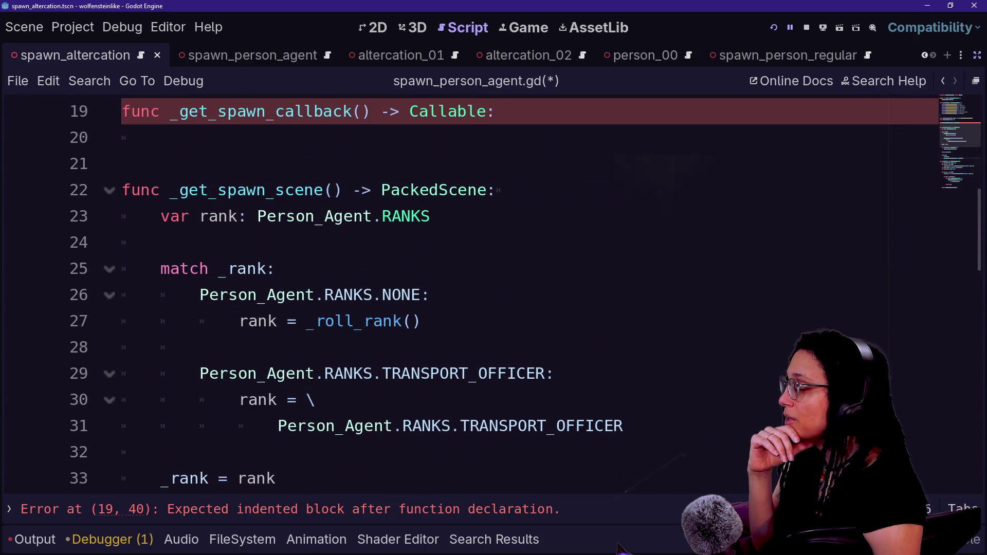
left_click(160, 138)
scroll(494, 294, "down", 1)
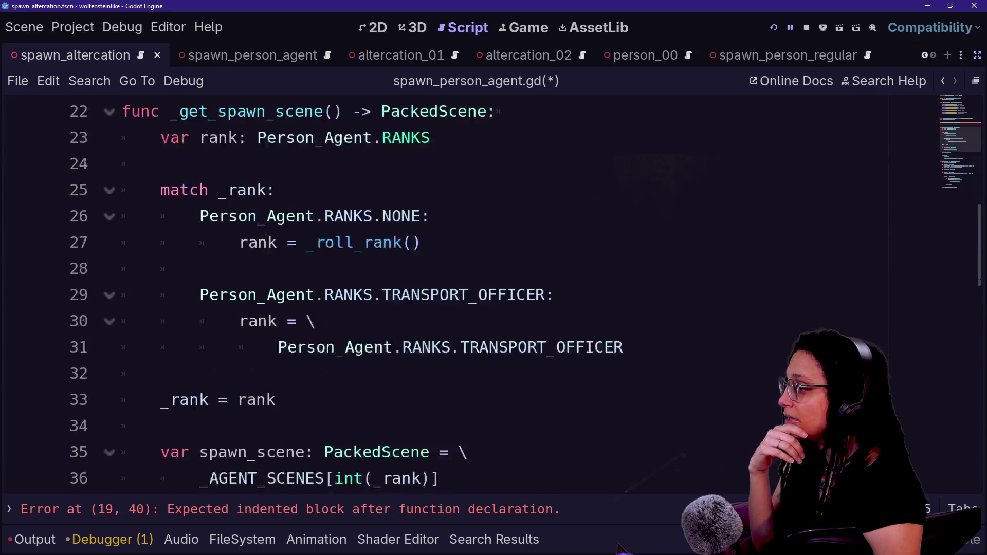
scroll(493, 293, "down", 2)
scroll(378, 297, "down", 1)
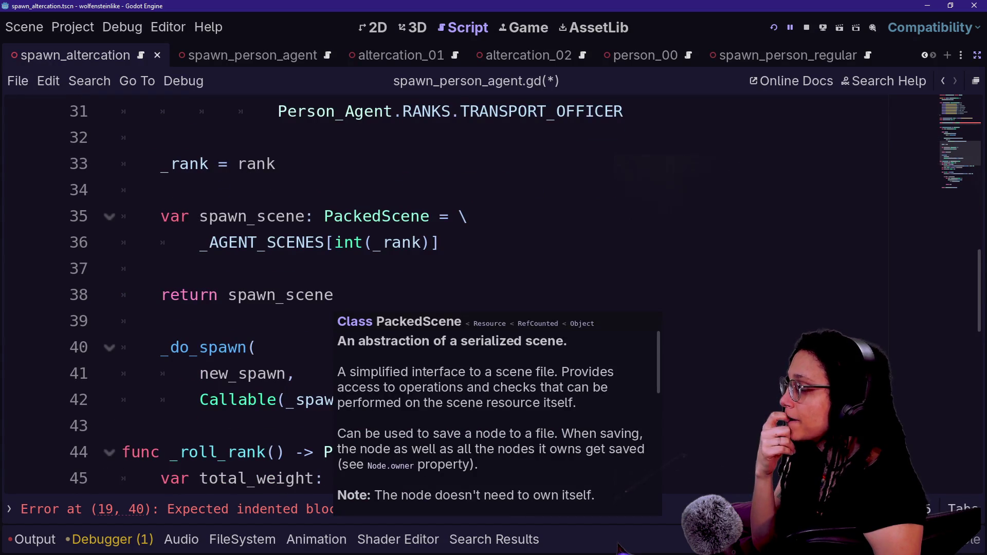
scroll(494, 293, "up", 1)
scroll(493, 293, "up", 5)
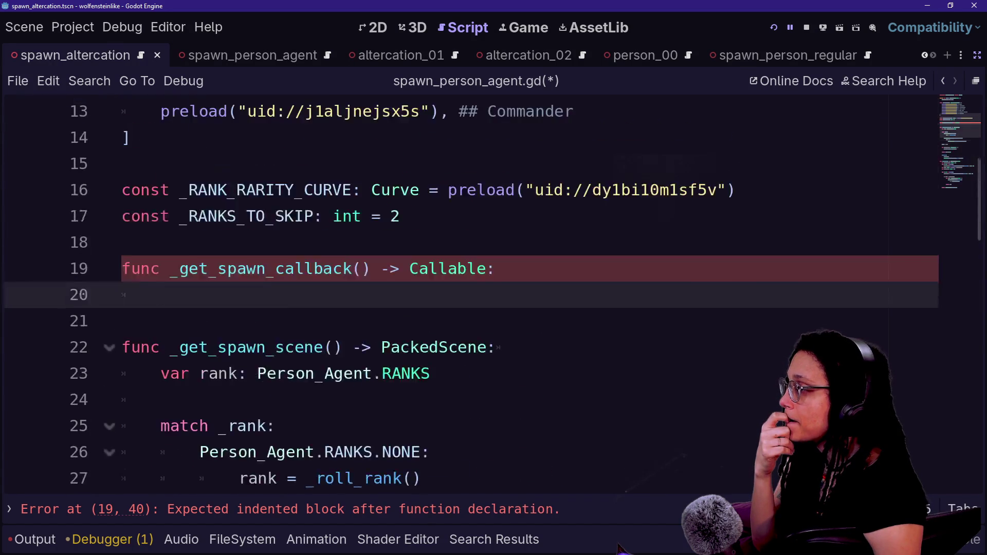
scroll(493, 294, "up", 1)
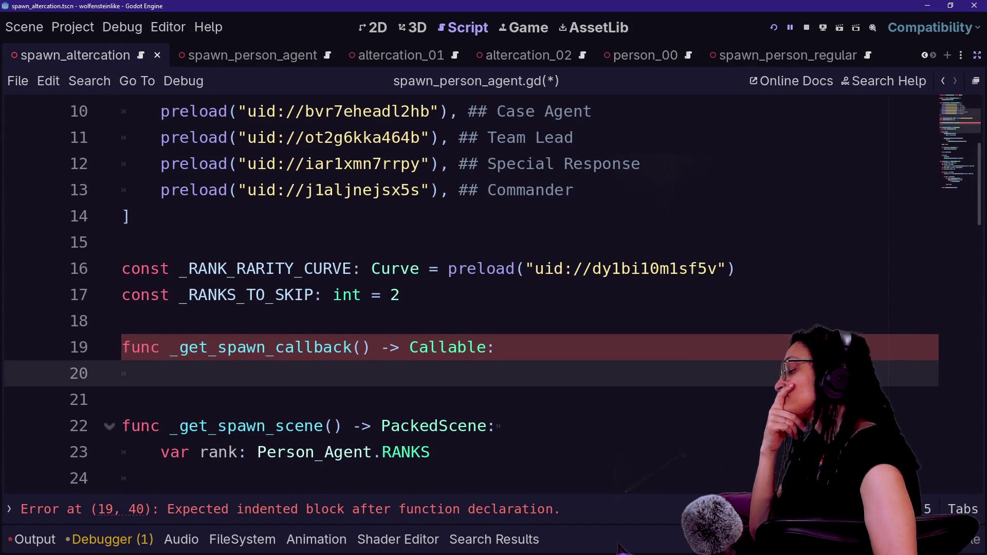
scroll(493, 293, "down", 1)
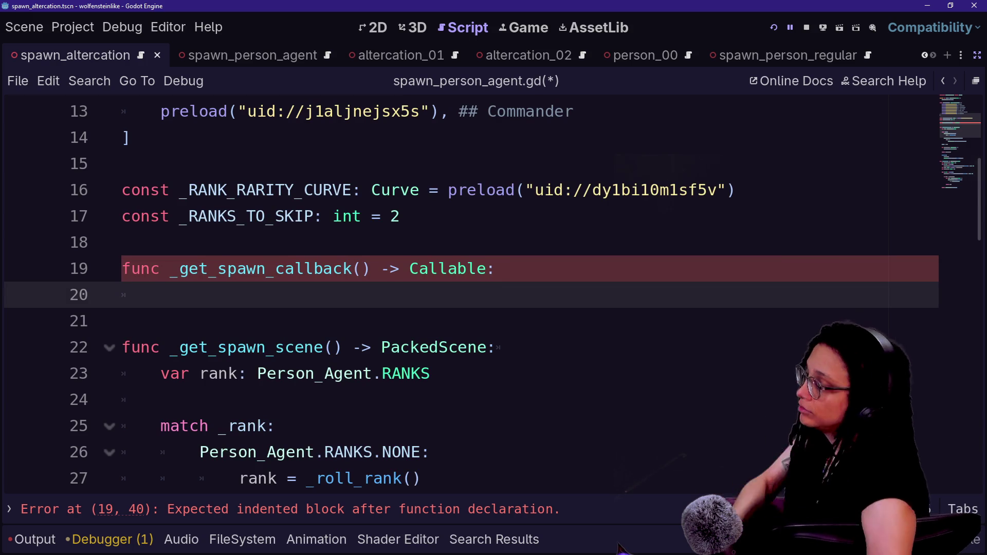
Replace the callback stub with 'func _set_spawn_callback(Callable) -> void:' and start its body line
key("shift+Up")
key("shift+Up")
key("Left")
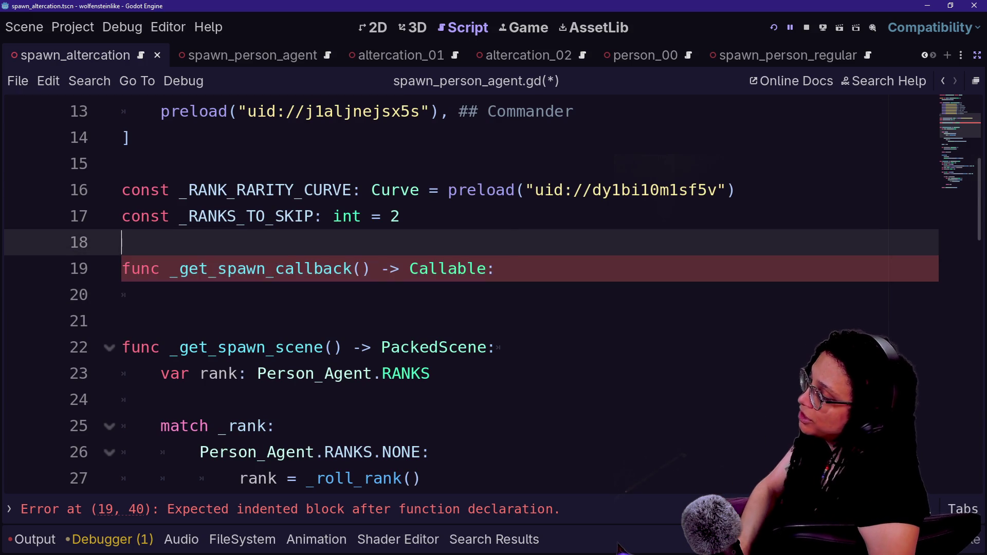
key("shift+Down")
key("shift+Down")
key("Delete")
type("fun")
key("BackSpace")
key("BackSpace")
key("BackSpace")
key("Return")
type("func ")
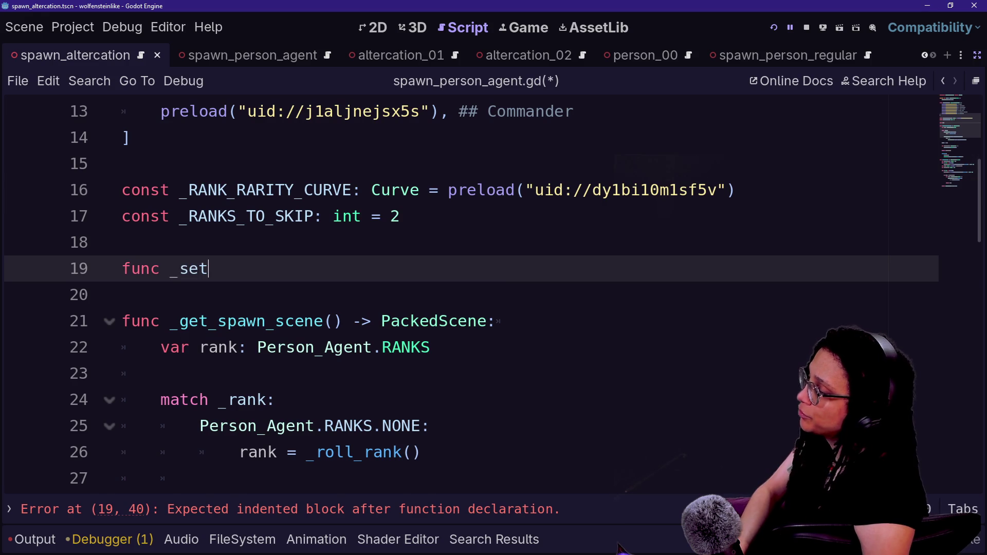
type("_spawn_call")
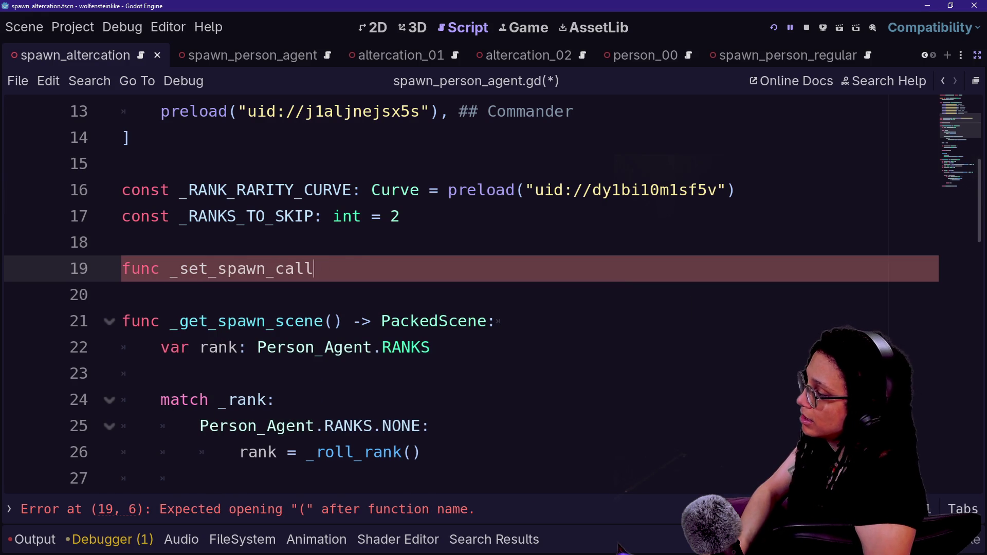
scroll(493, 293, "down", 2)
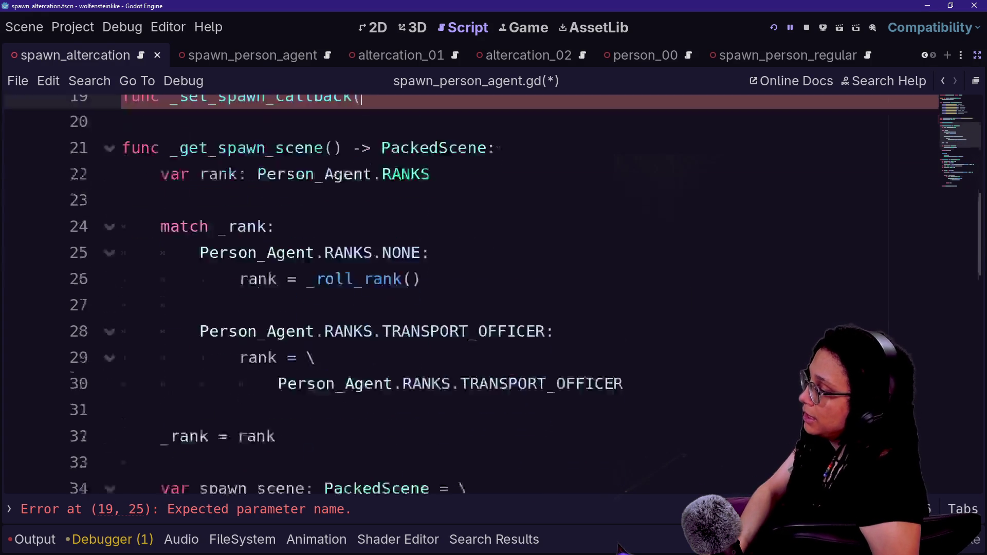
scroll(494, 293, "down", 4)
scroll(493, 293, "down", 1)
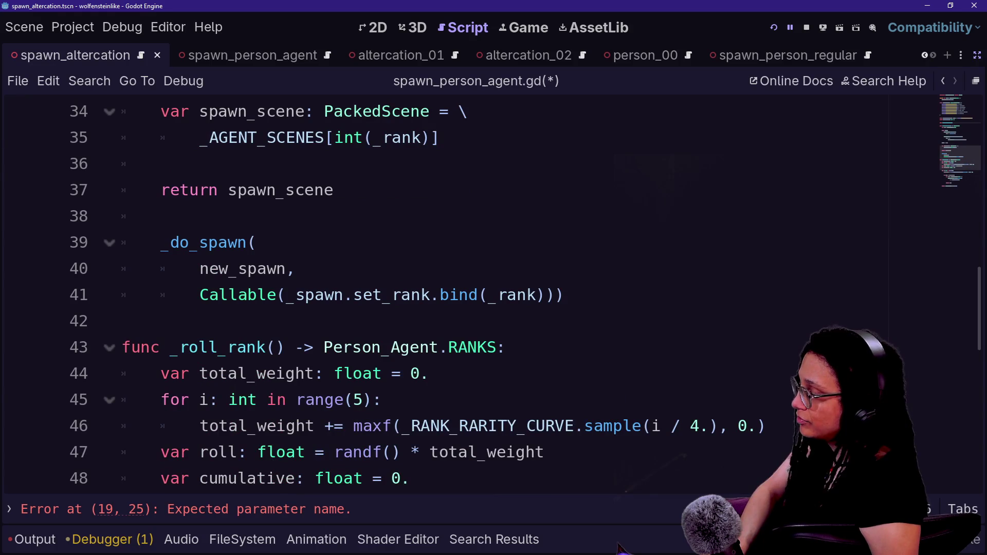
type("Callable) -> void:")
key("Return")
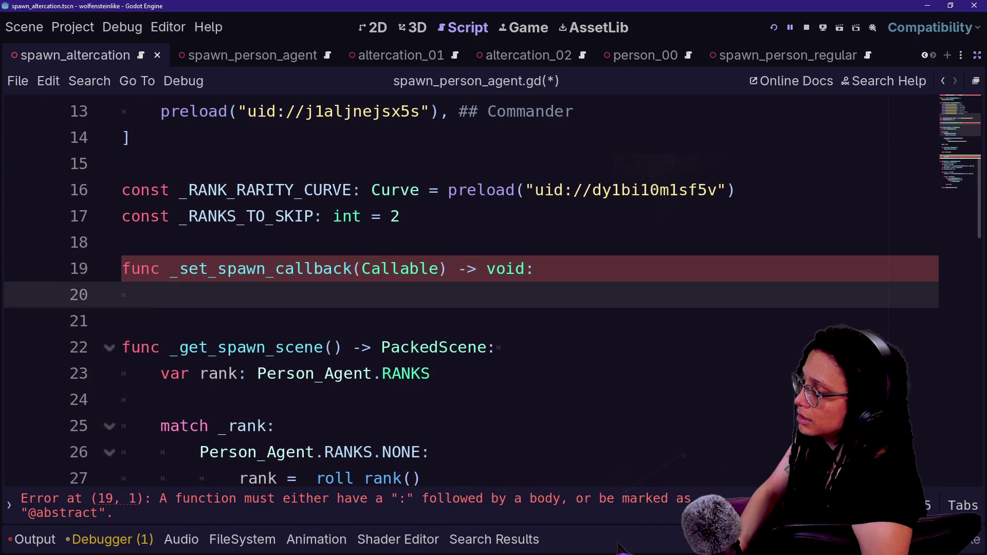
scroll(509, 232, "up", 4)
left_click(512, 110, "ctrl")
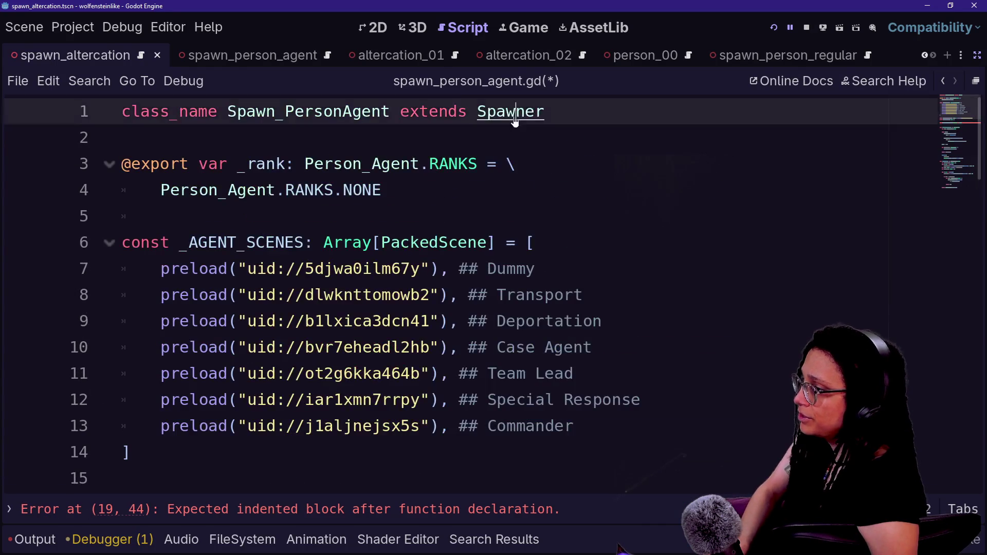
scroll(494, 293, "up", 2)
scroll(494, 293, "up", 3)
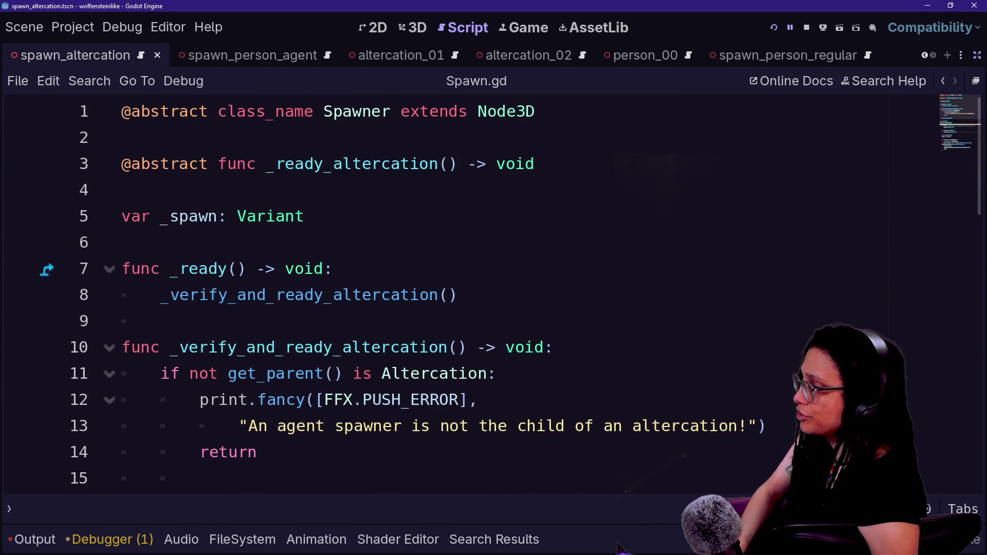
Rename Spawn.gd's abstract function to _get_spawn_scene returning PackedScene and save
left_click_drag(286, 164, 411, 163)
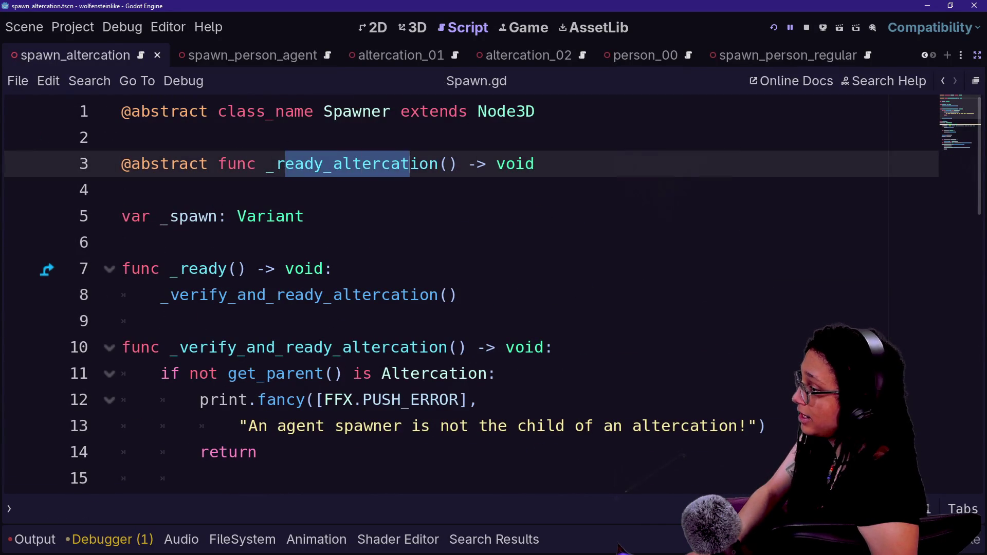
type("r")
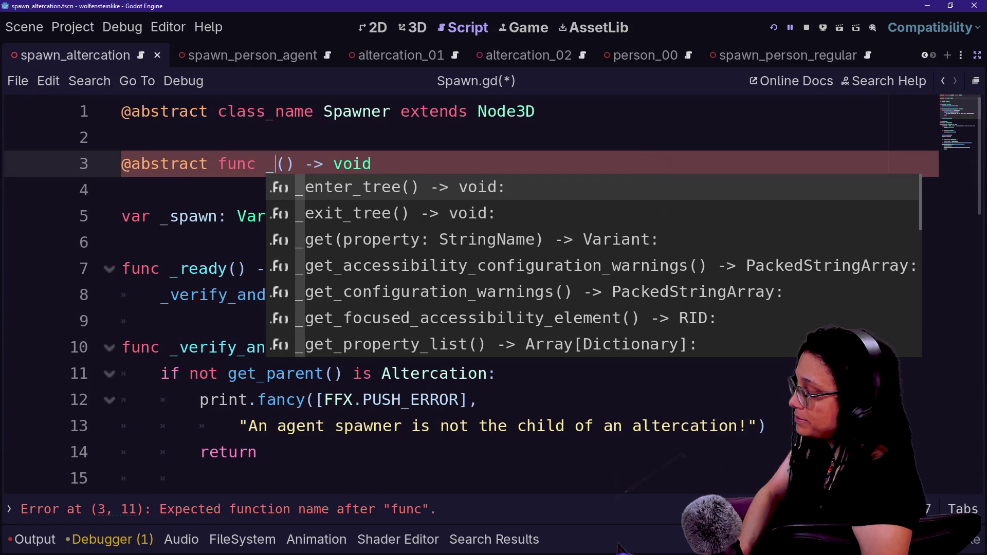
type("get_")
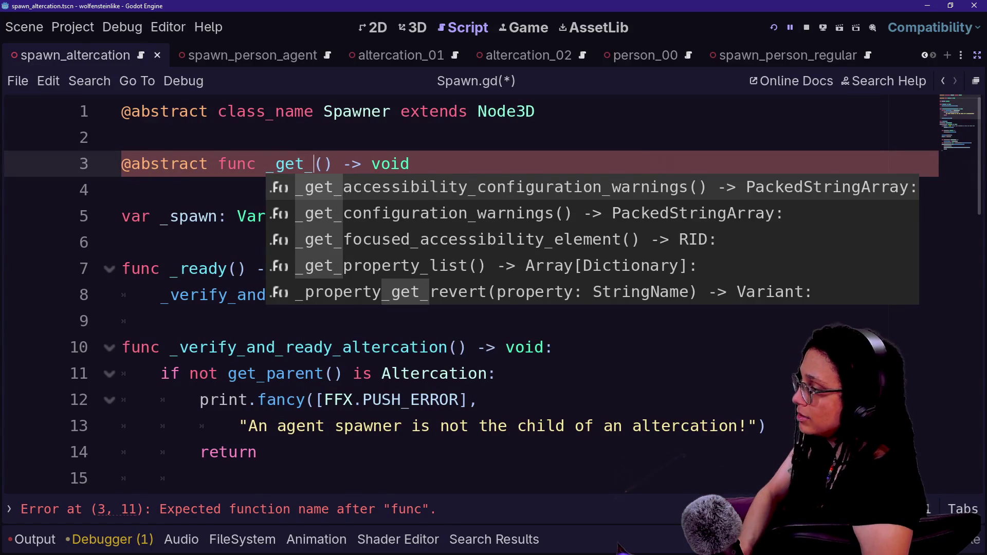
type("spawn_sc")
key("BackSpace")
type("cene")
key("End")
key("ctrl+shift+Left")
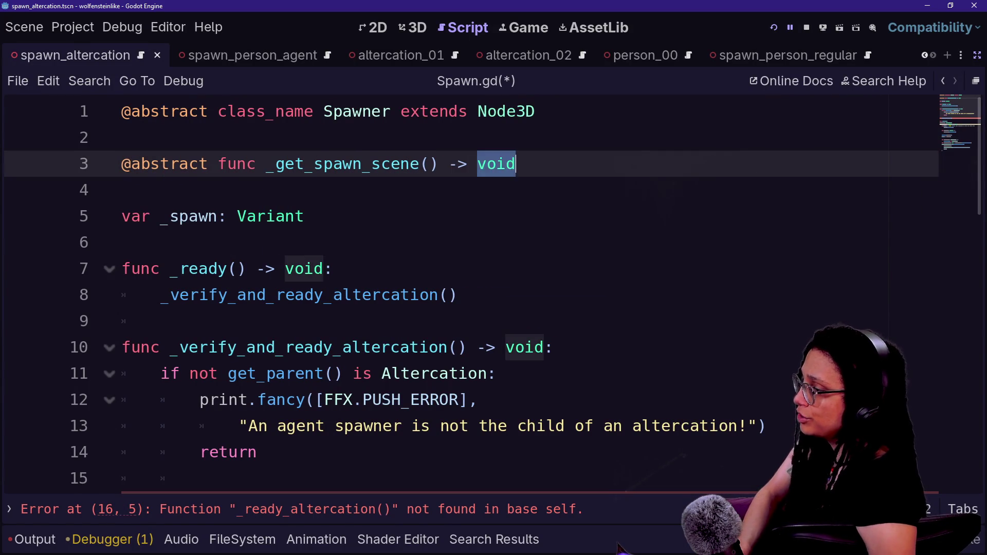
type("PackedScene")
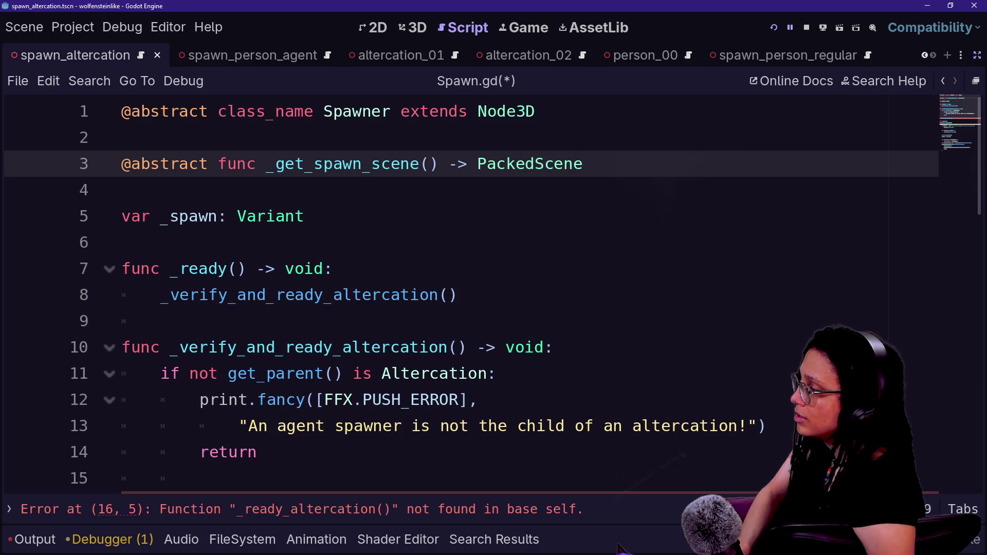
key("ctrl+s")
Declare an abstract _set_spawn_callback() -> void below it and save Spawn.gd
key("Return")
type("@abstract func ")
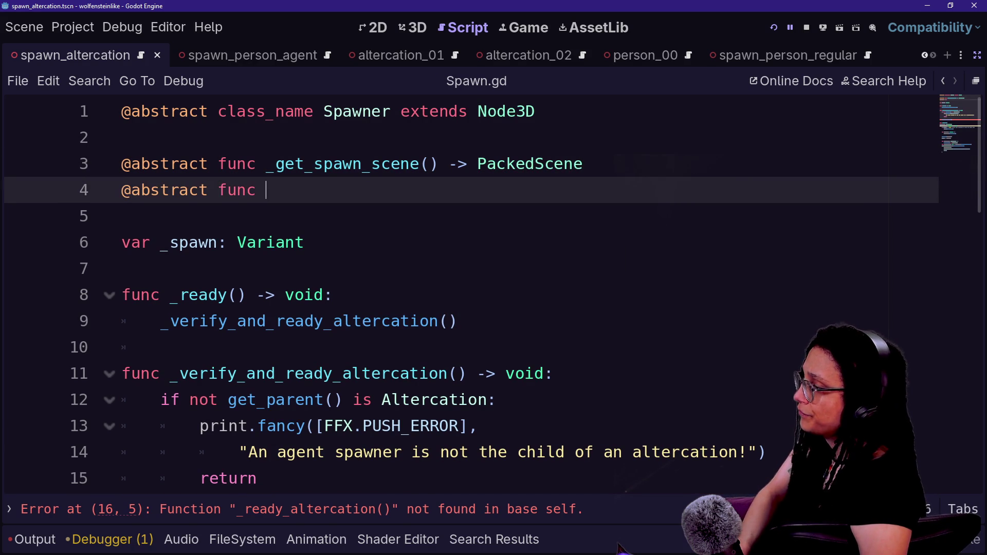
type("_set_spawn_callback() -> void:")
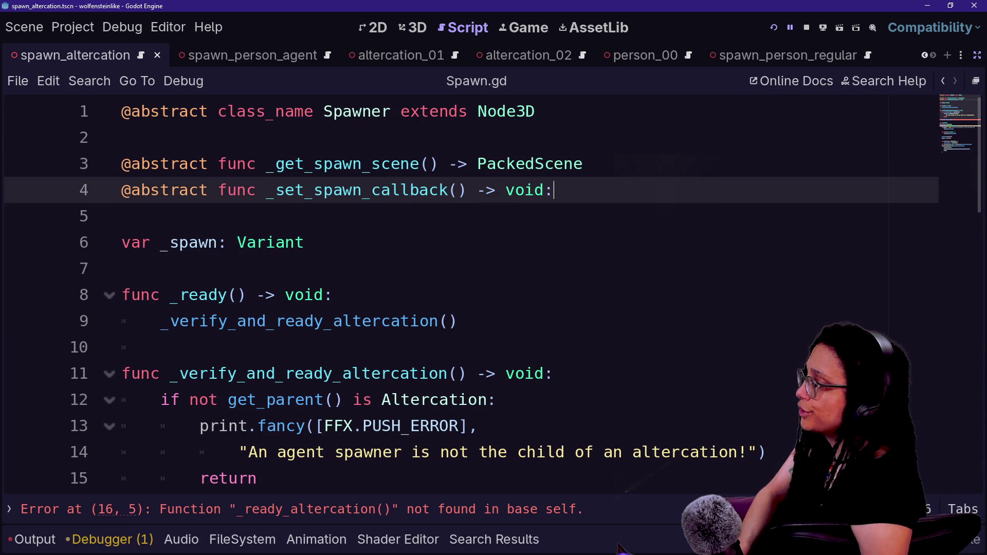
key("BackSpace")
key("ctrl+s")
scroll(494, 293, "down", 1)
scroll(493, 293, "up", 1)
Move the _set_spawn_callback declaration above _get_spawn_scene and save Spawn.gd
key("shift+Home")
key("shift+Left")
key("ctrl+c")
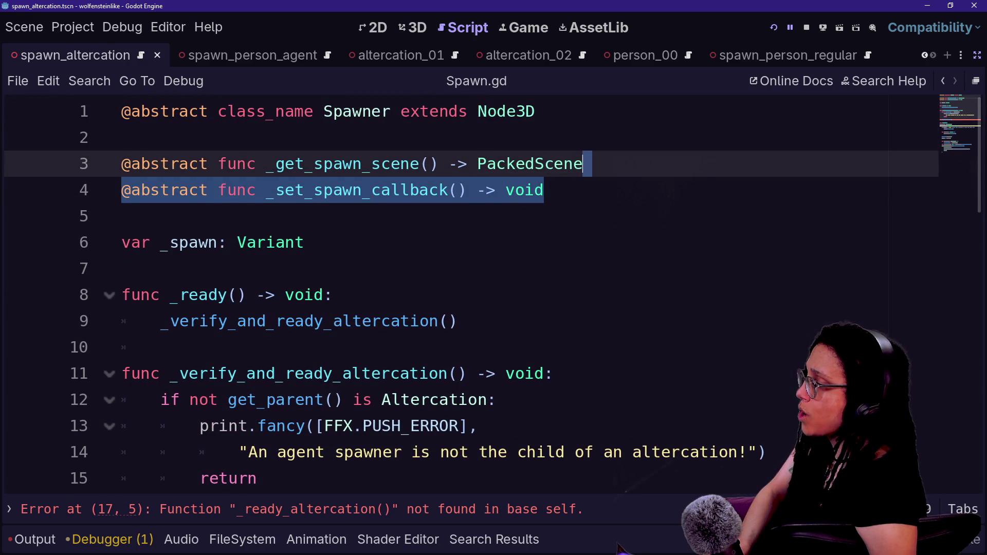
scroll(494, 293, "down", 1)
scroll(493, 293, "up", 1)
key("BackSpace")
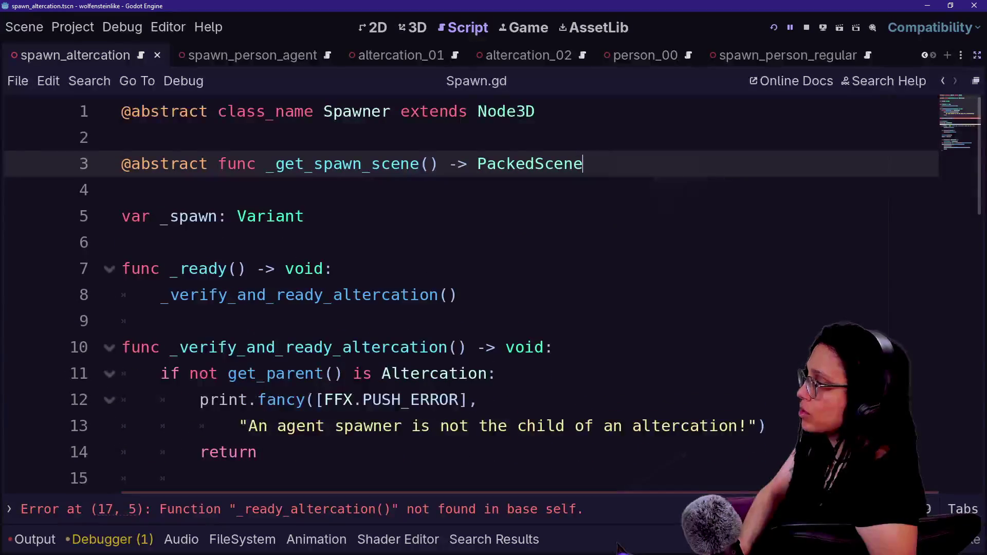
key("Up")
key("ctrl+v")
key("ctrl+s")
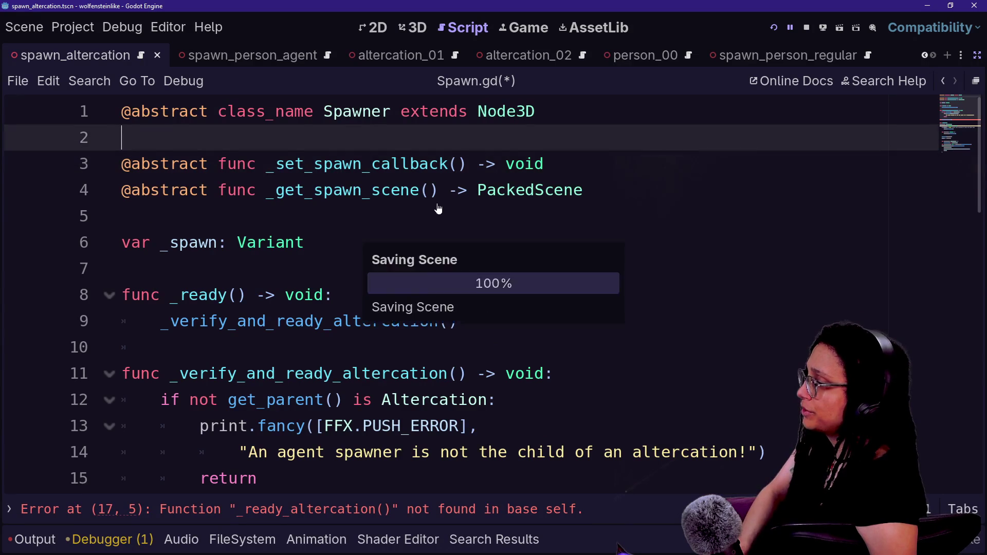
scroll(493, 293, "down", 1)
scroll(494, 293, "down", 1)
scroll(494, 293, "down", 1)
Delete 'verify_and_' from both the verification function definition and its call, renaming it _ready_altercation
left_click(198, 269)
left_click(353, 295)
key("shift+Home")
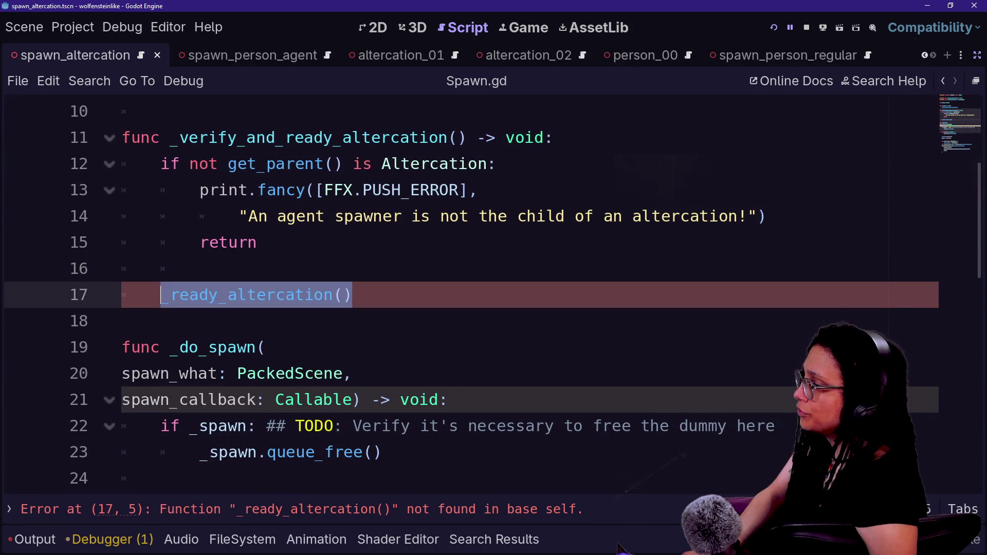
scroll(493, 293, "up", 1)
left_click_drag(179, 216, 285, 216)
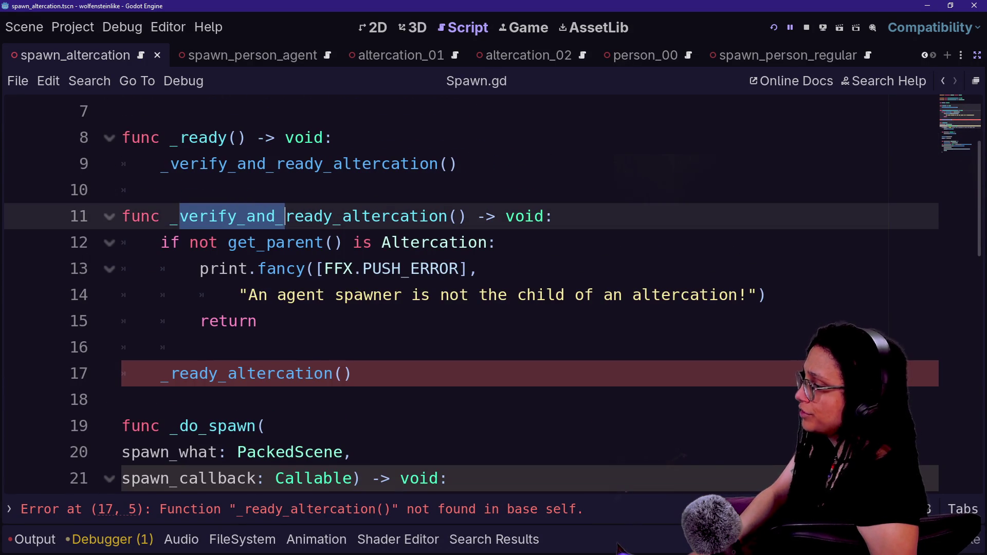
key("ctrl+s")
key("ctrl+d")
key("BackSpace")
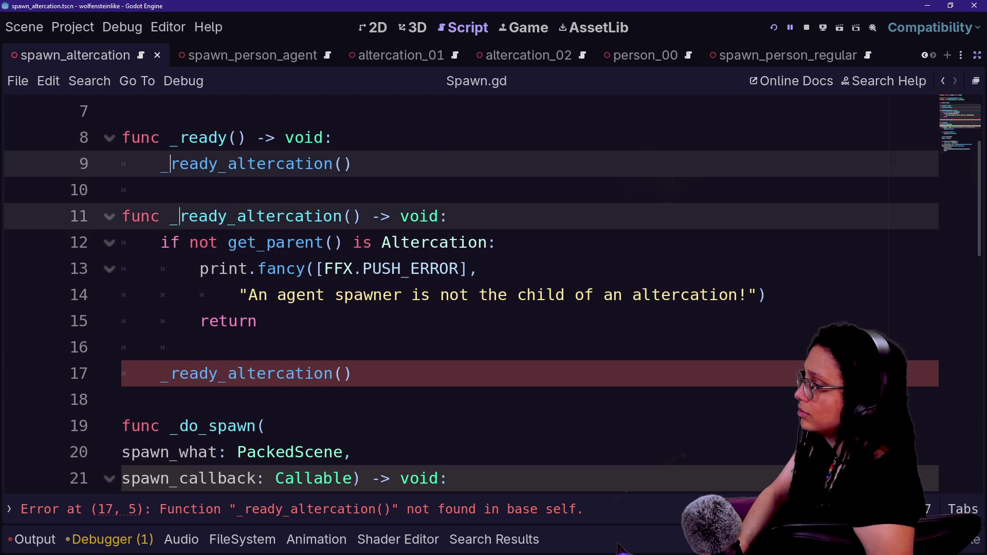
key("Down")
key("Down")
key("Down")
key("Down")
Replace the old _ready_altercation call at the function's end with a _get_spawn_scene() call from autocomplete
key("shift+Home")
key("BackSpace")
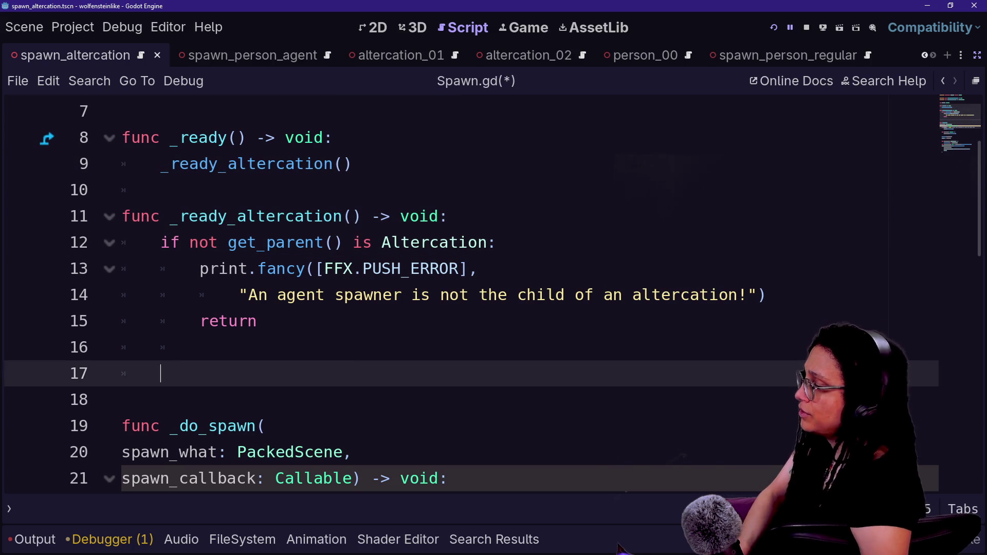
type("_")
scroll(493, 293, "up", 2)
scroll(621, 547, "down", 3)
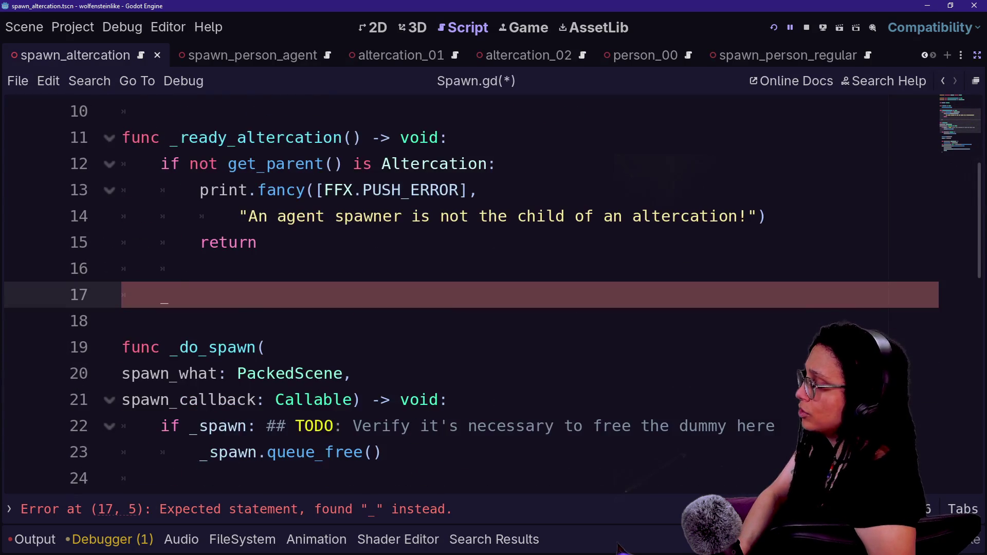
key("Escape")
key("ctrl+space")
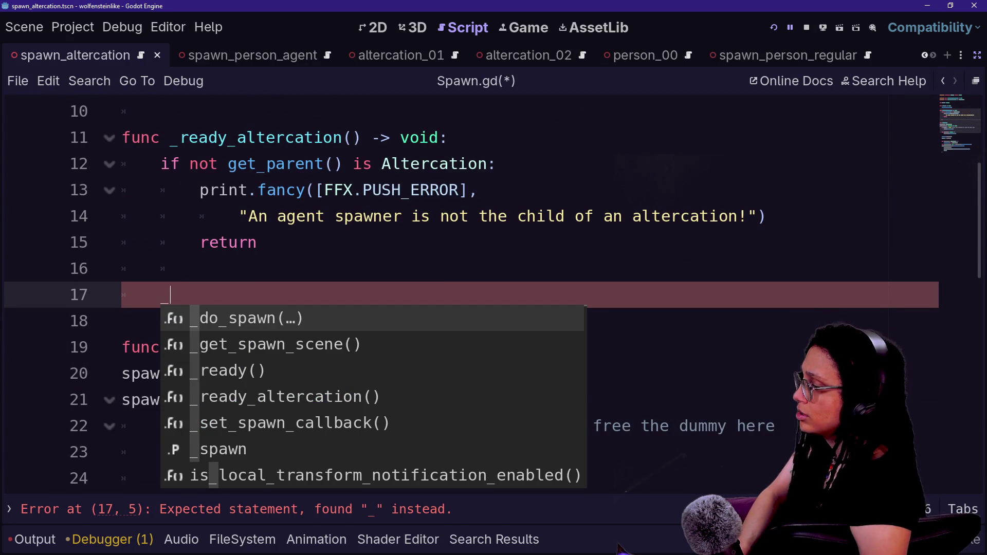
key("Down")
key("Return")
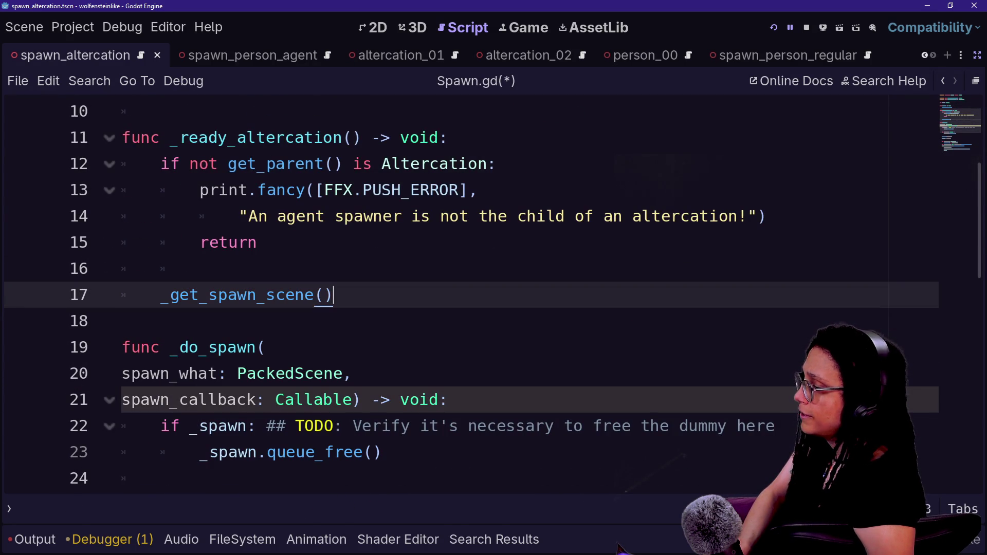
type("_do_spawn(")
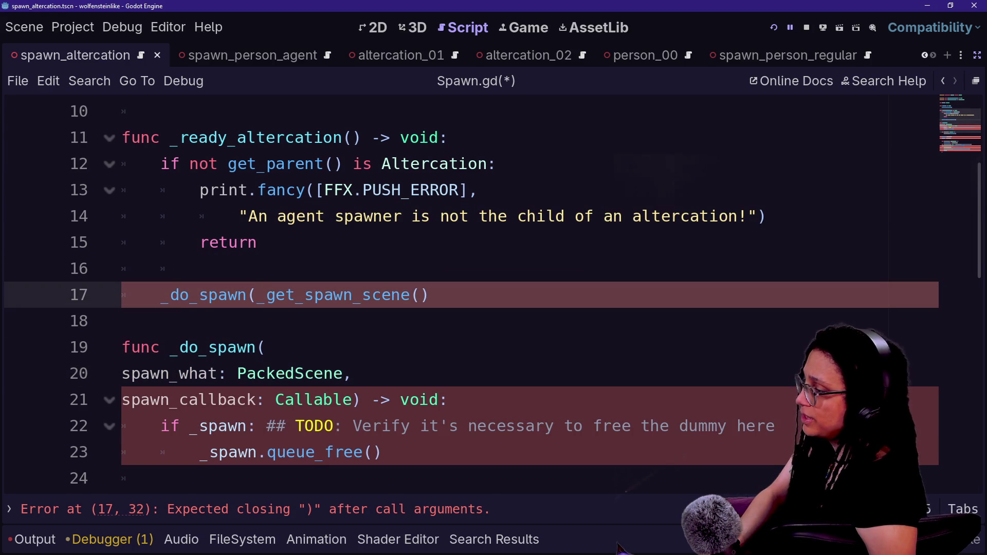
Wrap the call in _do_spawn( with _get_spawn_scene() and _get_spawn_callback() on separate argument lines
key("Return")
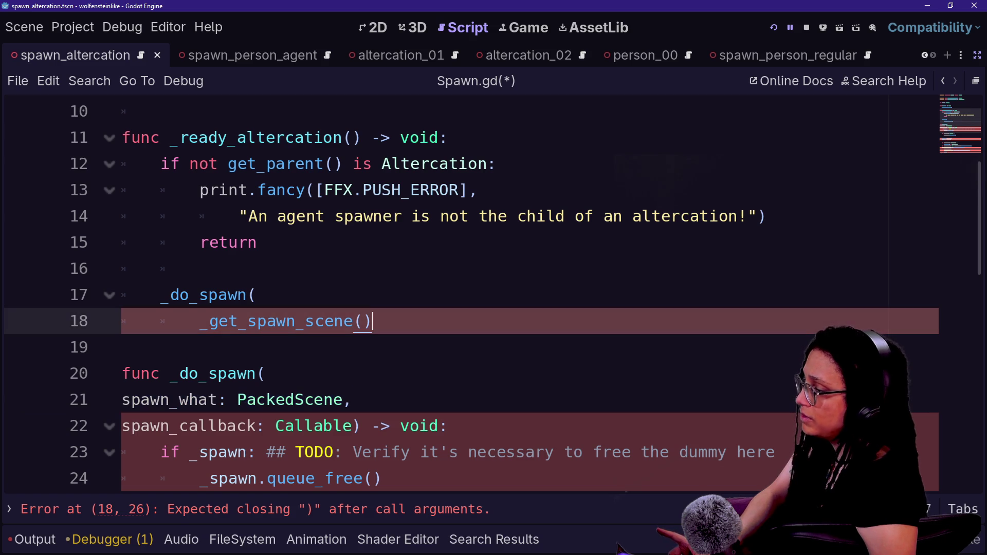
type(".can_instantiate())")
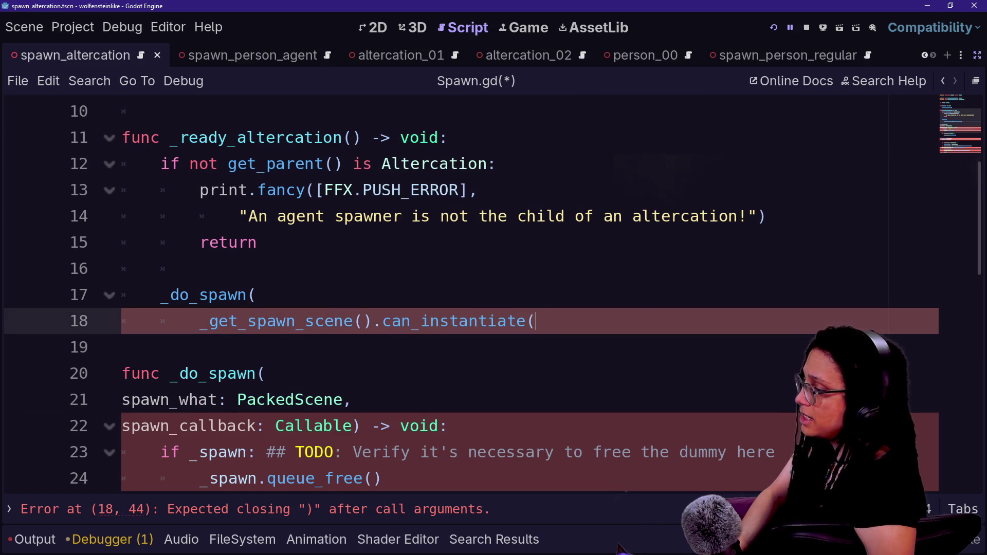
key("BackSpace")
key("BackSpace")
key("BackSpace")
key("BackSpace")
key("BackSpace")
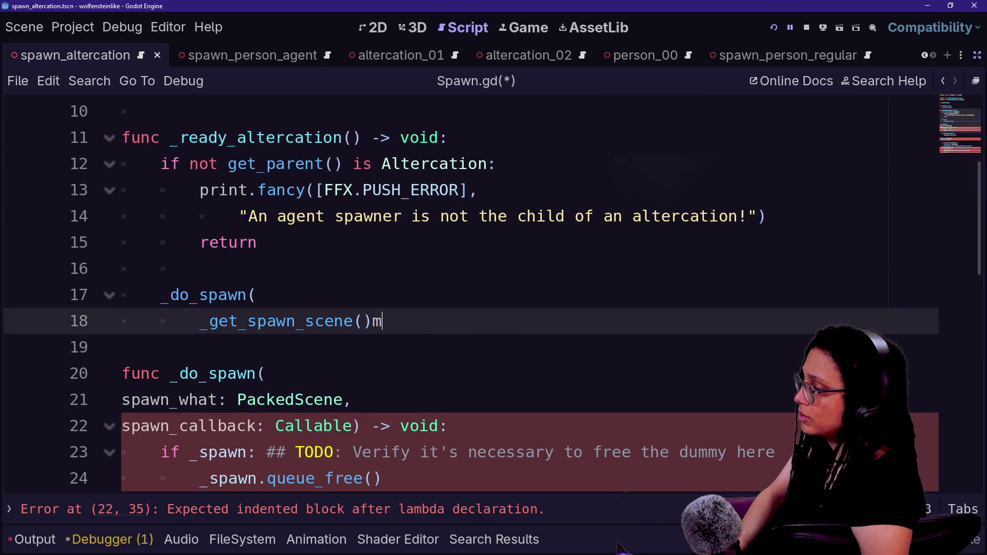
type(",")
key("Return")
type("_get_")
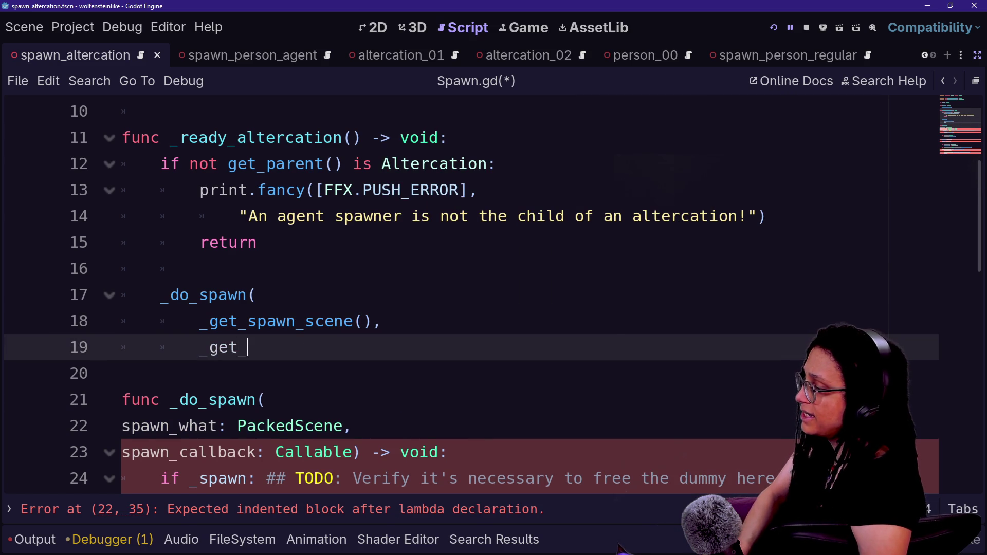
type("soawb")
key("BackSpace")
type("pawn")
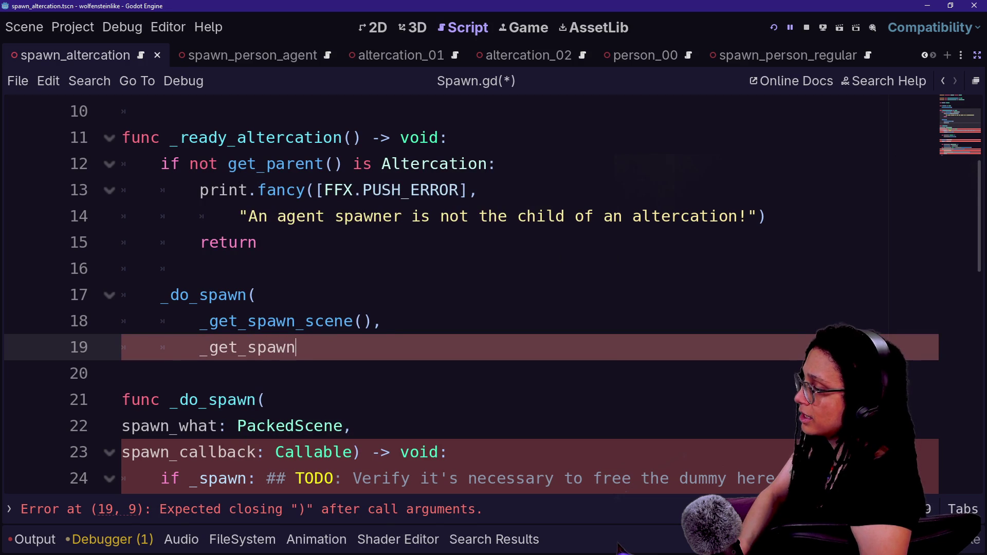
type("_callback()")
scroll(493, 294, "up", 2)
Tidy blank lines around the _do_spawn arguments and add a line after the callback argument
left_click(351, 320)
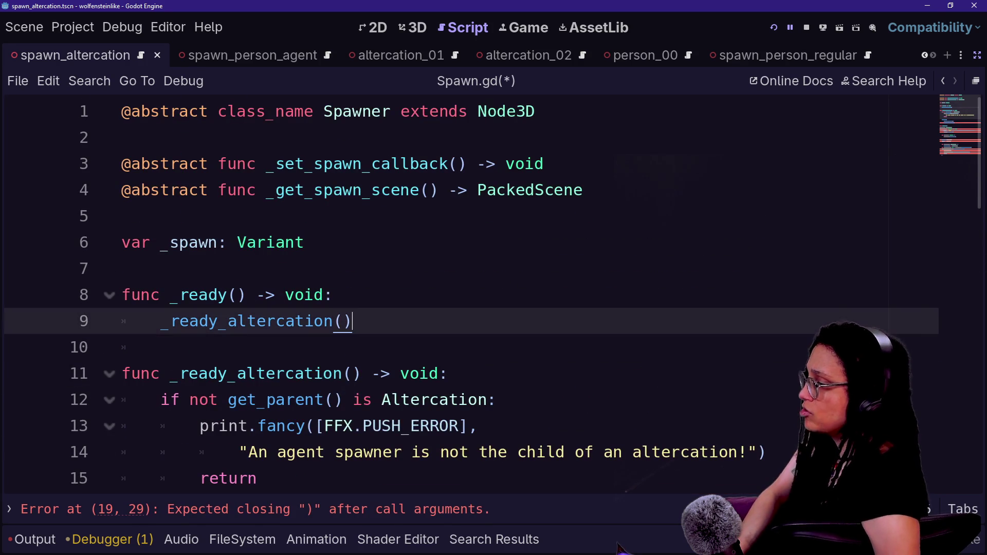
key("Down")
key("Return")
key("Up")
key("BackSpace")
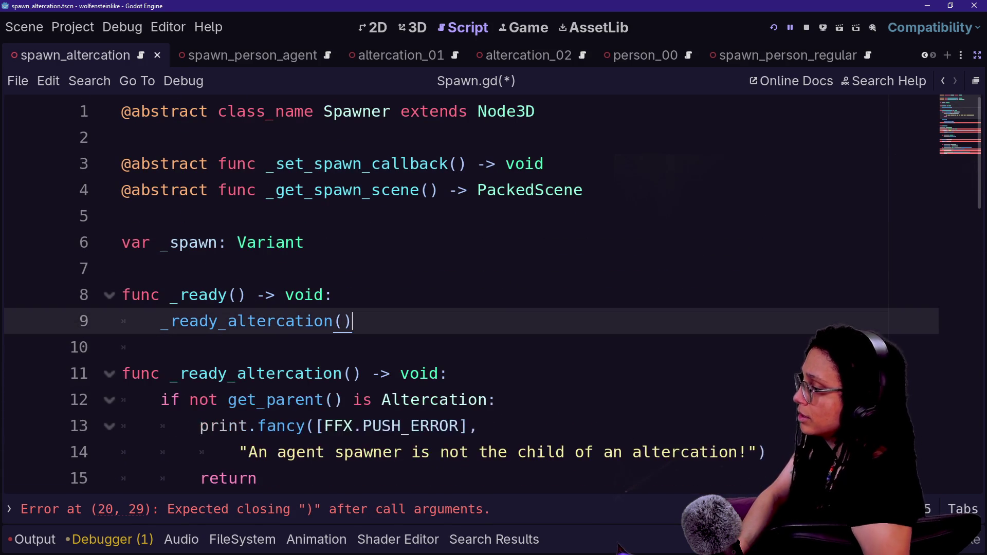
scroll(621, 546, "down", 1)
scroll(621, 546, "down", 3)
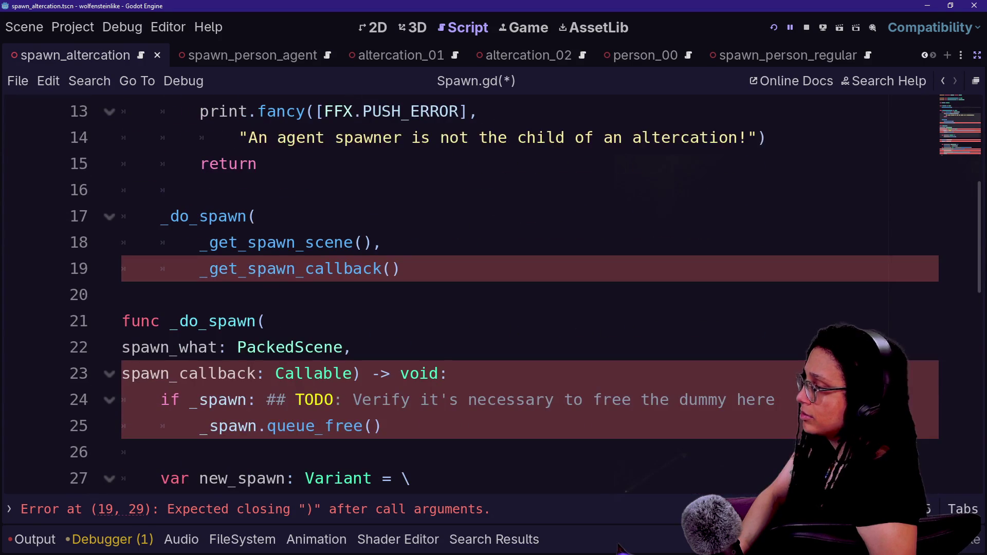
scroll(621, 546, "up", 3)
scroll(621, 547, "down", 3)
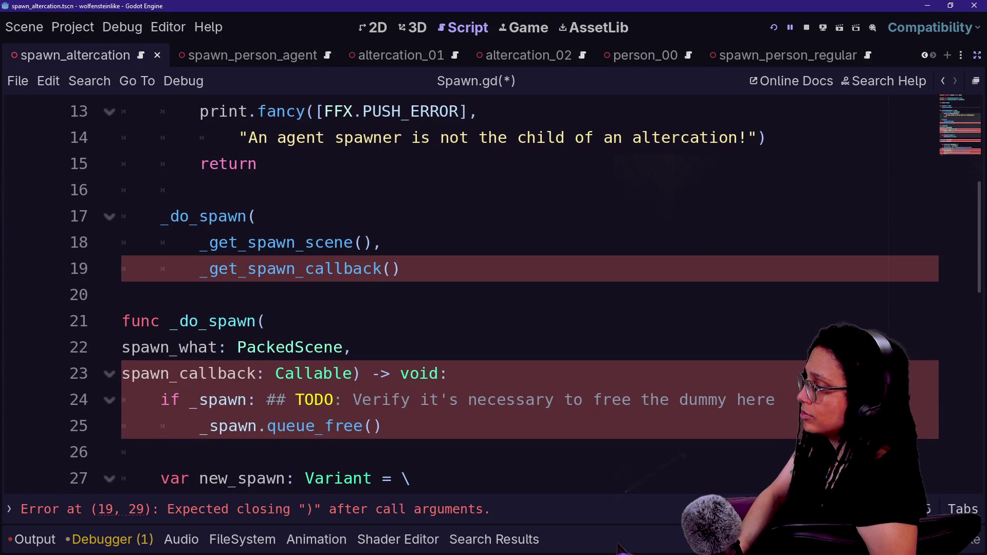
key("Down")
key("Up")
key("Return")
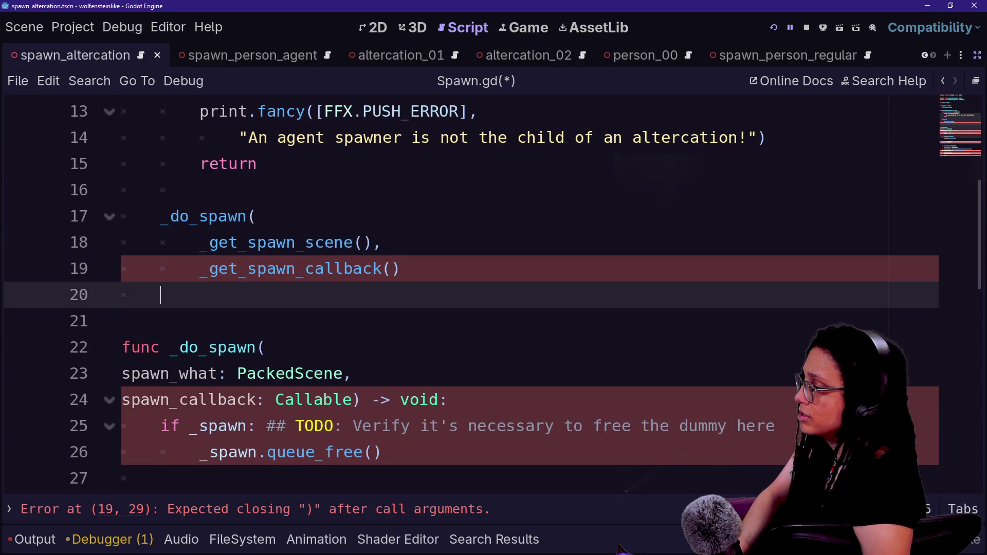
Write the _get_spawn_callback() -> Callable: header with an empty indented body in Spawn.gd
key("BackSpace")
key("Return")
type("func _get_spawn_callback(")
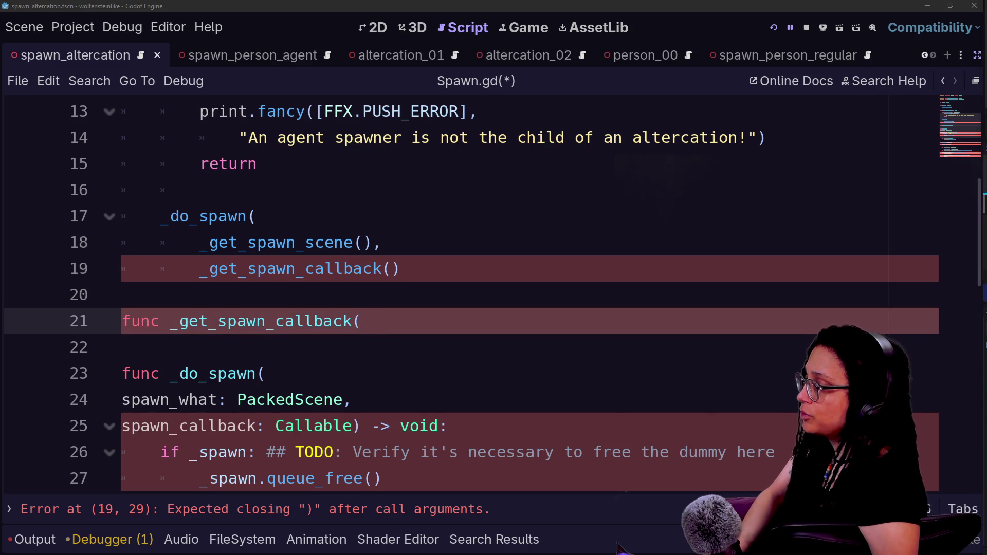
type(") -> ")
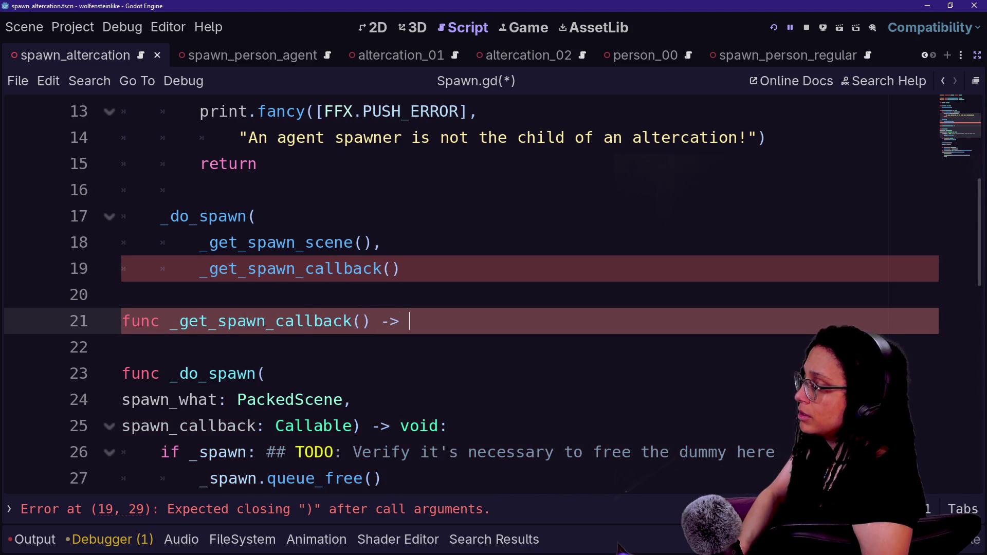
type("Callable:")
key("Return")
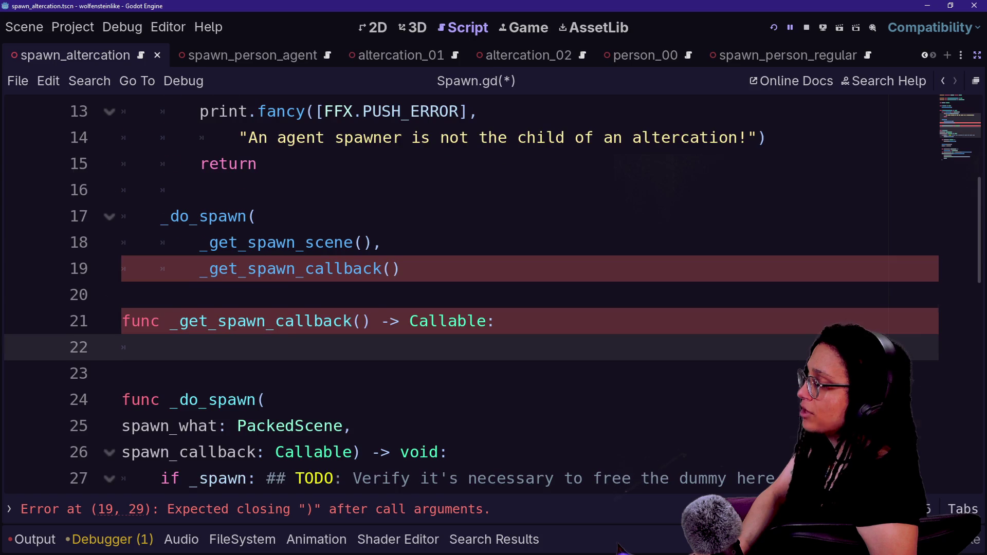
scroll(494, 293, "up", 4)
key("Page_Up")
key("Down")
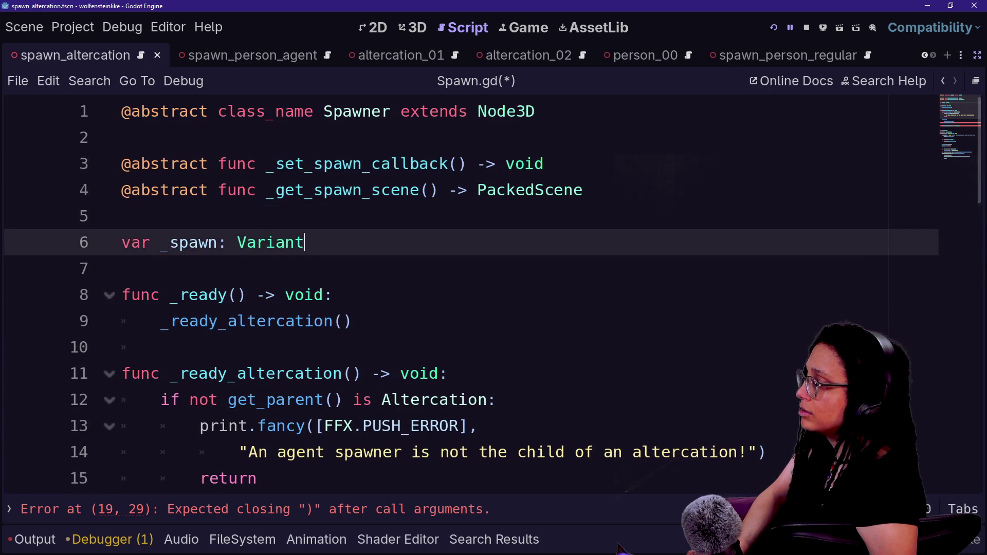
key("Page_Down")
key("Up")
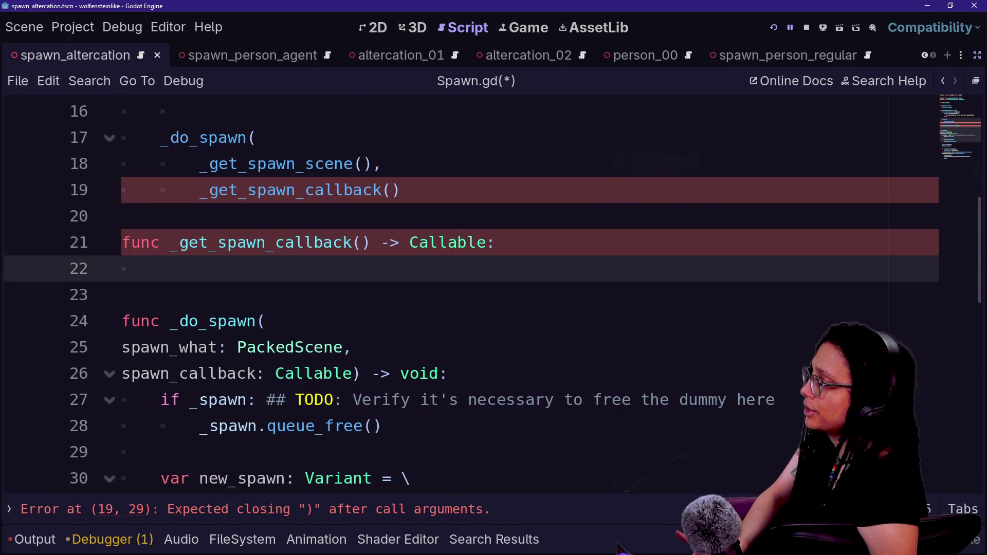
key("shift+Up")
Add 'var _spawn_callback: Callable' below the _spawn variable and save Spawn.gd
key("Page_Up")
key("Up")
key("Return")
type("var _spawn_callback: F")
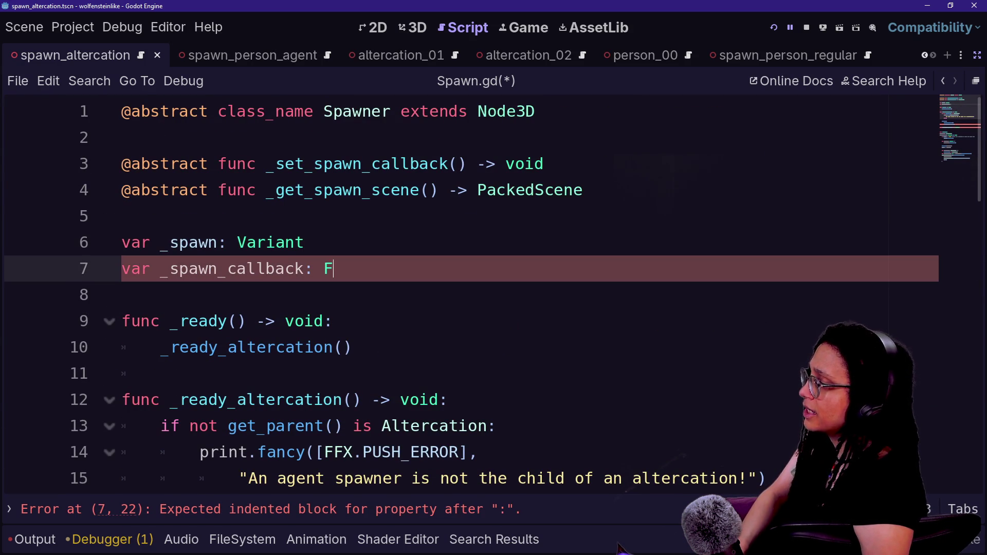
key("BackSpace")
type("Callab")
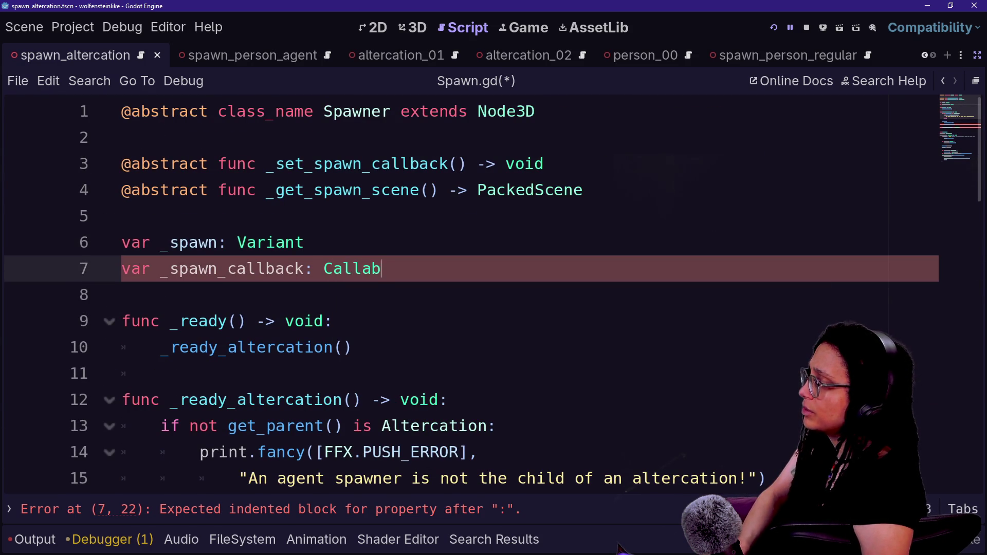
type("le")
key("Down")
key("ctrl+s")
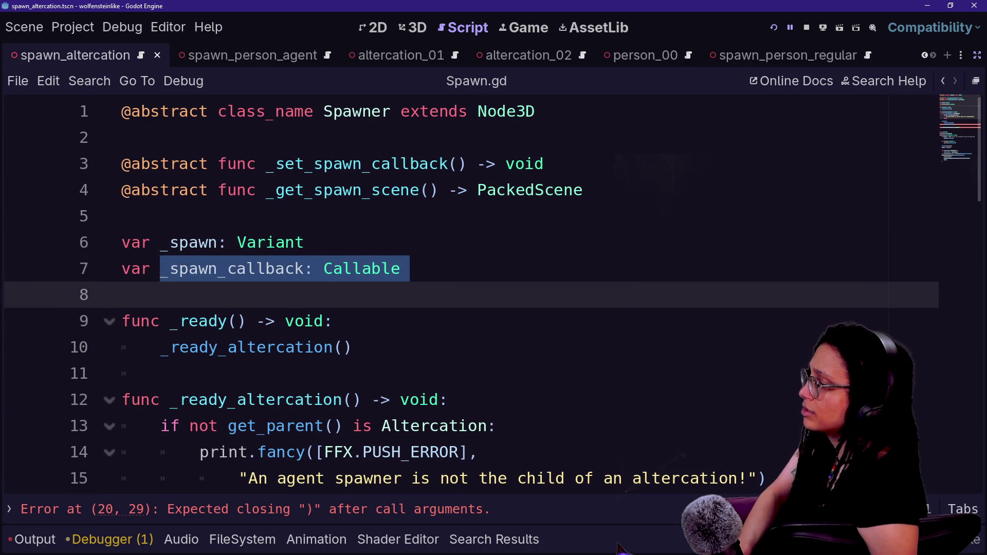
key("Down")
key("Down")
key("Down")
key("Down")
key("Down")
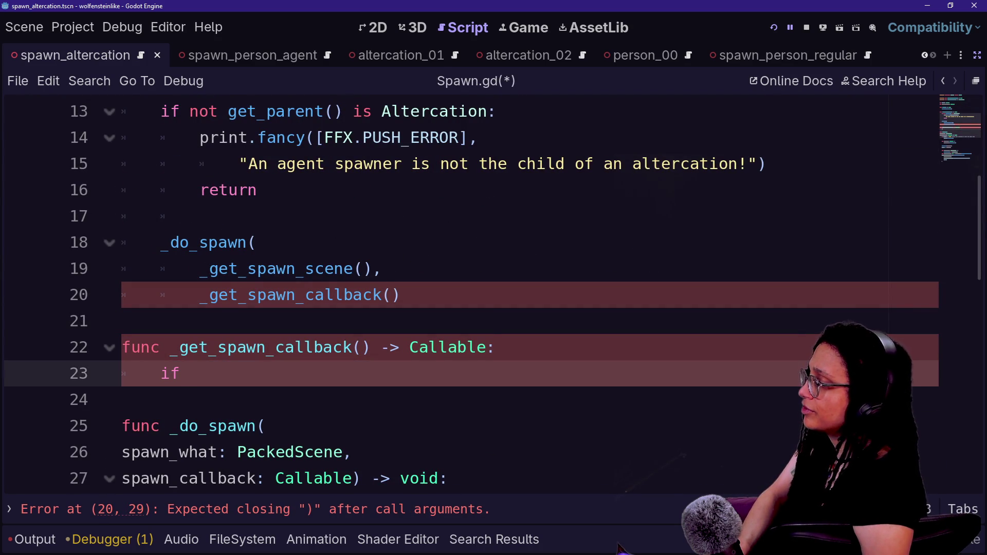
scroll(493, 293, "up", 4)
scroll(493, 293, "down", 4)
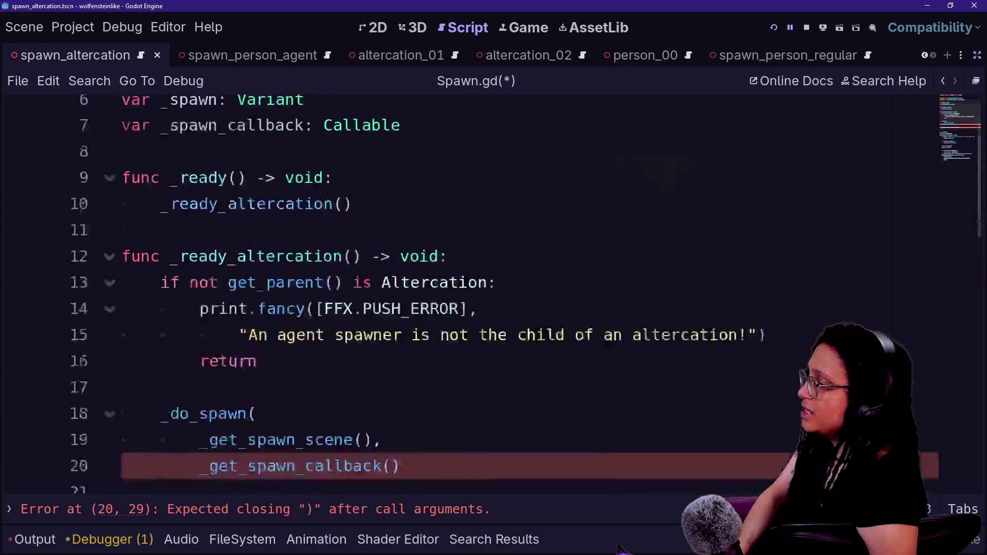
type("_spawn_cal")
Draft an if-condition body in _get_spawn_callback, then delete it again
key("Return")
type(":")
key("Return")
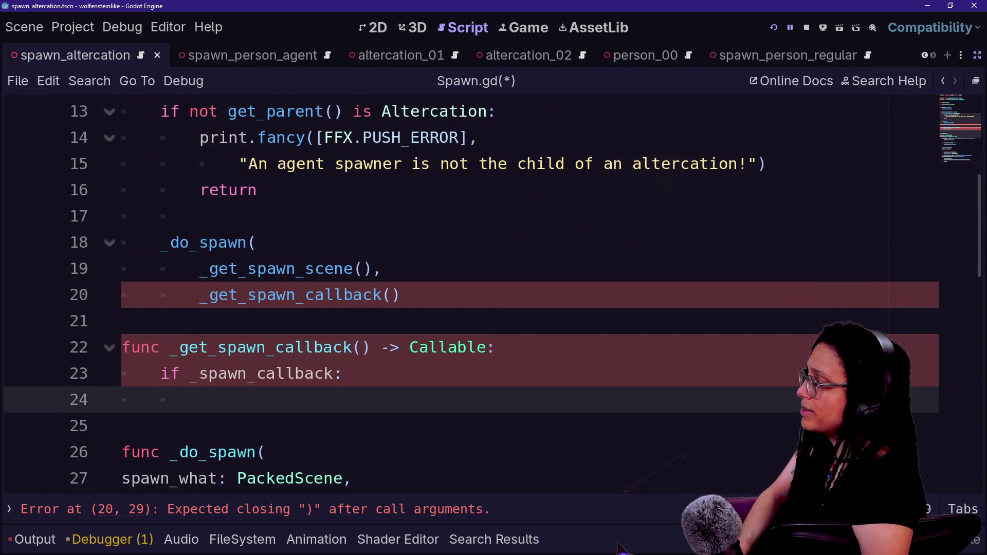
type("rn")
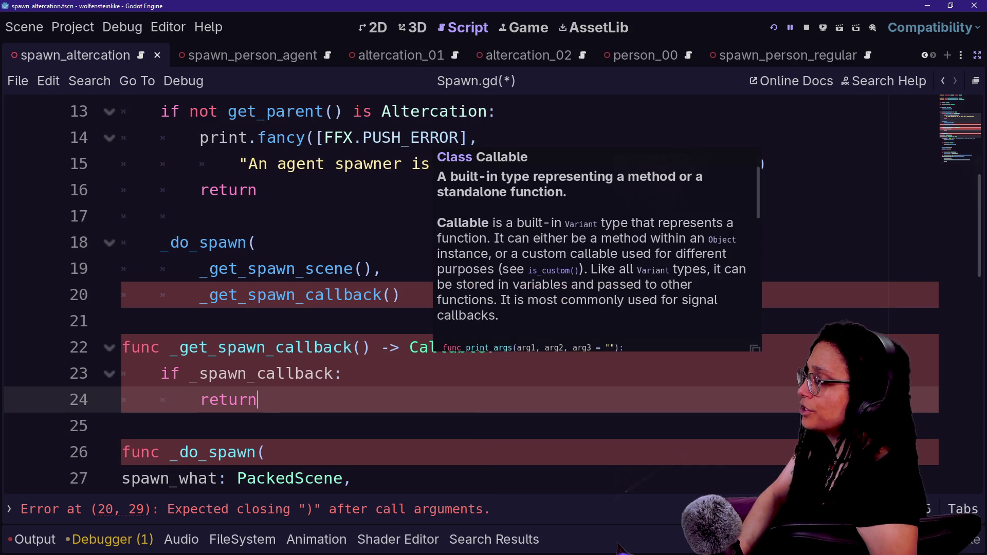
left_click_drag(258, 399, 501, 348)
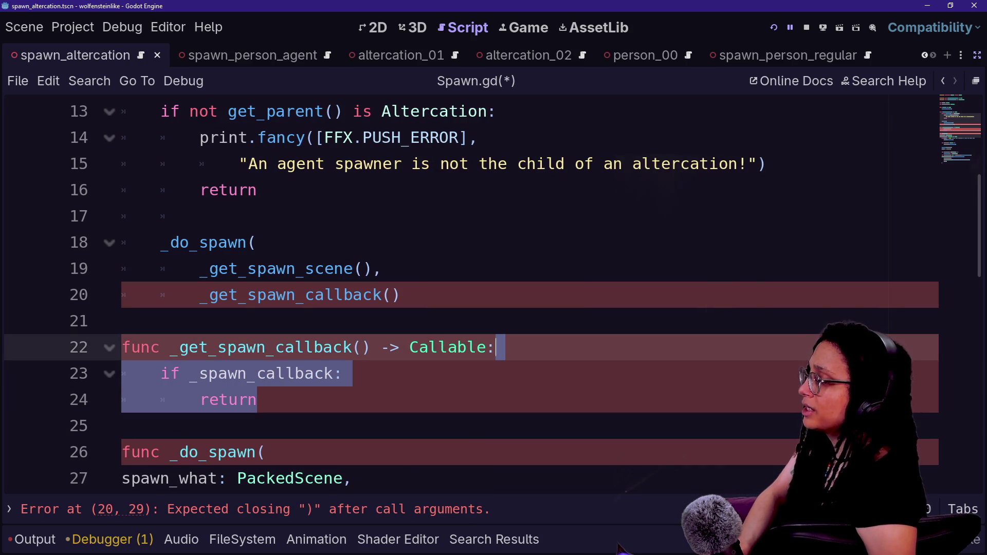
key("Return")
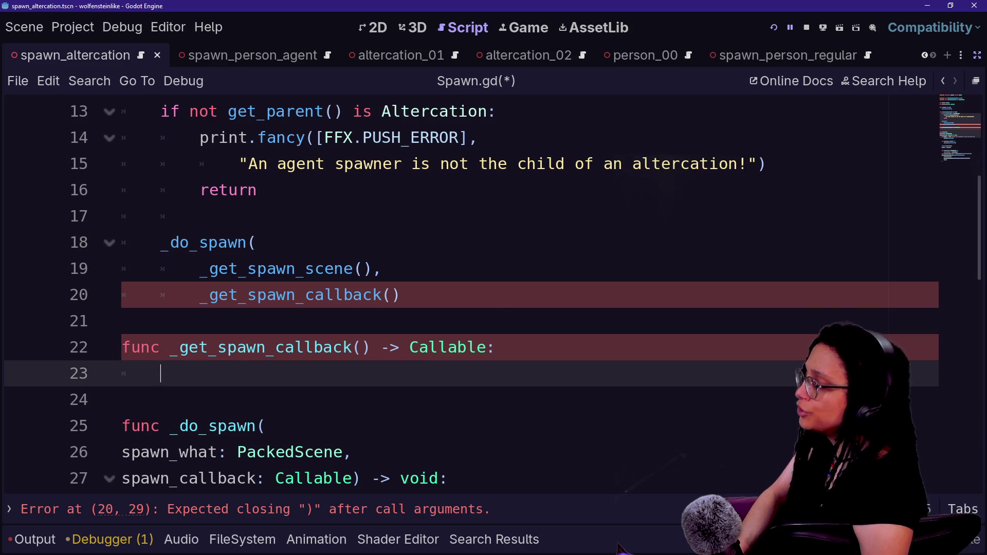
type("return _")
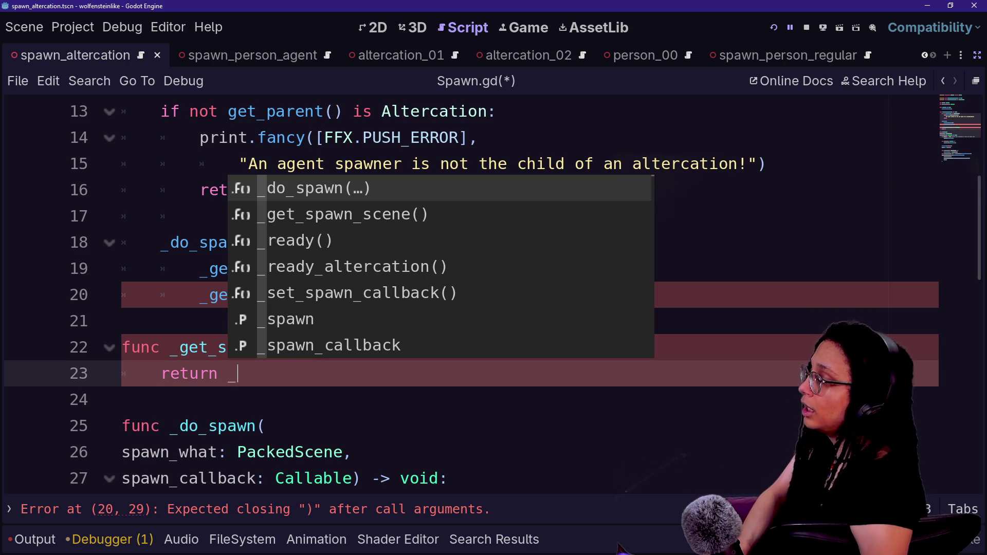
Make the body 'return _spawn_callback', save Spawn.gd, and move to the _get_spawn_callback call line
key("Down")
key("Down")
key("Down")
key("Down")
key("Down")
key("Return")
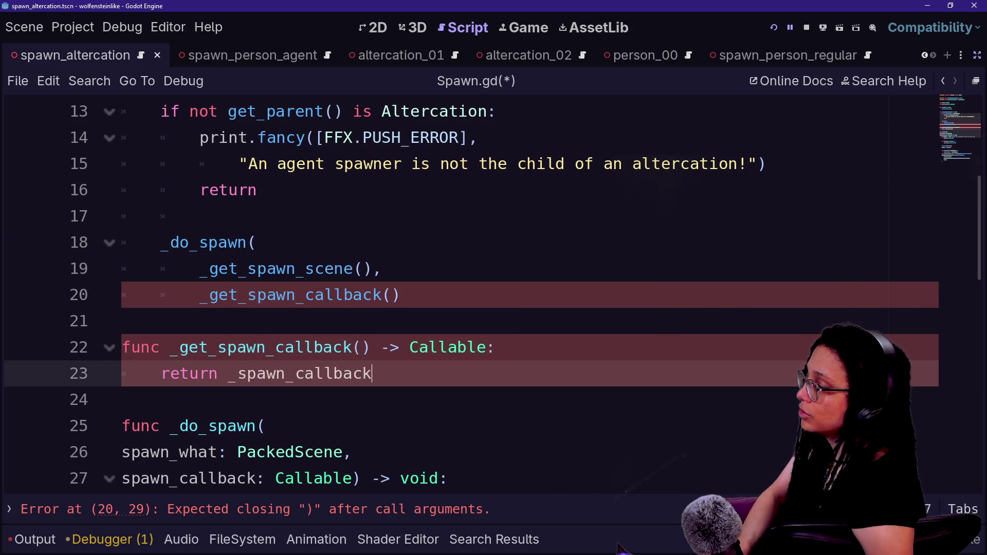
left_click(400, 347)
key("ctrl+s")
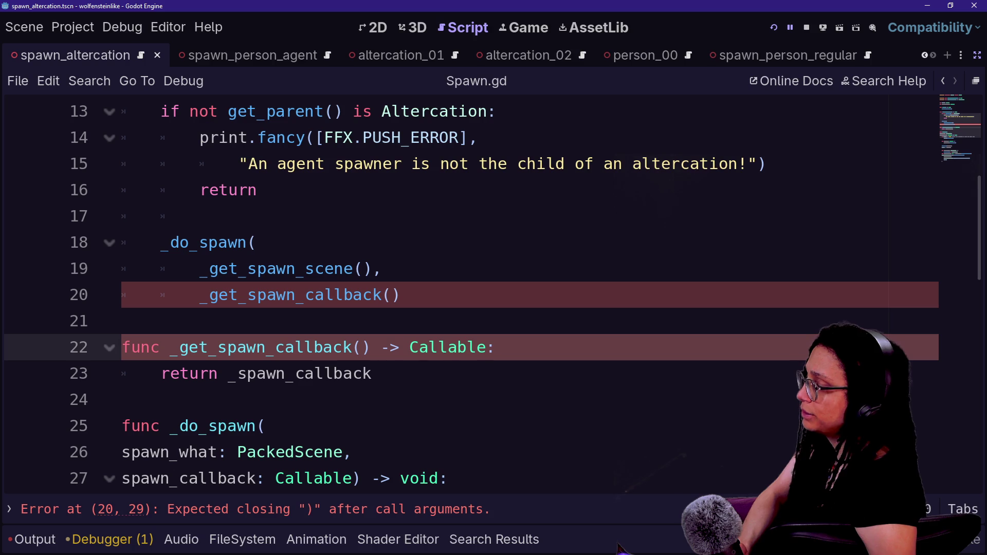
key("Down")
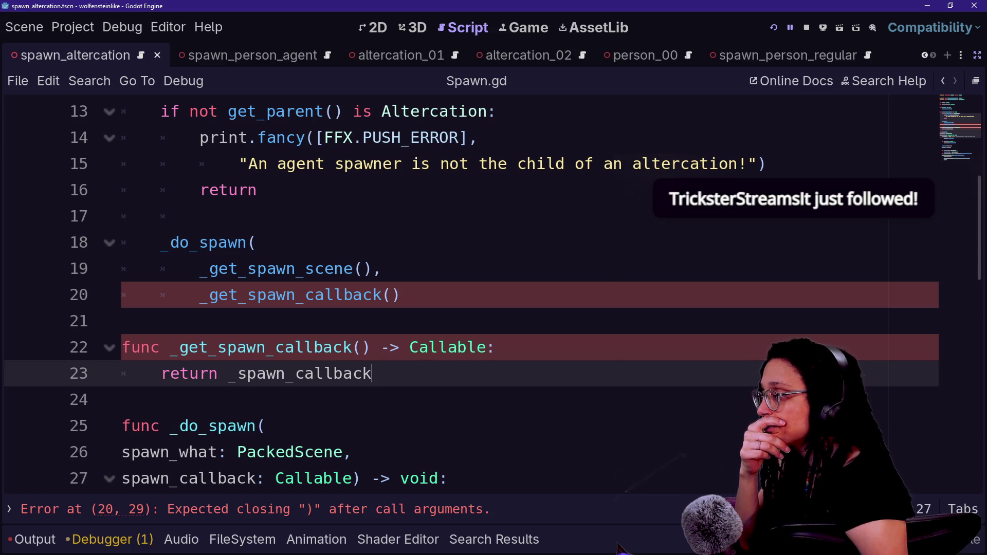
key("Up")
key("Up")
key("Up")
key("End")
type("(")
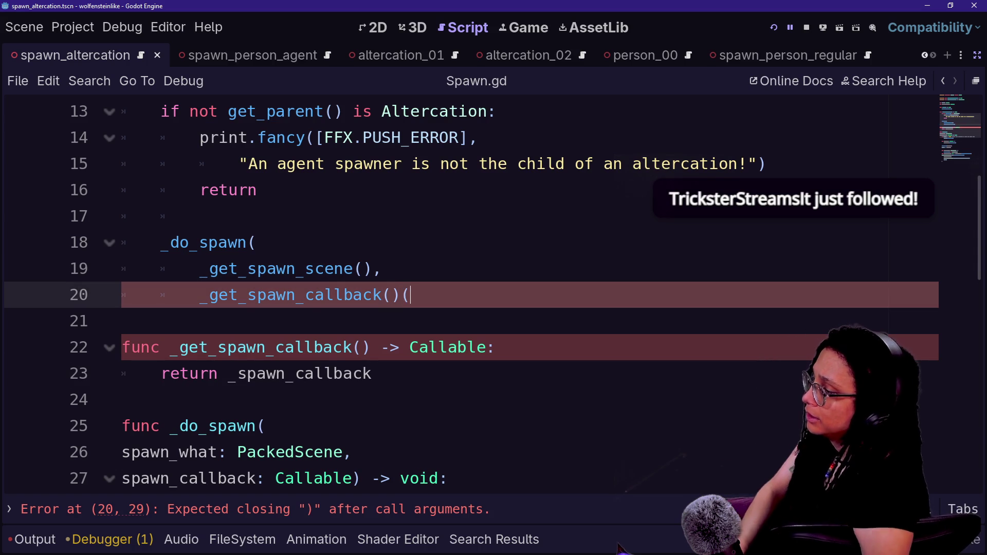
key("BackSpace")
type(")")
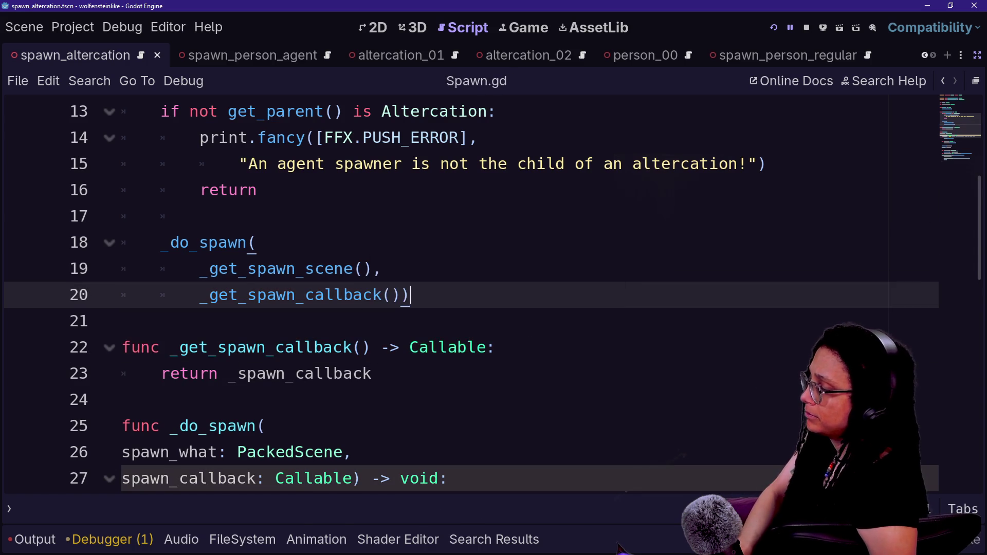
scroll(462, 293, "up", 2)
scroll(463, 294, "up", 2)
scroll(463, 293, "down", 1)
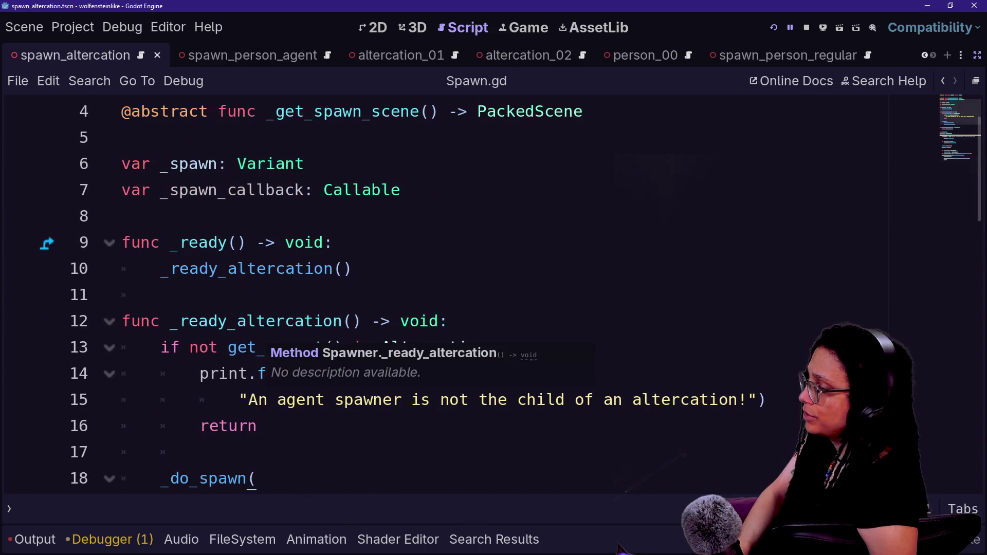
key("Up")
key("Up")
key("Up")
scroll(463, 293, "down", 1)
key("Up")
key("Up")
key("Down")
key("Down")
key("Down")
key("Up")
key("Up")
key("Up")
scroll(271, 189, "down", 1)
left_click_drag(199, 321, 237, 347)
left_click(360, 426)
key("Up")
key("Up")
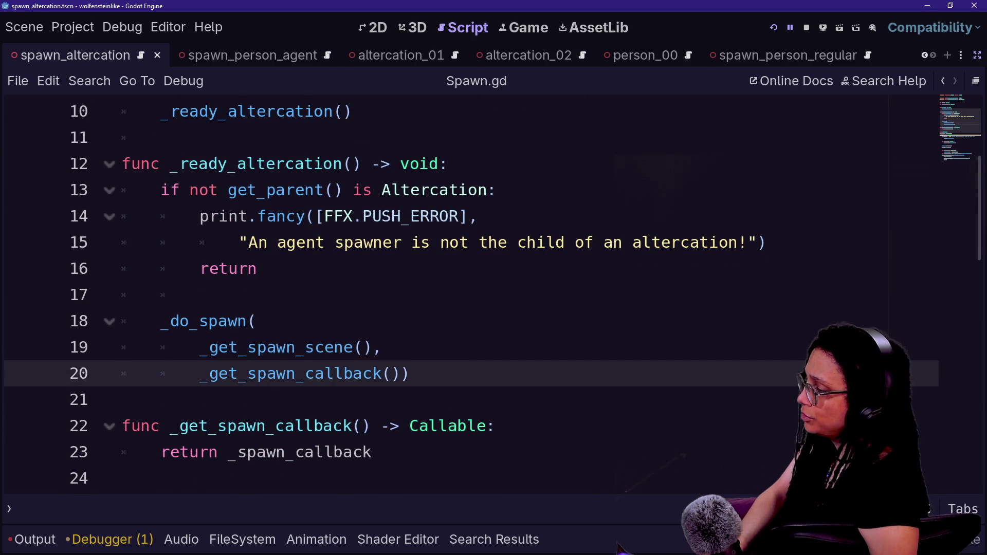
key("Up")
key("Left")
key("Down")
key("Down")
scroll(462, 294, "down", 1)
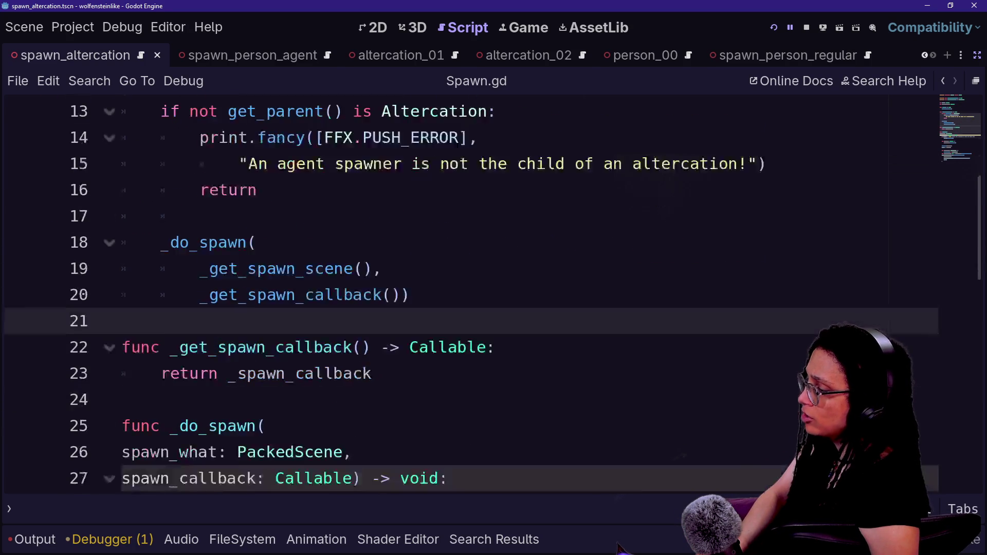
scroll(463, 294, "down", 1)
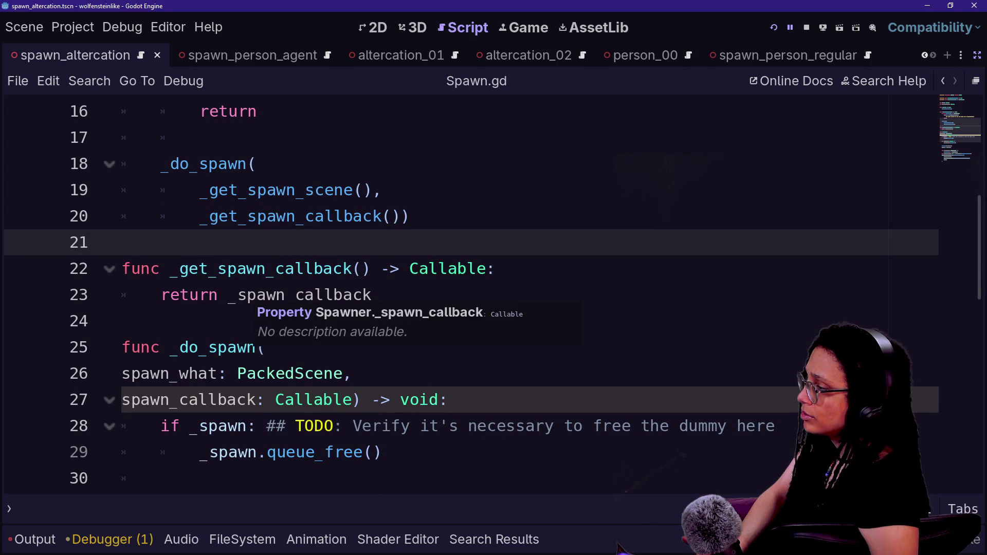
key("Down")
key("Down")
key("Down")
scroll(462, 294, "down", 1)
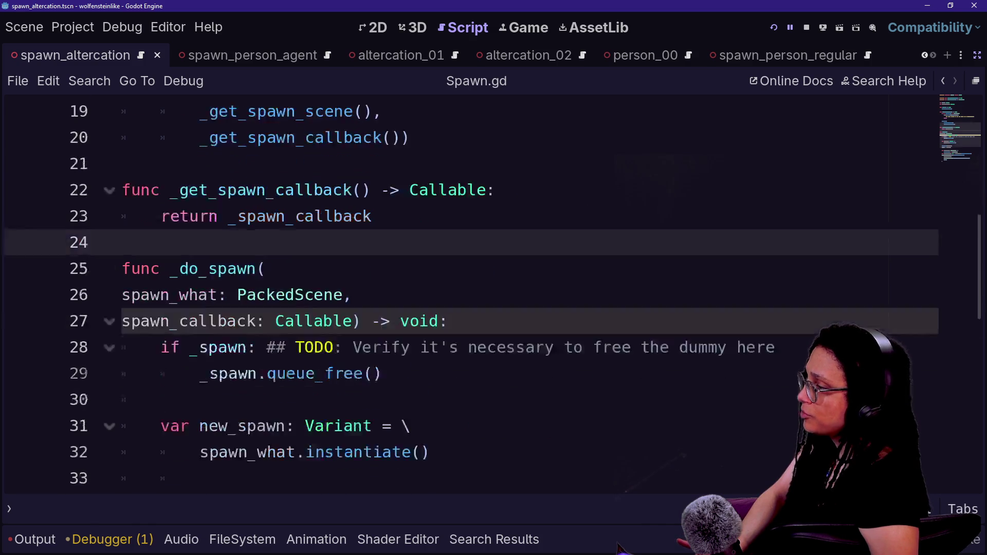
scroll(463, 293, "down", 1)
scroll(463, 294, "up", 1)
scroll(462, 293, "up", 5)
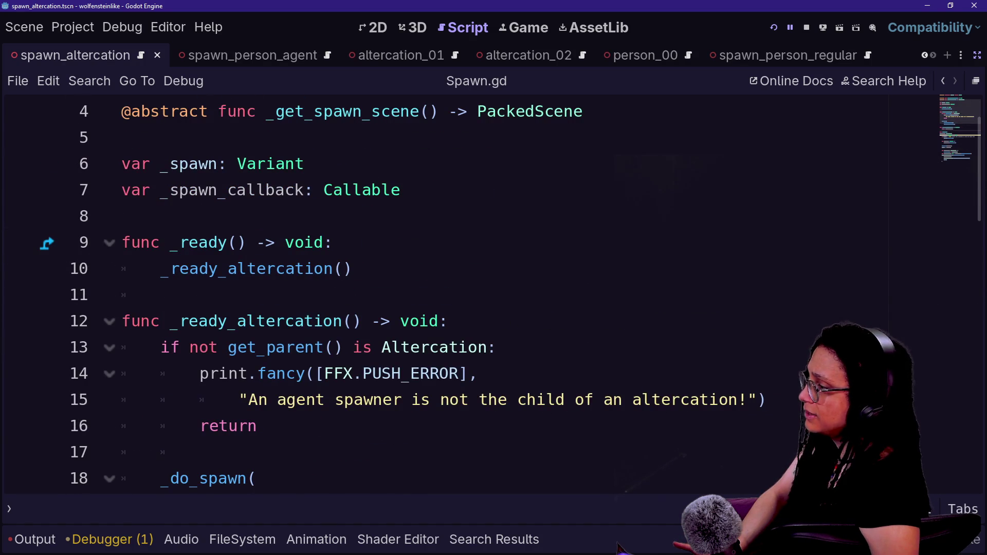
scroll(462, 293, "down", 1)
scroll(463, 293, "down", 2)
scroll(463, 293, "up", 2)
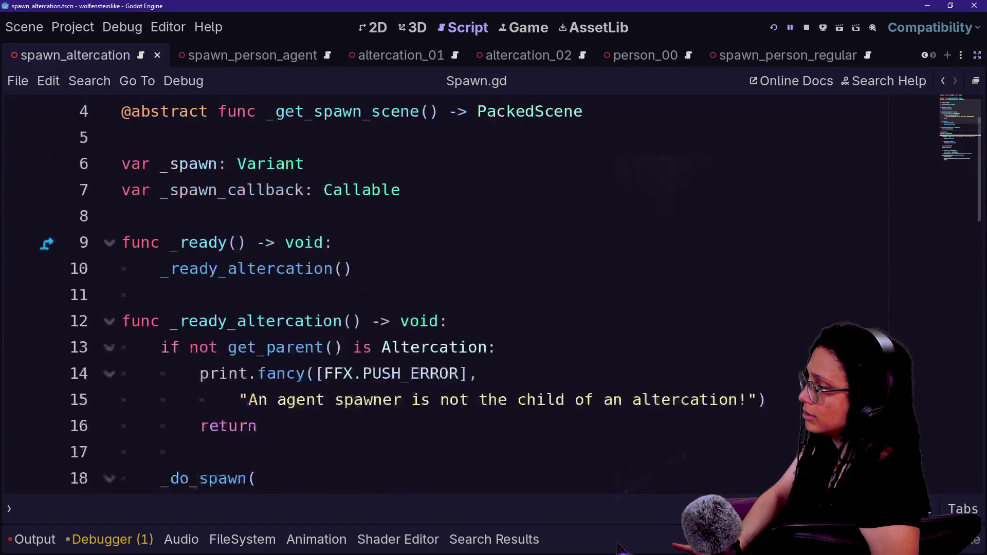
scroll(462, 293, "up", 1)
left_click_drag(266, 191, 582, 191)
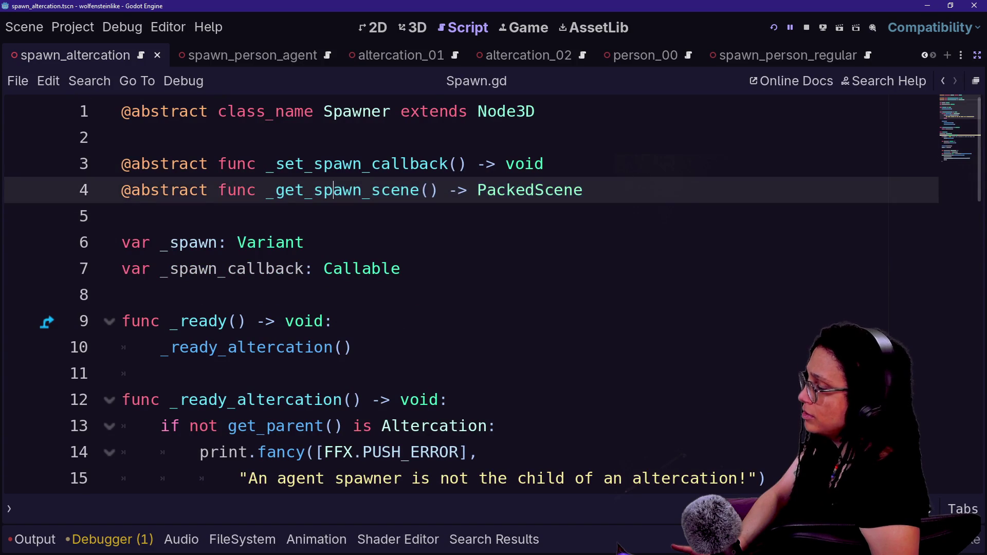
scroll(463, 294, "down", 4)
left_click(448, 479)
scroll(463, 294, "down", 1)
scroll(462, 293, "down", 1)
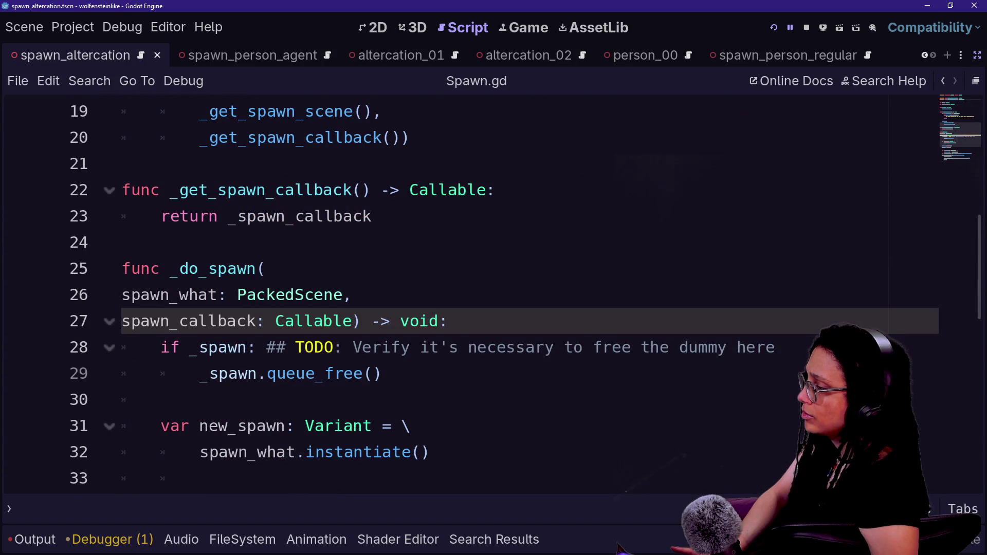
key("Down")
key("Down")
key("Up")
key("Up")
key("Up")
key("Down")
key("shift+Down")
scroll(463, 293, "down", 2)
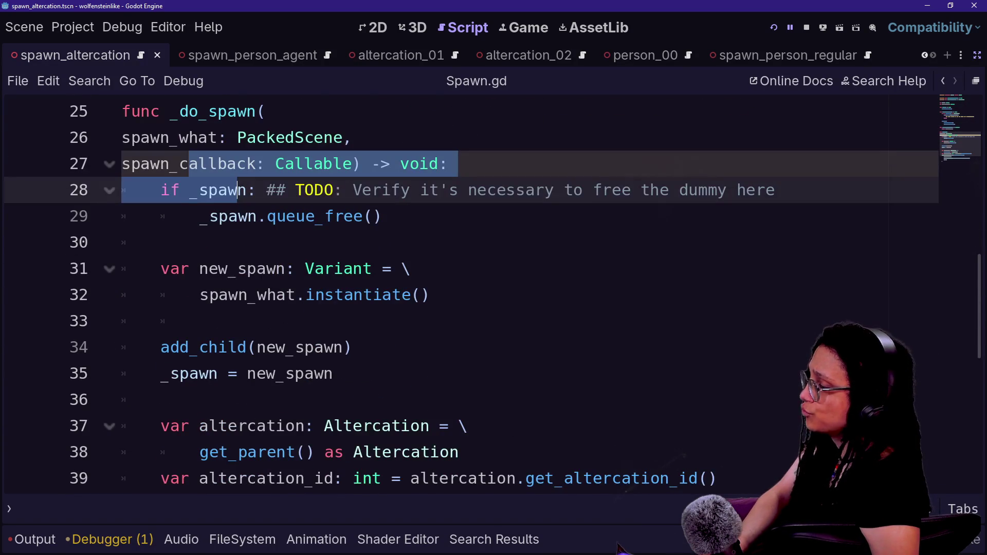
scroll(463, 293, "down", 1)
scroll(296, 301, "down", 2)
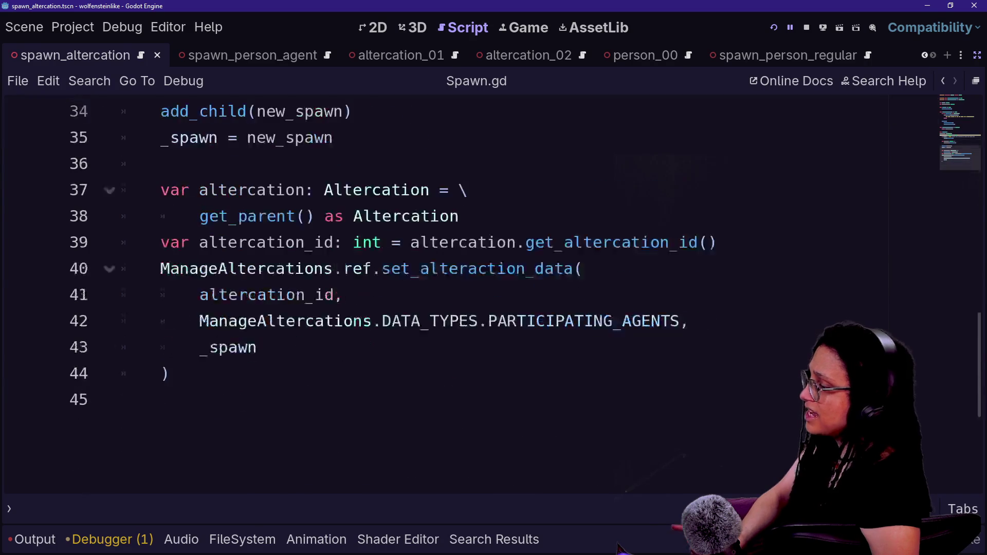
scroll(297, 301, "down", 1)
left_click(297, 294)
scroll(297, 295, "up", 3)
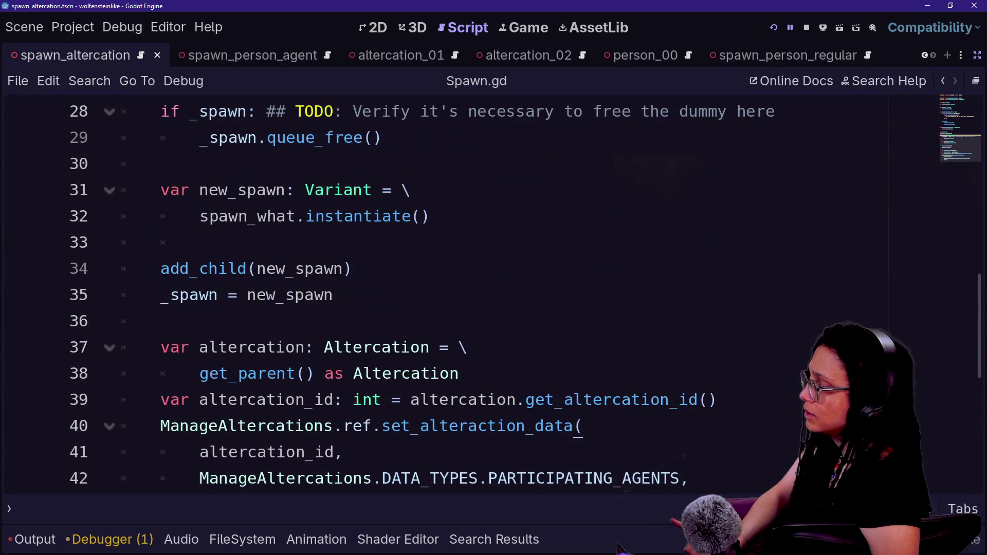
key("ctrl+z")
scroll(494, 309, "up", 2)
key("ctrl+shift+z")
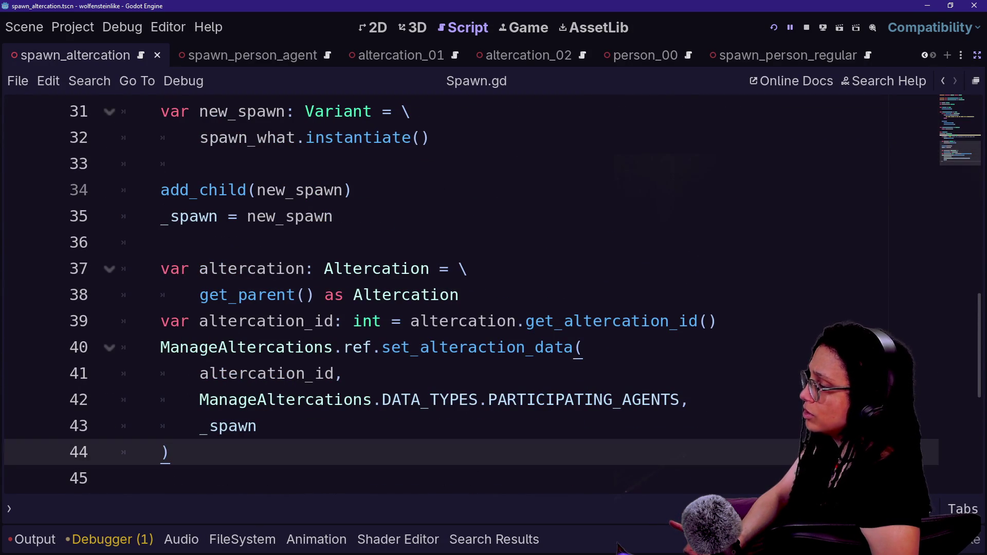
key("ctrl+z")
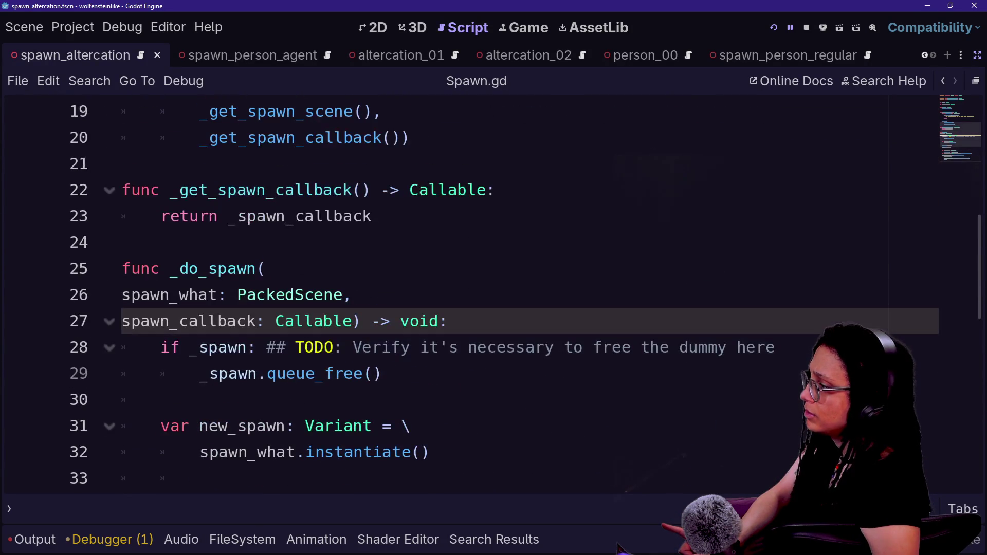
scroll(493, 293, "down", 1)
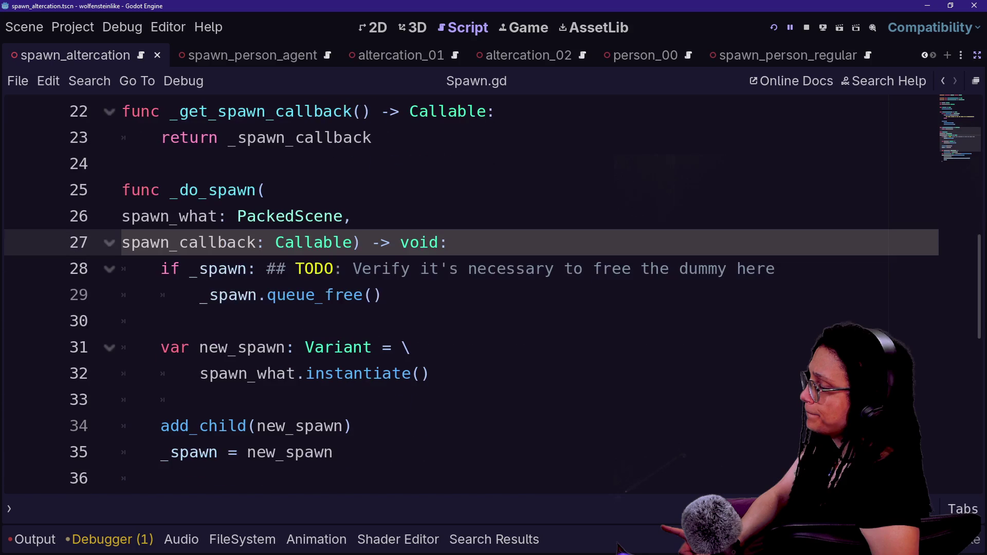
scroll(494, 294, "down", 2)
scroll(494, 294, "up", 2)
scroll(494, 293, "down", 1)
scroll(494, 294, "down", 2)
scroll(494, 293, "up", 1)
key("Down")
key("Down")
key("Down")
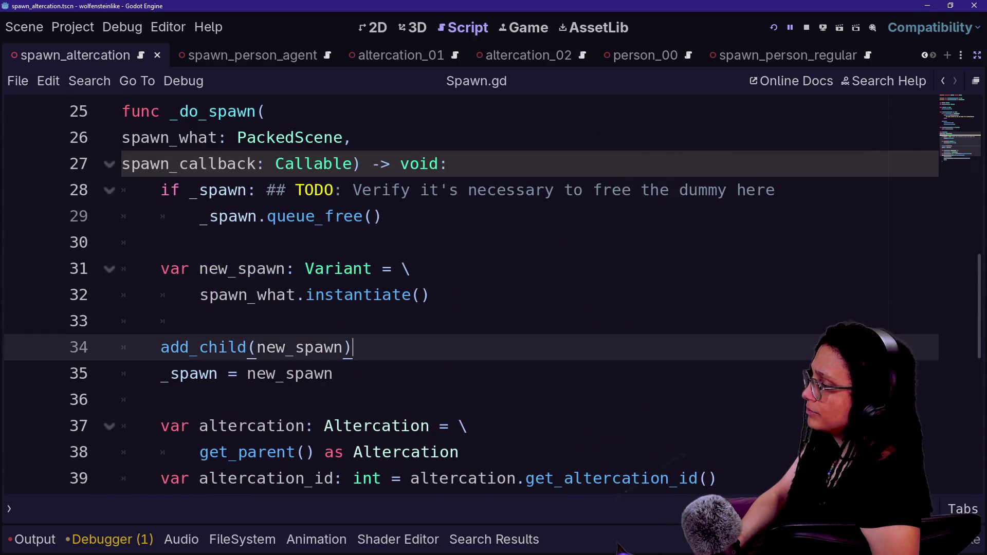
scroll(494, 293, "down", 2)
End _do_spawn with a spawn_callback.call() line after the altercation data registration
key("Down")
key("Down")
key("Down")
key("Return")
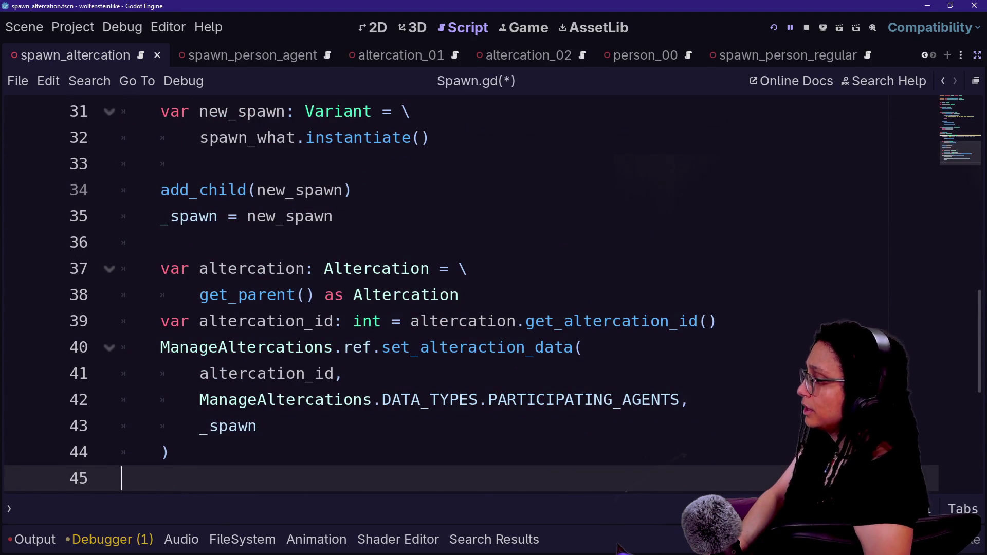
key("Down")
type("`")
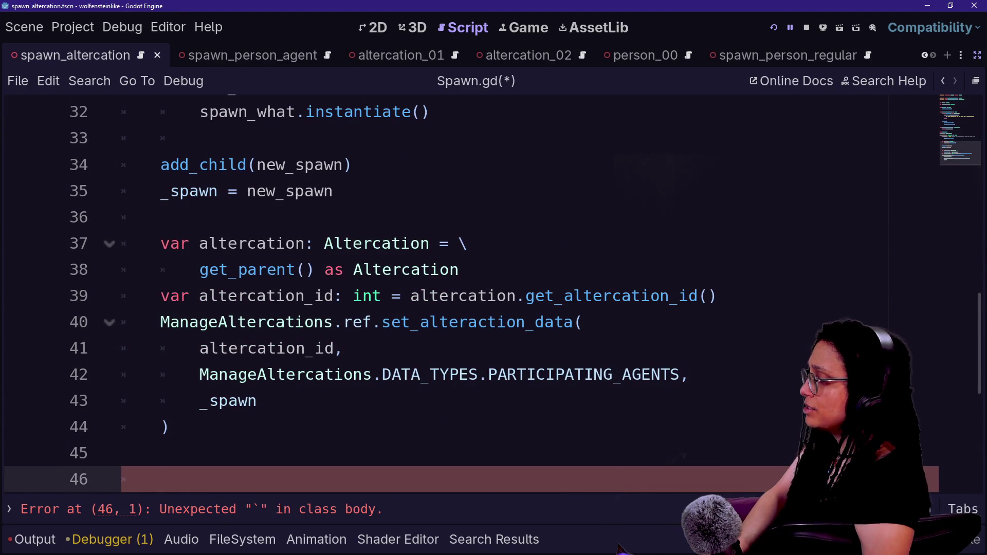
type("cakk==")
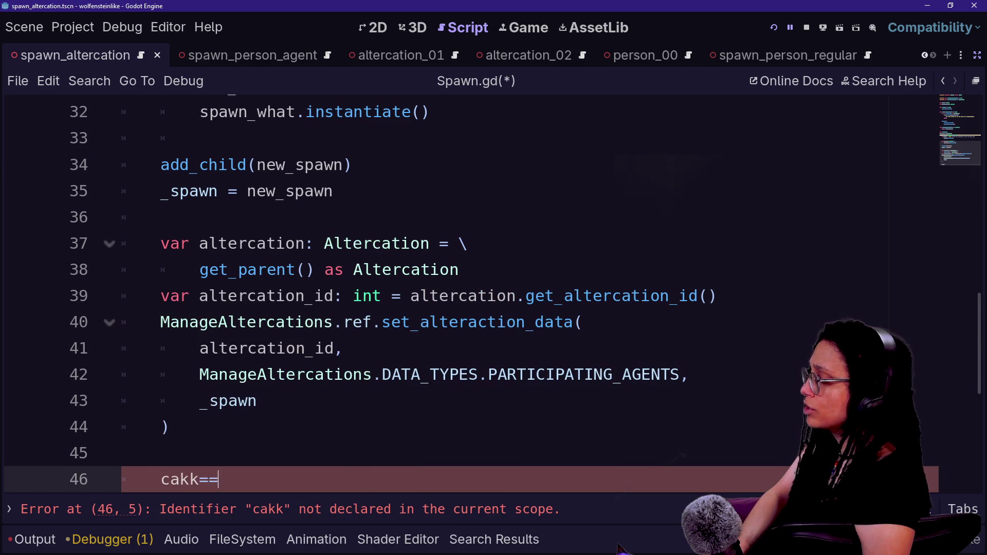
type("oaw")
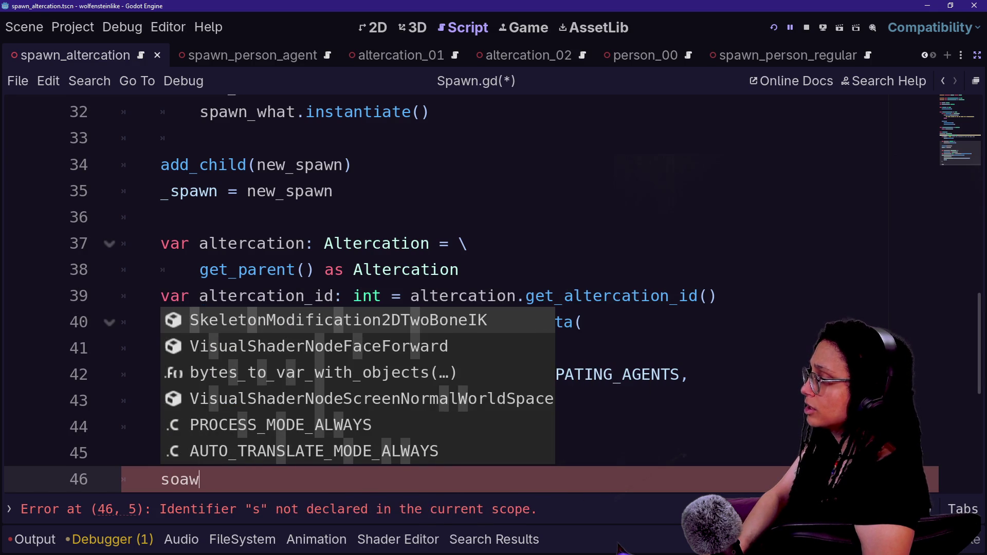
key("BackSpace")
key("BackSpace")
key("BackSpace")
type("pa")
key("Return")
type(",")
key("Escape")
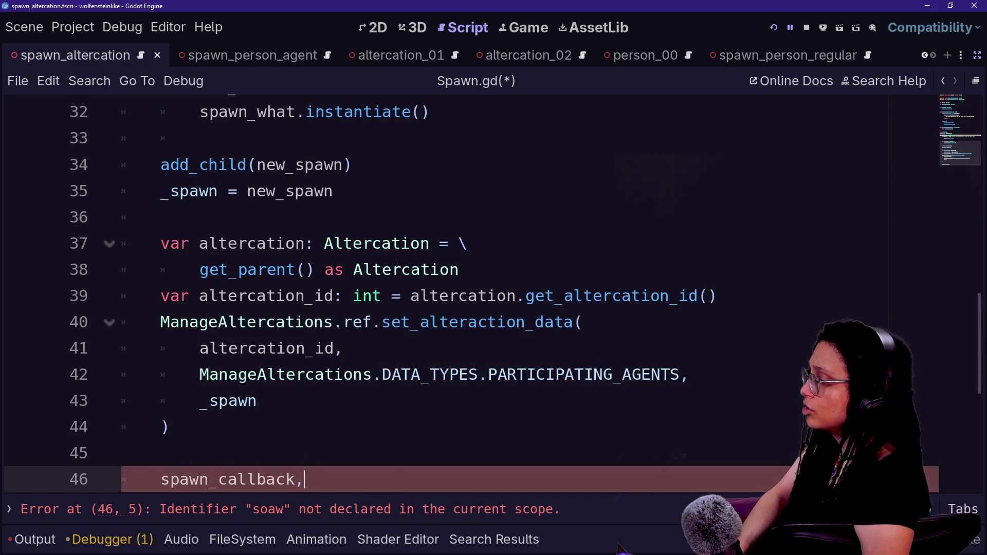
type("cakl")
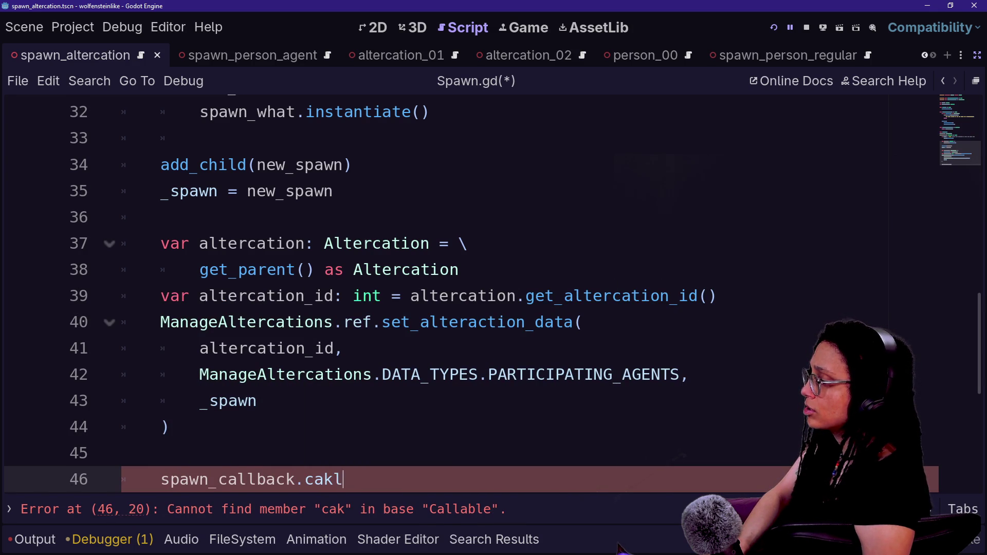
type("(")
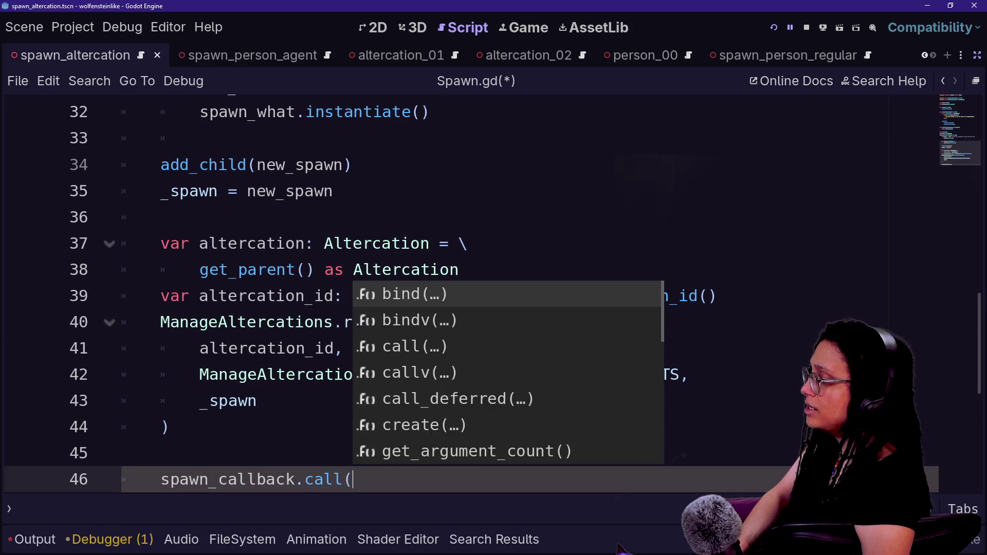
scroll(463, 293, "down", 1)
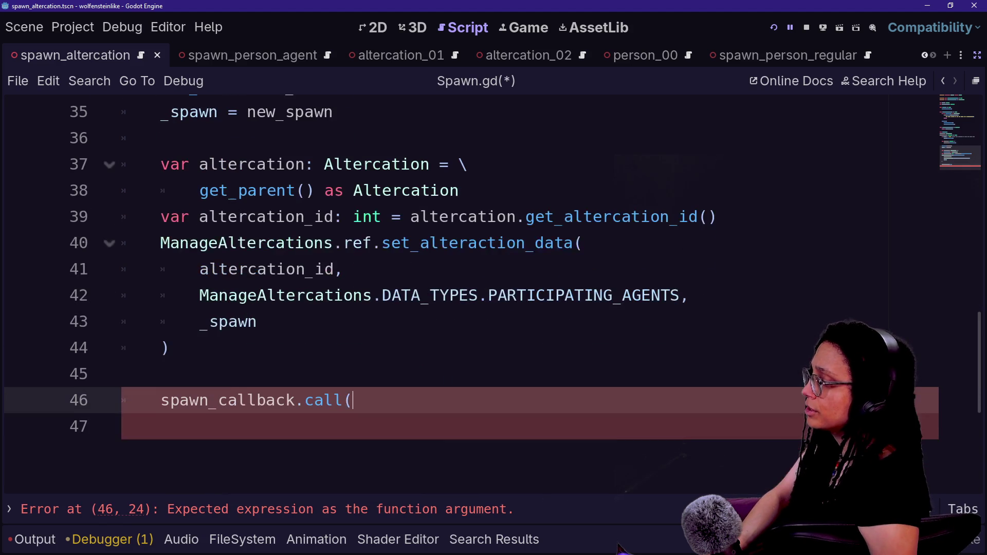
type(")")
scroll(463, 293, "up", 1)
scroll(463, 293, "up", 2)
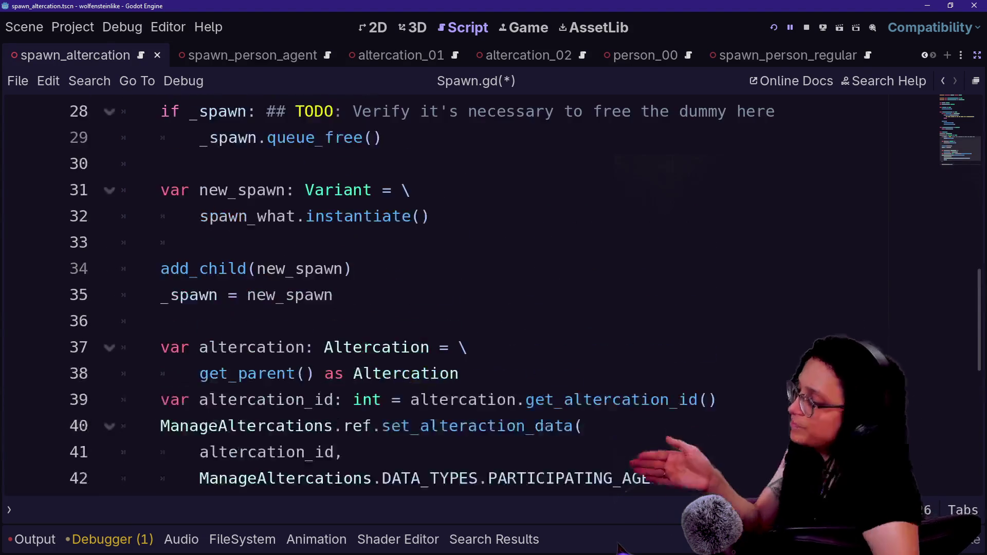
scroll(463, 293, "down", 4)
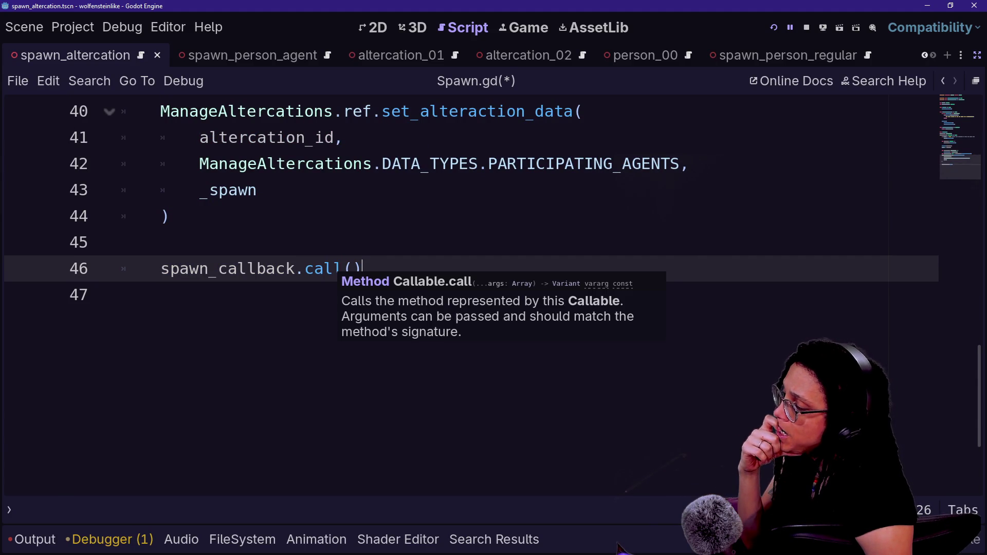
scroll(463, 293, "up", 2)
scroll(463, 293, "up", 5)
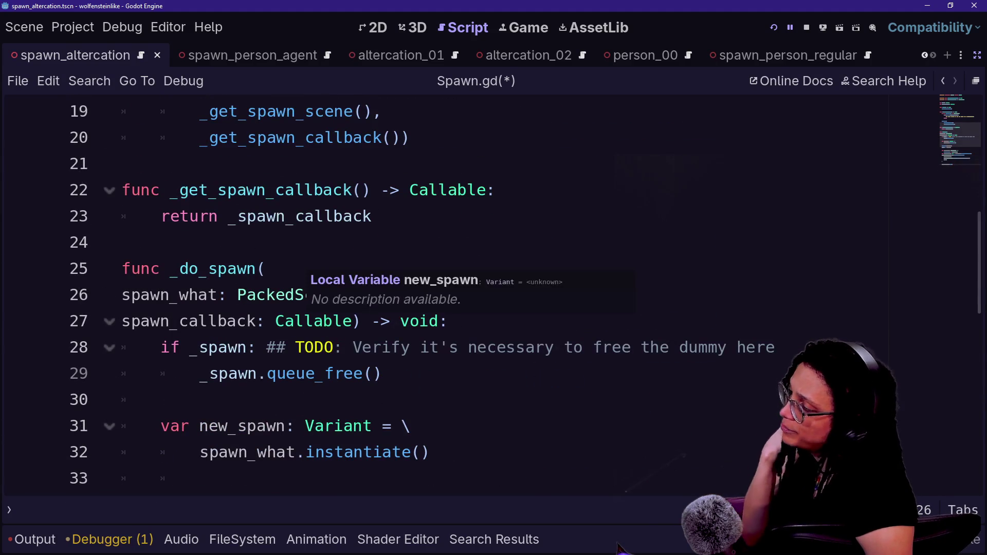
Try an 'arguments: Array' parameter on _do_spawn and remove it, keeping two parameters
key("Return")
type("oa")
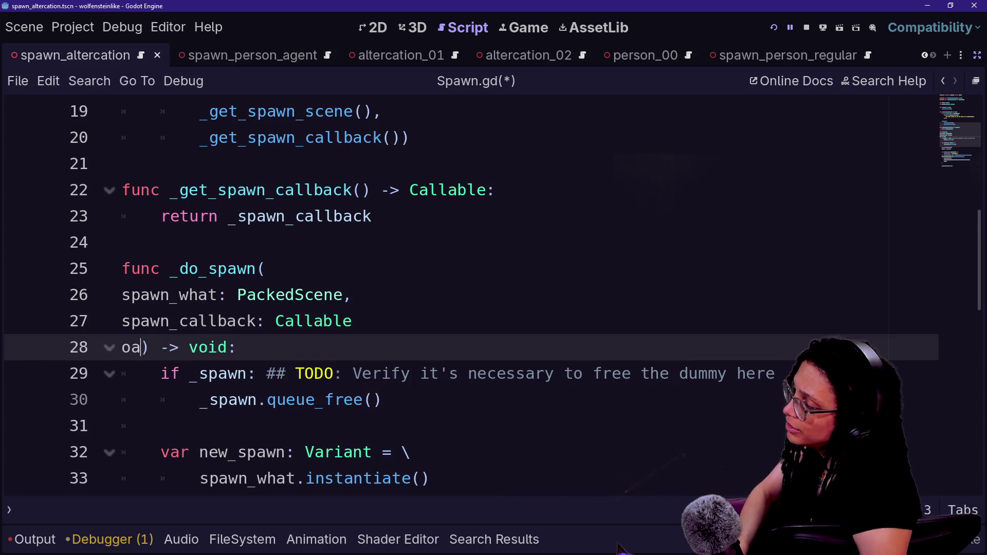
key("BackSpace")
type("argument")
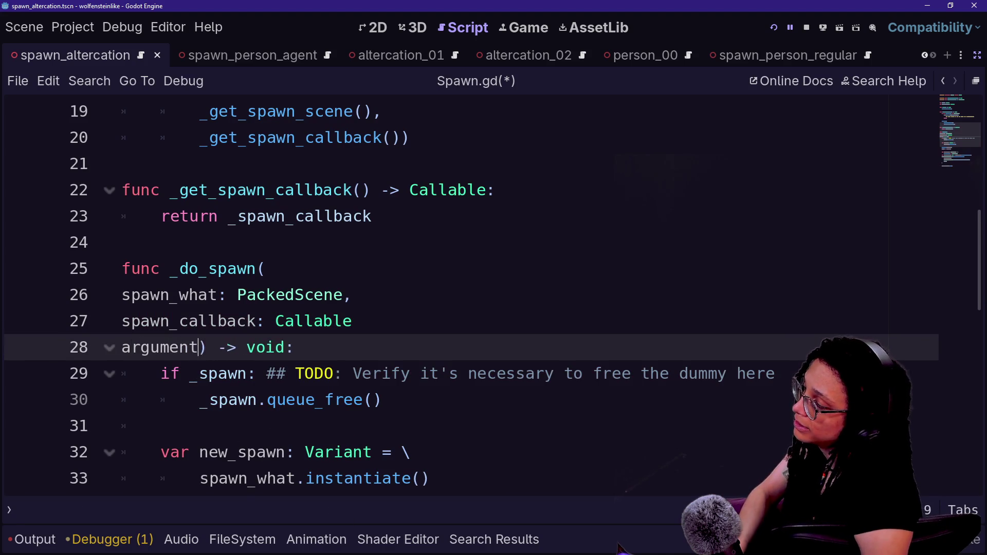
type("s: Array")
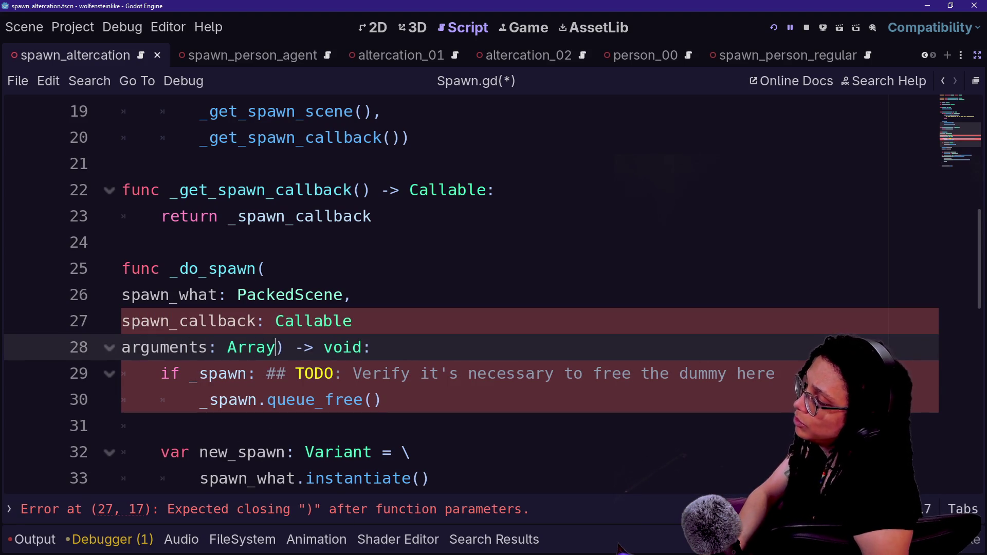
key("BackSpace")
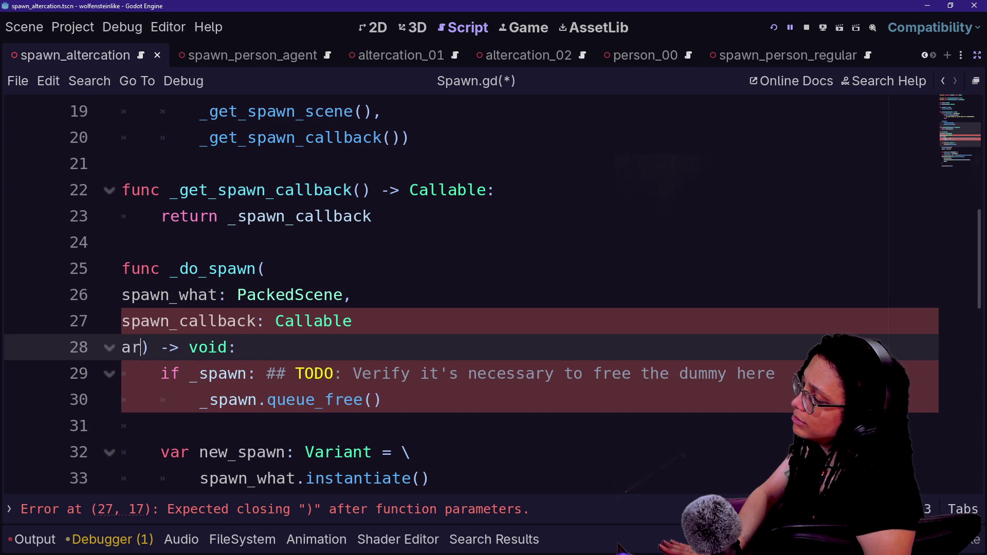
key("BackSpace")
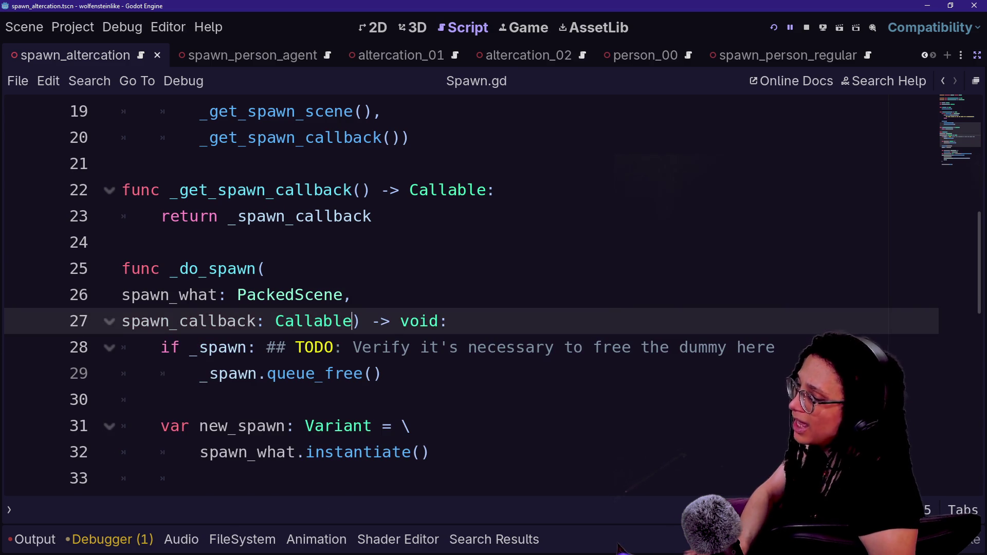
Review the blank and spawn_callback.call() lines at the end of the script
key("Up")
key("Up")
key("Up")
key("Down")
key("Down")
key("Down")
key("Down")
key("Down")
key("Down")
key("shift+Down")
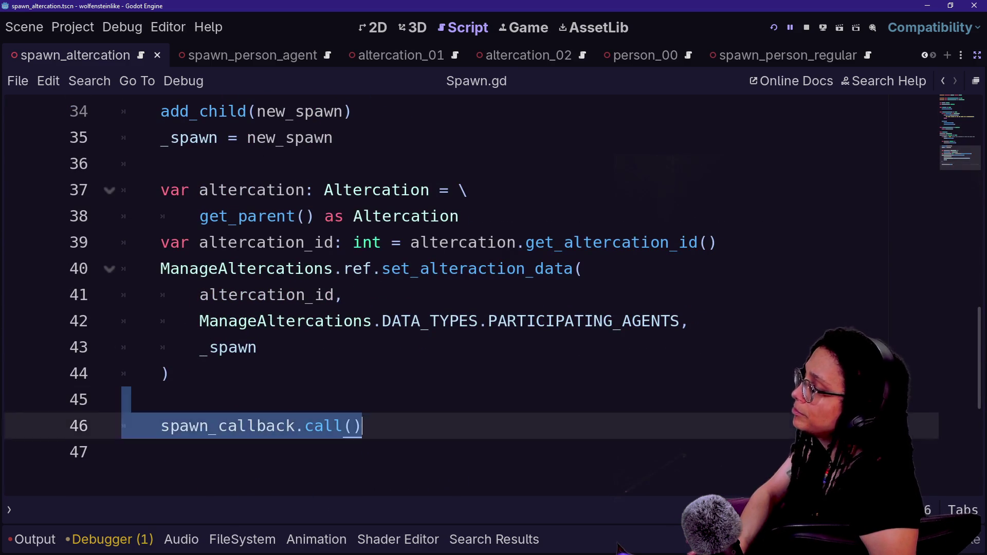
key("Down")
key("Up")
key("Up")
key("Up")
key("Down")
key("Down")
key("shift+Down")
key("Right")
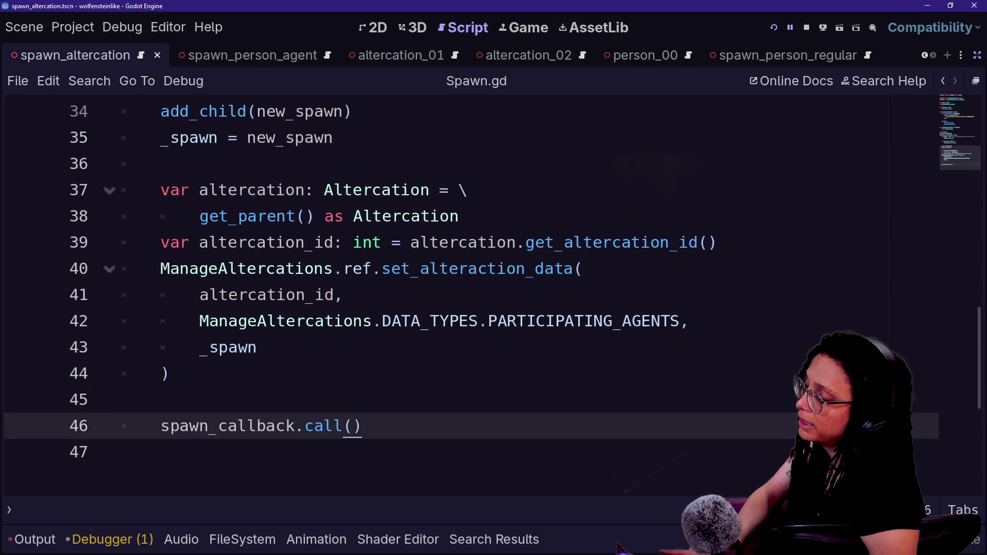
scroll(463, 294, "up", 8)
scroll(463, 293, "up", 5)
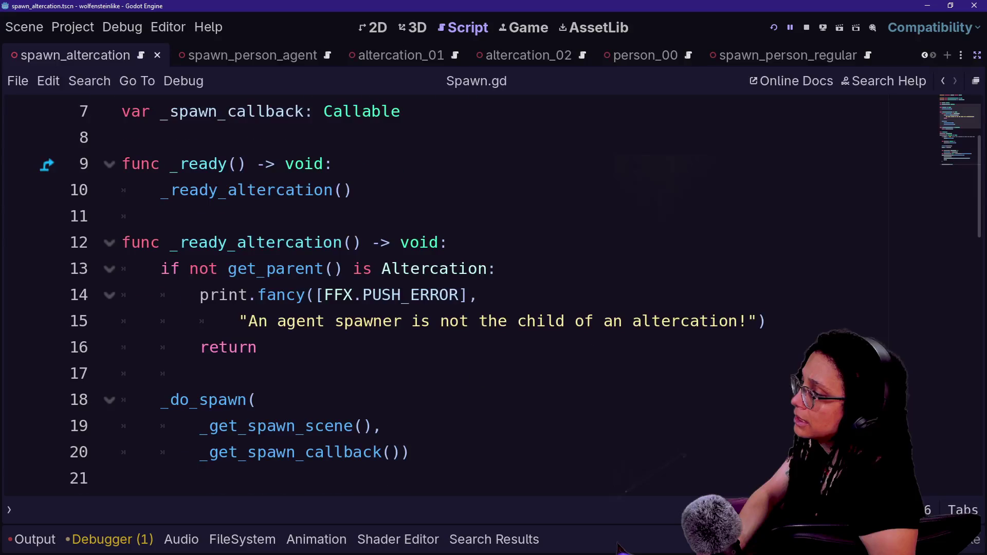
scroll(462, 293, "up", 2)
Save, open spawn_person_agent.gd via Quick Open, and check the Spawner class definition
key("ctrl+s")
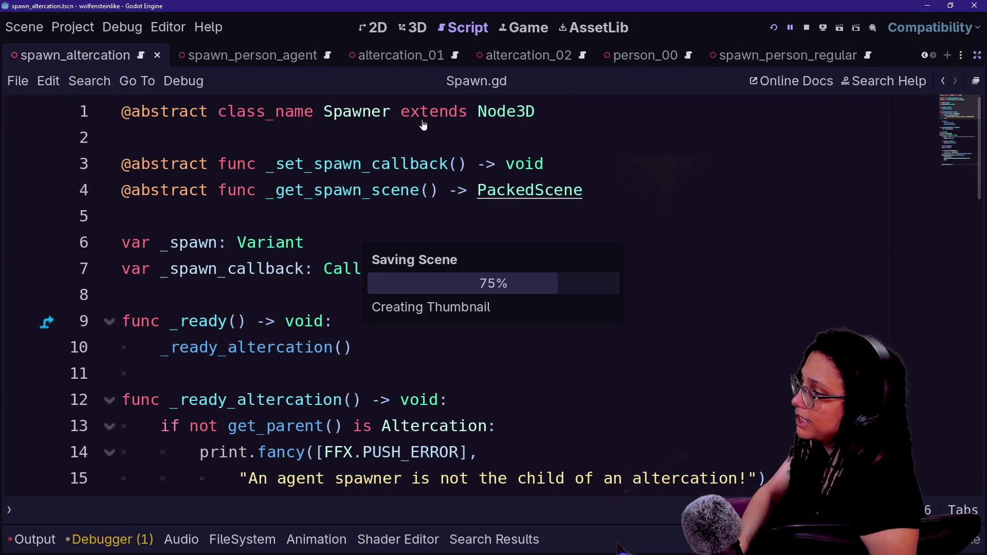
key("shift+alt+o")
key("Return")
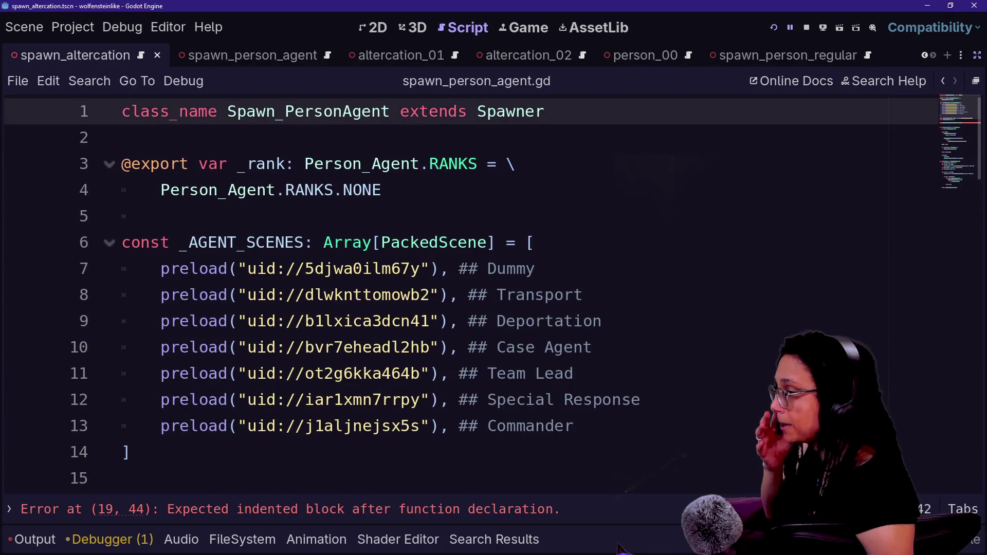
scroll(463, 293, "down", 1)
scroll(463, 293, "down", 1)
scroll(463, 293, "down", 2)
key("Up")
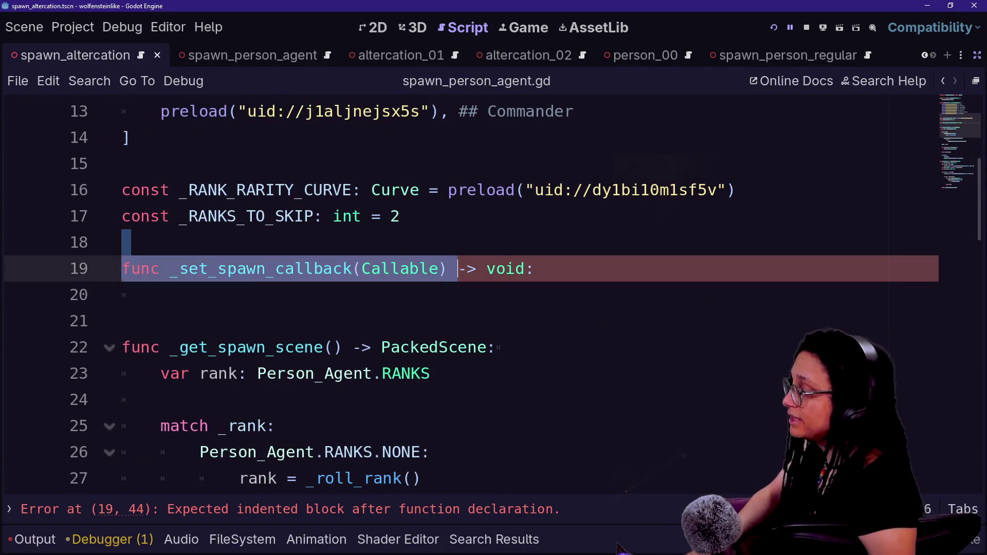
key("Down")
key("Down")
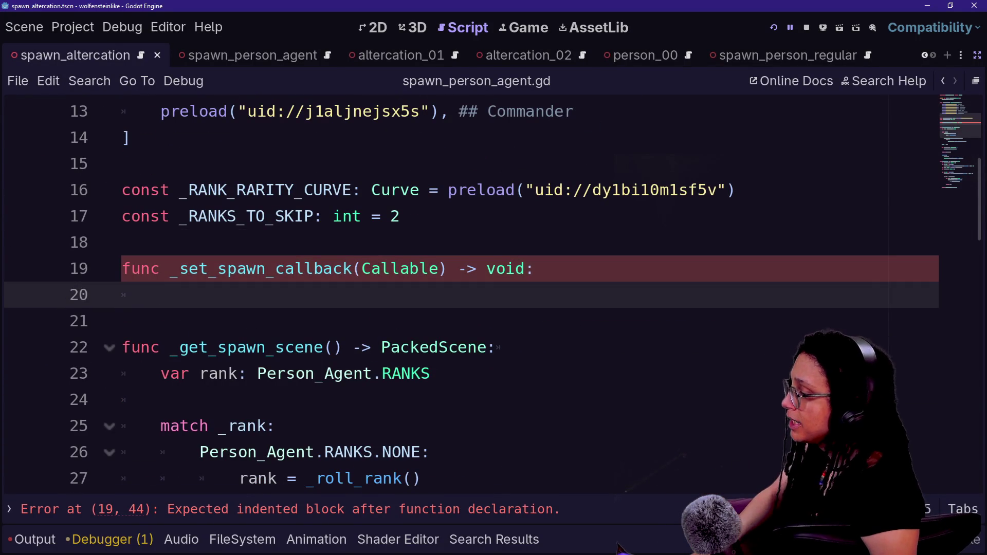
scroll(463, 293, "down", 1)
scroll(463, 294, "down", 1)
scroll(463, 293, "down", 2)
scroll(463, 293, "up", 4)
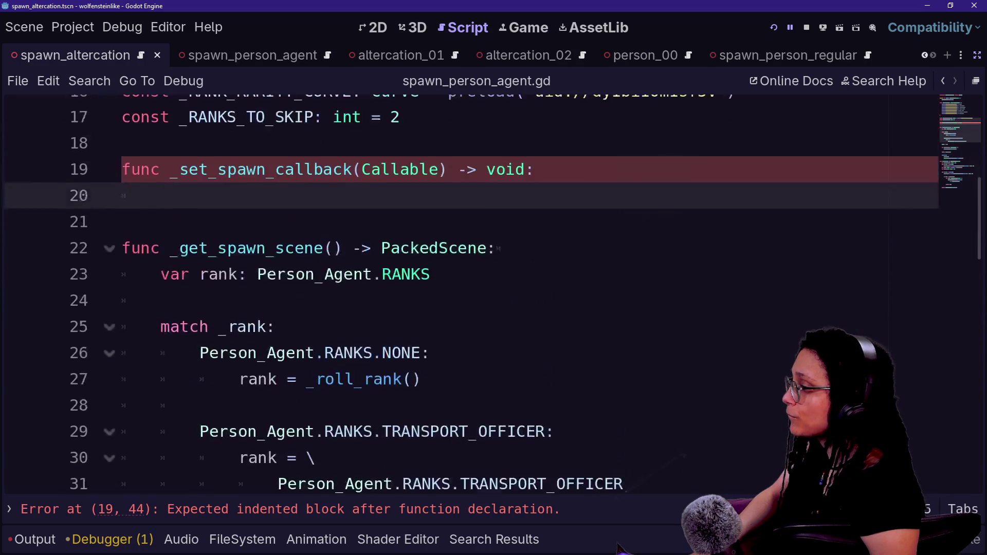
scroll(463, 293, "up", 5)
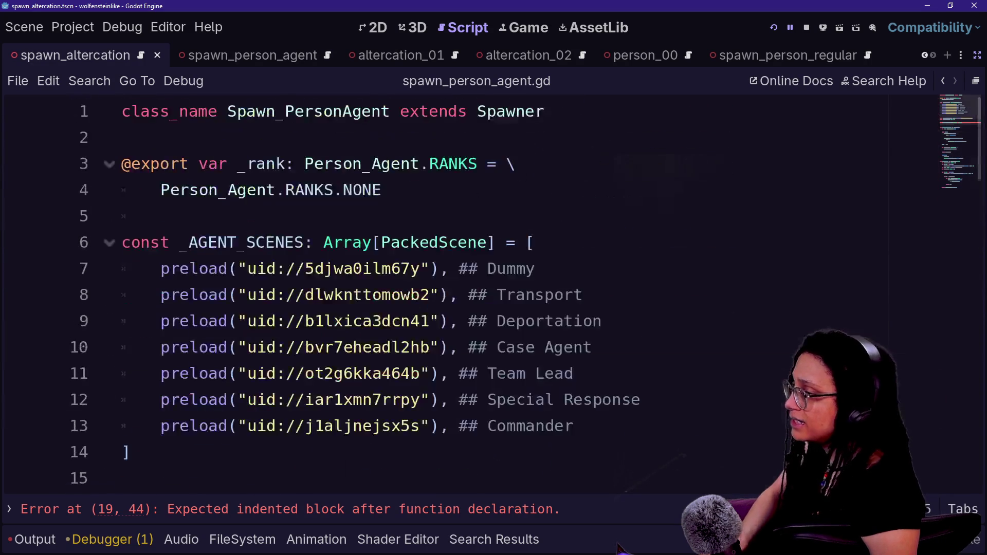
left_click(522, 114, "ctrl")
left_click(942, 81)
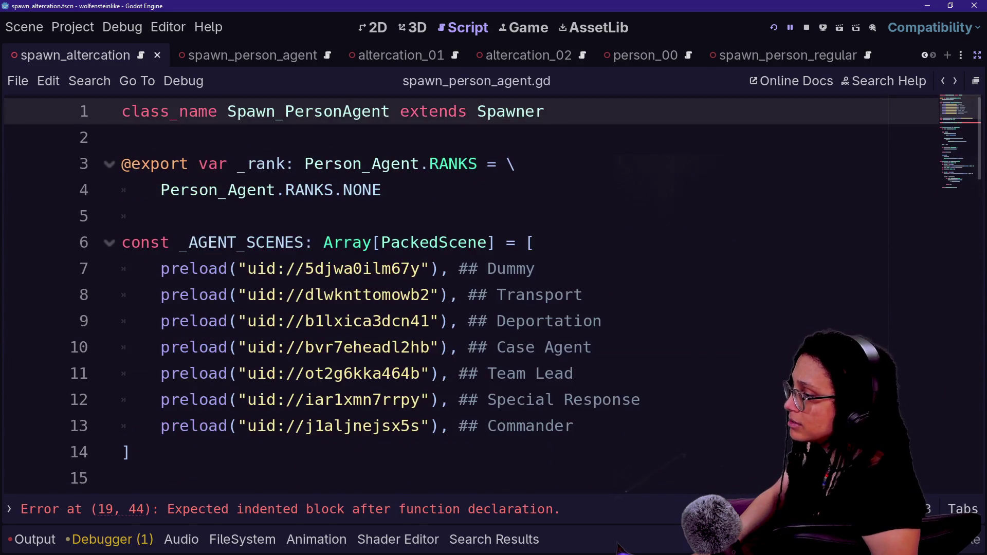
Erase _set_spawn_callback's Callable parameter in the agent spawner and jump to its declaration in Spawn.gd
key("shift+ctrl+Left")
key("shift+ctrl+Left")
key("shift+ctrl+Left")
key("BackSpace")
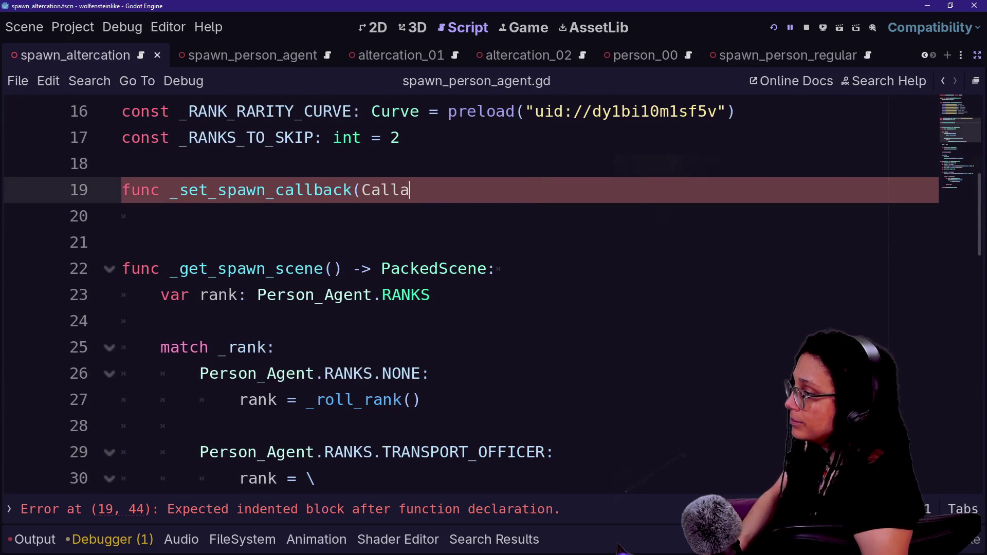
key("BackSpace")
key("BackSpace")
key("BackSpace")
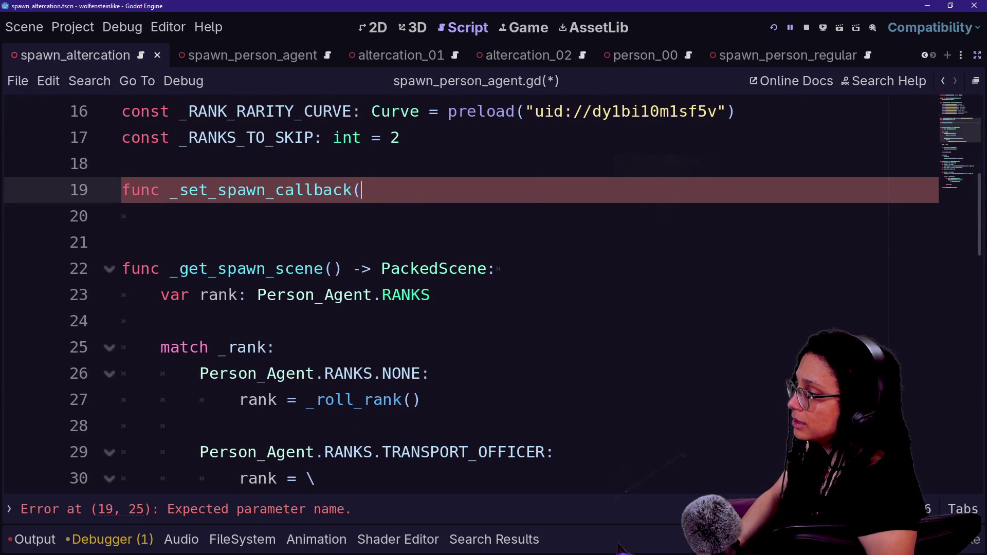
key("BackSpace")
key("BackSpace")
type("k(")
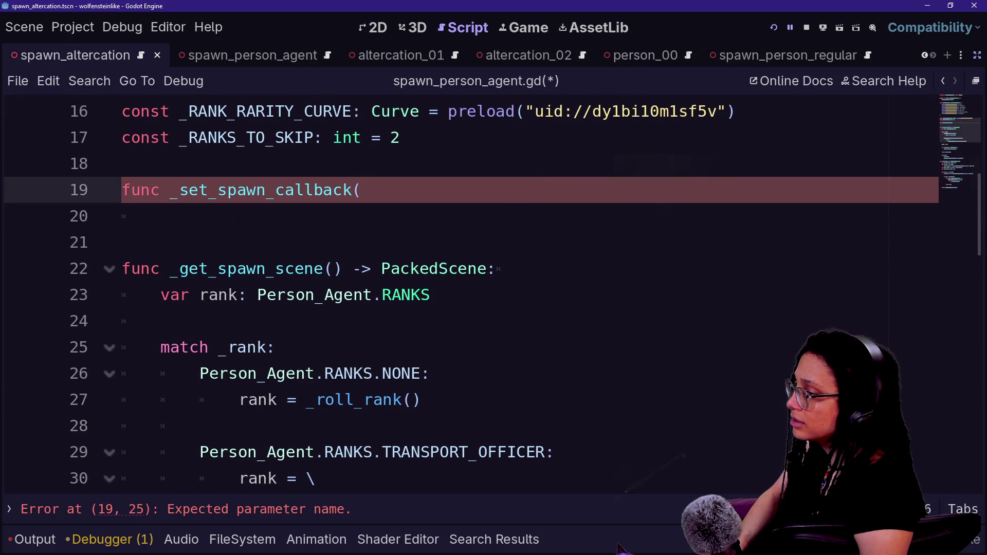
key("ctrl+alt+space")
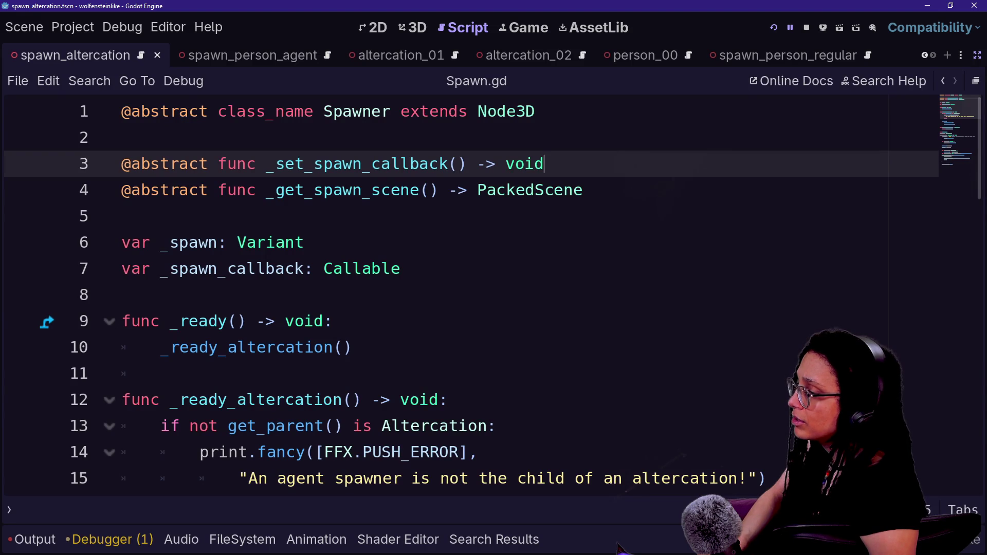
type("Ca")
type("le")
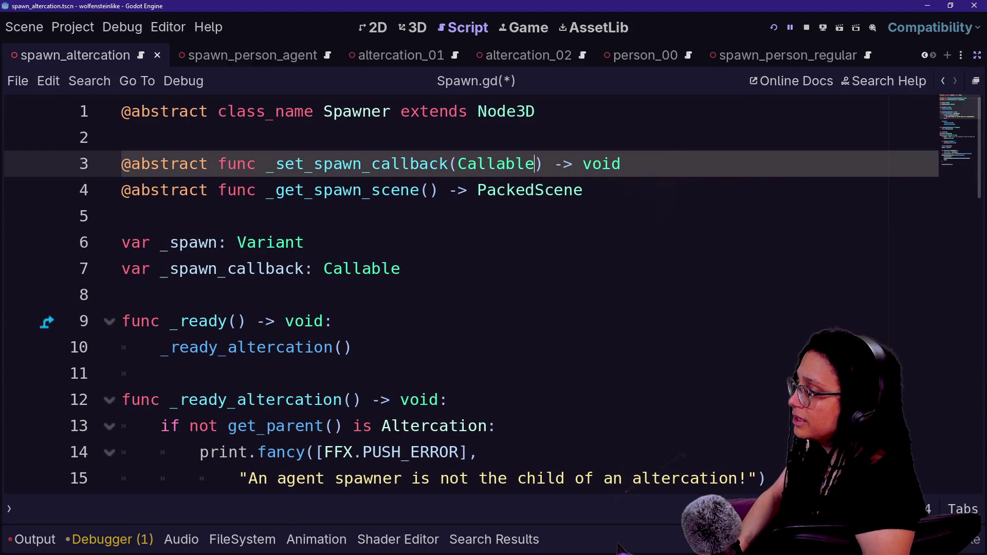
type("callback:")
Give abstract _set_spawn_callback a 'callback: Callable' parameter, save Spawn.gd, and return to spawn_person_agent.gd
key("Down")
key("End")
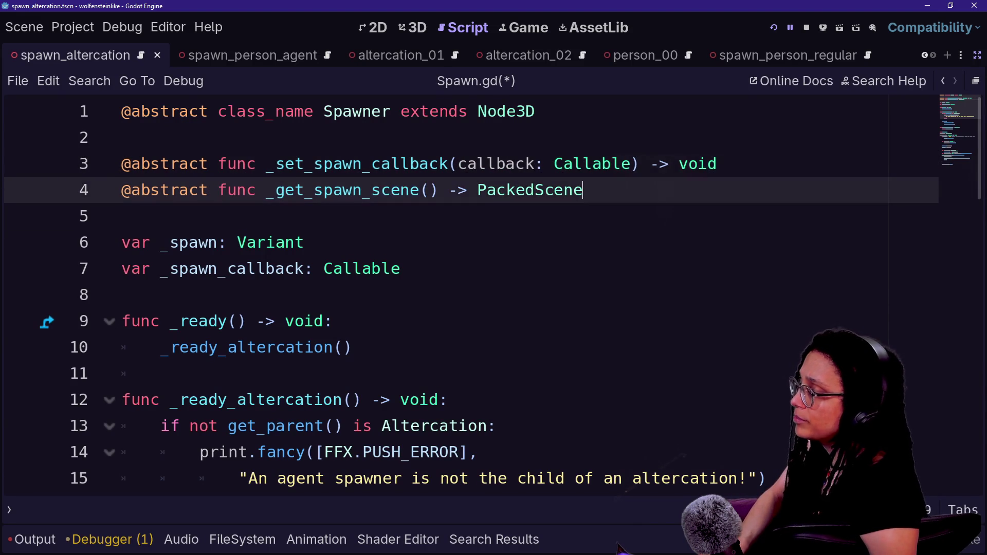
key("ctrl+s")
left_click(943, 82)
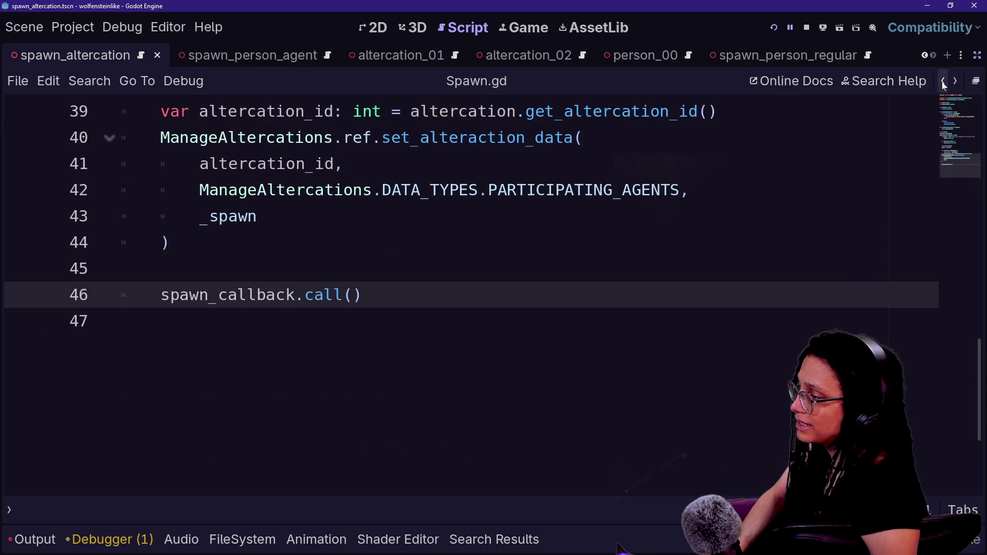
left_click(943, 82)
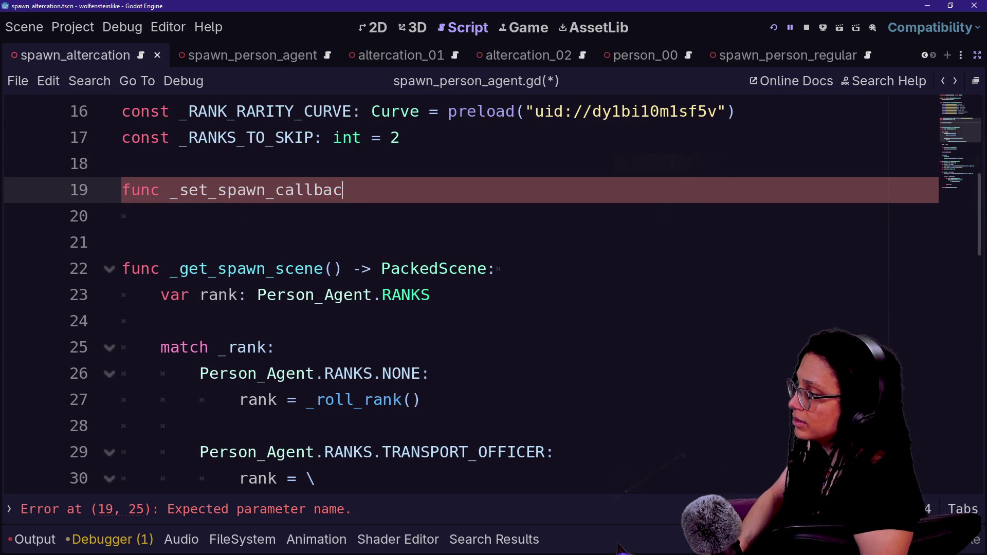
type("ba")
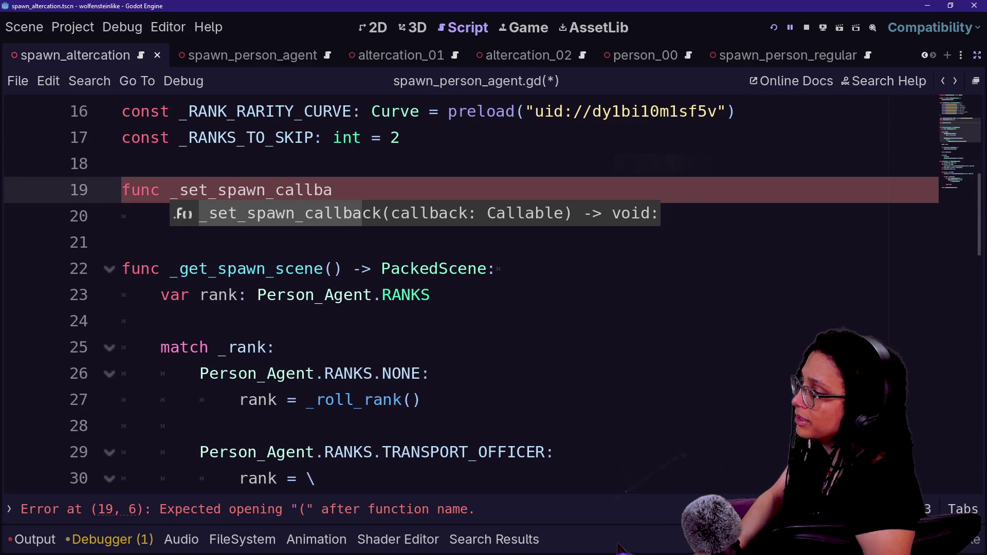
Define _set_spawn_callback(callback: Callable) -> void assigning '_spawn_callback = callback'
key("Return")
key("Return")
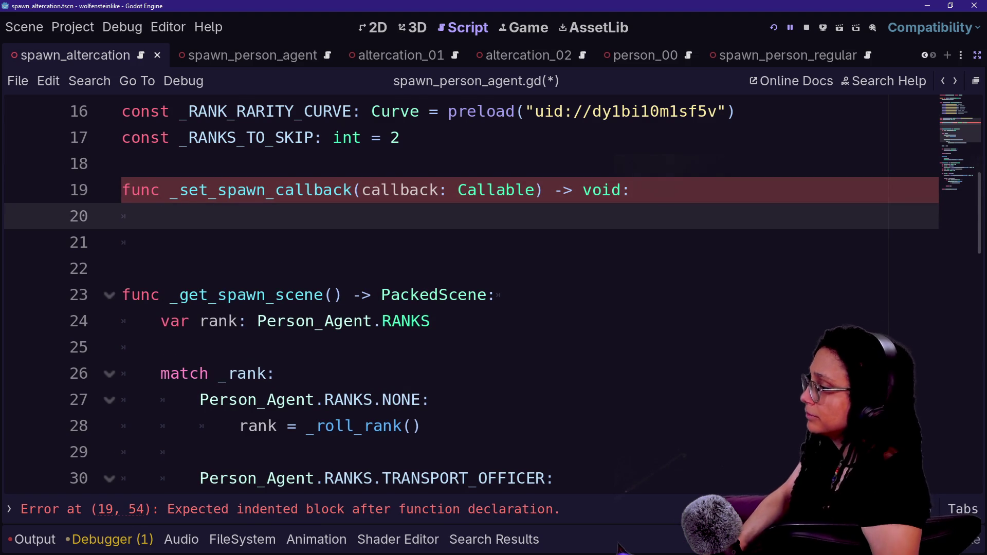
scroll(494, 294, "up", 1)
scroll(494, 294, "up", 3)
scroll(494, 293, "up", 1)
scroll(494, 294, "down", 4)
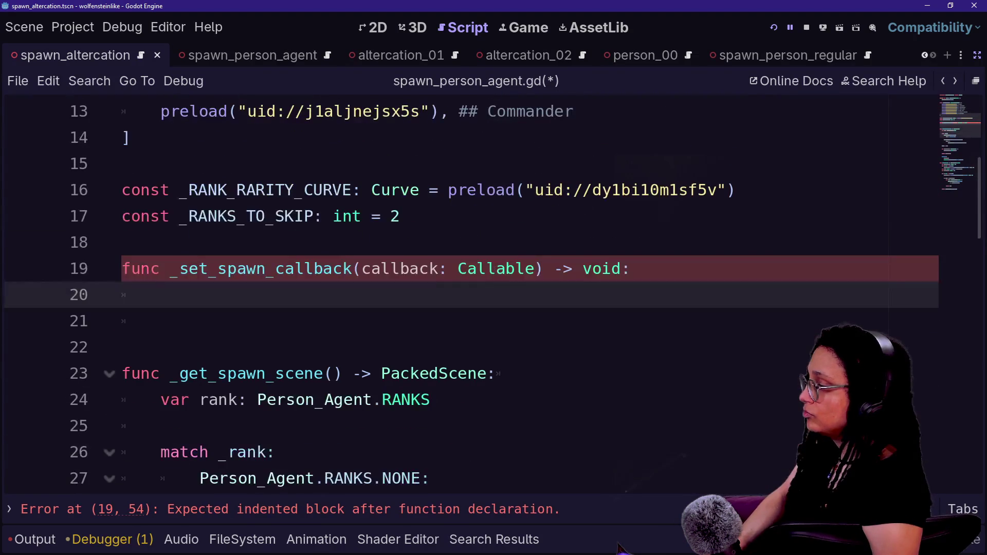
scroll(494, 294, "down", 2)
scroll(494, 294, "down", 1)
scroll(494, 294, "up", 1)
scroll(494, 293, "up", 1)
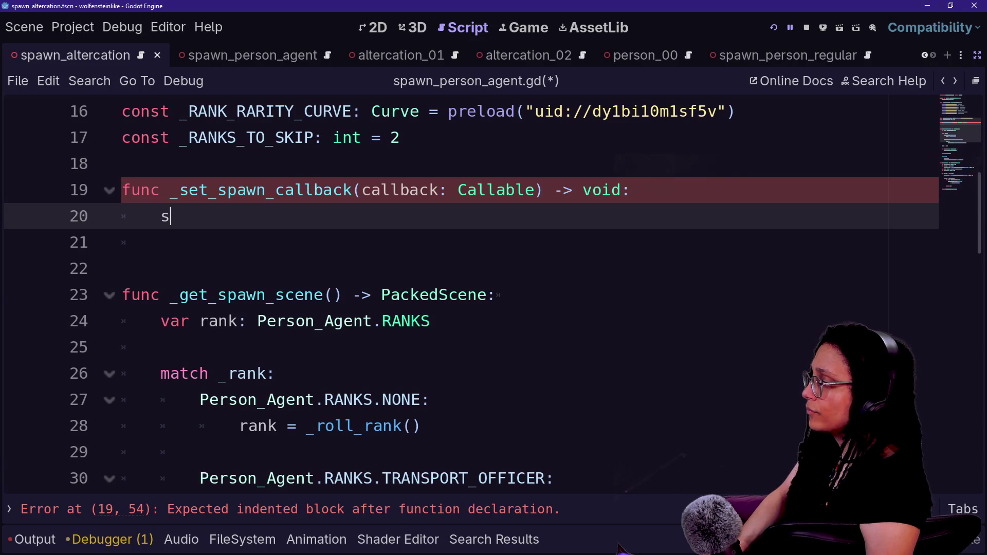
key("BackSpace")
type("spaw")
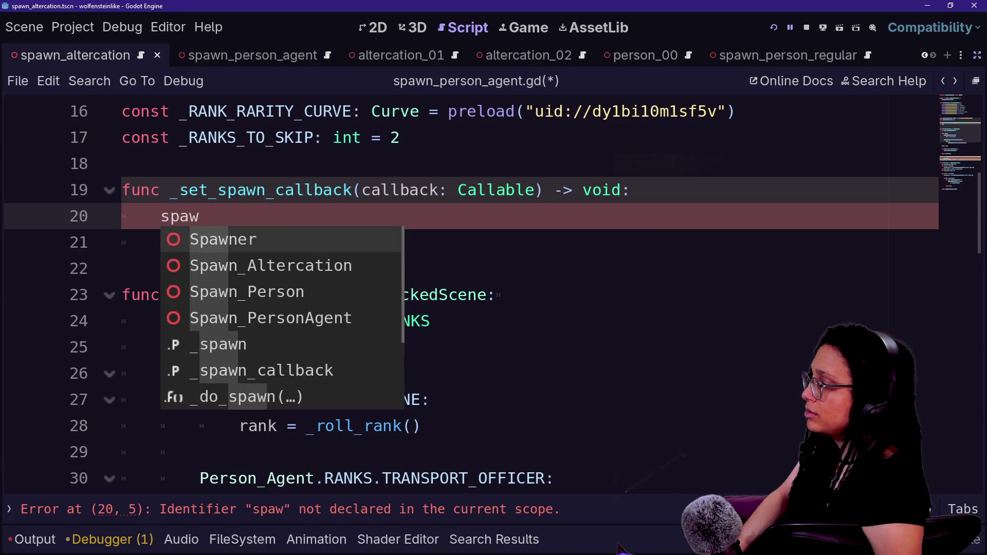
key("Down")
key("Down")
key("Down")
key("Down")
key("Down")
key("Return")
type("= ca")
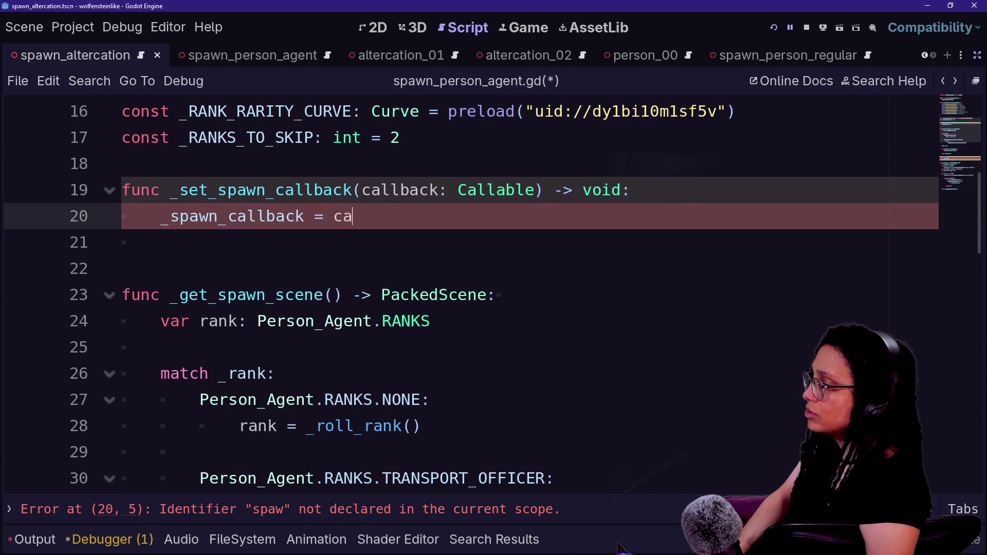
key("Return")
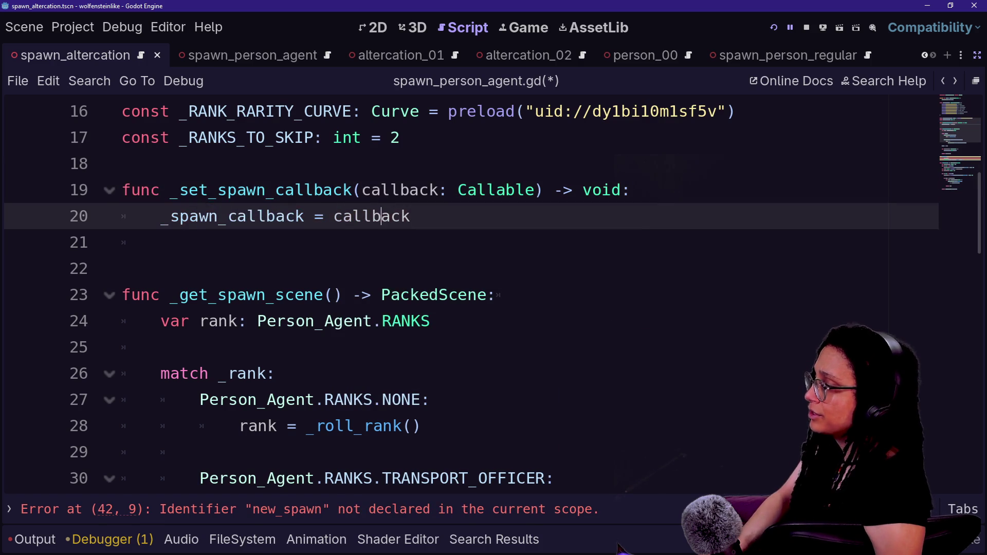
scroll(494, 293, "down", 1)
scroll(494, 293, "down", 3)
scroll(494, 293, "down", 1)
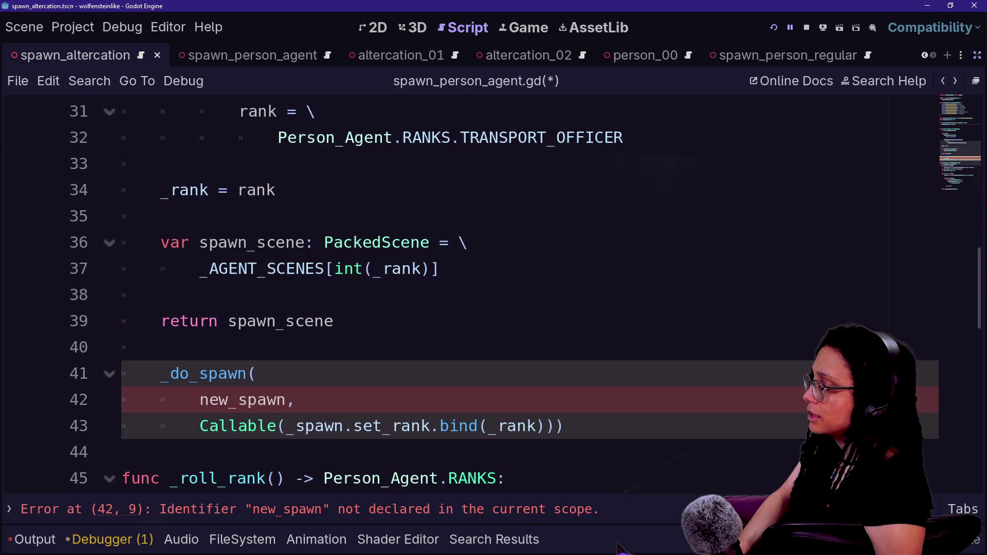
scroll(493, 293, "down", 2)
left_click_drag(565, 269, 123, 216)
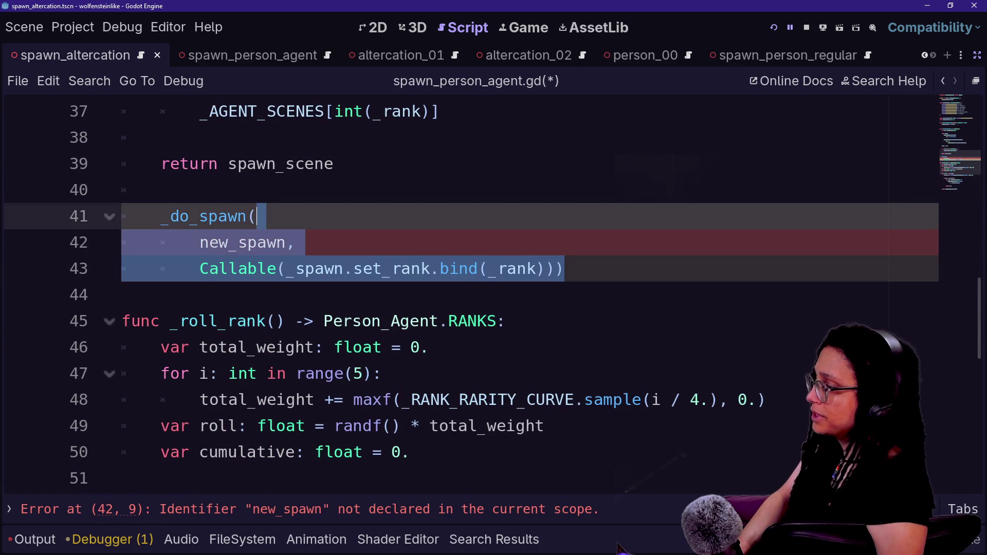
Delete the leftover _do_spawn call lines after 'return spawn_scene' and save spawn_person_agent.gd
key("BackSpace")
key("Up")
key("shift+Down")
key("shift+End")
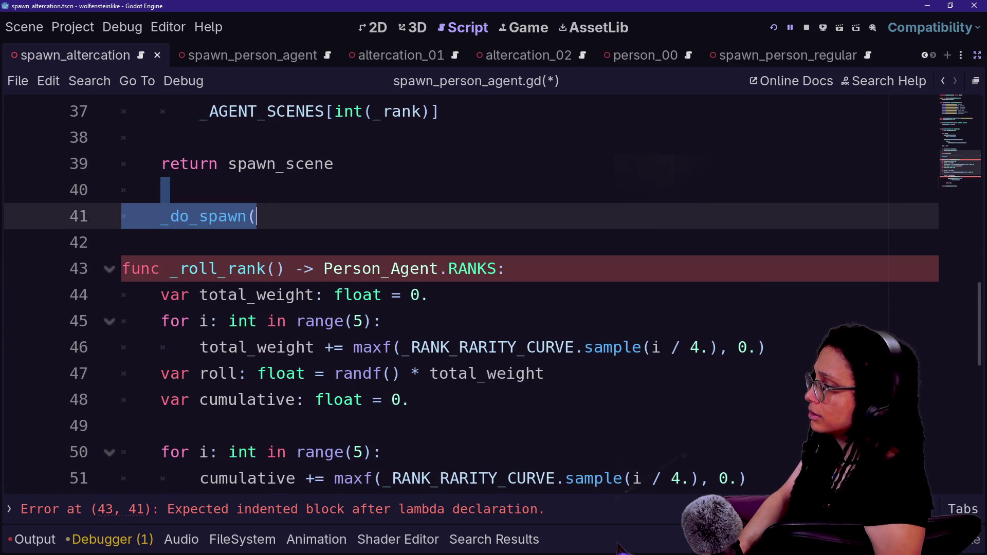
key("BackSpace")
key("BackSpace")
scroll(494, 294, "up", 2)
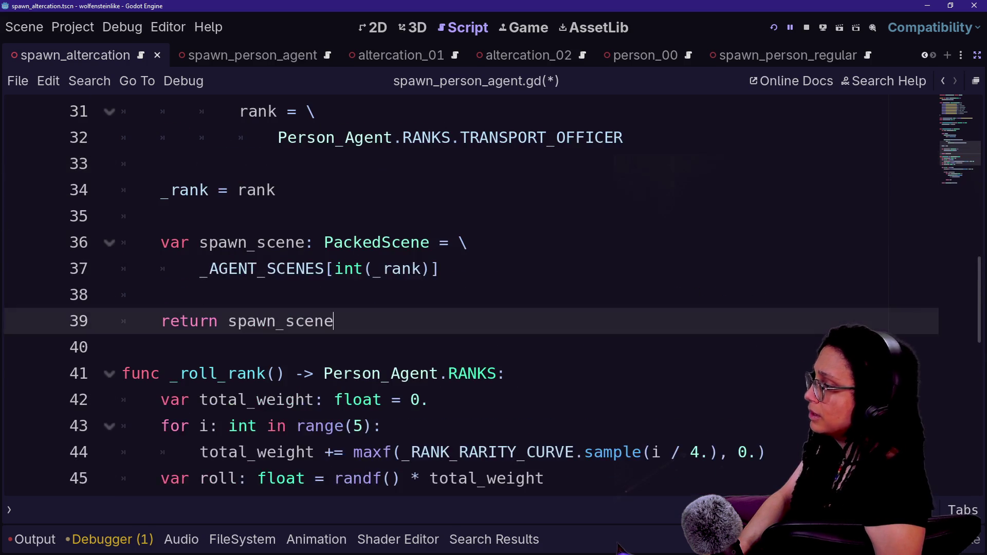
key("shift+Up")
key("shift+Down")
scroll(494, 293, "up", 1)
key("ctrl+s")
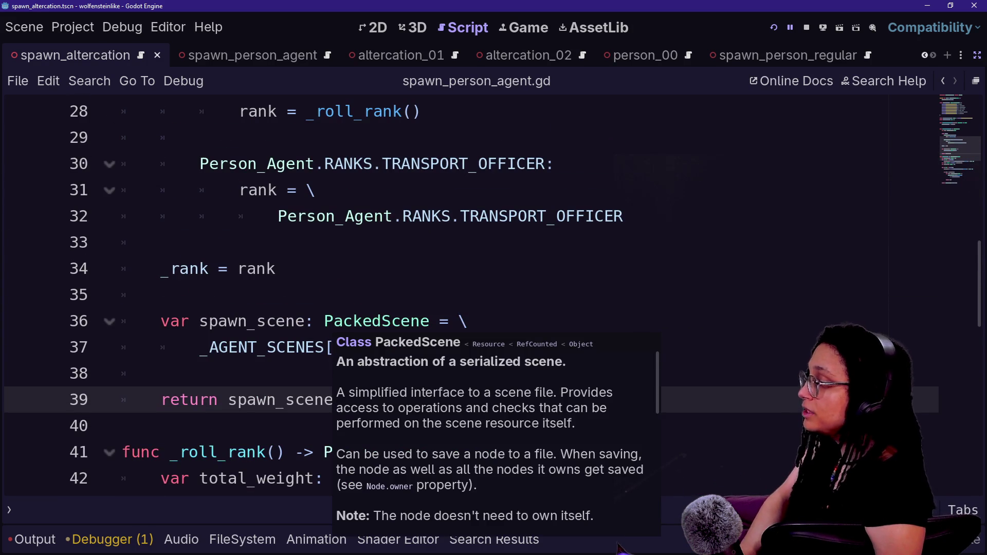
scroll(493, 293, "up", 2)
scroll(494, 293, "down", 1)
key("super+v")
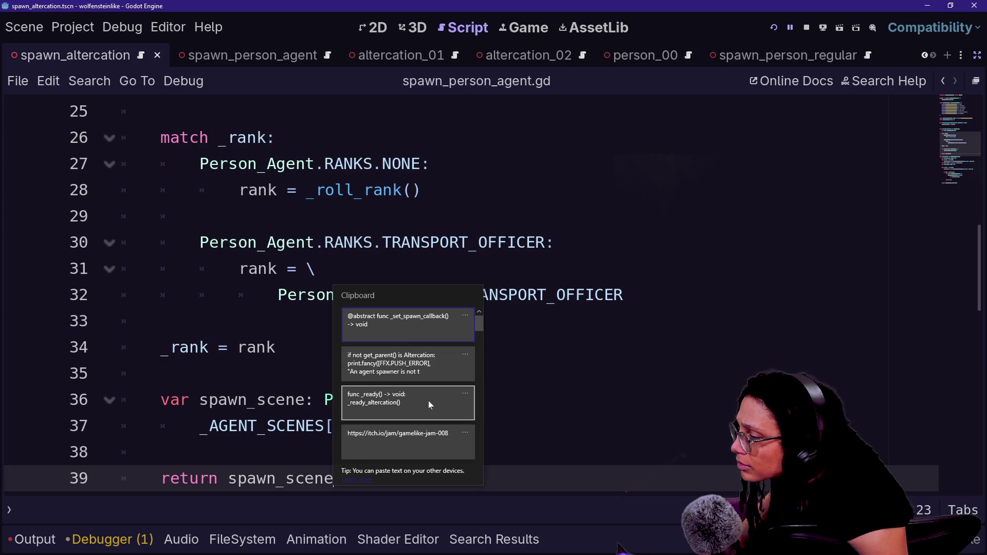
scroll(425, 418, "down", 1)
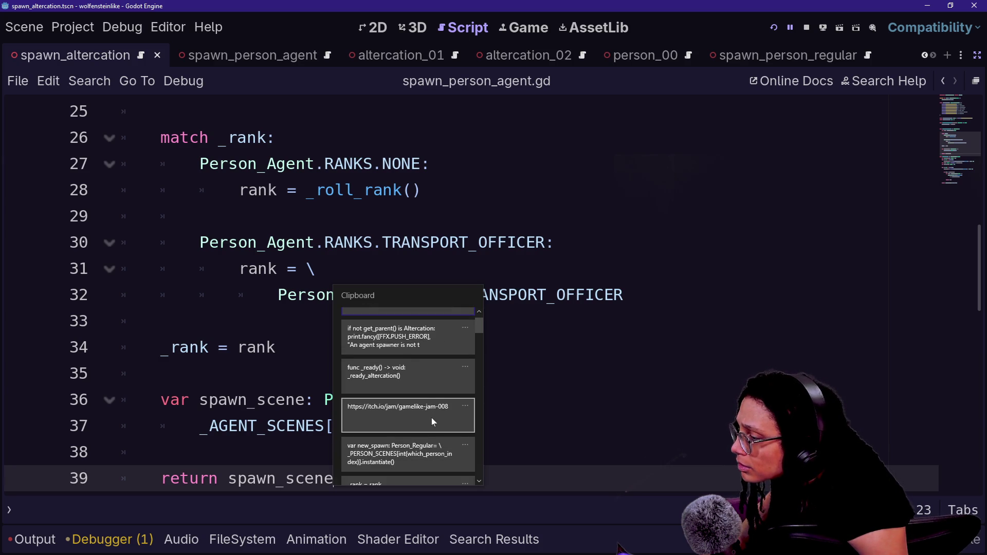
scroll(431, 421, "down", 1)
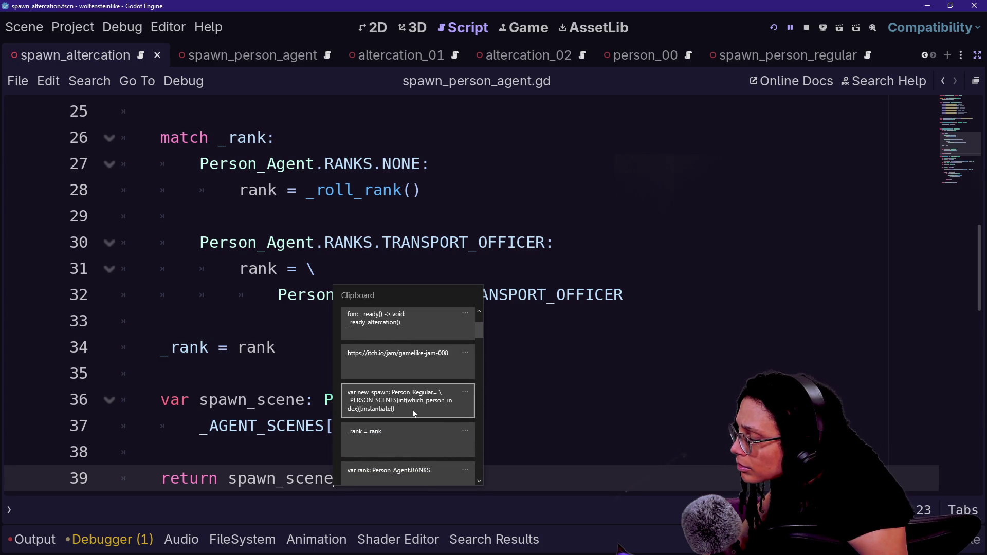
scroll(413, 409, "down", 1)
scroll(437, 417, "down", 2)
scroll(438, 416, "down", 1)
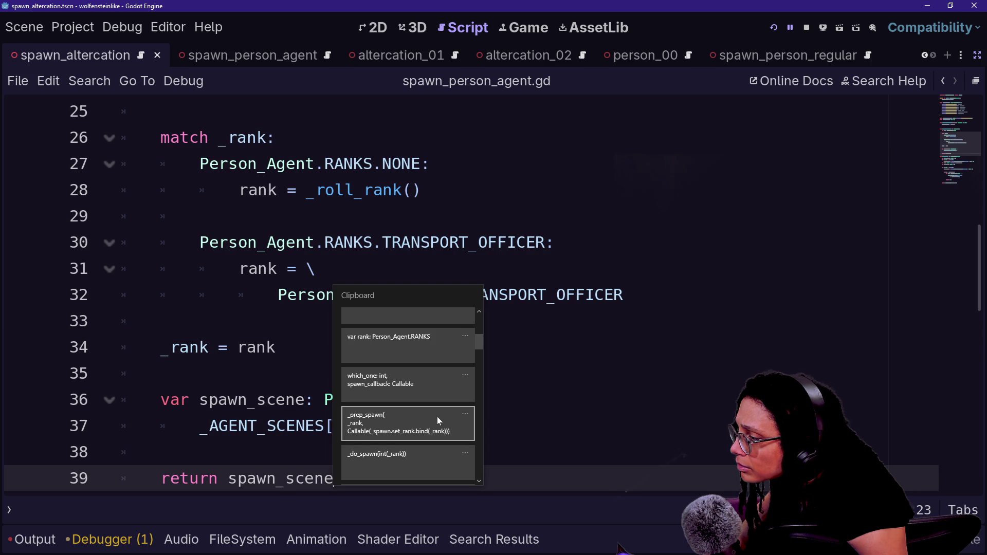
scroll(437, 417, "down", 1)
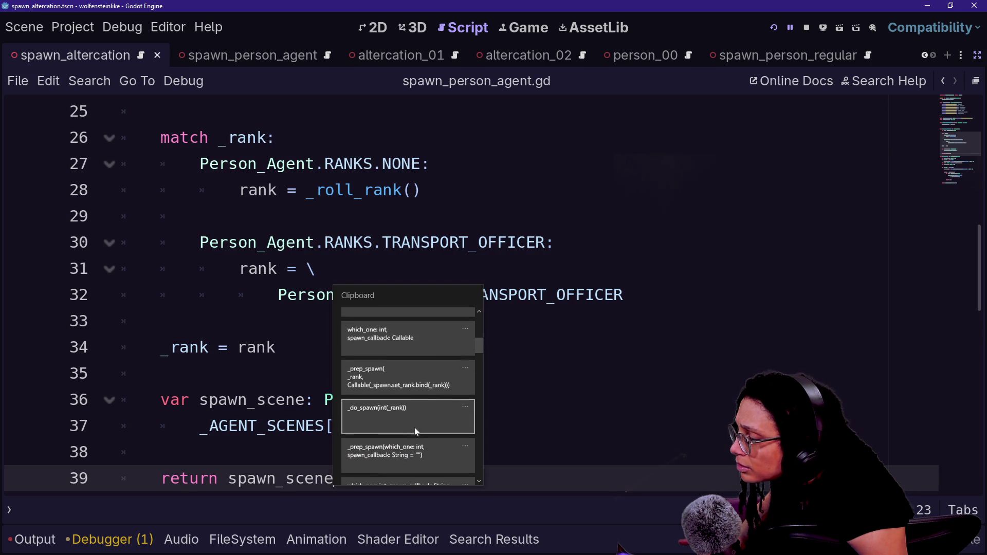
Paste the clipboard-history '_prep_spawn(_rank, Callable(_spawn.set_rank.bind(_rank)))' block below return spawn_scene
left_click(422, 381)
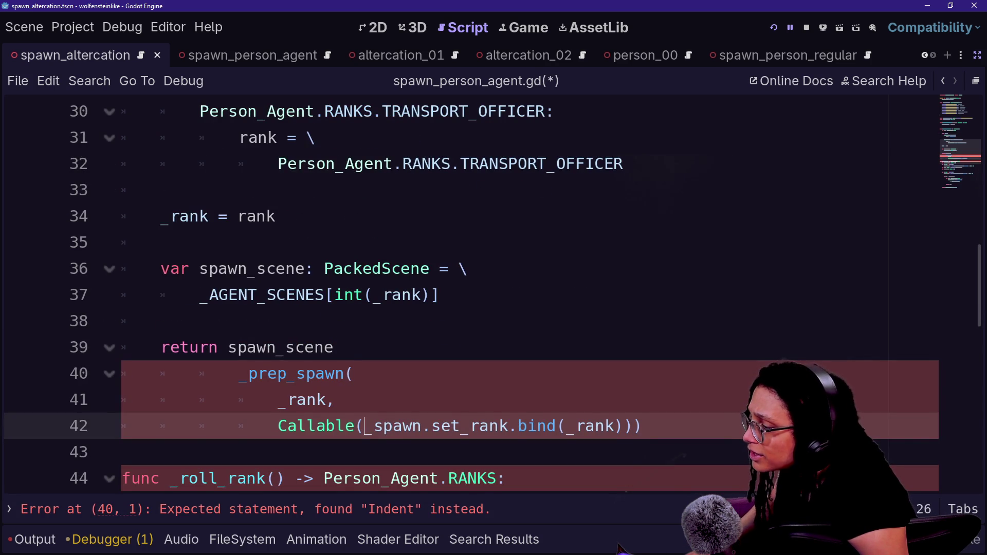
Cut the set_rank bind expression, delete the pasted _prep_spawn block, and undo a misplaced paste above the return
key("ctrl+shift+Right")
key("ctrl+shift+Right")
key("ctrl+shift+Right")
key("ctrl+shift+Right")
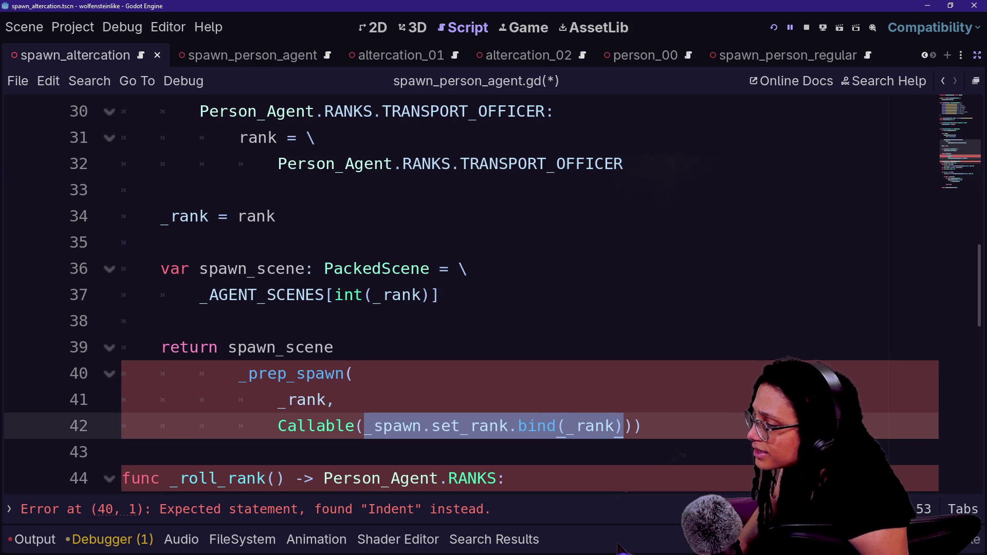
key("BackSpace")
key("shift+Up")
key("shift+Up")
key("shift+Up")
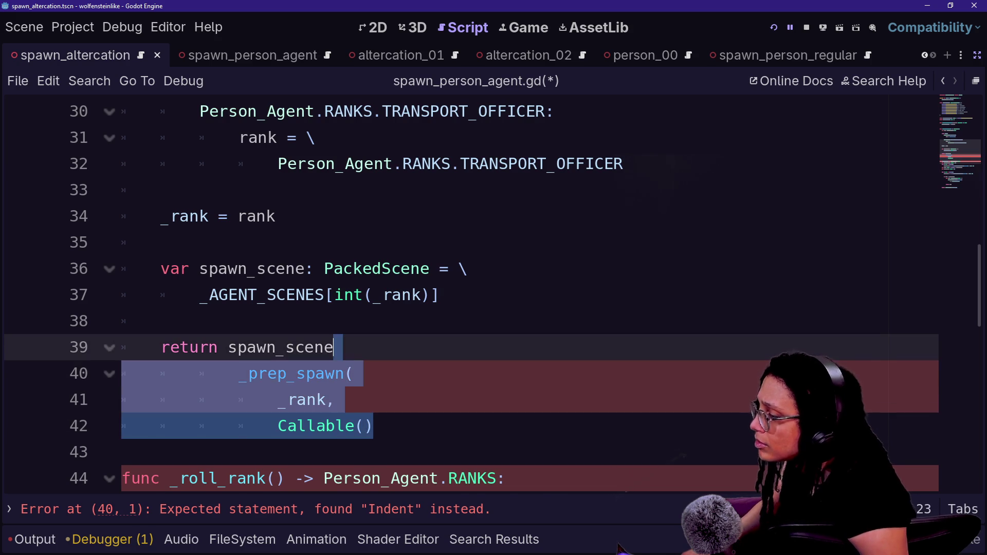
key("BackSpace")
key("Up")
key("Return")
key("ctrl+s")
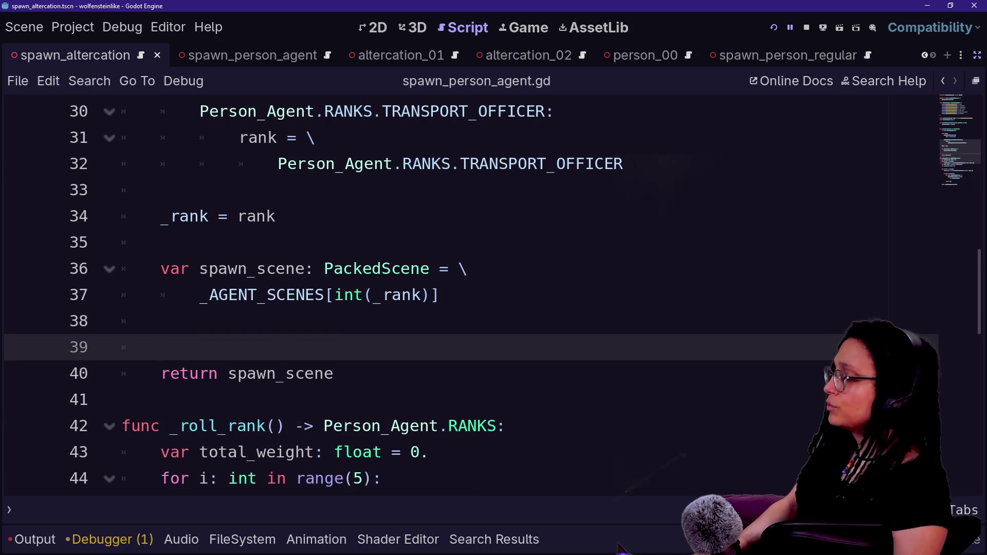
key("Return")
key("Up")
type("_spawn.set_rank.bind(_rank))")
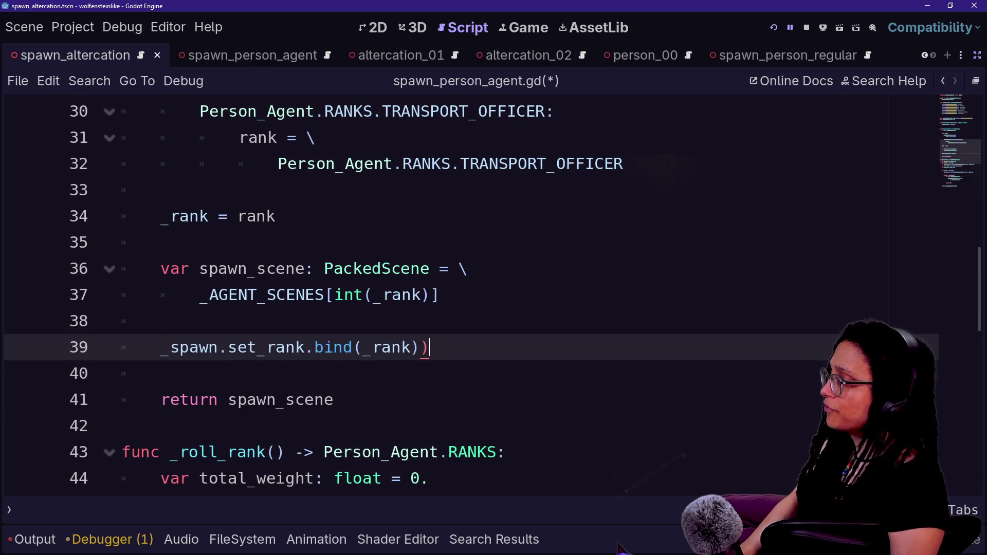
key("shift+Home")
key("ctrl+c")
key("BackSpace")
key("BackSpace")
key("Up")
key("End")
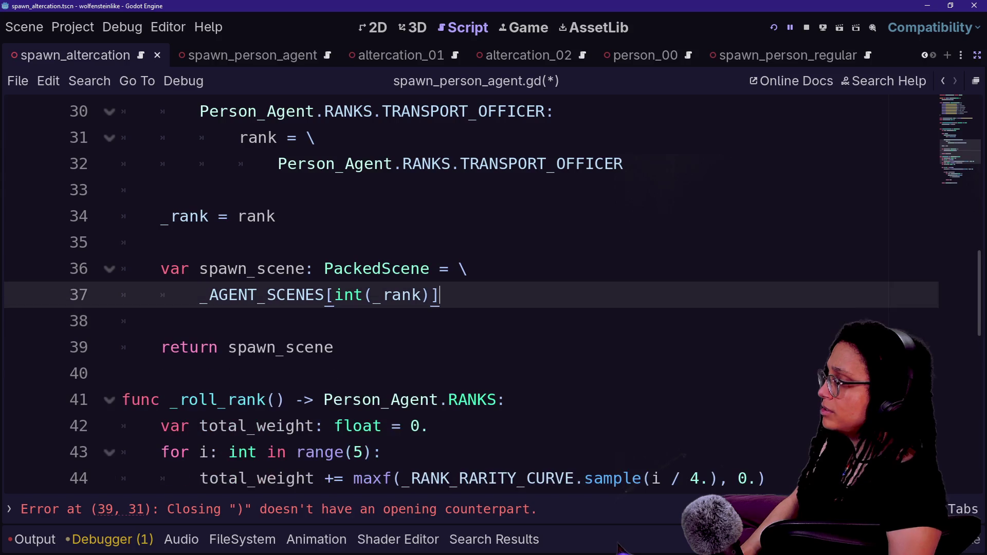
Place _spawn.set_rank.bind(_rank) on a new line after _rank = rank and remove the extra ')'
key("Up")
key("Up")
key("Up")
key("Down")
key("Down")
key("Down")
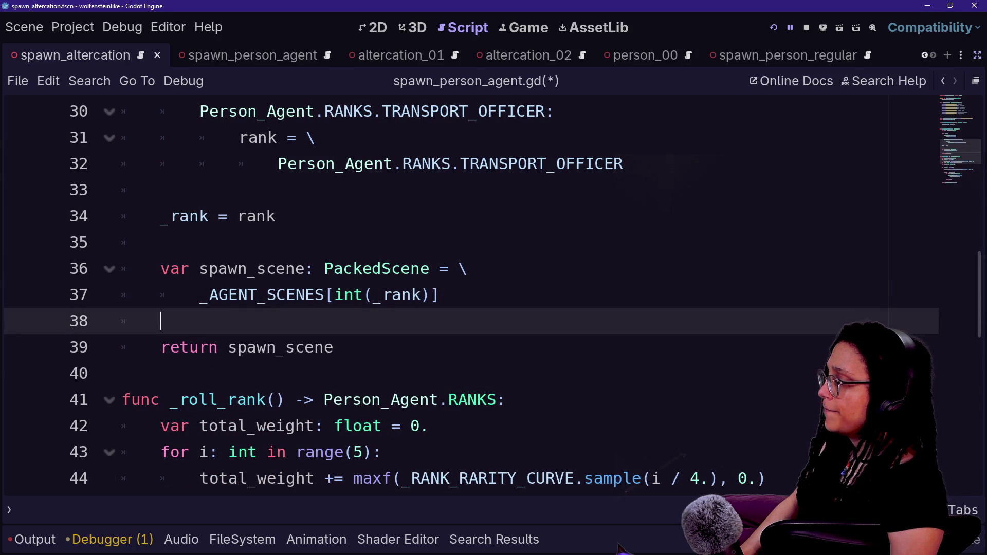
key("Down")
key("Down")
key("Up")
key("Up")
key("Up")
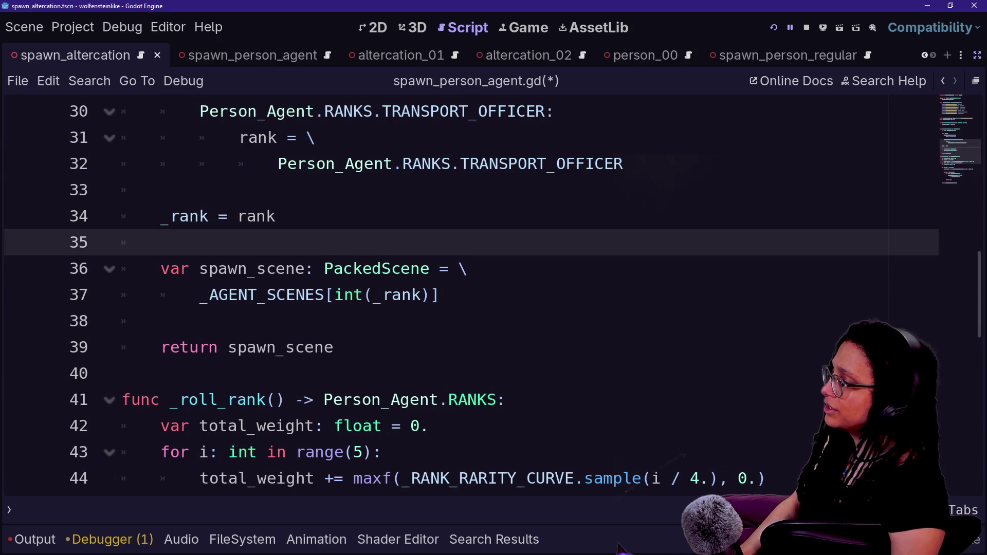
key("Up")
key("Return")
key("Return")
key("ctrl+v")
key("Left")
key("Left")
key("Left")
key("shift+Up")
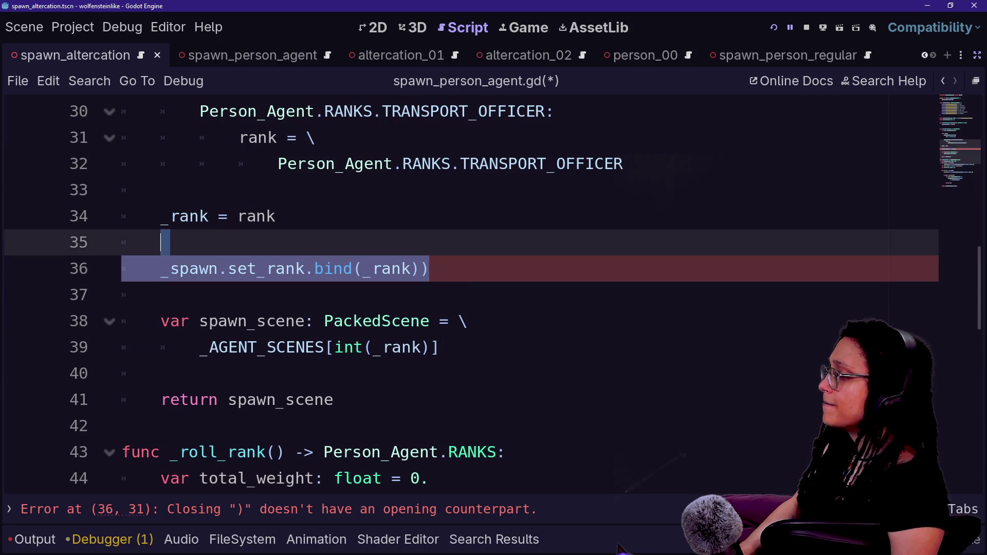
key("shift+Down")
key("BackSpace")
key("shift+Up")
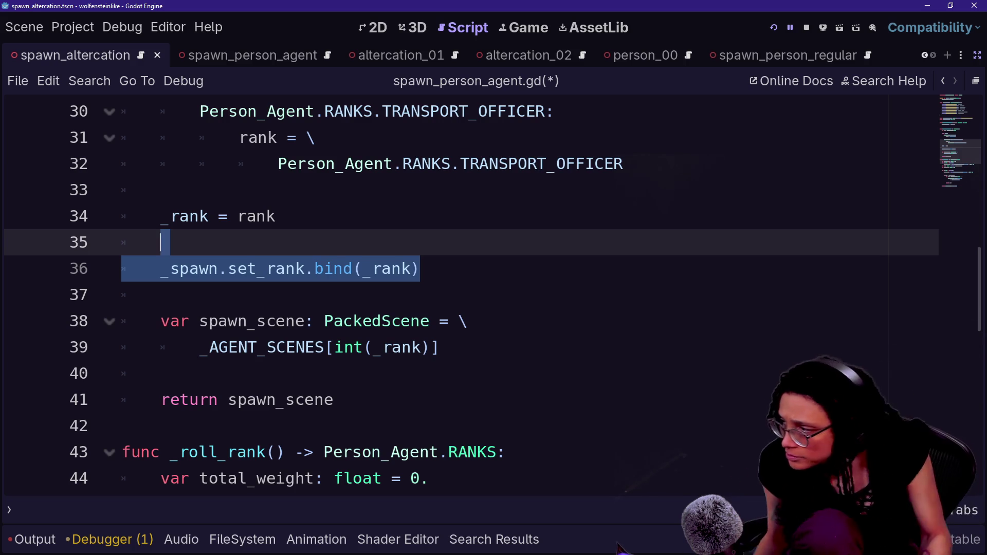
Remove the '_spawn.' prefix before set_rank on line 36
key("Up")
key("Up")
key("Down")
key("Down")
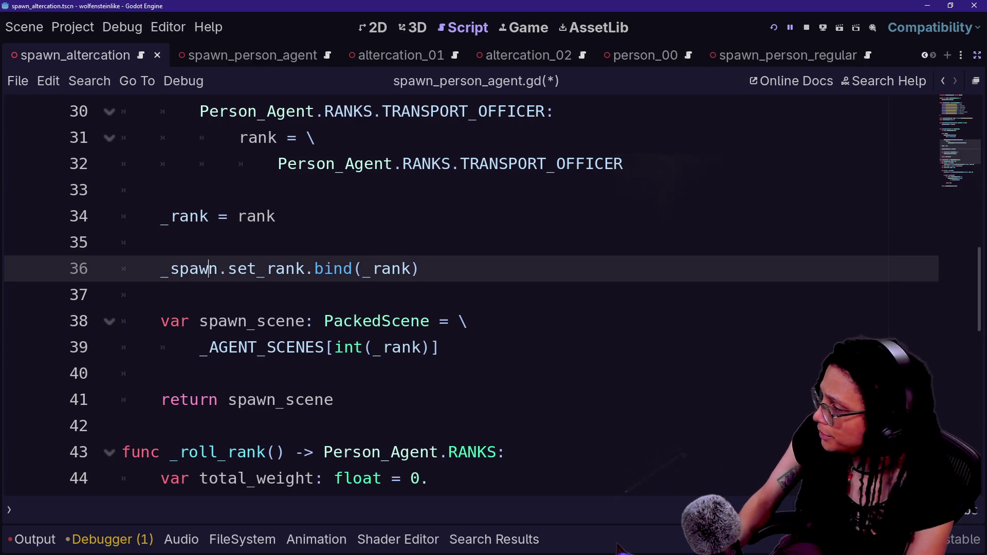
key("shift+Left")
key("shift+Left")
key("shift+Left")
key("Right")
key("Right")
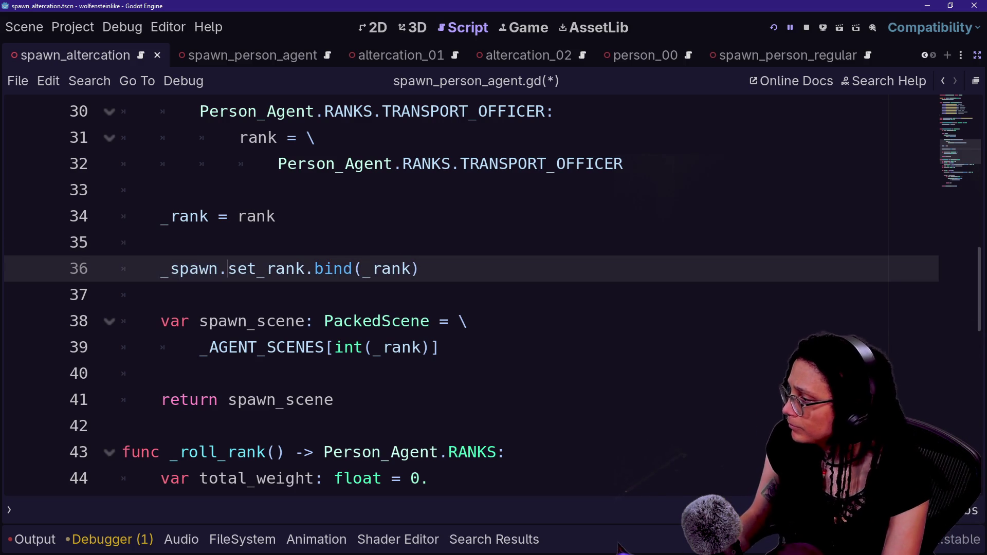
key("shift+Home")
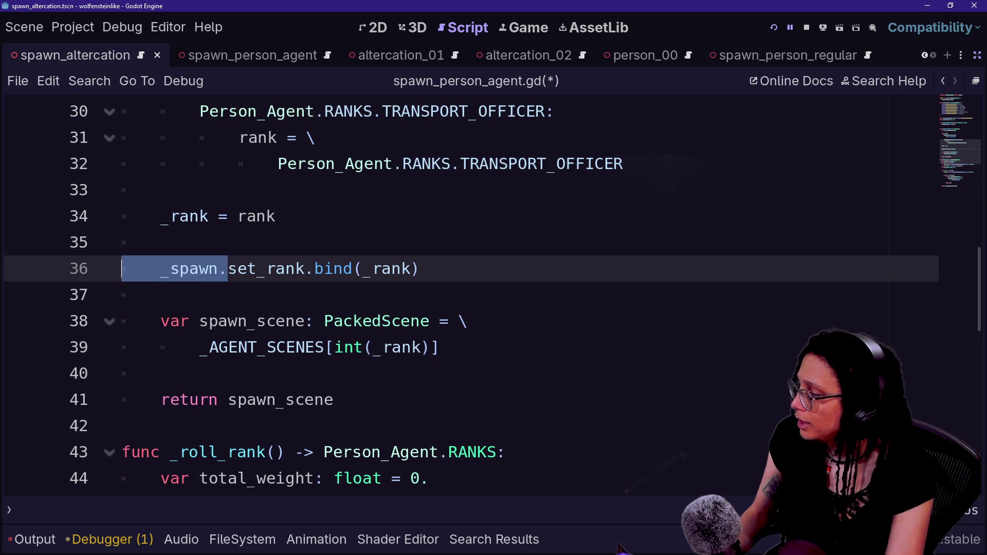
key("BackSpace")
key("BackSpace")
key("Return")
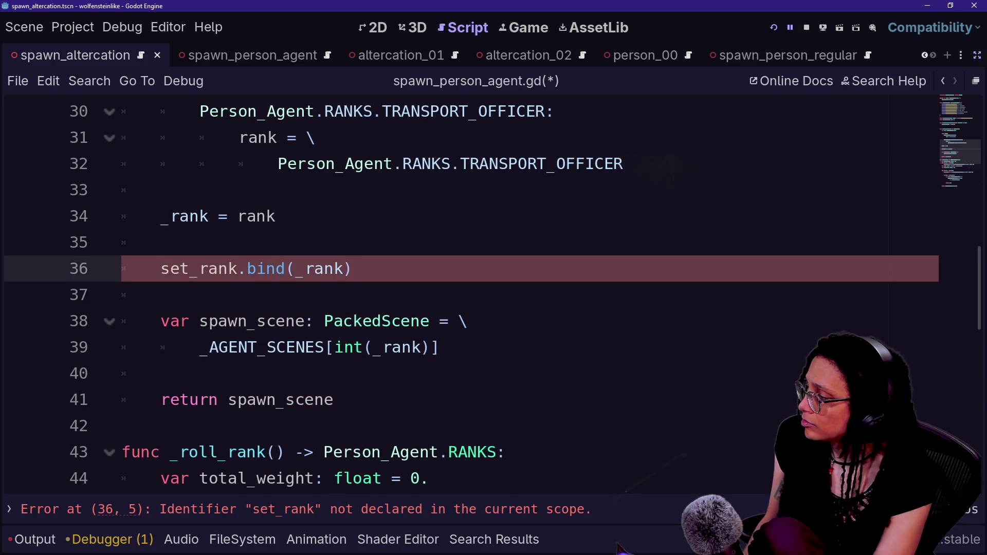
type("set_spawn")
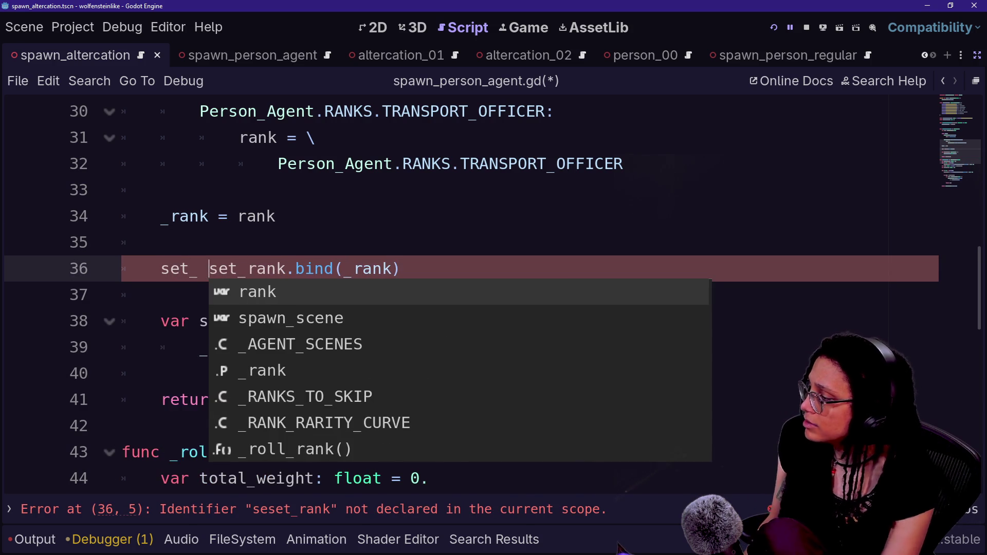
Wrap the bind as _set_spawn_callback(set_rank.bind(_rank)) via autocomplete, closing the parenthesis
key("Left")
type("spawn")
key("Return")
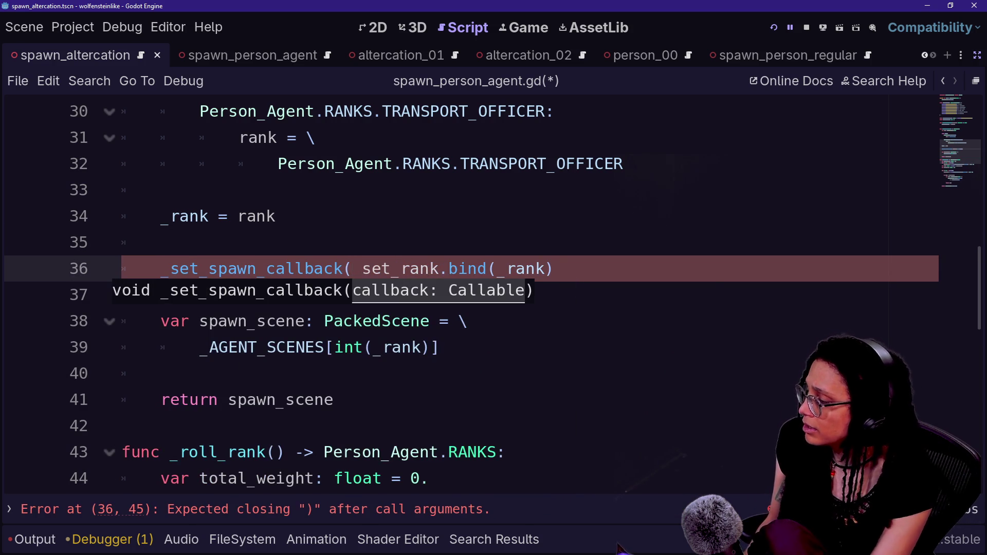
key("Delete")
key("End")
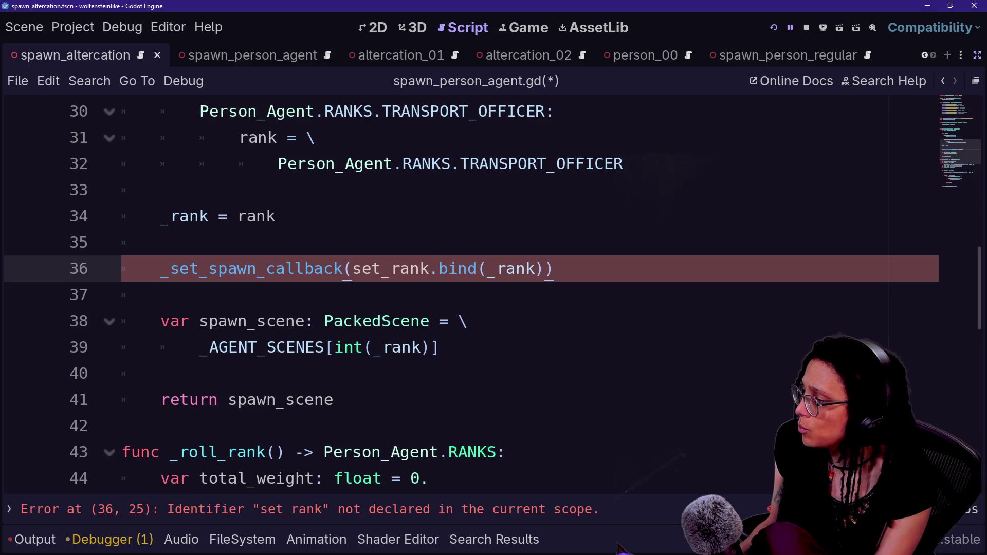
key("Down")
key("Up")
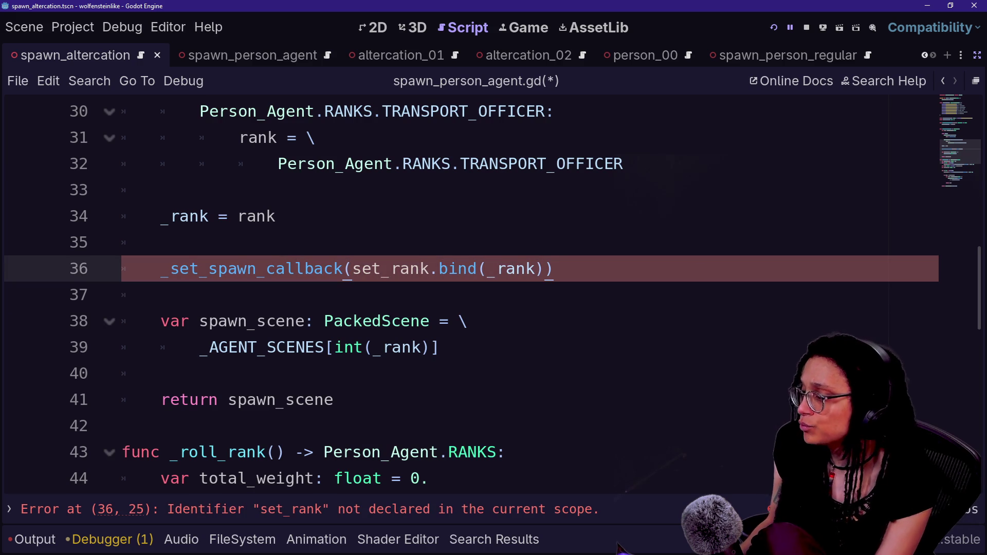
key("ctrl+Left")
key("ctrl+Left")
key("ctrl+Left")
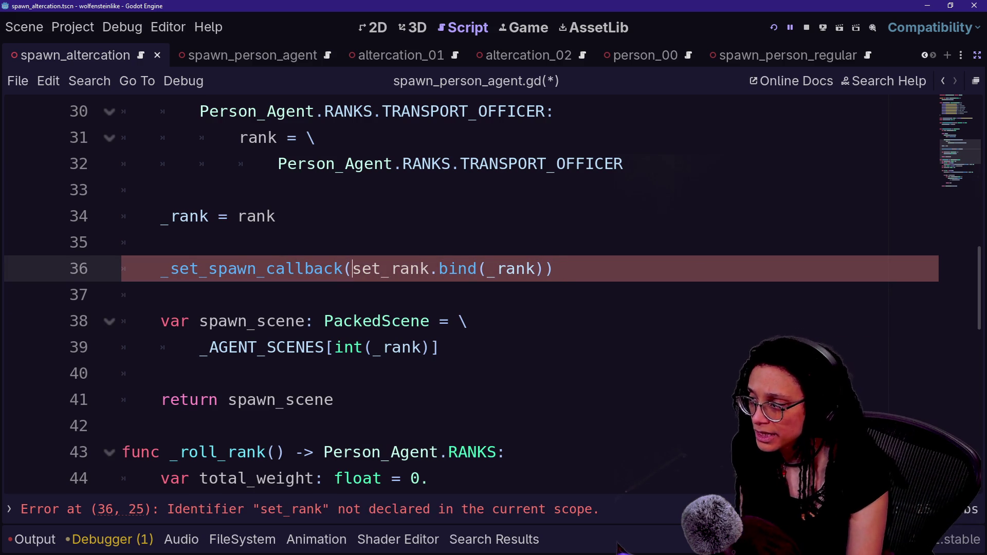
key("ctrl+Down")
key("ctrl+Down")
key("ctrl+Down")
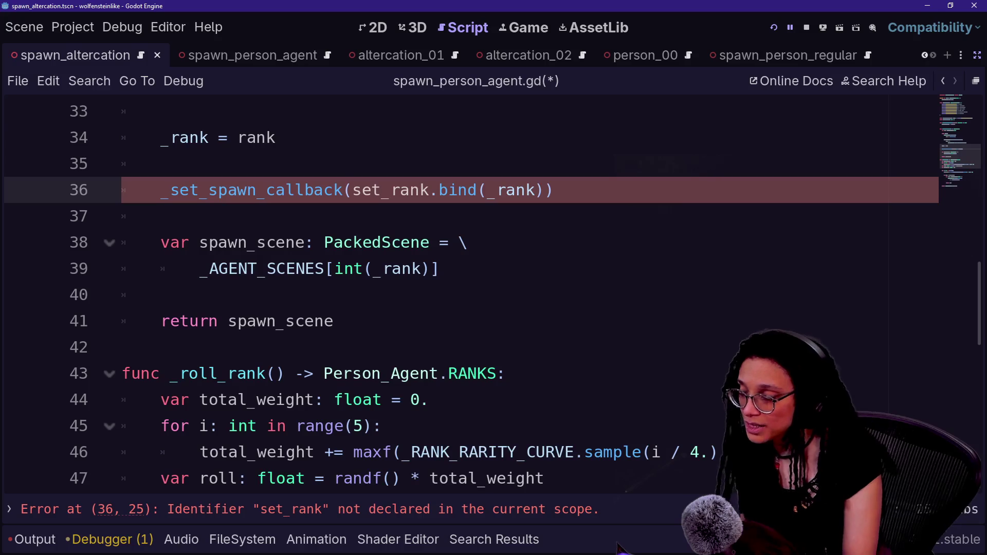
type("_spawn.")
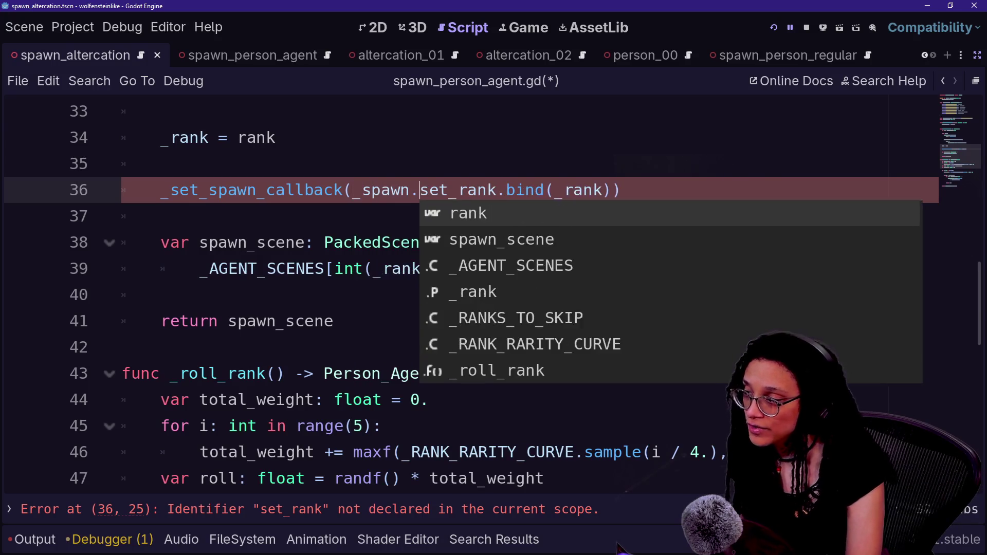
Restore the _spawn. prefix so line 36 reads _set_spawn_callback(_spawn.set_rank.bind(_rank))
key("Escape")
key("Down")
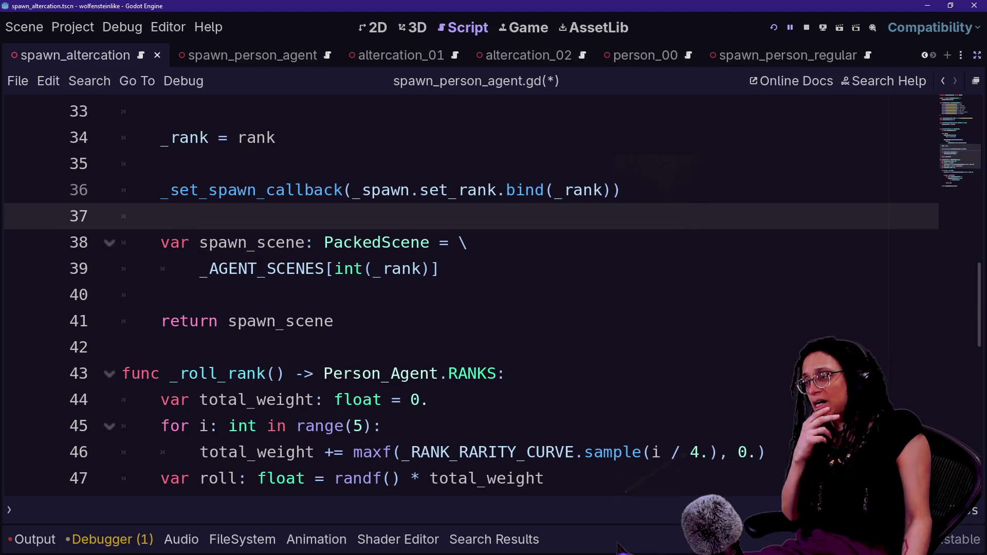
key("Up")
key("Down")
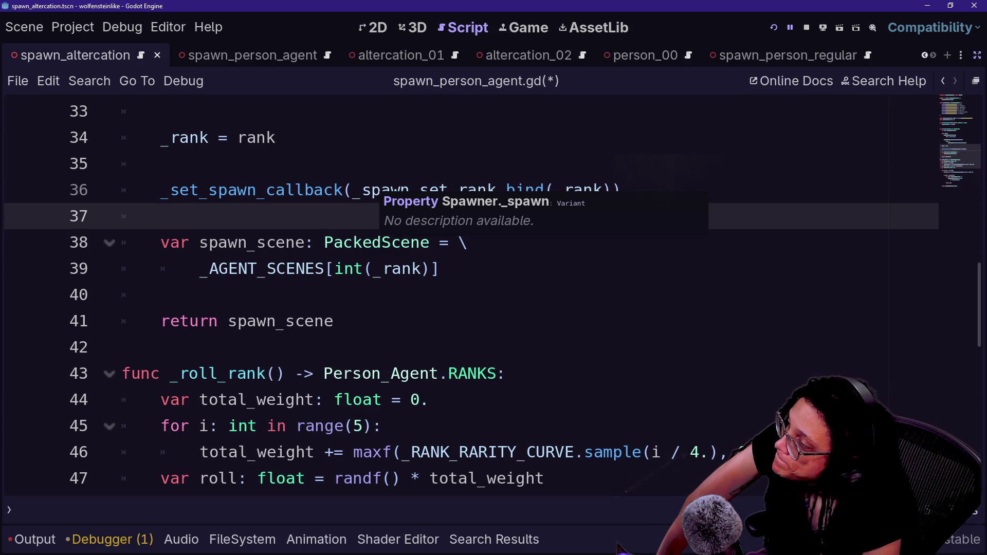
scroll(386, 231, "down", 2)
scroll(387, 232, "down", 4)
scroll(385, 232, "down", 1)
scroll(386, 232, "up", 6)
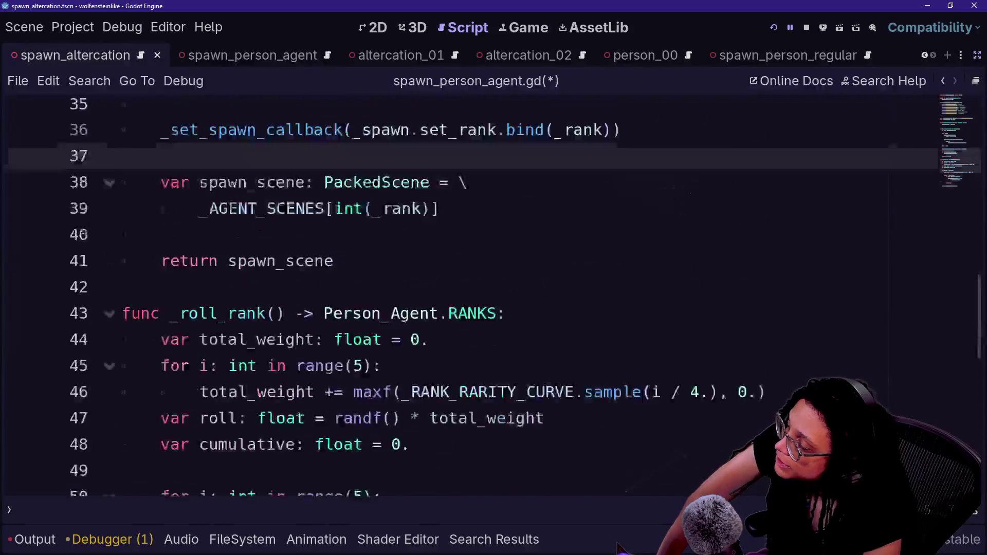
scroll(463, 293, "up", 3)
Inspect _spawn on line 36 and save spawn_person_agent.gd
left_click(344, 347)
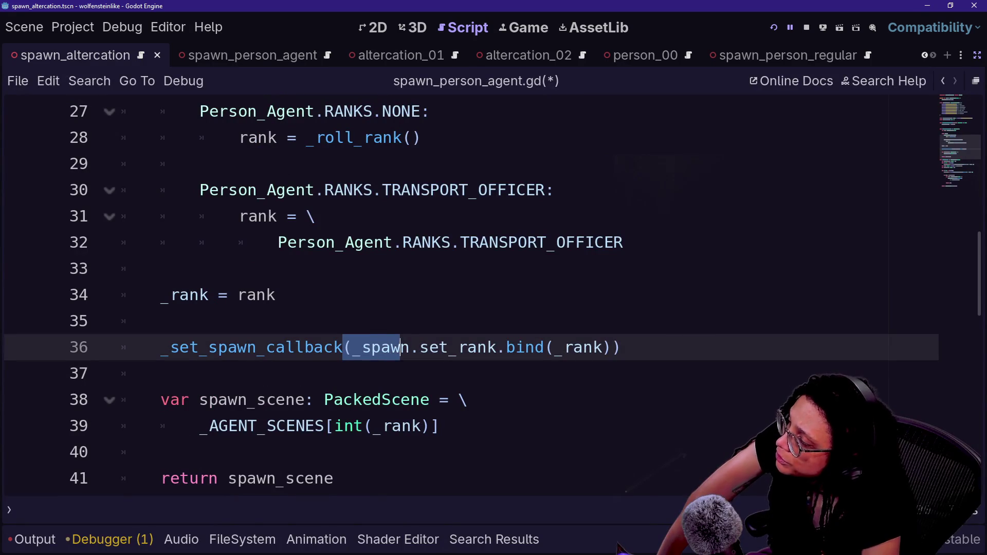
left_click(410, 347)
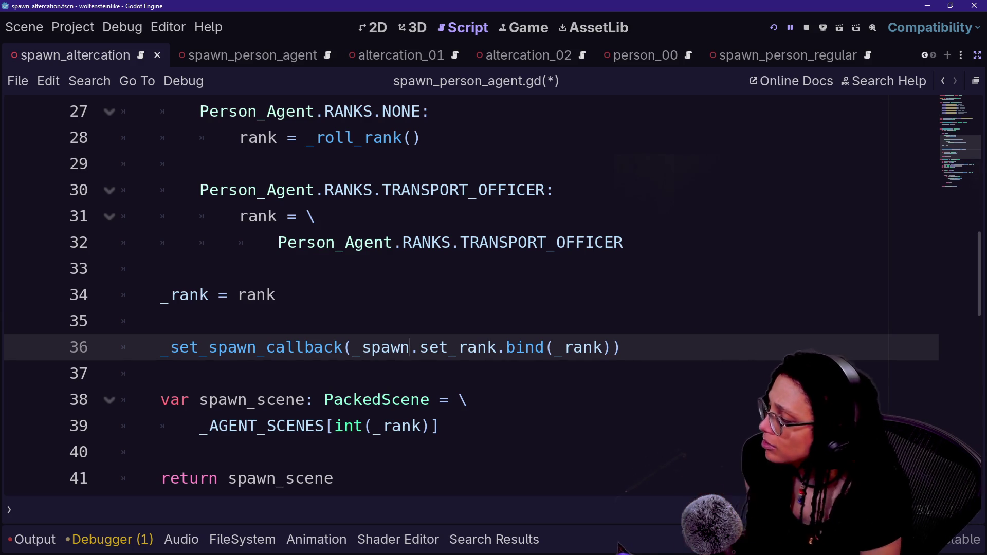
key("Up")
key("ctrl+s")
scroll(471, 293, "down", 1)
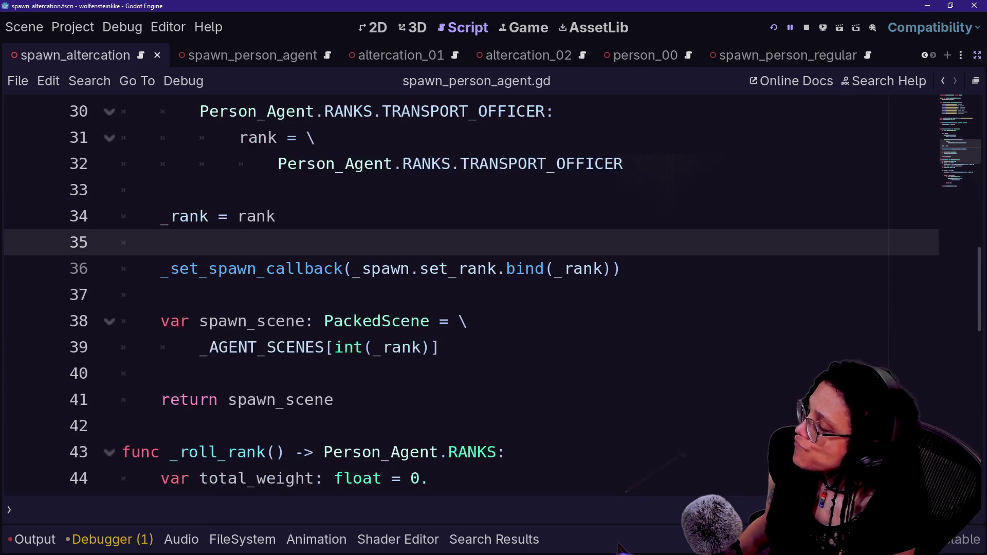
scroll(471, 293, "up", 6)
scroll(471, 294, "up", 2)
scroll(471, 293, "down", 1)
scroll(470, 294, "up", 3)
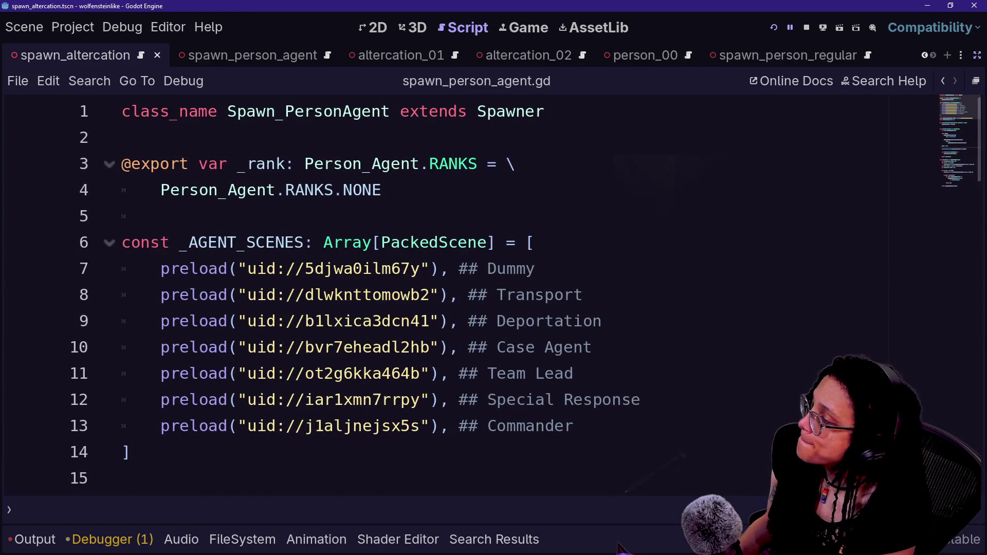
scroll(471, 294, "down", 1)
scroll(471, 294, "down", 2)
scroll(470, 293, "down", 2)
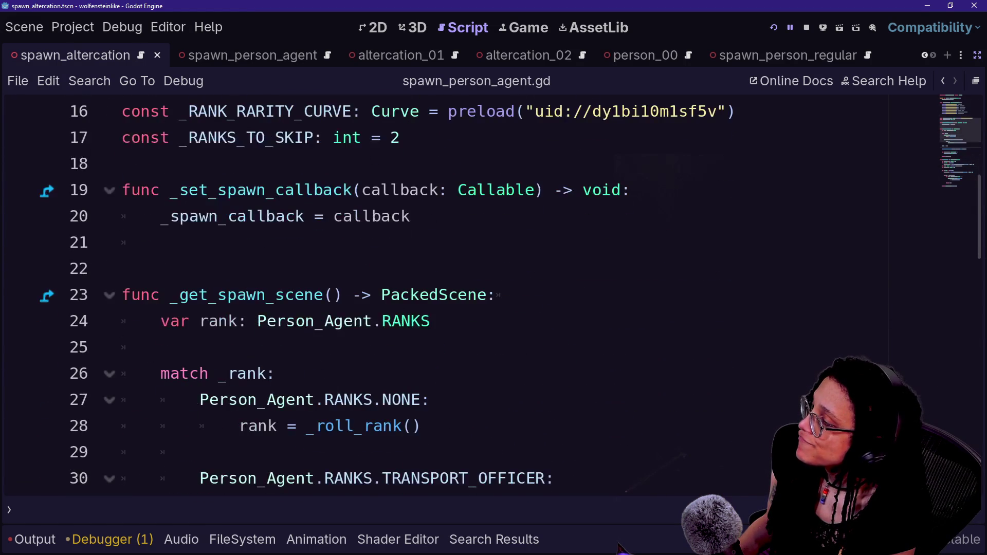
scroll(470, 294, "down", 6)
scroll(471, 294, "down", 4)
scroll(471, 293, "up", 6)
scroll(470, 293, "up", 2, "ctrl")
Jump to the script top and open the Spawner base script Spawn.gd from line 1
key("ctrl+Home")
key("shift+alt+o")
key("Escape")
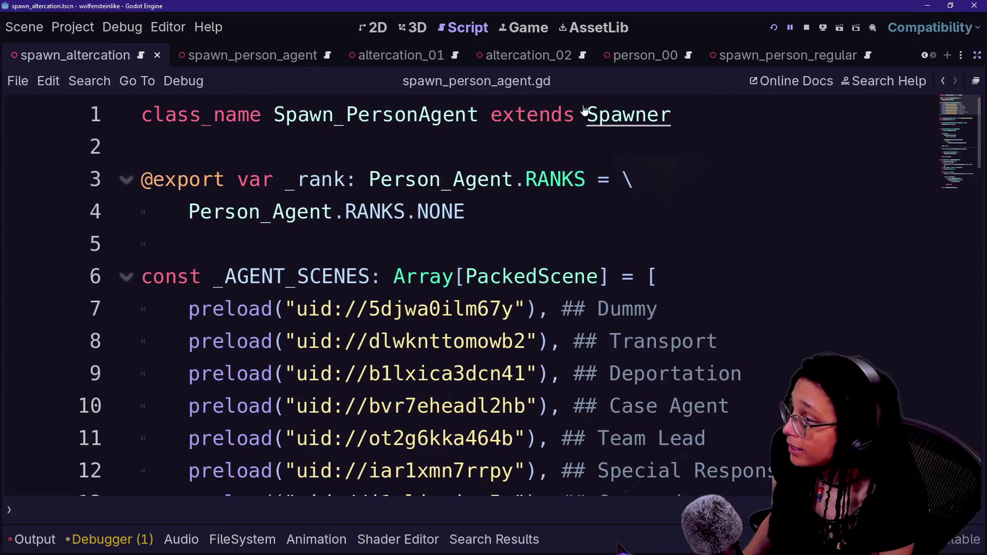
left_click(586, 114, "ctrl")
scroll(597, 116, "down", 1, "ctrl")
scroll(598, 116, "down", 1, "ctrl")
scroll(598, 116, "down", 1)
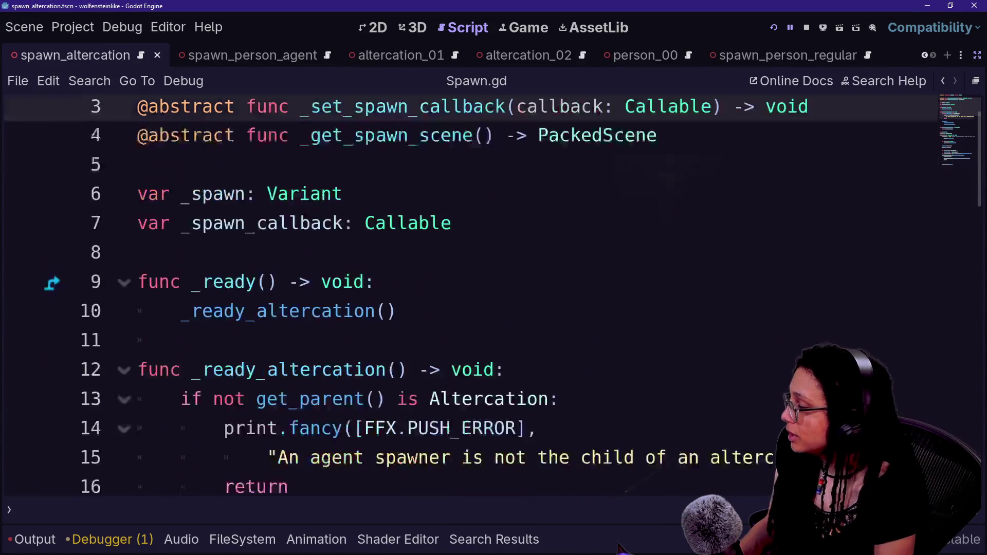
scroll(623, 548, "down", 5)
scroll(623, 548, "down", 6)
scroll(623, 547, "down", 2, "ctrl")
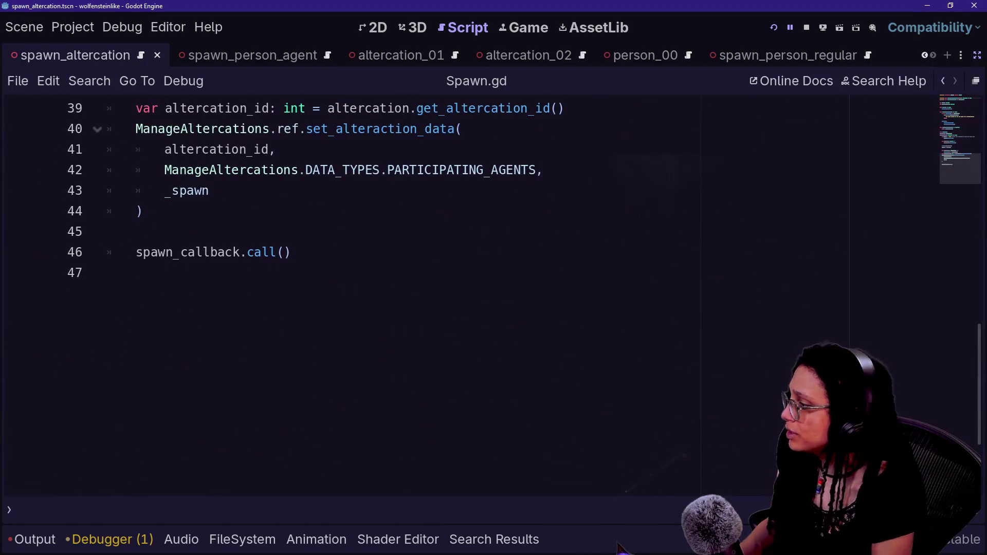
scroll(623, 548, "up", 1, "ctrl")
scroll(623, 547, "up", 1, "ctrl")
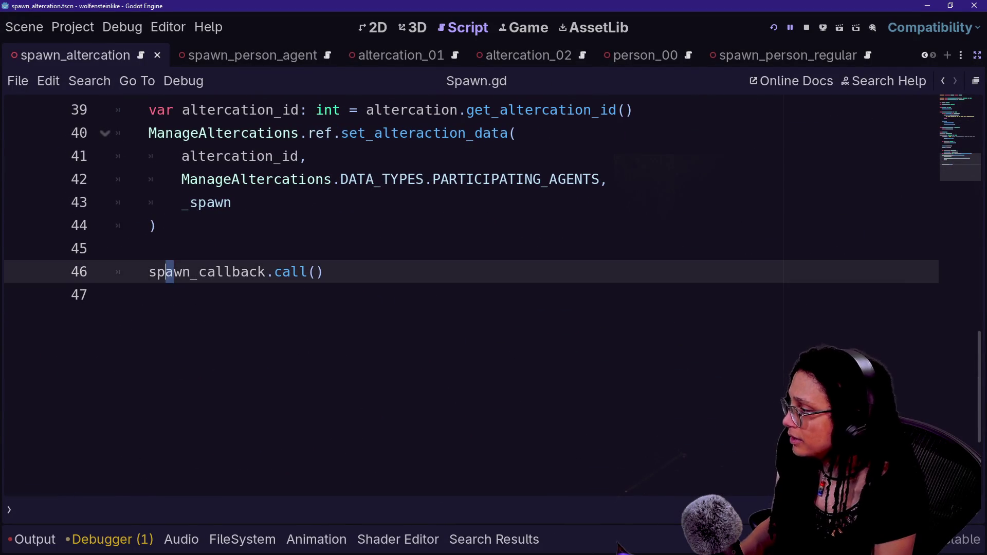
type("p")
Change line 46 of _do_spawn to _spawn.spawn_callback.call() and bring up the quick file search
key("BackSpace")
key("BackSpace")
type("_spawn.")
key("Home")
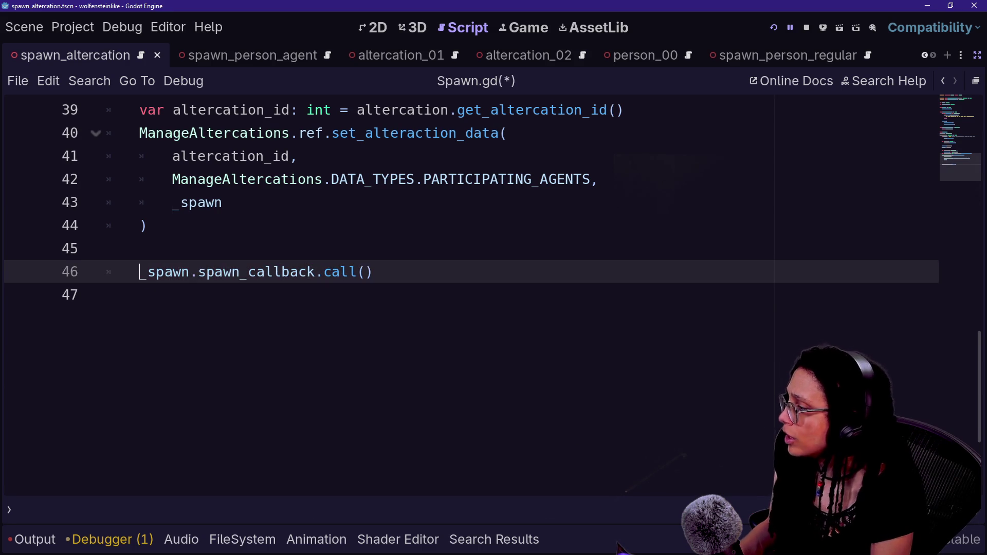
key("shift+Down")
key("Left")
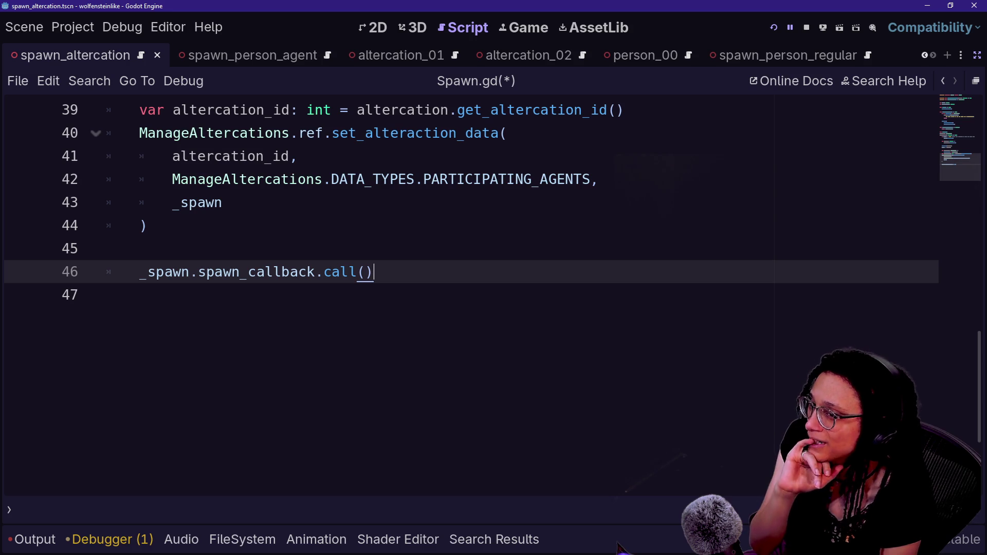
scroll(471, 294, "up", 6)
scroll(471, 293, "up", 4)
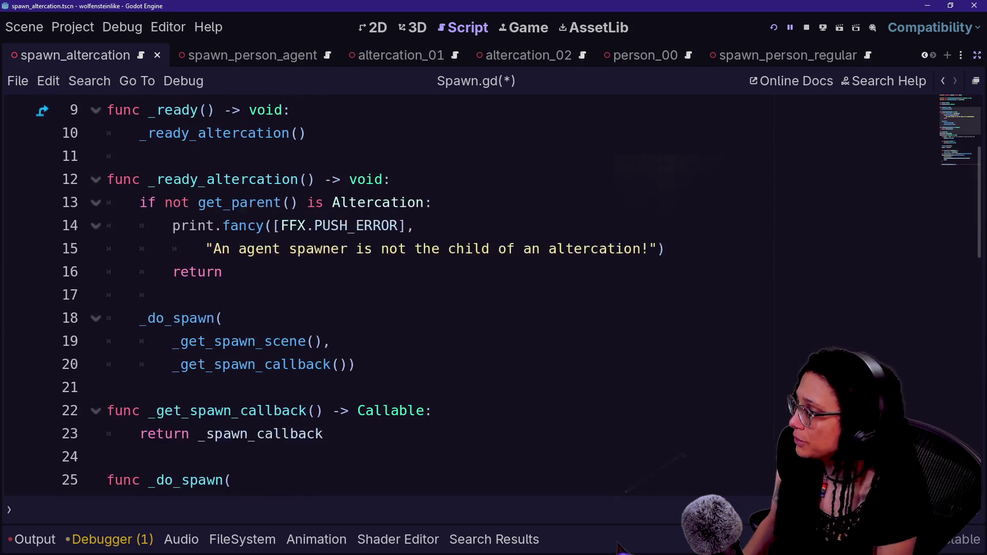
scroll(470, 293, "up", 2)
scroll(470, 293, "up", 1)
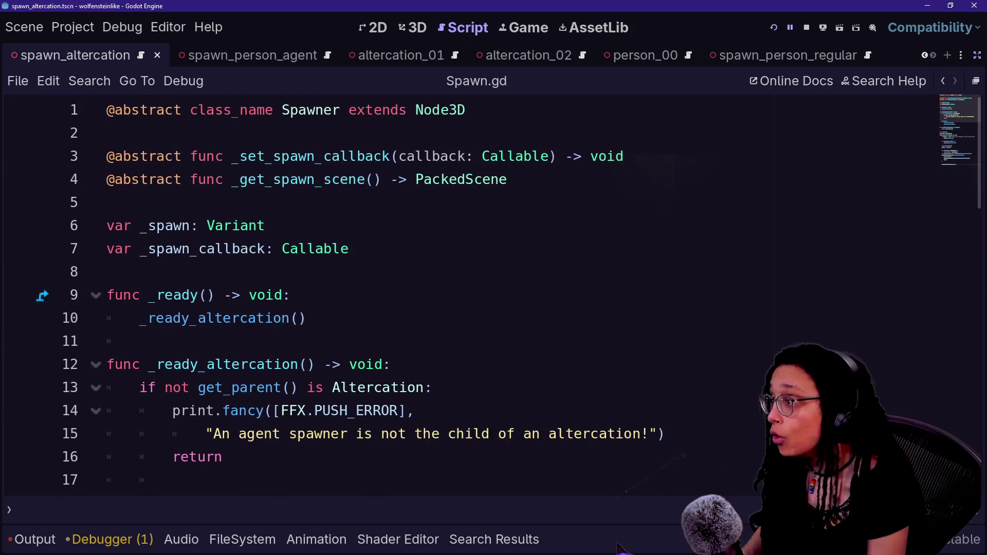
key("shift+alt+o")
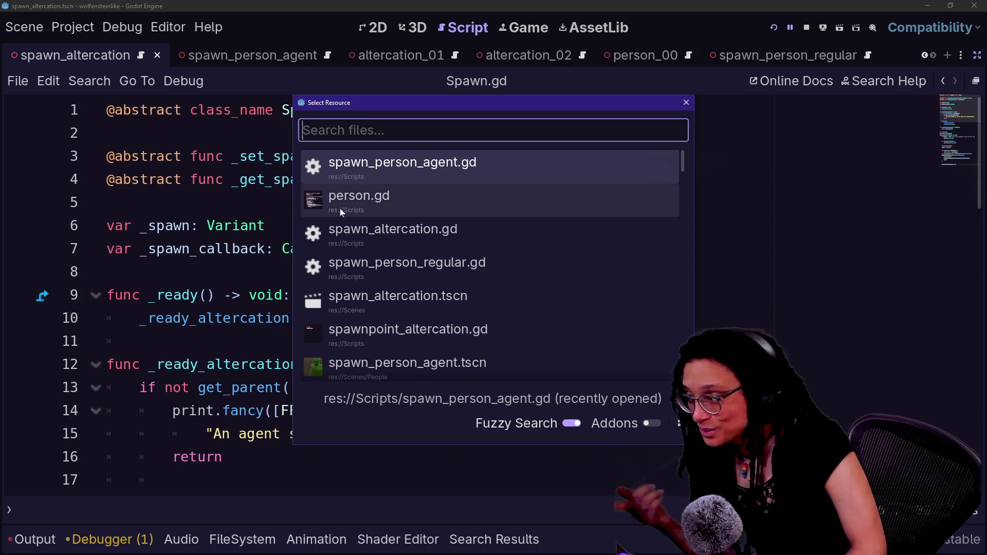
Open spawn_person_regular.gd and delete its _ready/_ready_altercation functions and the leftover _spawn_person() call
left_click(377, 263)
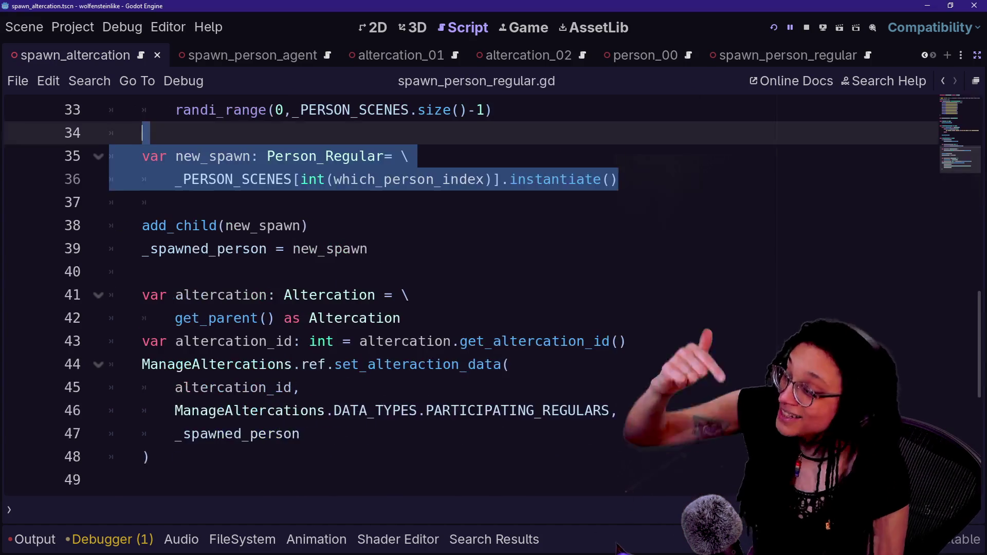
left_click(371, 247)
scroll(370, 247, "down", 1)
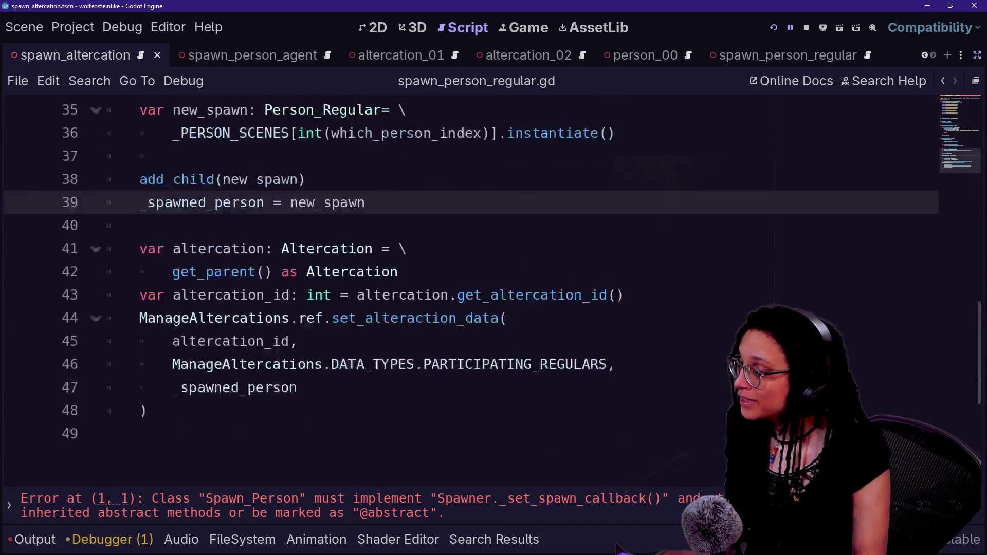
scroll(470, 293, "up", 10)
scroll(471, 293, "up", 2)
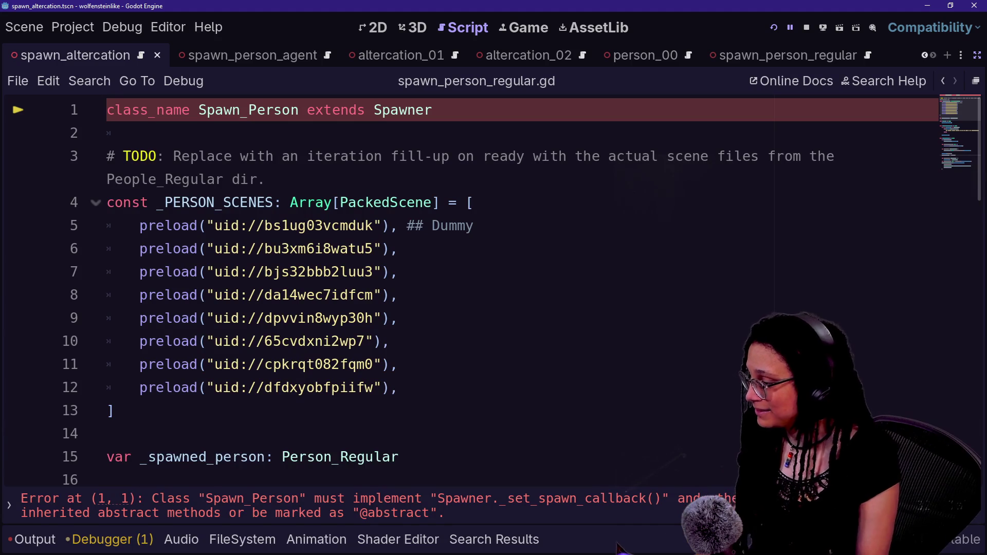
key("shift+Down")
key("Down")
key("Down")
key("Down")
key("Down")
key("Down")
key("Down")
key("Down")
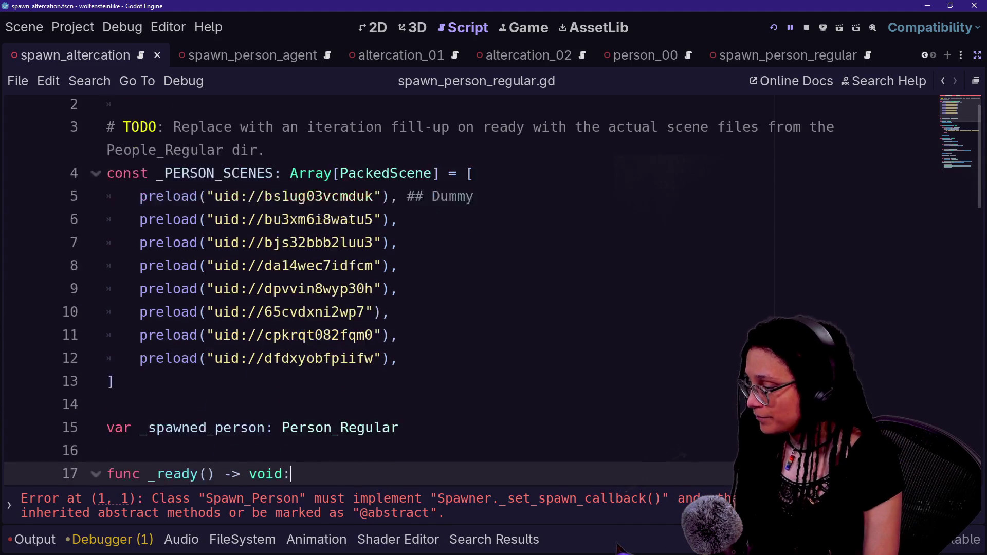
key("Down")
key("Down")
scroll(470, 293, "down", 2)
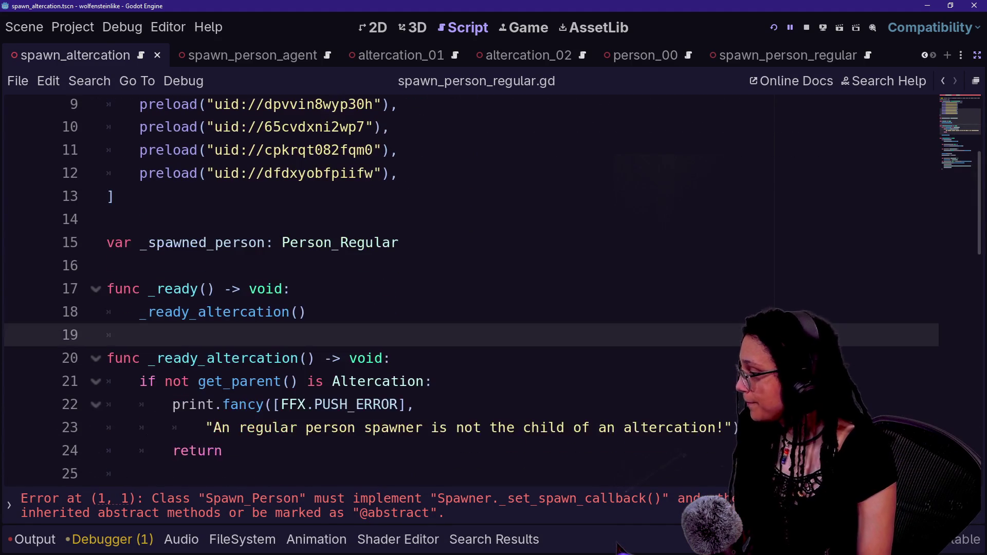
key("shift+Down")
key("shift+Down")
key("shift+Down")
key("shift+Up")
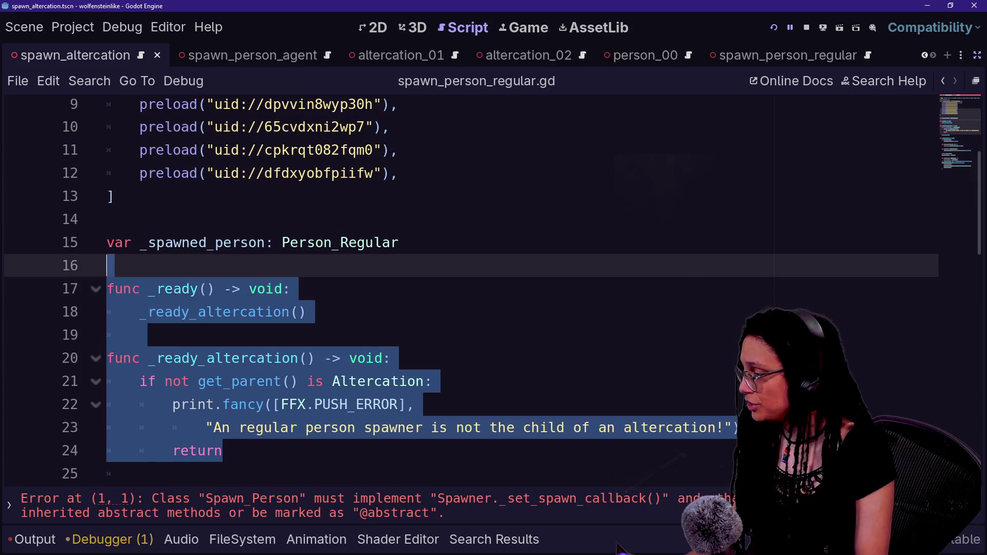
key("Delete")
key("BackSpace")
key("Down")
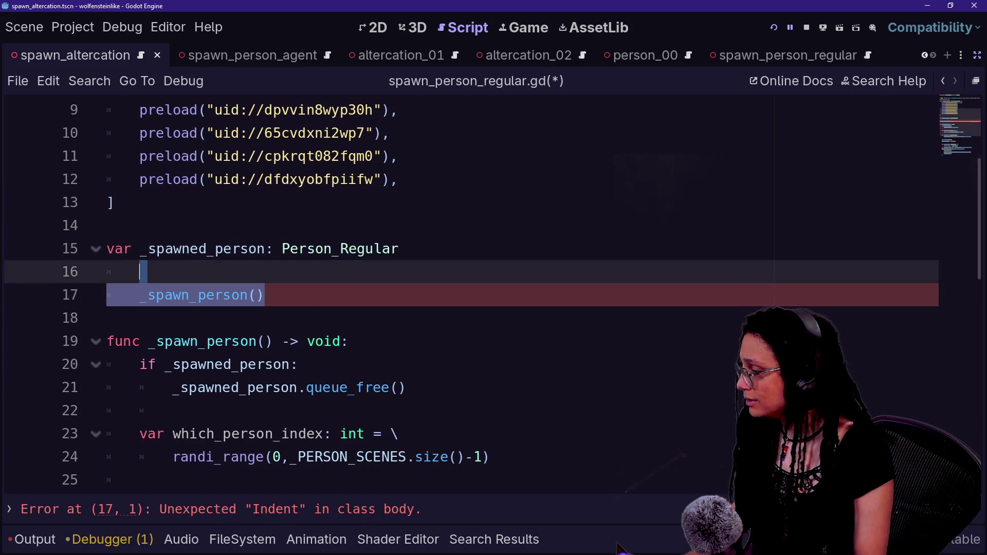
key("shift+Down")
key("shift+End")
key("Delete")
key("BackSpace")
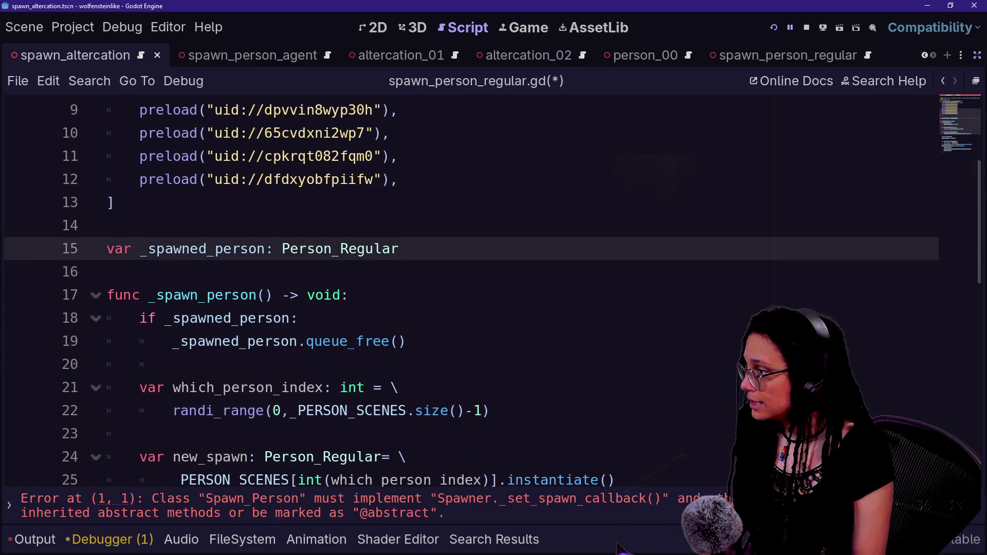
Switch to spawn_person_agent.gd and delete its stray blank line 21
key("ctrl+alt+o")
key("Down")
key("Return")
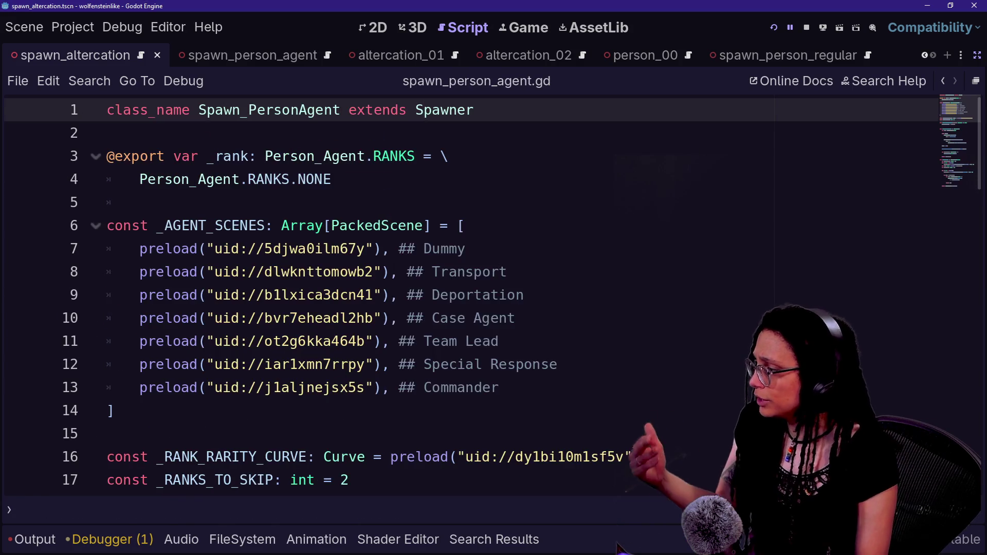
scroll(463, 309, "down", 3)
key("Down")
key("Down")
key("Down")
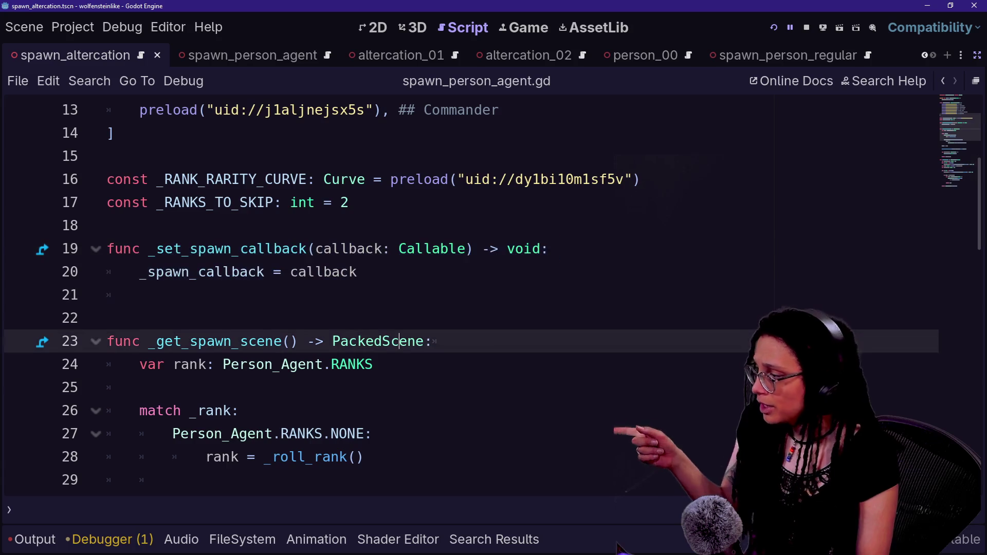
key("Up")
key("Up")
key("BackSpace")
scroll(463, 293, "up", 4)
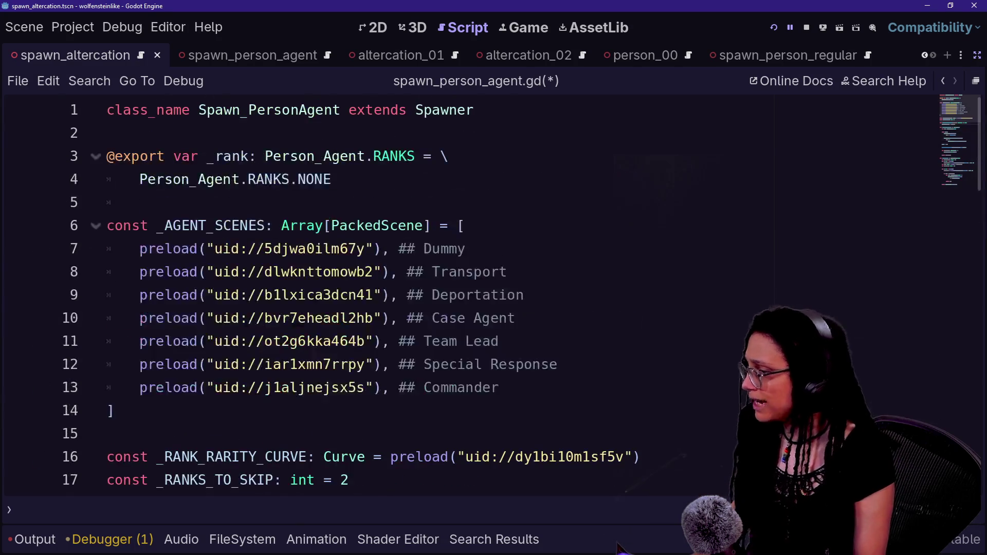
Back in spawn_person_regular.gd, delete the _spawned_person declaration, select the old-spawn freeing block, and open the Spawner definition
left_click(943, 81)
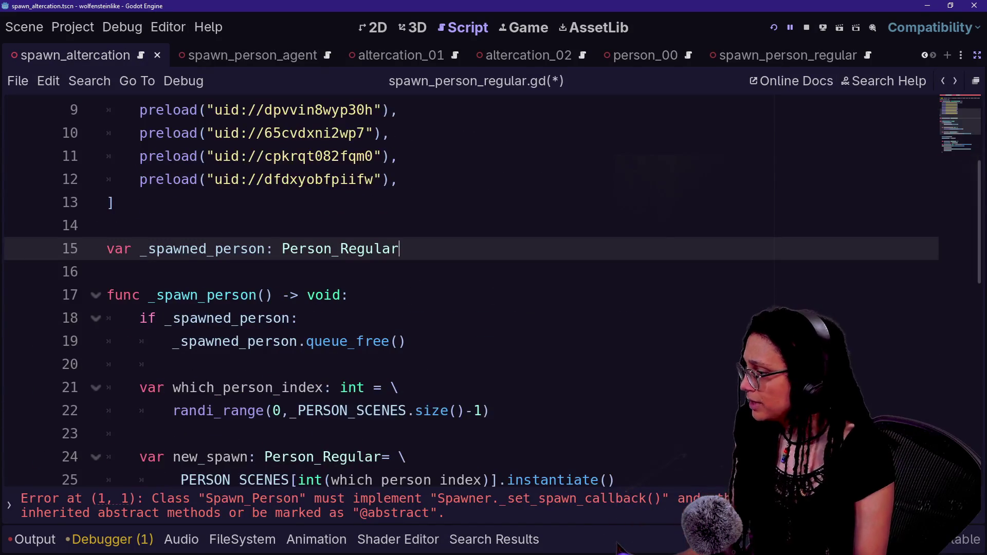
key("shift+Up")
key("shift+Up")
key("BackSpace")
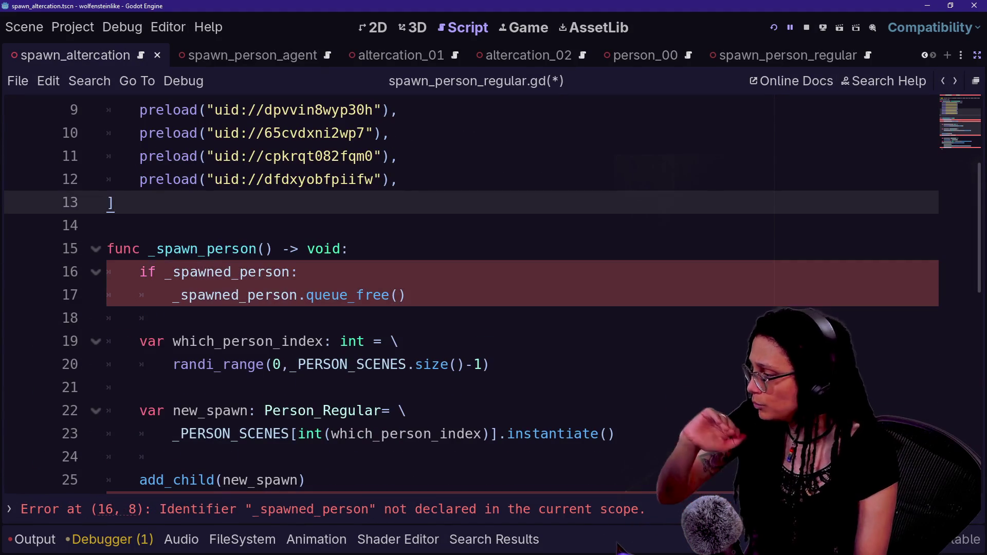
scroll(462, 293, "down", 1)
key("Down")
key("Down")
key("Down")
key("End")
key("shift+Up")
key("shift+Up")
key("Up")
key("shift+Down")
key("shift+Down")
key("shift+Down")
key("Right")
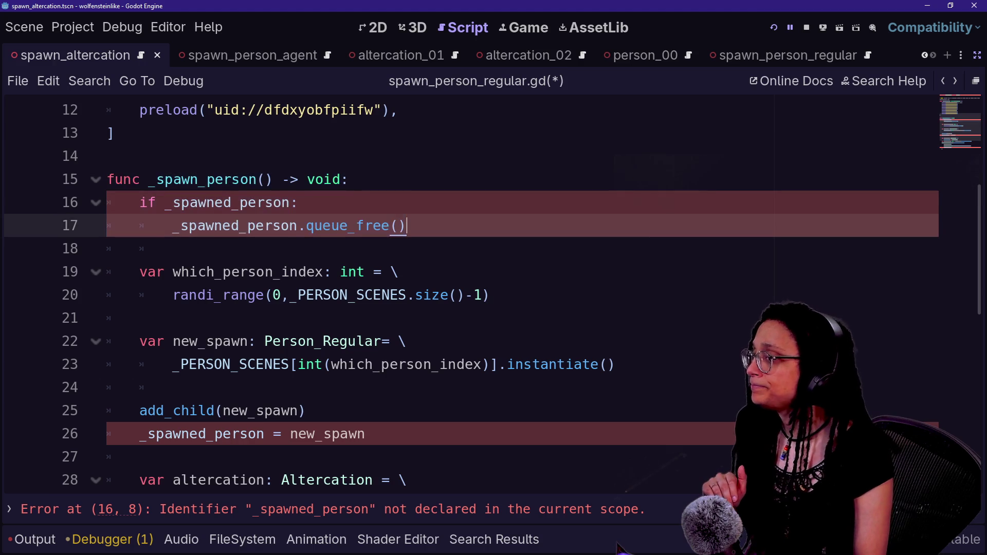
key("Down")
key("shift+Up")
key("shift+Up")
key("shift+Up")
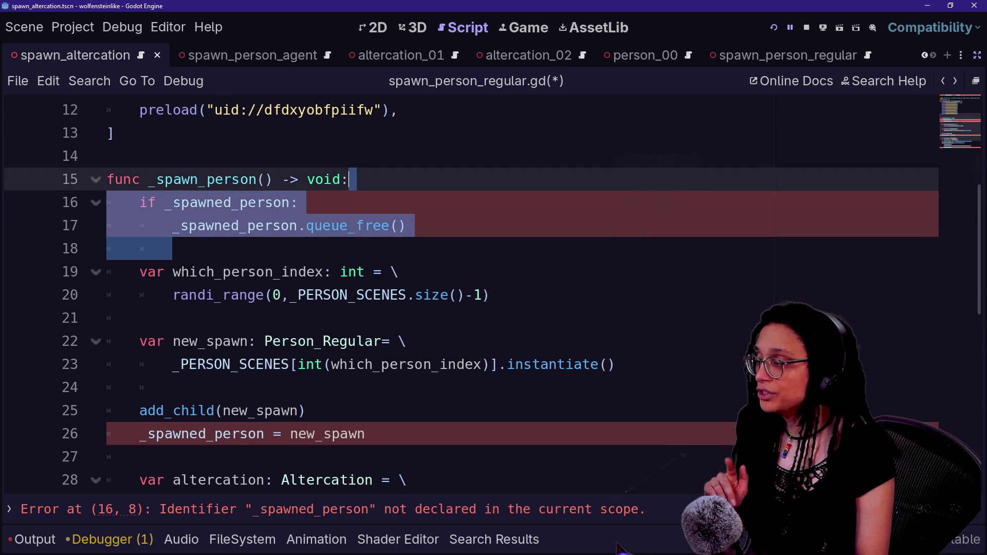
scroll(494, 301, "up", 4)
left_click(388, 115, "ctrl")
scroll(387, 114, "down", 4)
scroll(387, 114, "down", 3)
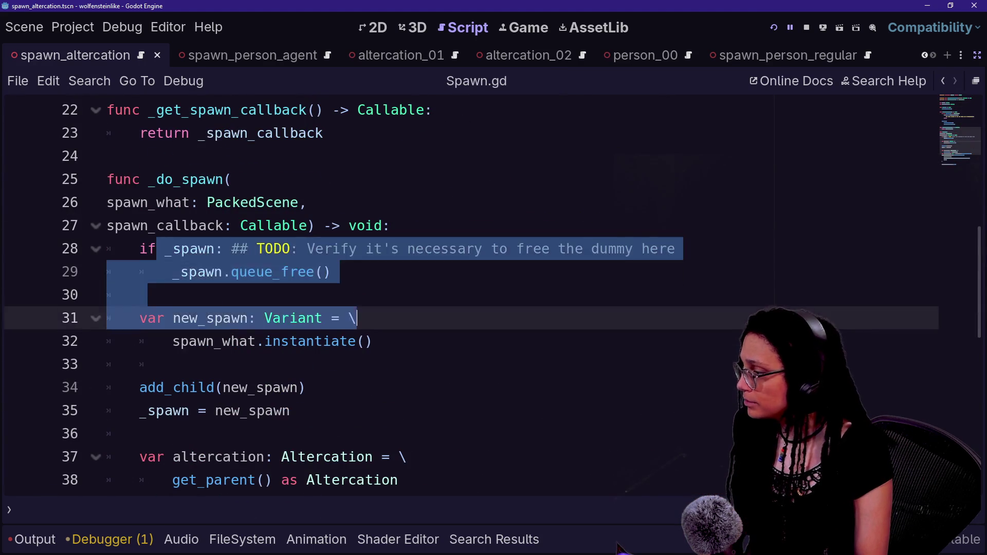
scroll(494, 302, "up", 7)
Return to spawn_person_regular.gd and delete the if _spawned_person freeing block
left_click(943, 81)
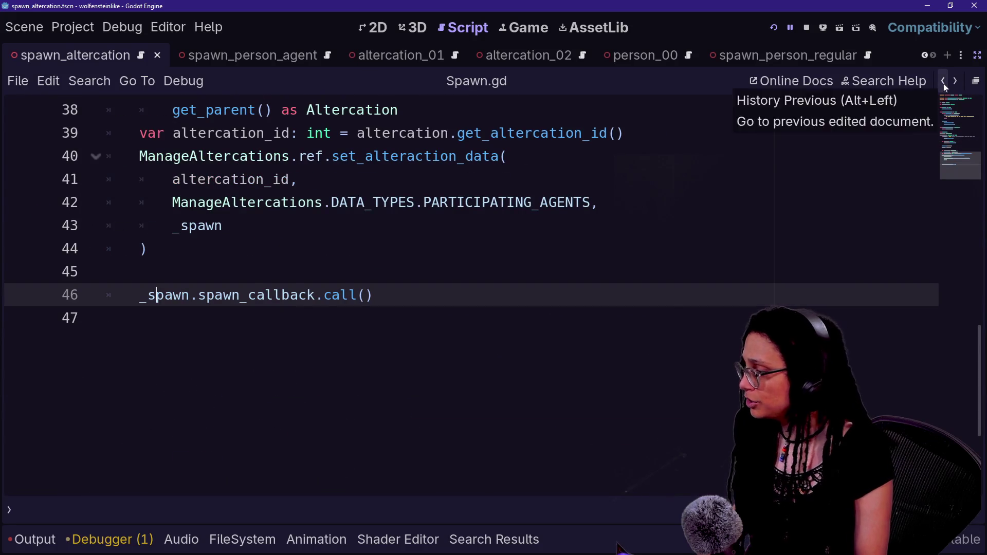
left_click(943, 80)
key("shift+Down")
key("shift+Down")
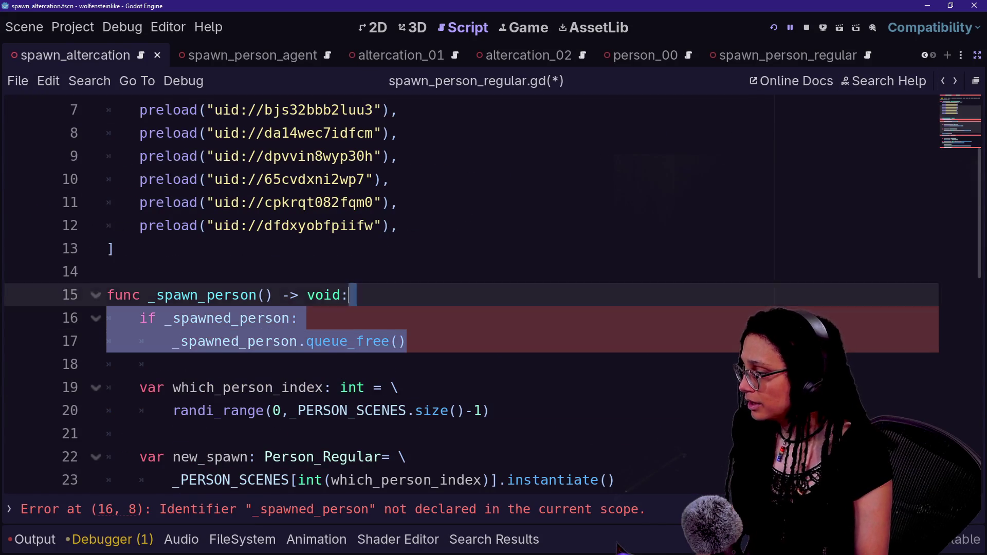
key("Delete")
key("Down")
key("BackSpace")
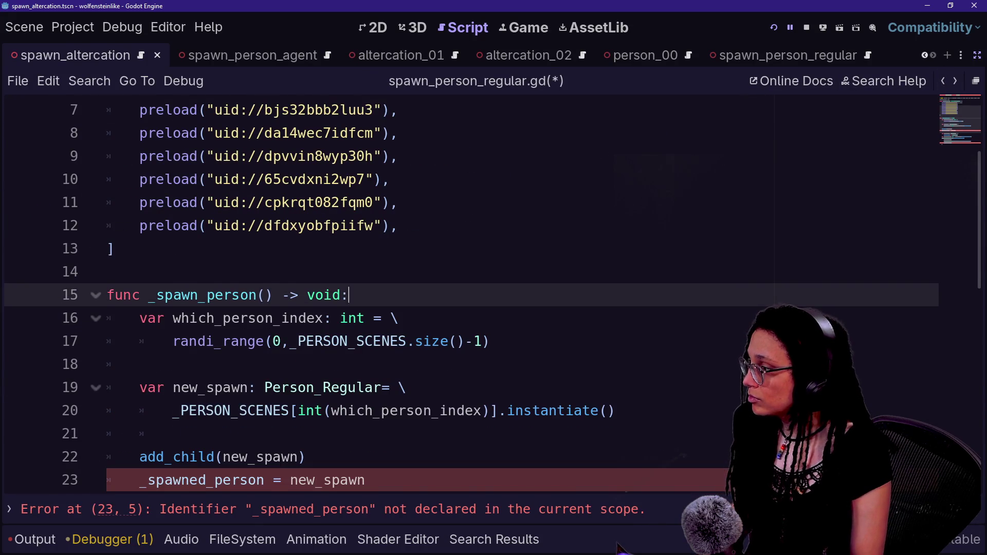
key("ctrl+Up")
key("ctrl+Up")
key("ctrl+Up")
key("shift+alt+o")
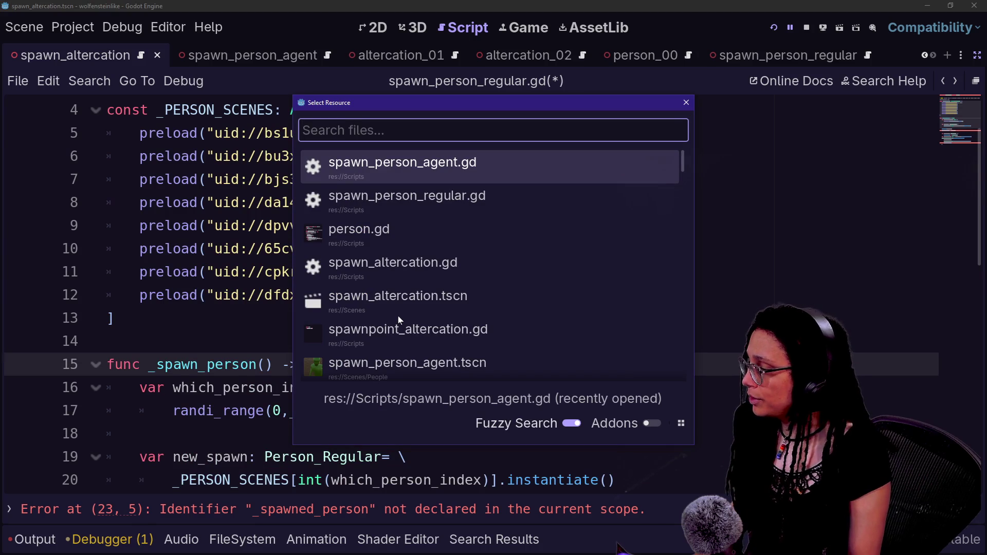
key("Escape")
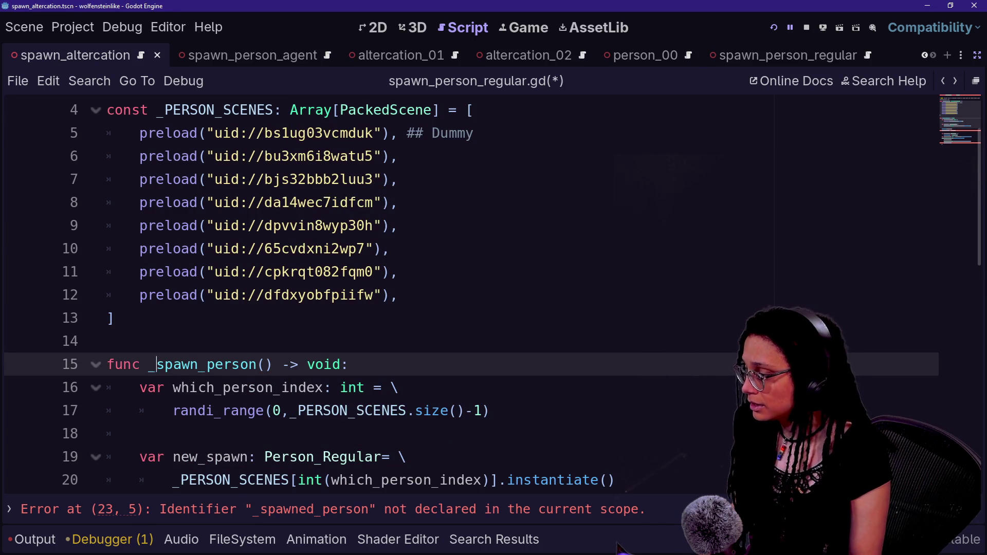
Rename _spawn_person to _get_spawn_scene() -> PackedScene using autocomplete
key("BackSpace")
type("get")
key("Down")
key("Down")
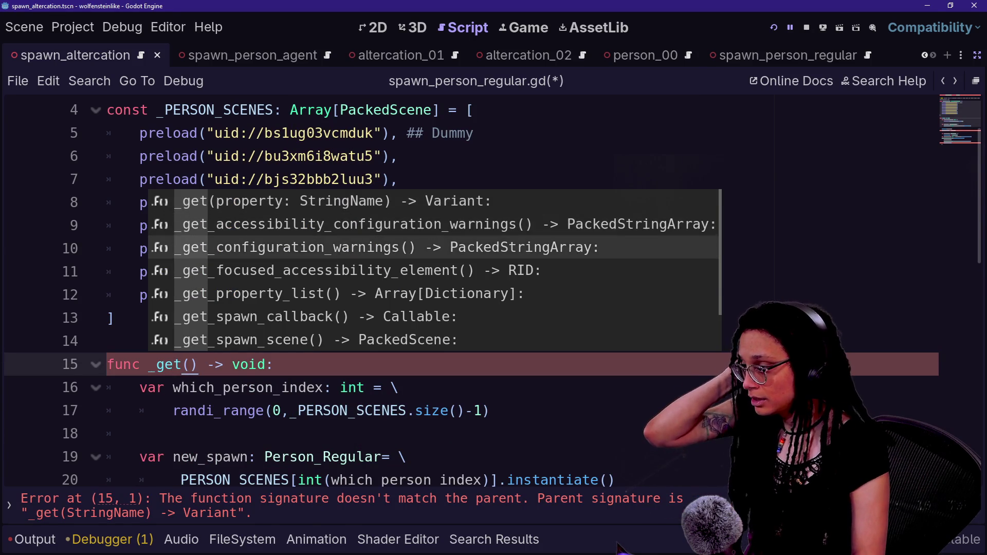
key("Down")
key("Down")
key("Down")
key("Down")
key("Return")
key("Up")
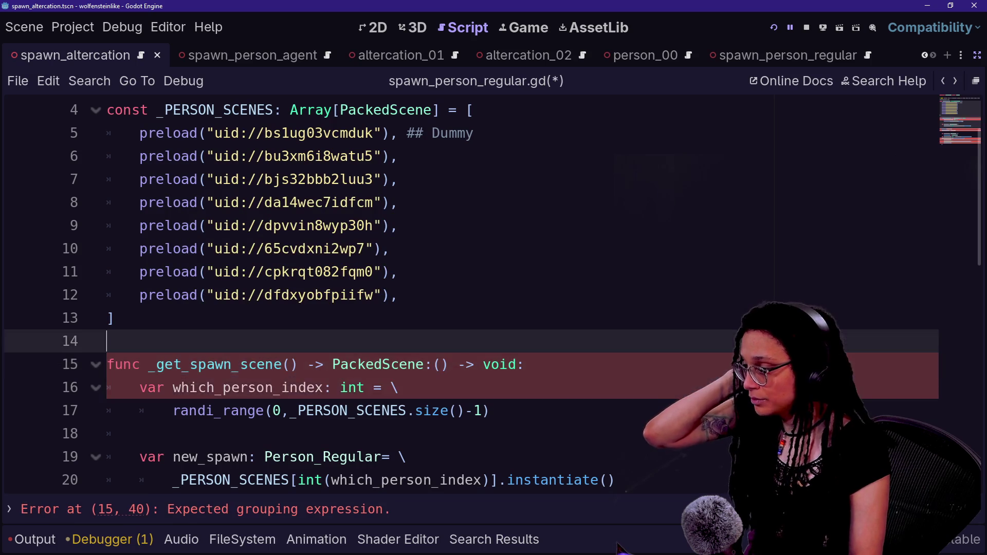
key("Down")
key("Down")
key("Down")
key("Up")
key("Up")
key("Up")
key("BackSpace")
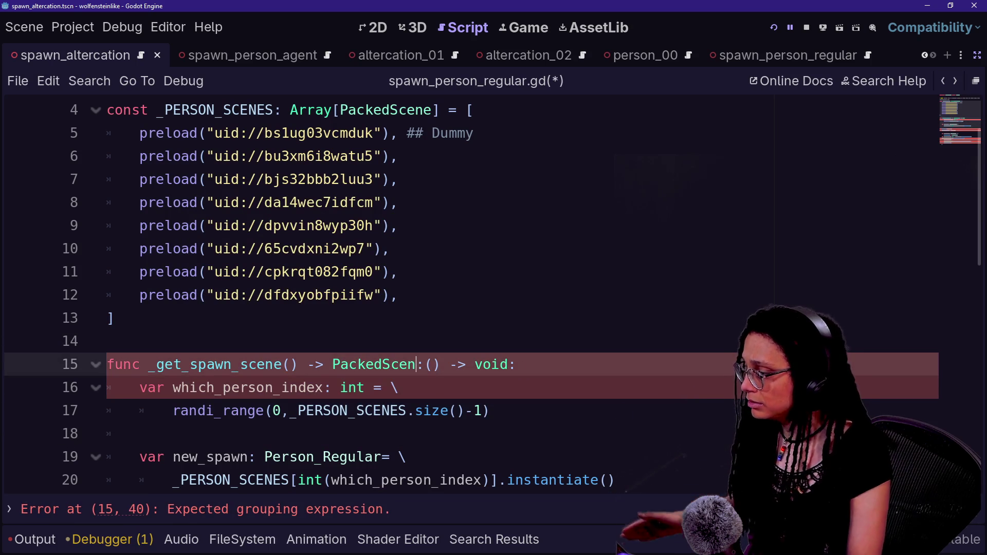
key("Delete")
key("Delete")
key("Delete")
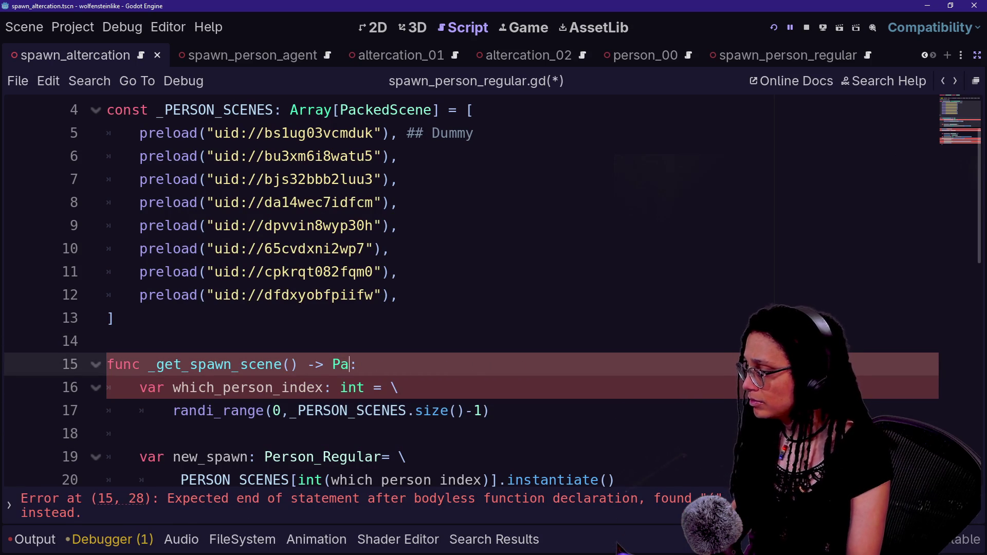
type("S")
key("Return")
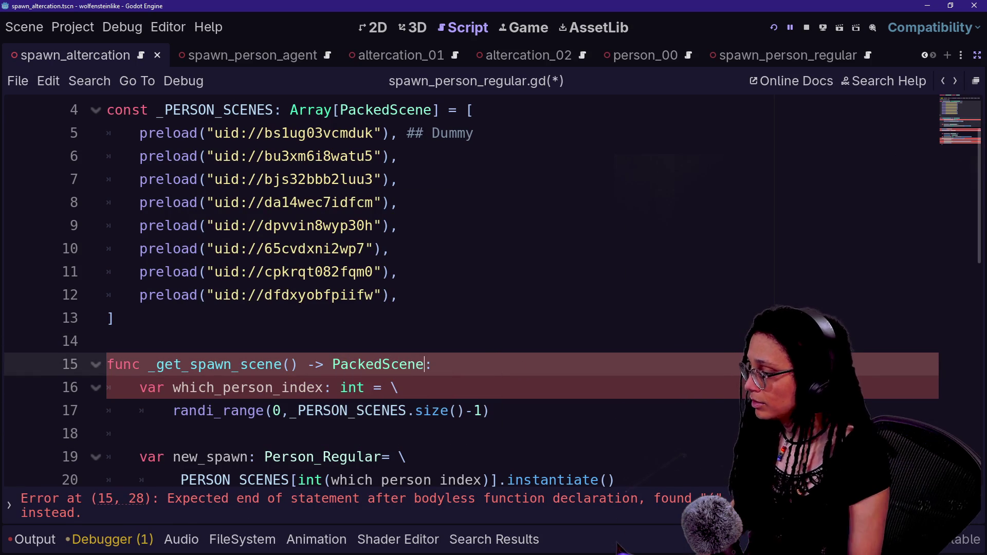
key("Up")
key("Up")
key("Up")
scroll(494, 293, "down", 2)
Review the function and scene list, save spawn_person_regular.gd, and move to the new_spawn declaration
key("Down")
key("Down")
key("Down")
key("Up")
key("Down")
key("Down")
key("Up")
key("Up")
key("Up")
key("ctrl+s")
key("Down")
key("Down")
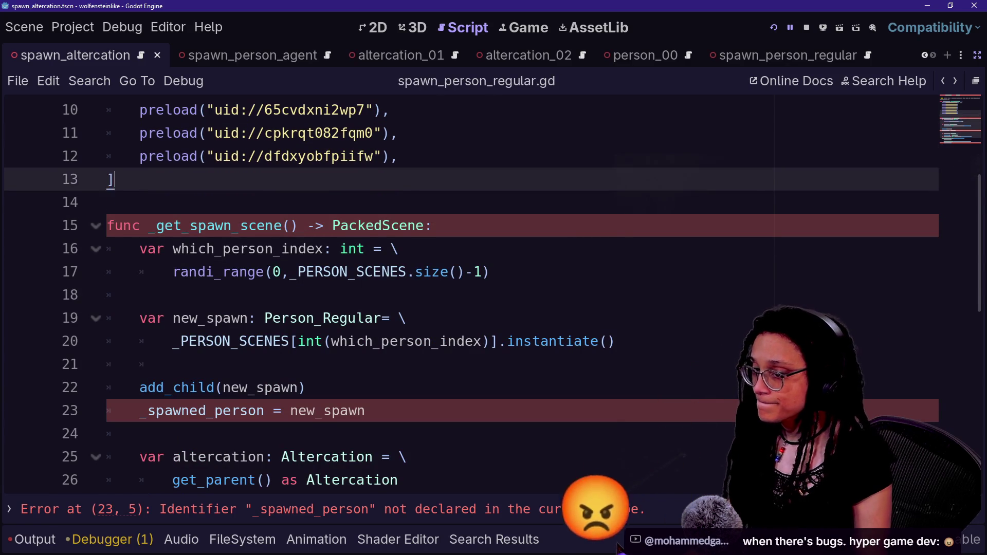
key("Down")
key("Down")
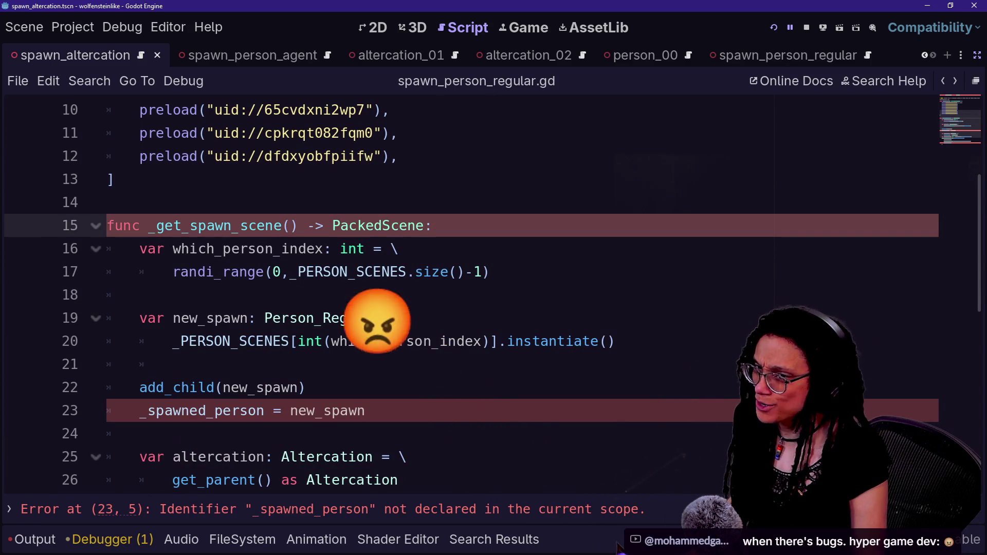
key("Down")
key("Down")
key("Up")
key("Up")
key("Down")
key("Down")
key("Down")
key("Down")
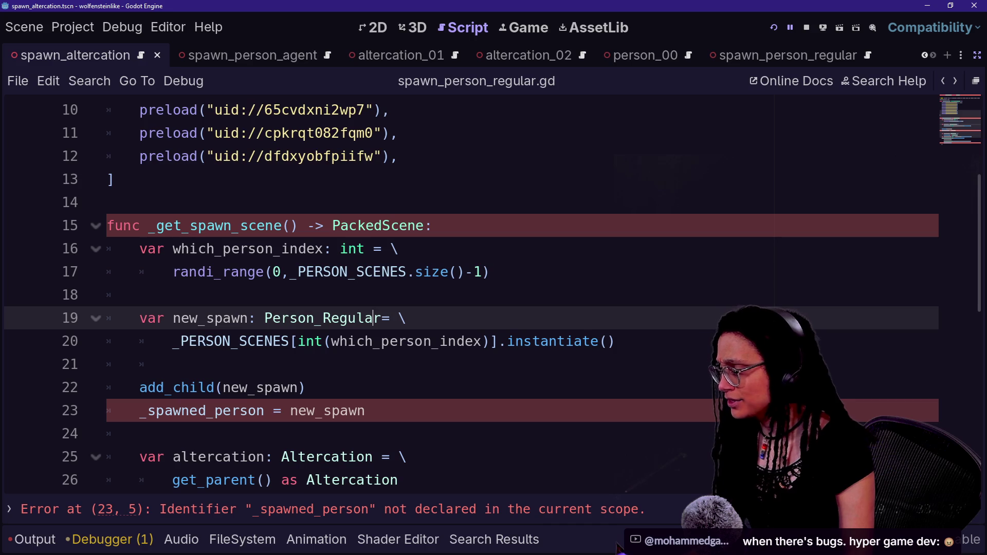
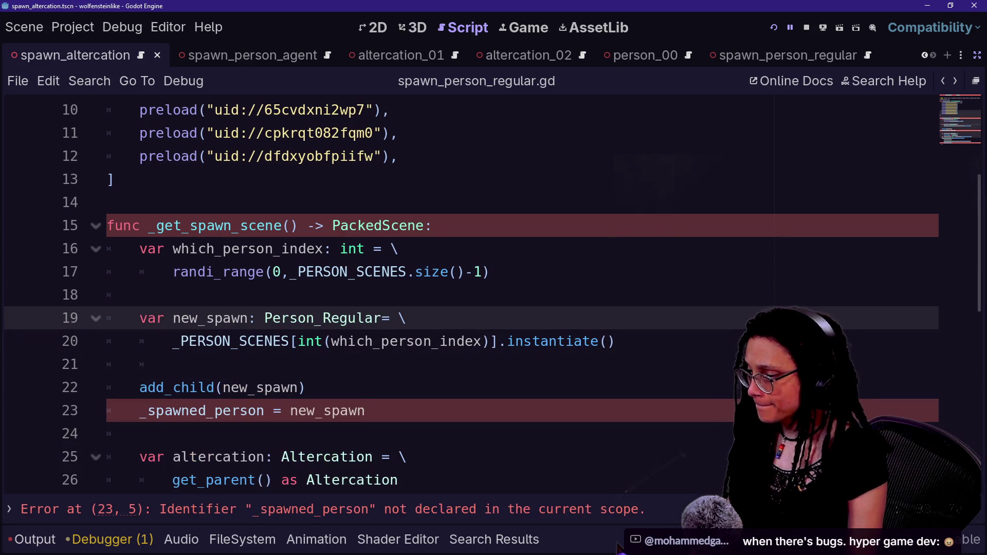
Assign new_spawn to _spawn on line 23, then jump to the Spawner base class script
key("Down")
key("Down")
key("Down")
key("Down")
key("Down")
key("Down")
key("Down")
key("Down")
key("Down")
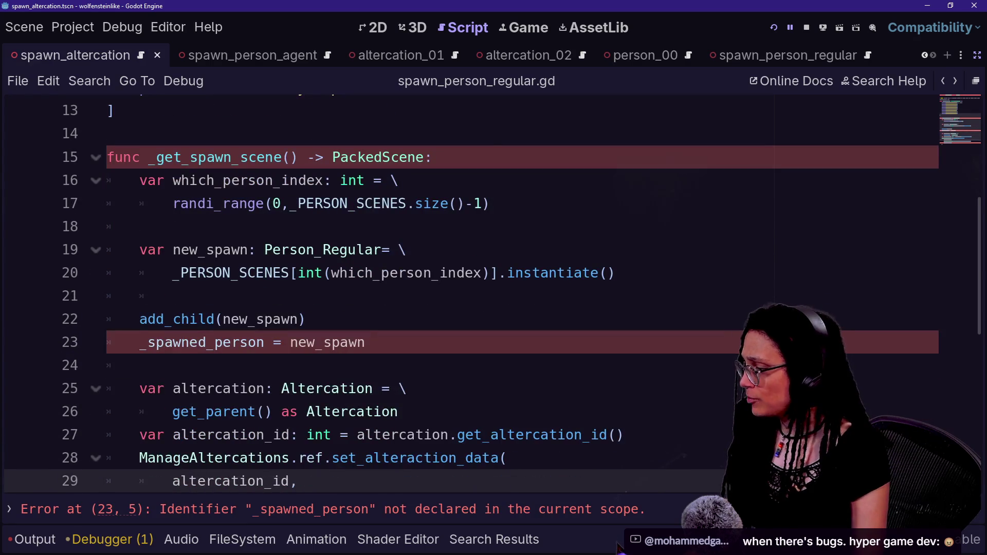
left_click_drag(140, 343, 274, 343)
type("_spa")
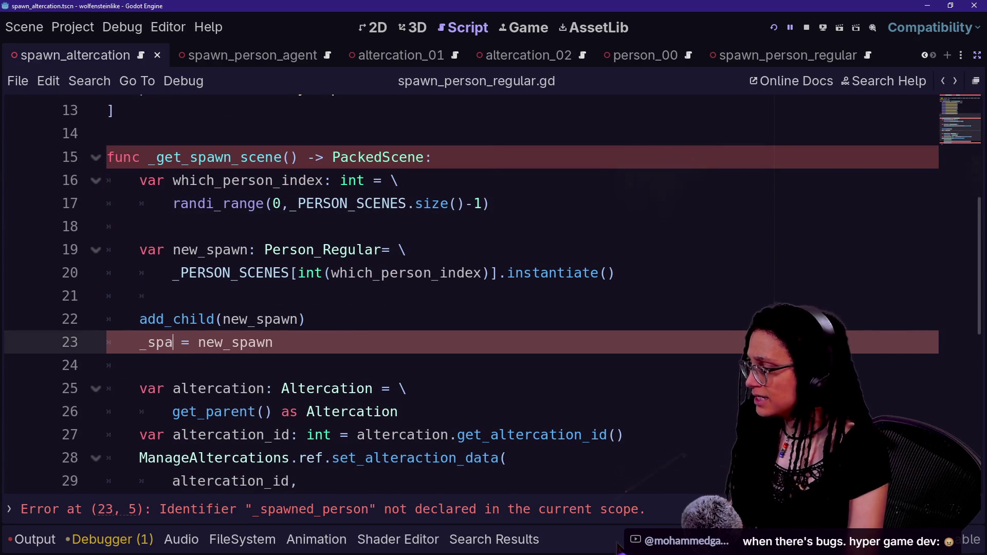
type("wn")
left_click(506, 272)
mouse_move(556, 273)
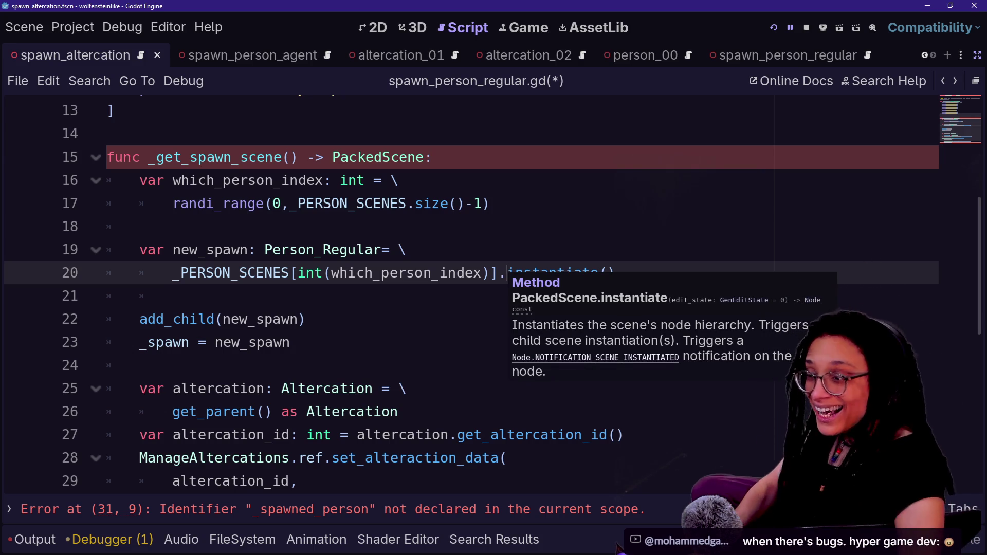
key("Down")
key("Down")
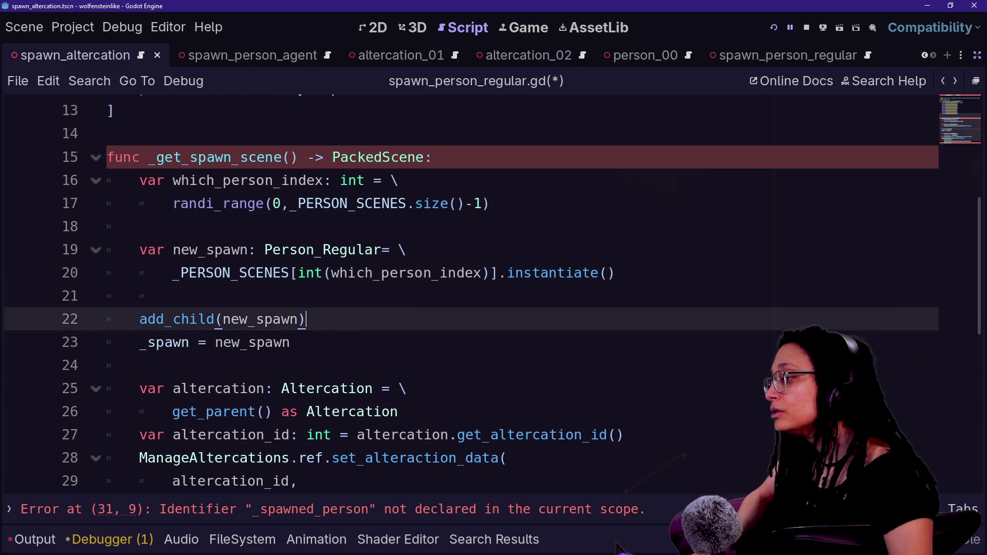
scroll(494, 309, "up", 1)
scroll(494, 309, "up", 3)
scroll(493, 309, "up", 1)
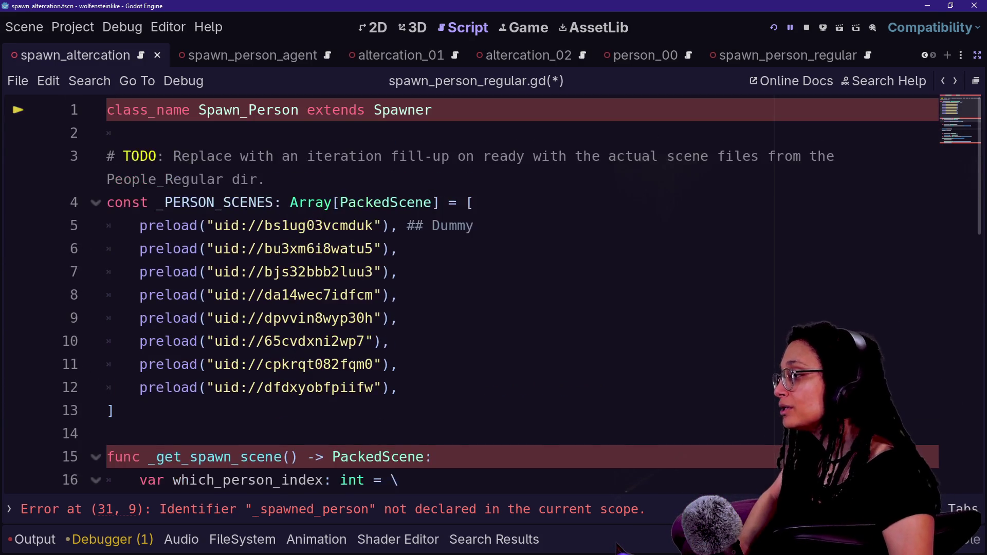
scroll(494, 309, "down", 3)
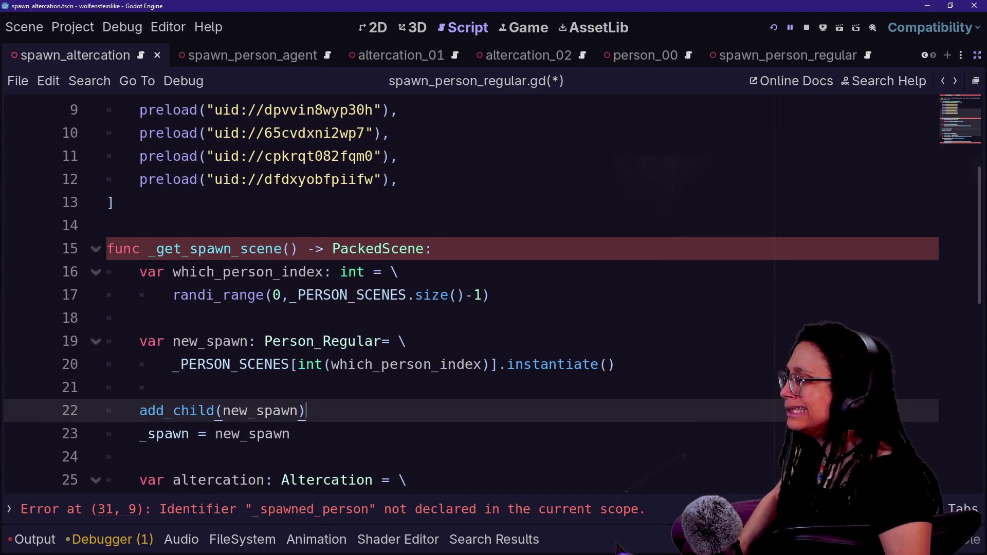
scroll(493, 308, "up", 1)
scroll(494, 309, "up", 1)
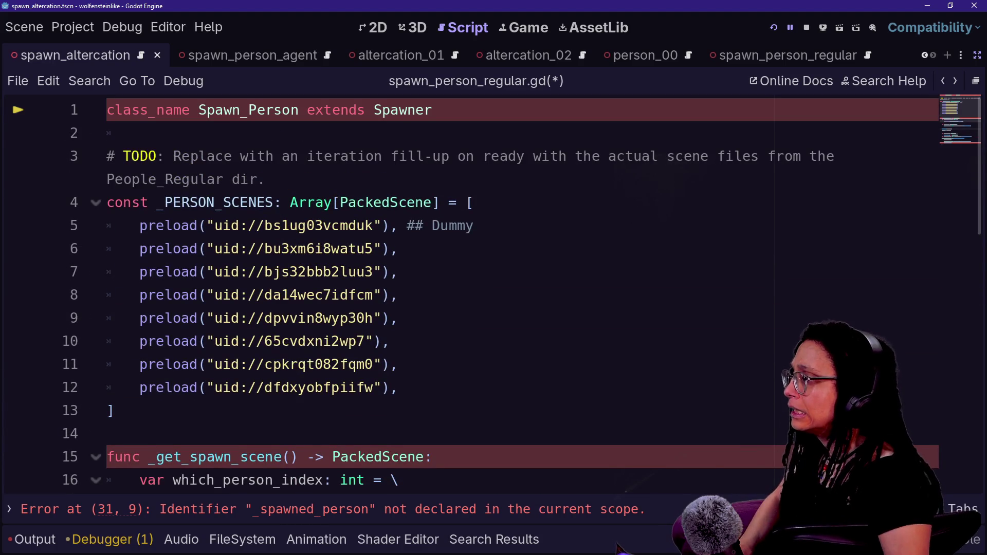
left_click(408, 128)
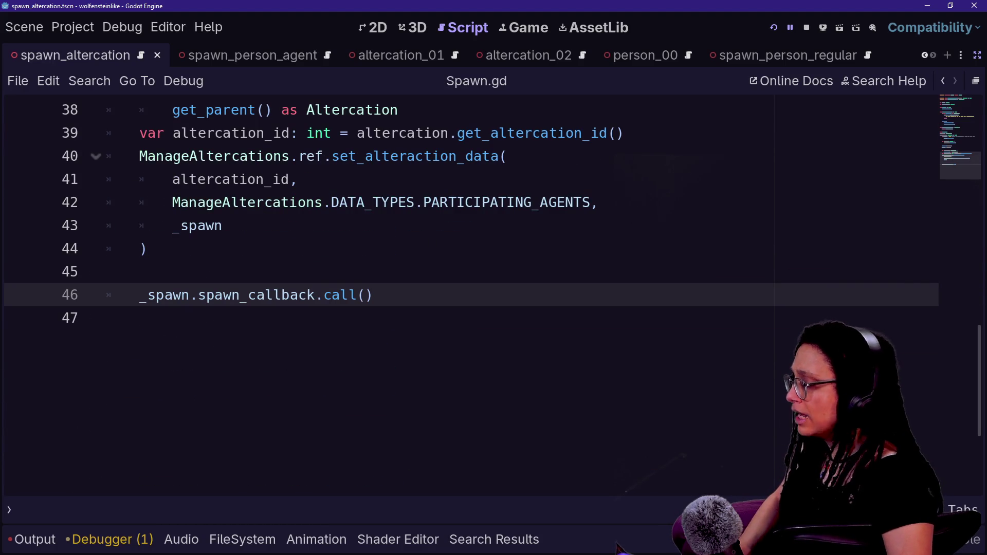
Review person_agent.gd's rank functions and spawn_person_agent.gd's set_rank callback via Quick Open
key("shift+alt+o")
type("agen")
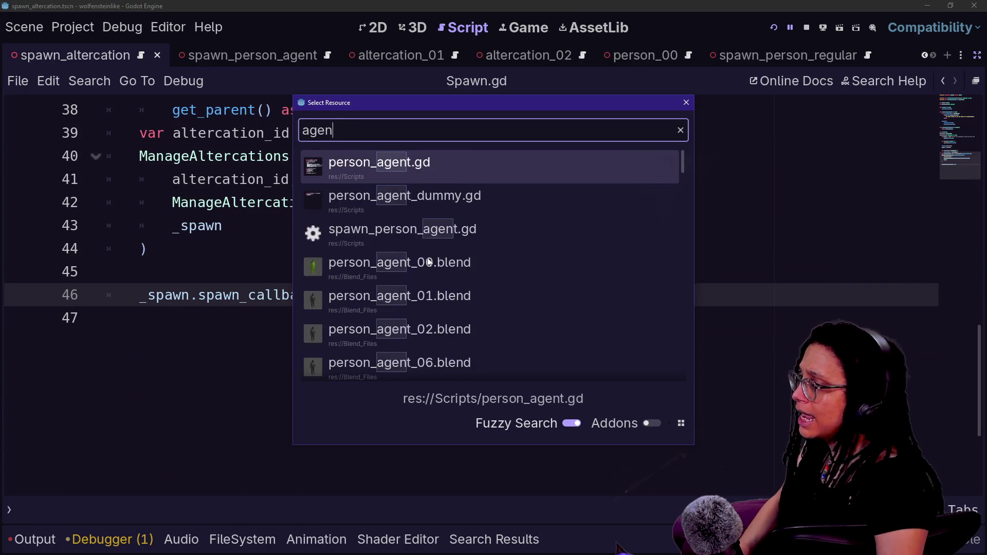
key("Return")
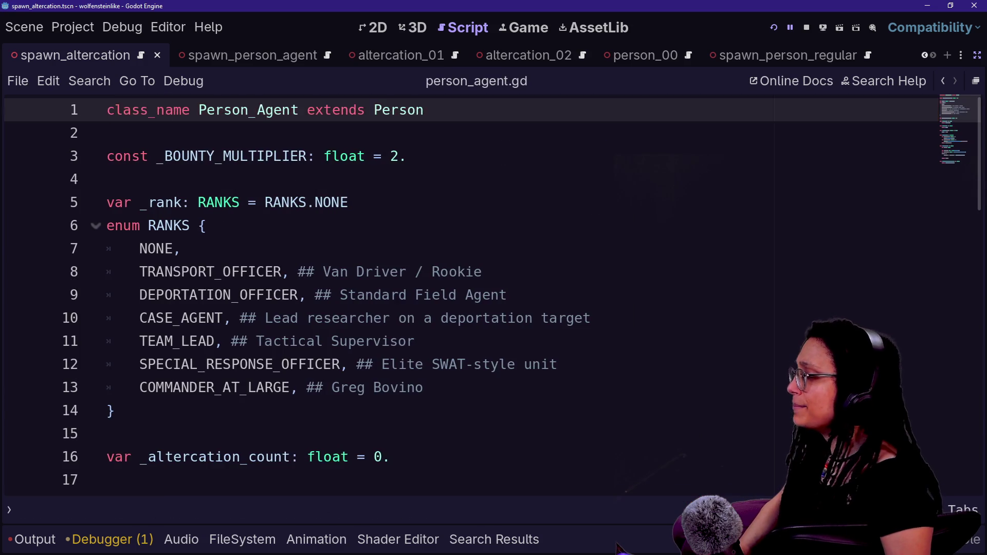
scroll(428, 262, "down", 4)
scroll(428, 262, "down", 2)
scroll(428, 263, "up", 2)
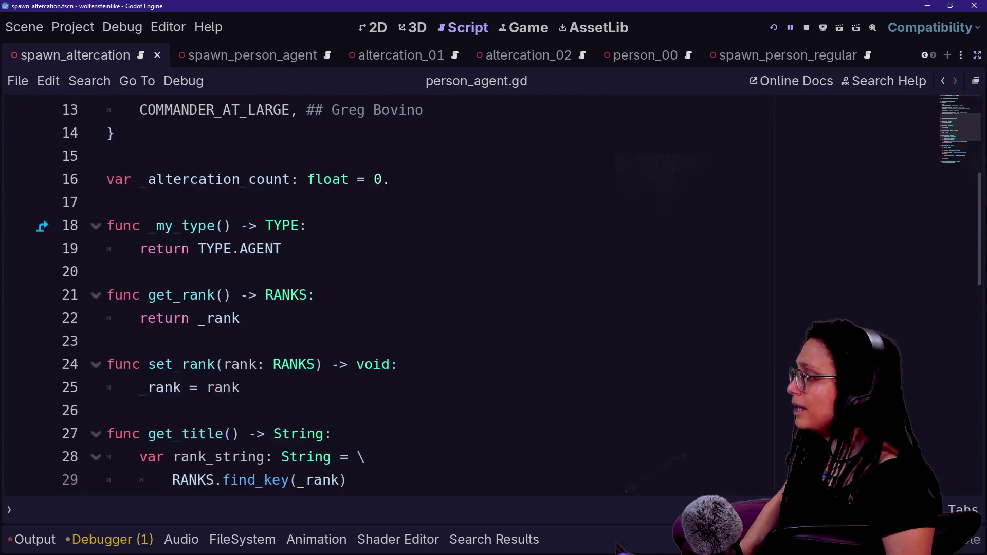
scroll(428, 262, "down", 2)
scroll(429, 262, "down", 2)
scroll(429, 262, "down", 1)
scroll(428, 293, "down", 3)
scroll(428, 293, "up", 3)
scroll(429, 293, "up", 4)
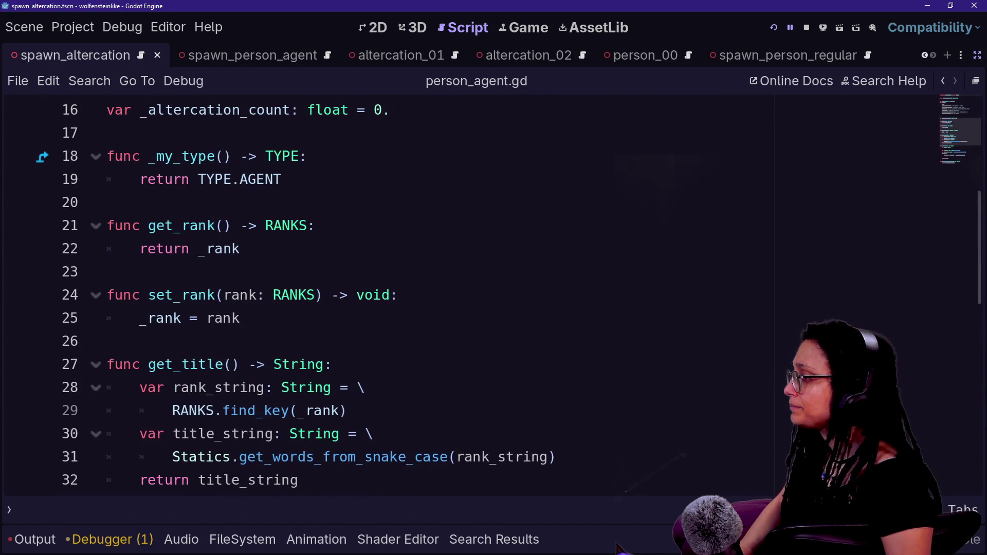
scroll(428, 293, "up", 2)
scroll(428, 293, "up", 2)
scroll(428, 294, "up", 1)
key("shift+alt+o")
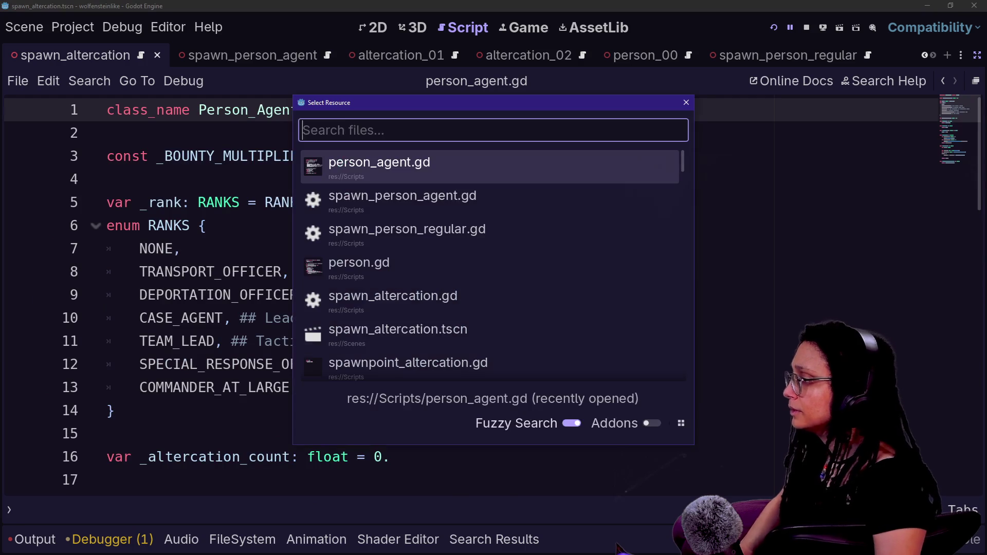
key("Down")
key("Return")
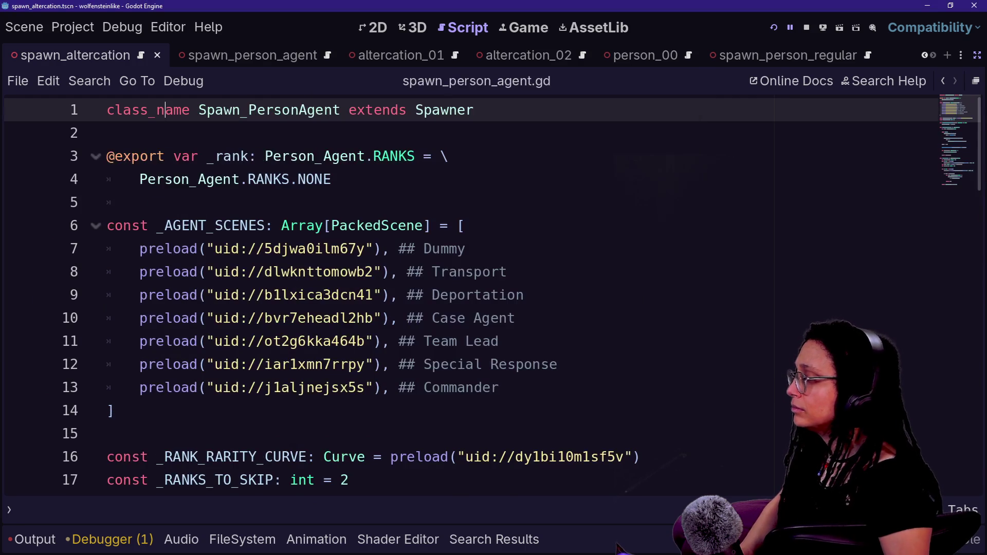
scroll(493, 293, "down", 2)
scroll(493, 293, "down", 4)
scroll(495, 293, "down", 2)
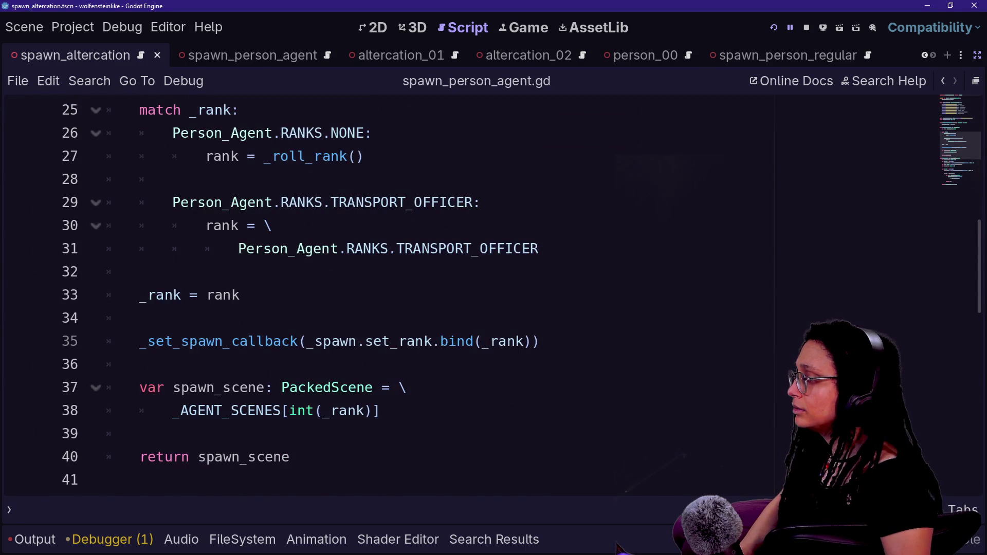
scroll(494, 293, "up", 2)
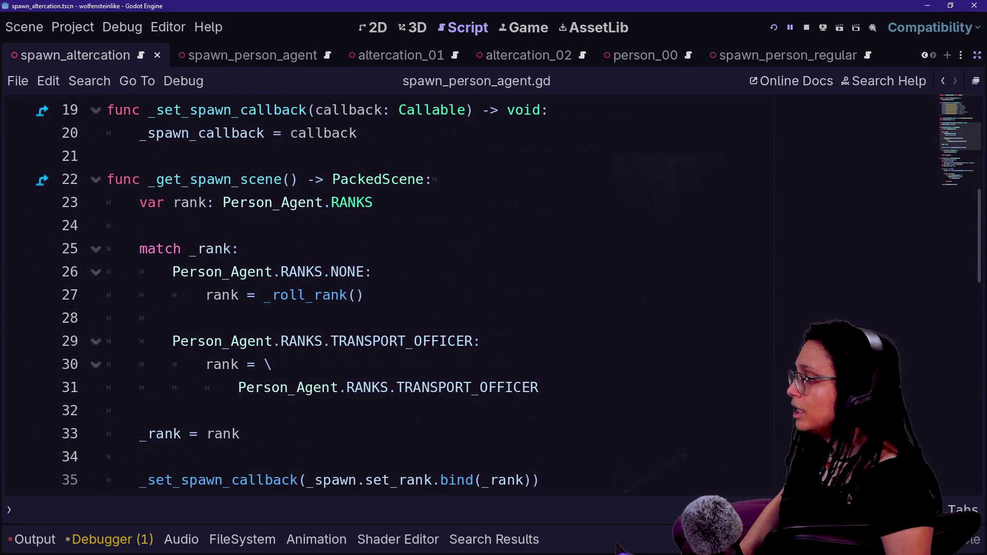
scroll(493, 294, "down", 3)
scroll(493, 294, "down", 1)
scroll(494, 293, "down", 2)
scroll(493, 293, "up", 6)
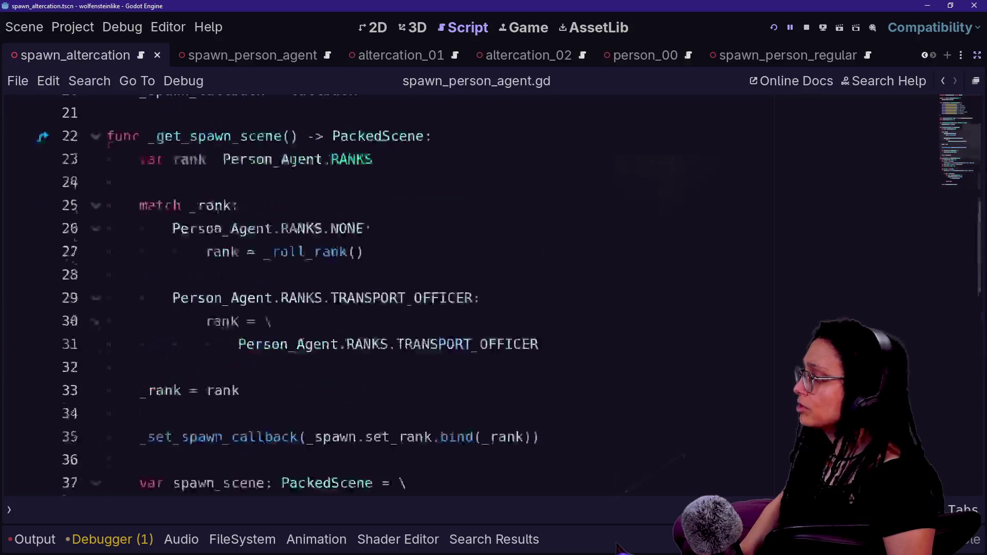
left_click(952, 82)
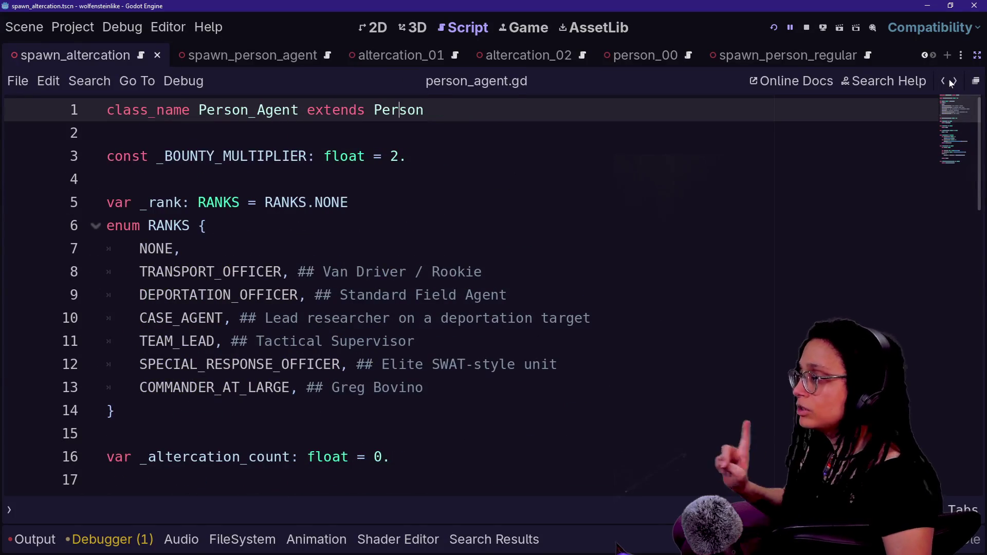
scroll(494, 294, "down", 4)
scroll(494, 293, "down", 2)
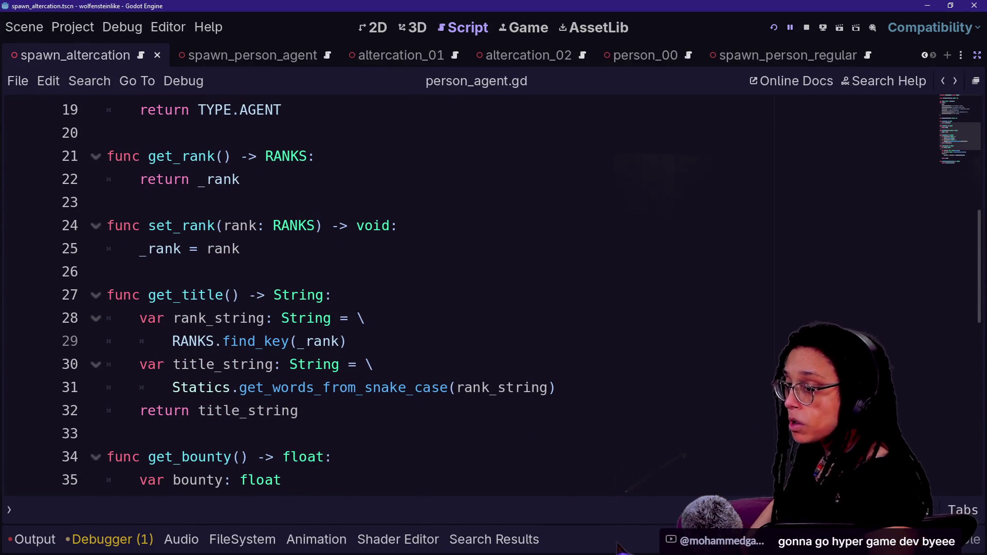
key("shift+alt+o")
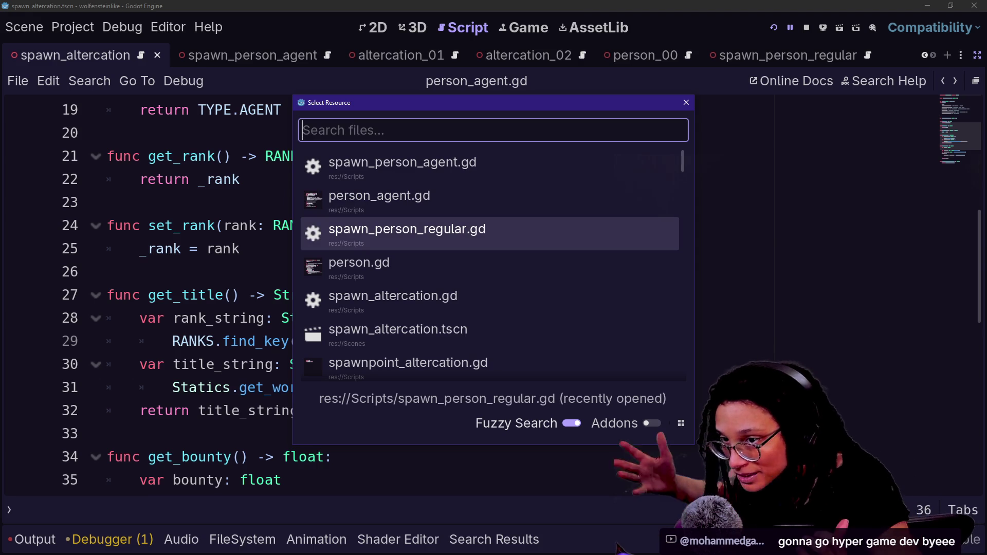
Reopen spawn_person_regular.gd and start selecting the _spawn assignment on line 23
key("Return")
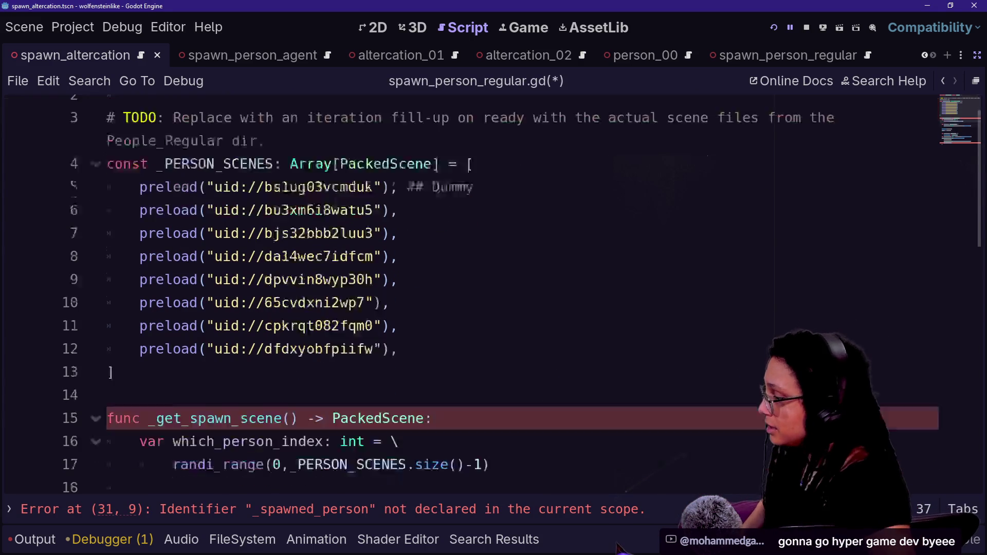
left_click(318, 316)
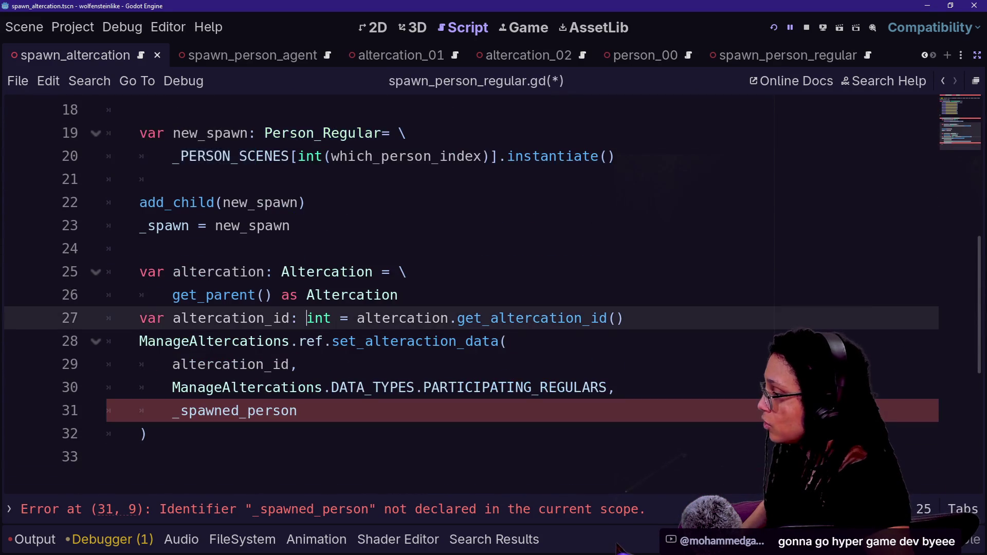
scroll(318, 316, "down", 2)
scroll(494, 293, "up", 5)
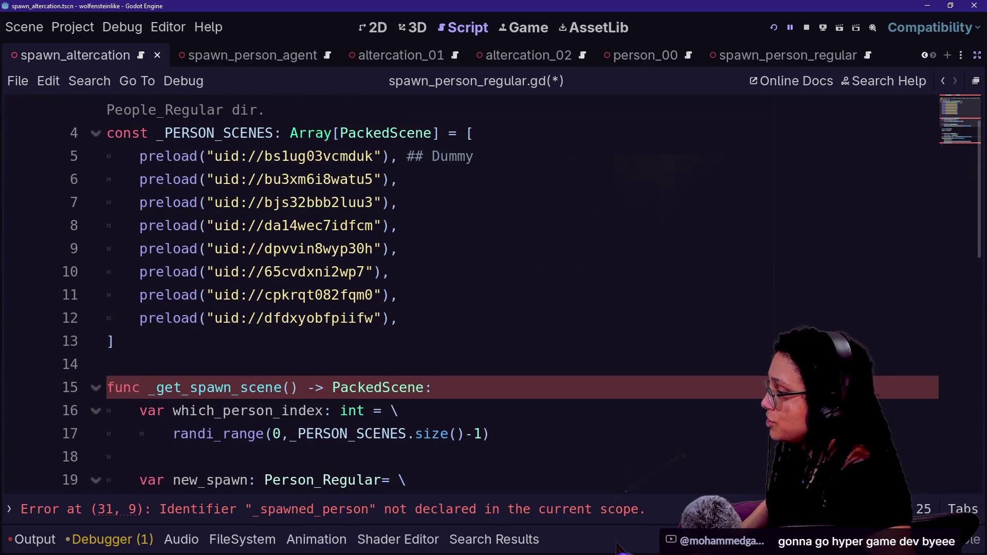
scroll(494, 293, "down", 3)
key("Up")
key("Up")
key("Up")
key("shift+Up")
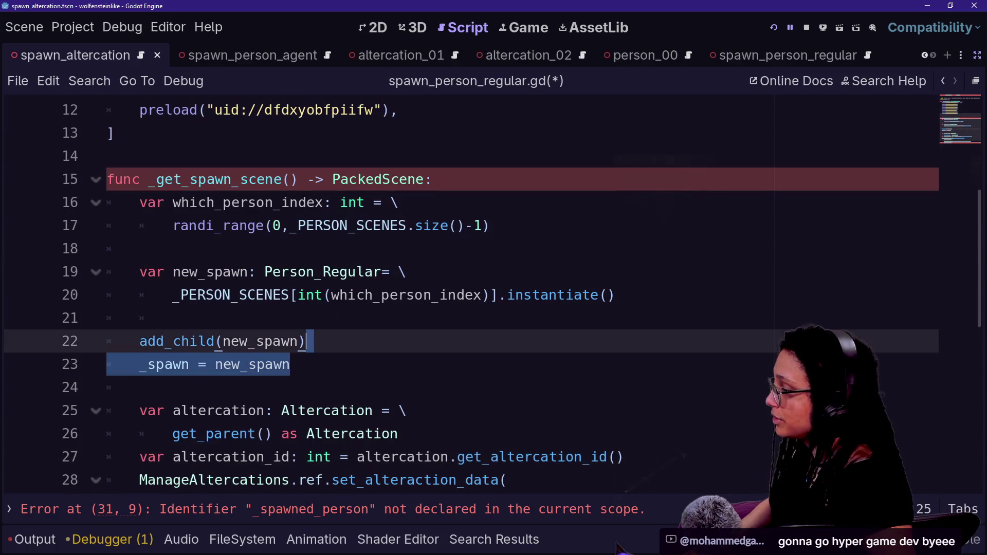
Delete lines 18-23 (new_spawn instantiation, add_child, _spawn assignment) from _get_spawn_scene
key("shift+Up")
key("shift+Up")
key("shift+Up")
key("shift+Up")
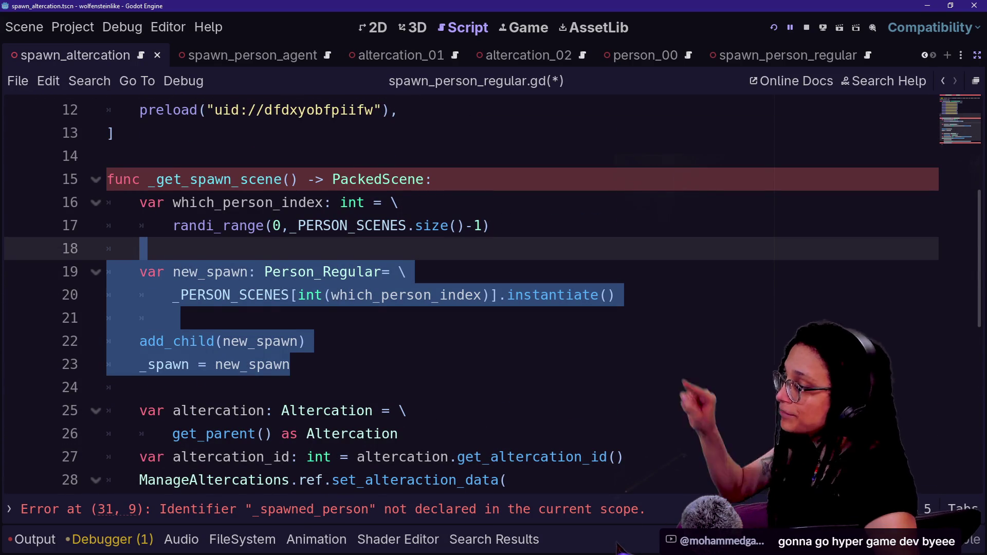
key("Delete")
key("BackSpace")
key("BackSpace")
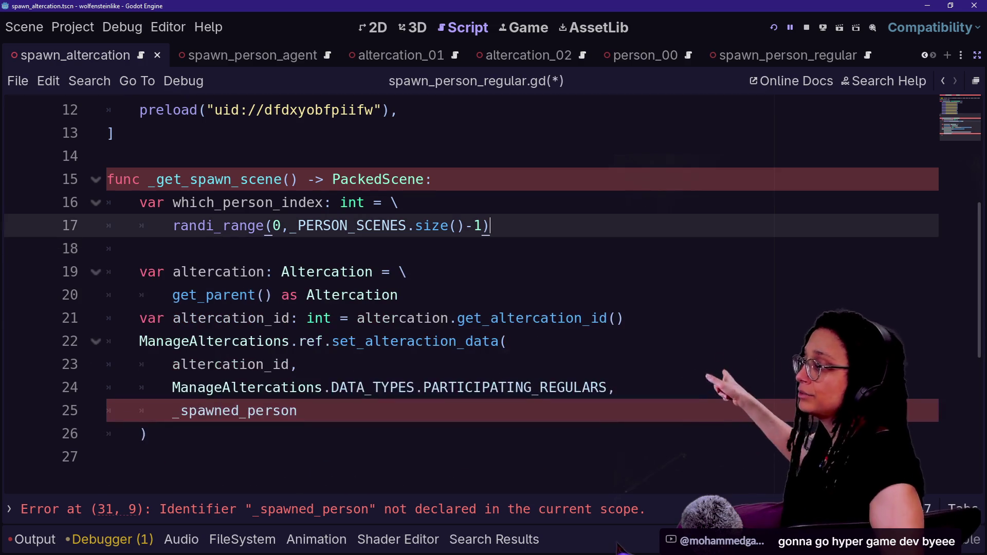
key("Up")
key("Down")
key("Up")
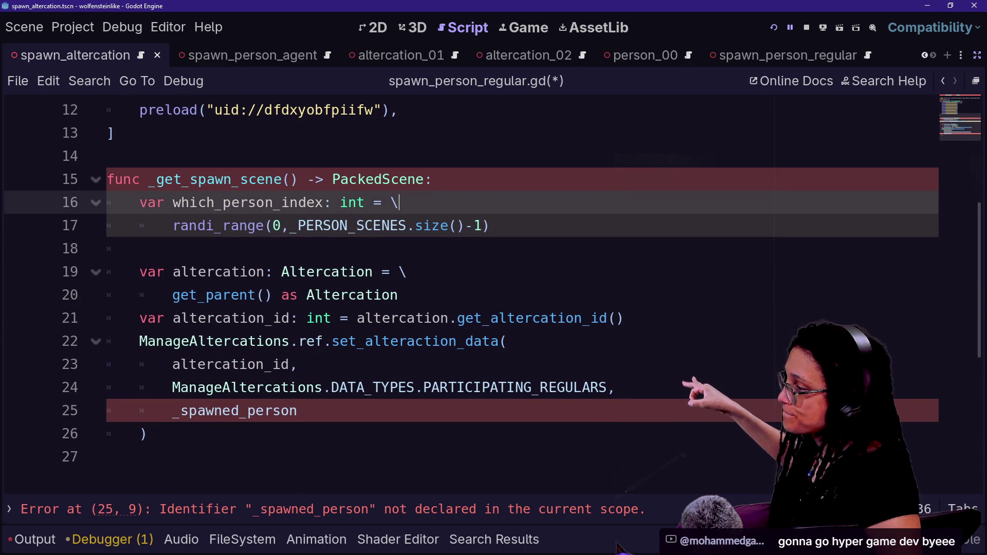
Review the remaining altercation data lines with _spawned_person and save the script
left_click_drag(198, 272, 239, 411)
left_click(297, 410)
left_click(263, 318)
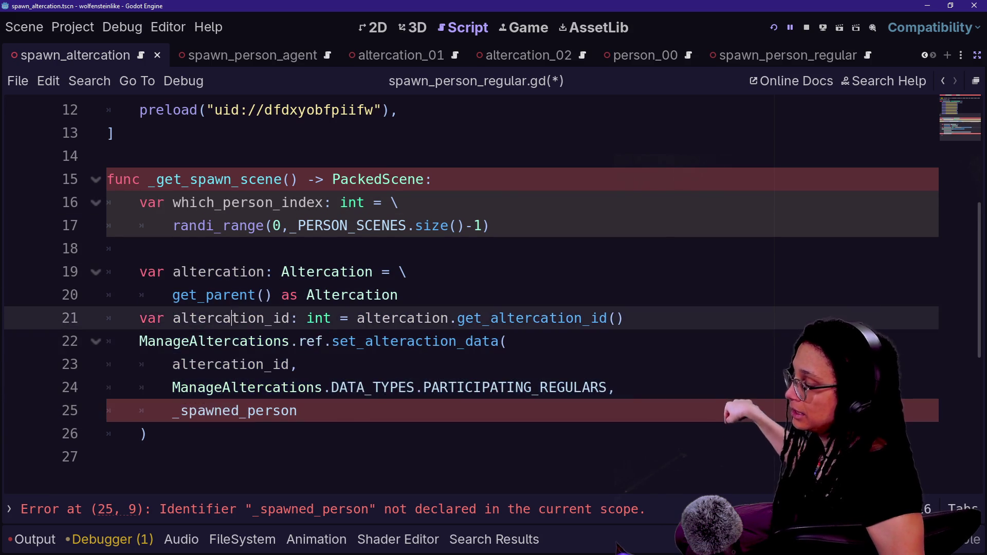
left_click_drag(262, 317, 220, 271)
left_click(289, 502)
key("Down")
key("Down")
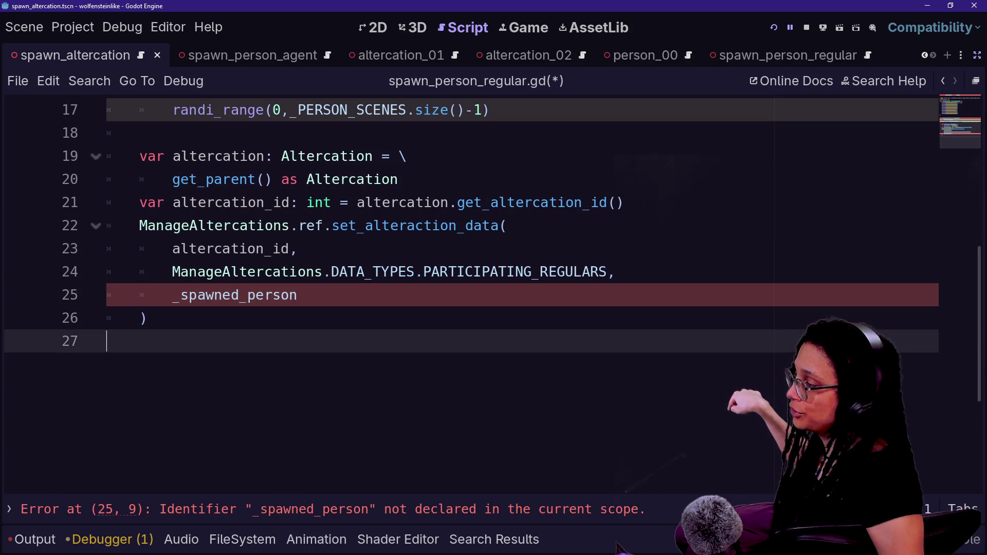
scroll(494, 262, "up", 1)
mouse_move(264, 226)
left_mouse_down()
mouse_move(243, 271)
mouse_move(144, 387)
left_mouse_up()
left_click(254, 248)
left_click(255, 248)
left_click_drag(254, 249, 146, 387)
left_click(146, 387)
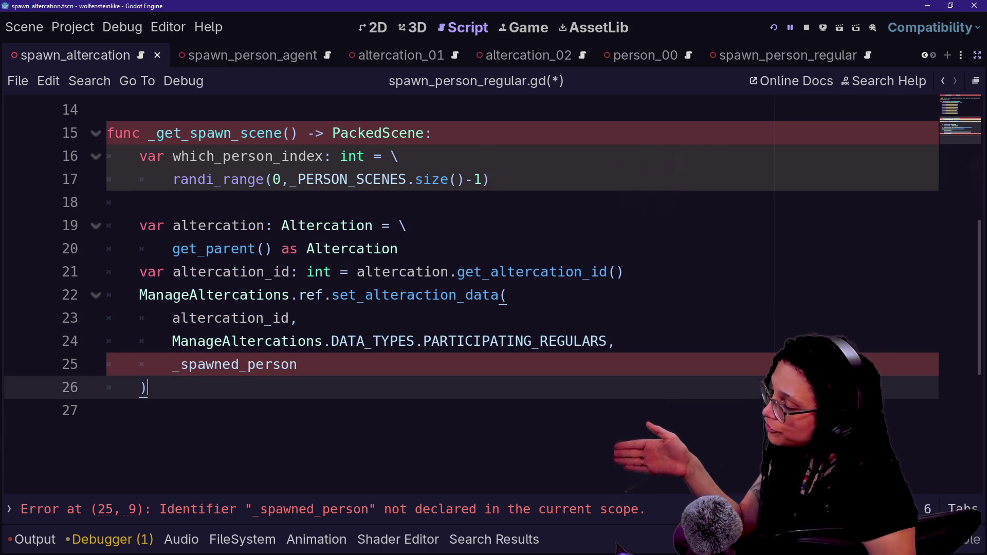
key("ctrl+s")
key("shift+alt+o")
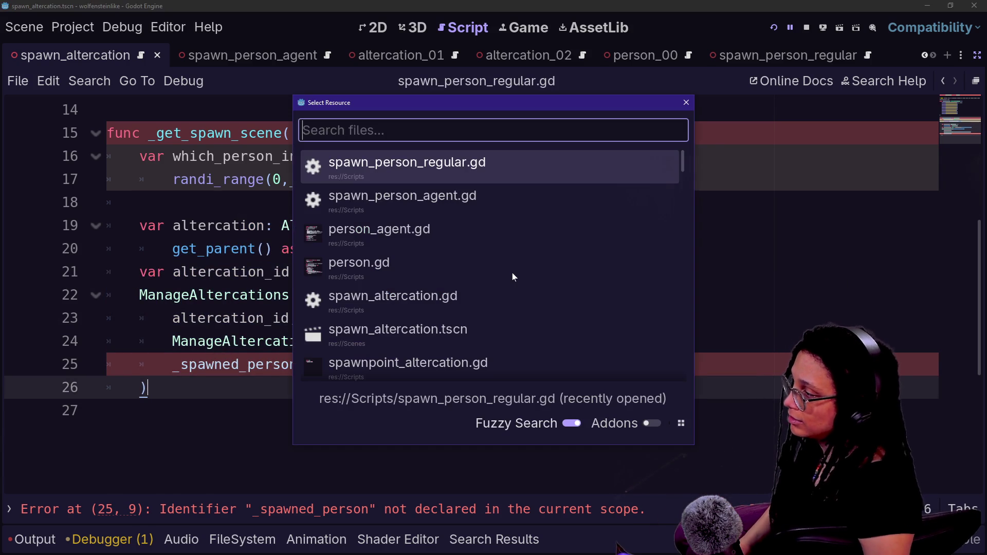
Browse the quick-open results and dismiss the dialog without opening a script
key("Down")
key("Down")
key("Up")
key("Down")
key("Up")
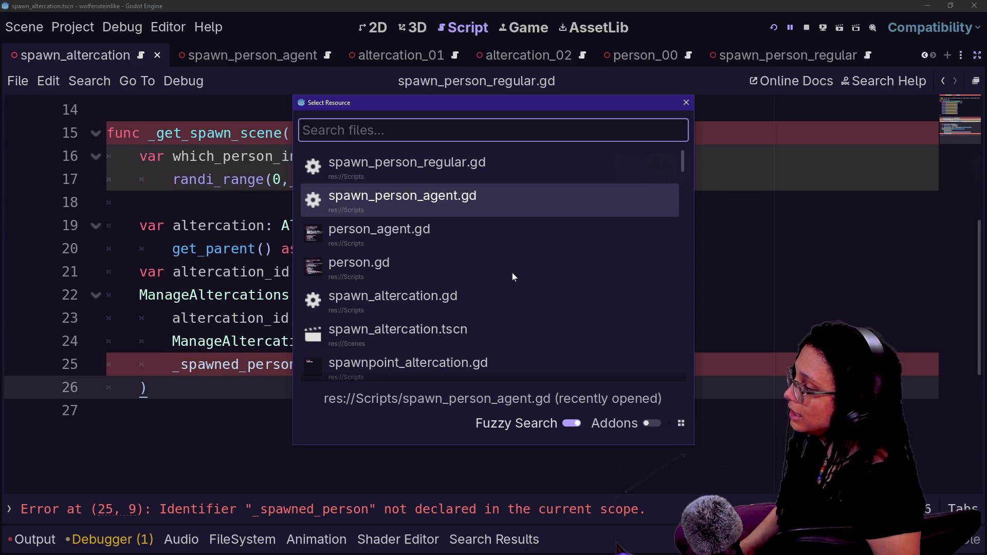
key("Escape")
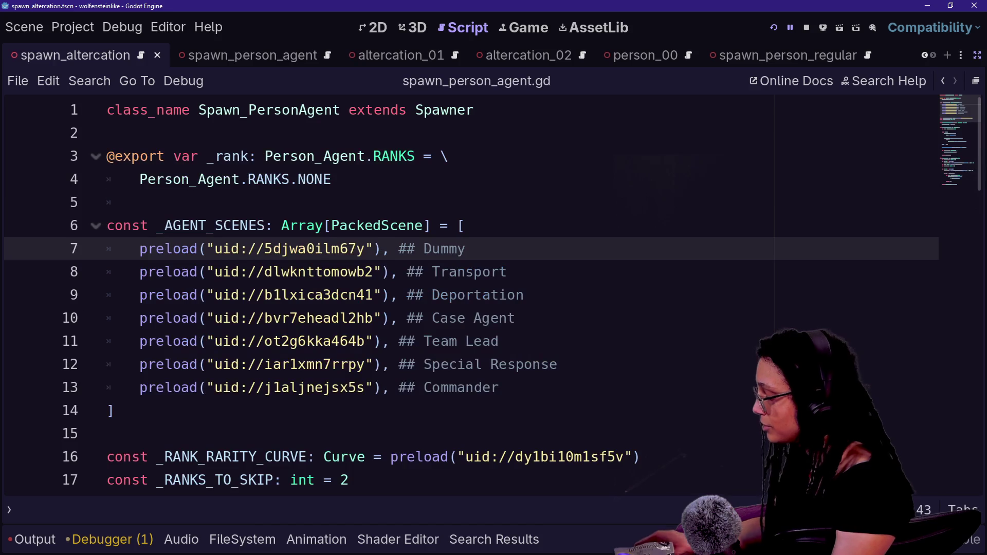
Stop the paused game run and review the rank export and _rank assignment in spawn_person_agent.gd
left_click_drag(465, 249, 331, 179)
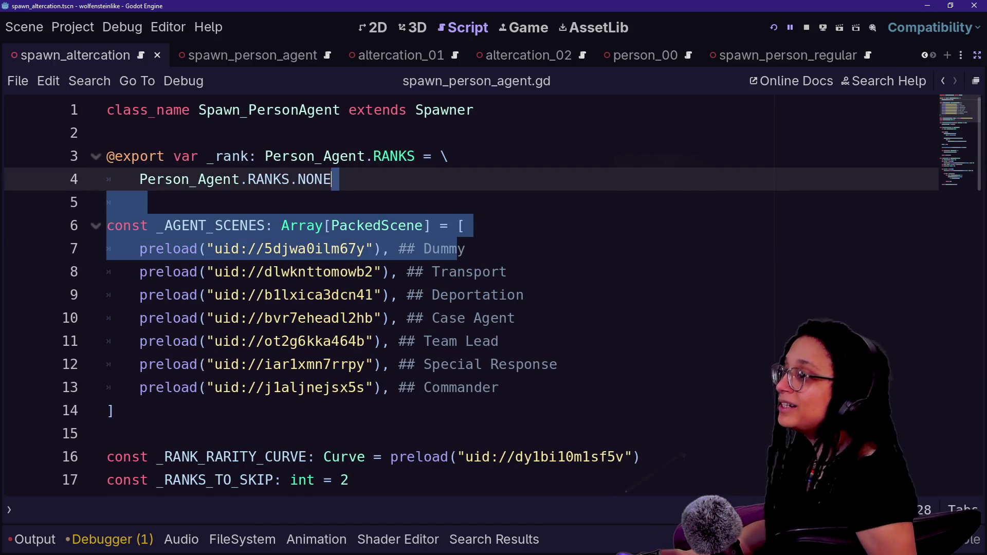
left_click(805, 31)
left_click(464, 225)
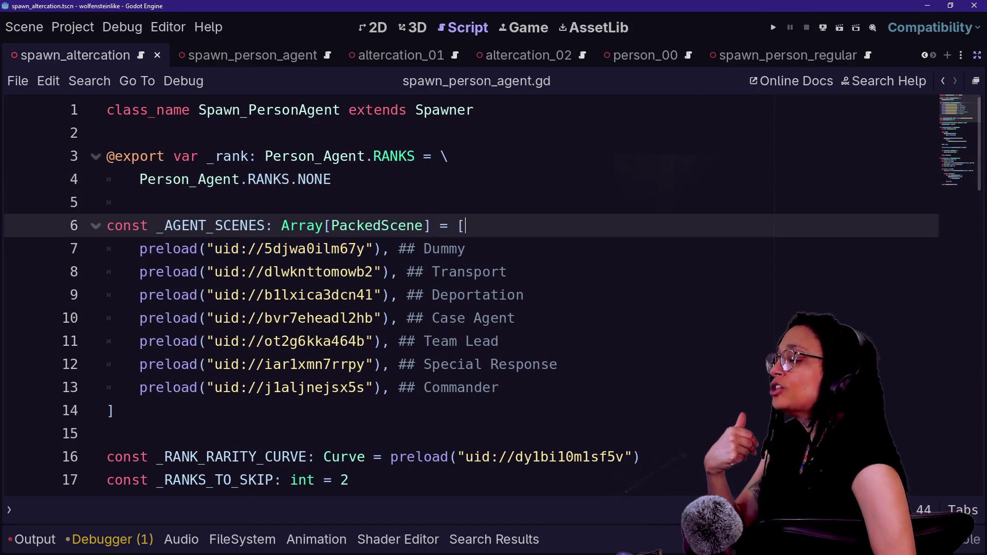
key("Up")
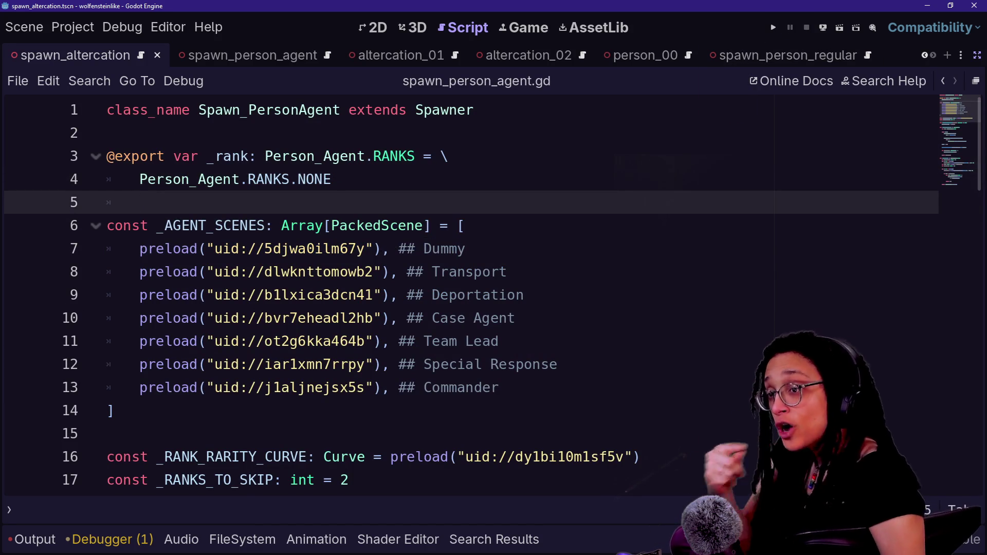
key("Down")
key("Down")
key("Down")
key("Down")
key("Down")
key("Down")
key("Down")
key("Down")
key("Down")
key("Down")
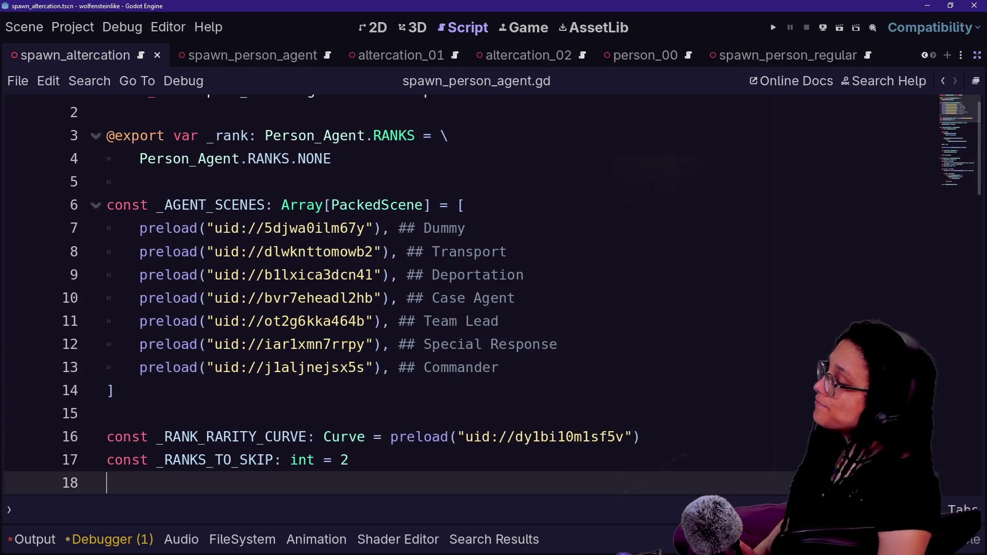
scroll(385, 317, "down", 10)
scroll(385, 316, "down", 8)
scroll(386, 317, "up", 3)
scroll(386, 316, "up", 5)
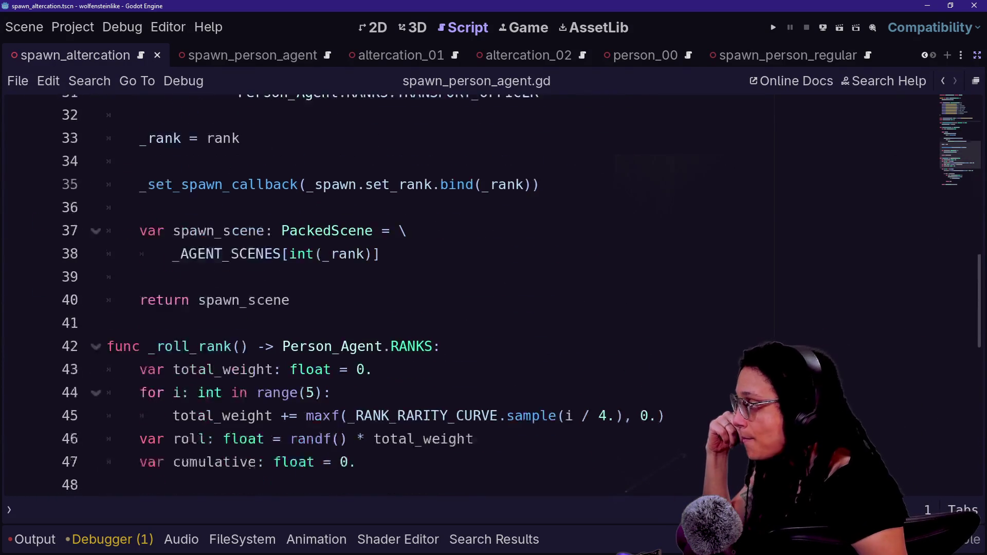
scroll(385, 317, "up", 3)
scroll(386, 317, "up", 1)
left_click(540, 344)
key("Down")
key("Down")
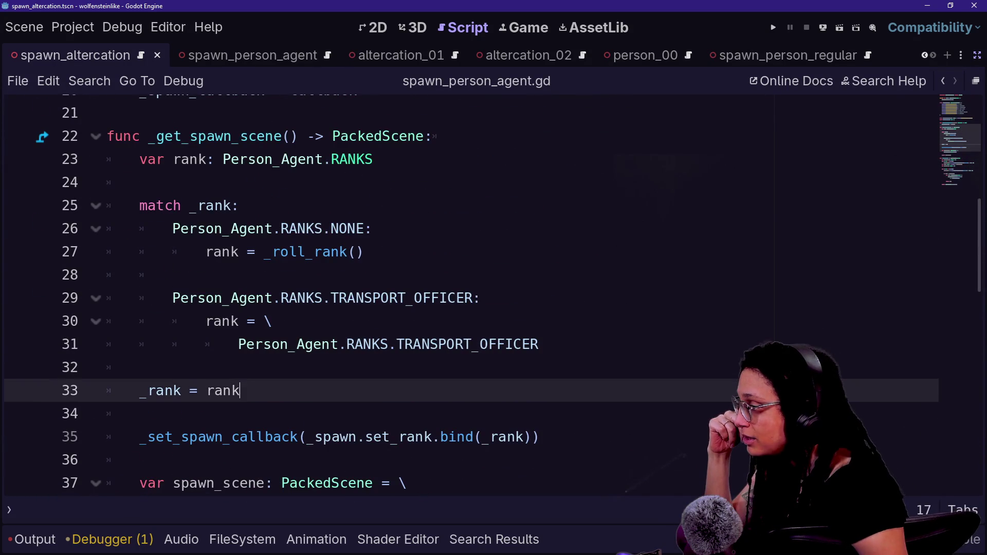
scroll(224, 320, "up", 1)
scroll(224, 320, "up", 1)
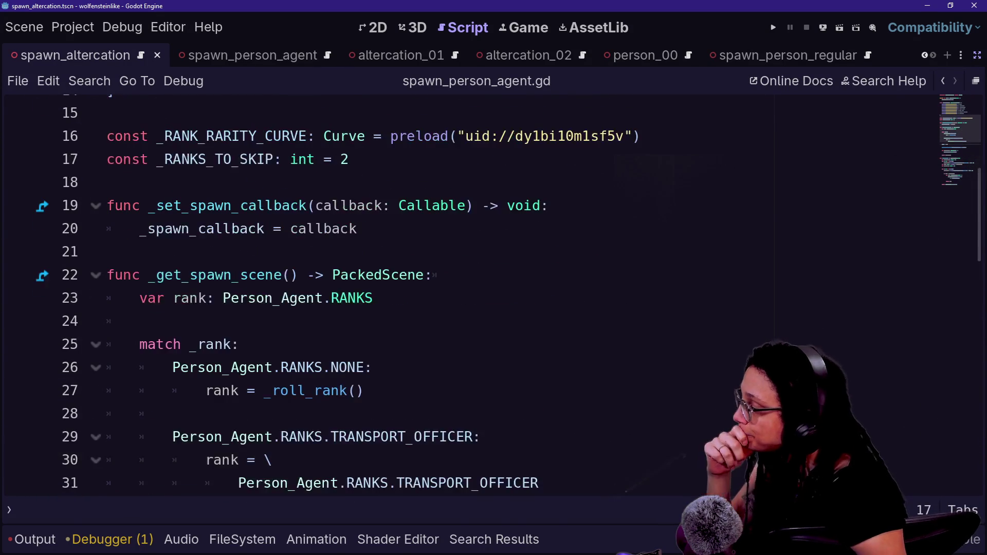
scroll(223, 320, "down", 3)
scroll(224, 320, "up", 2)
scroll(224, 321, "down", 5)
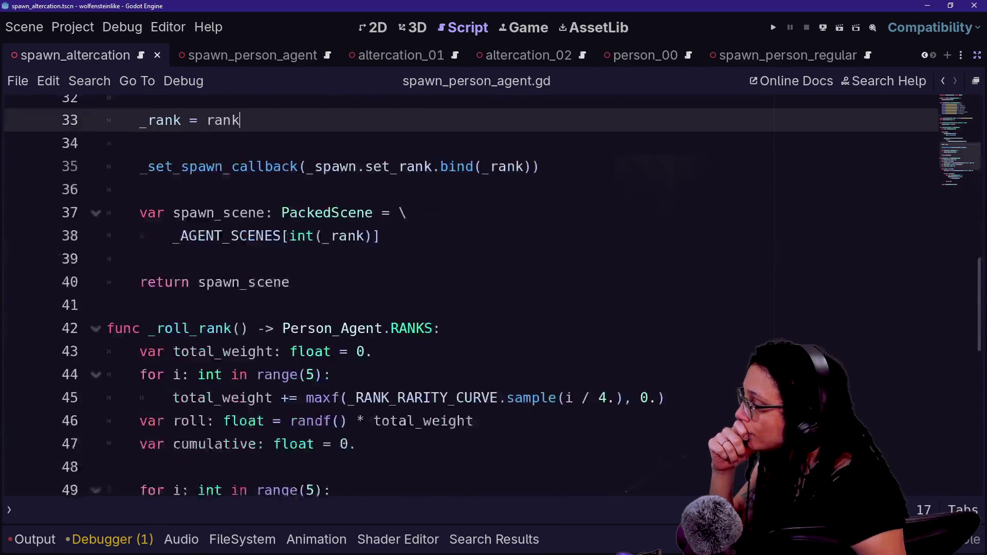
scroll(223, 320, "down", 3)
scroll(223, 320, "up", 3)
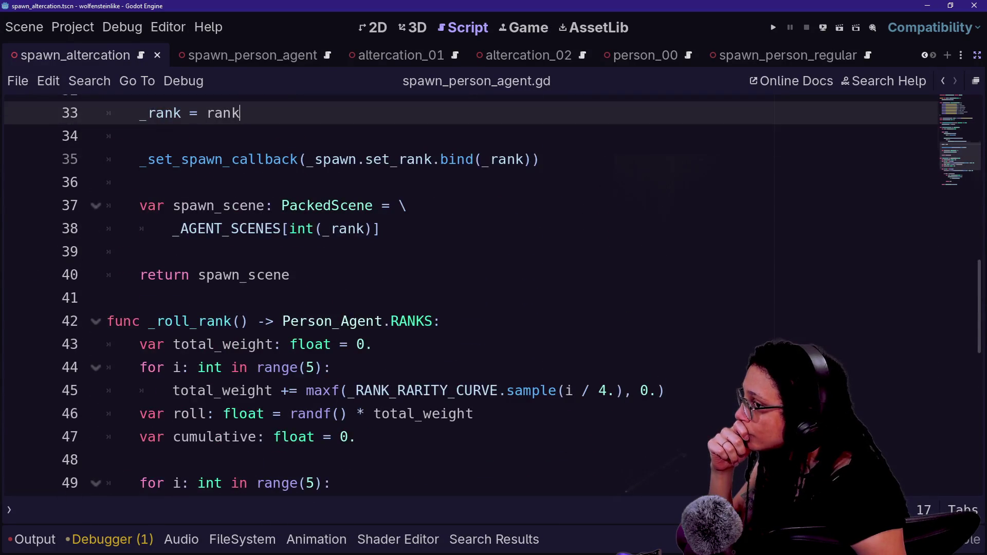
scroll(224, 320, "up", 4)
scroll(223, 320, "up", 2)
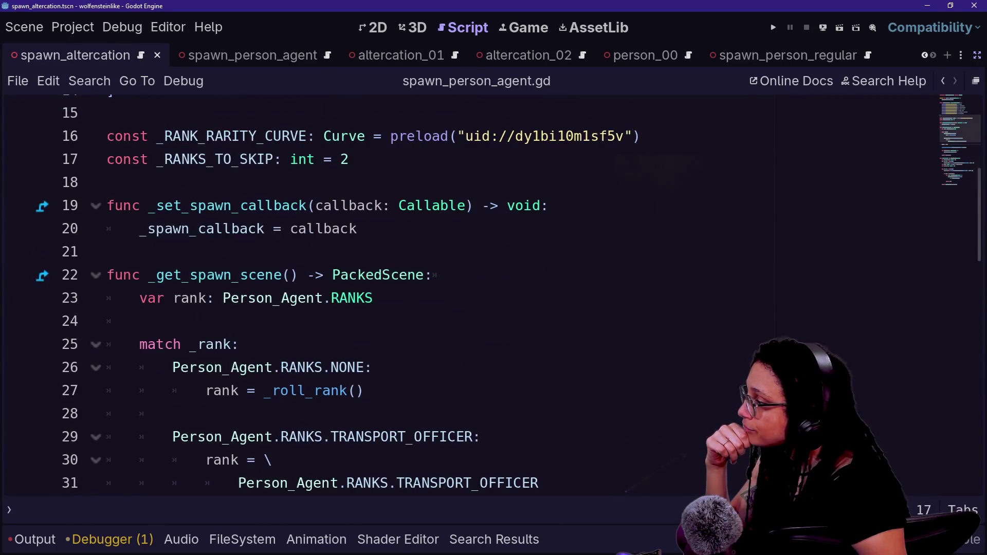
scroll(224, 320, "down", 3)
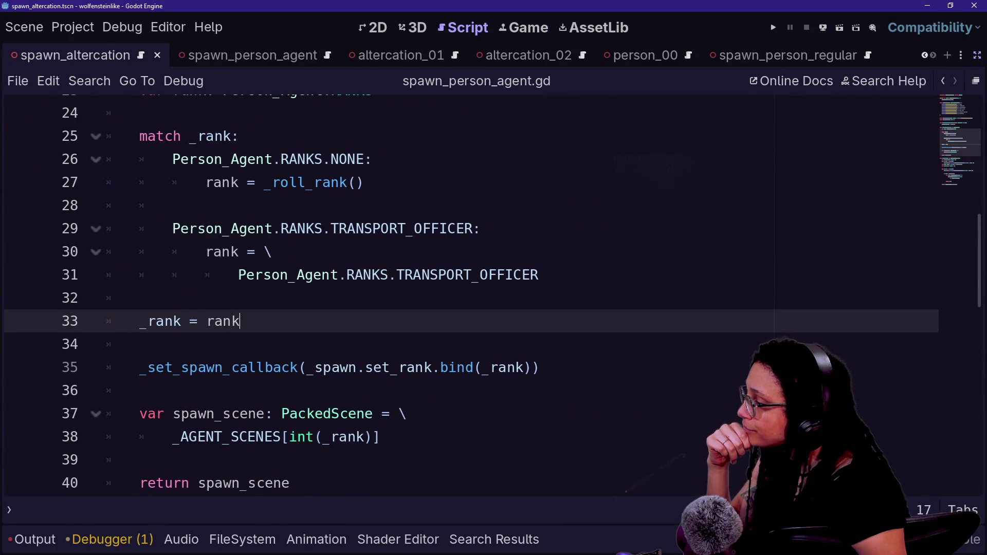
Inspect the set_rank callback binding and spawn_scene return lines 34-40 in _get_spawn_scene
left_click(503, 368)
scroll(503, 367, "down", 2)
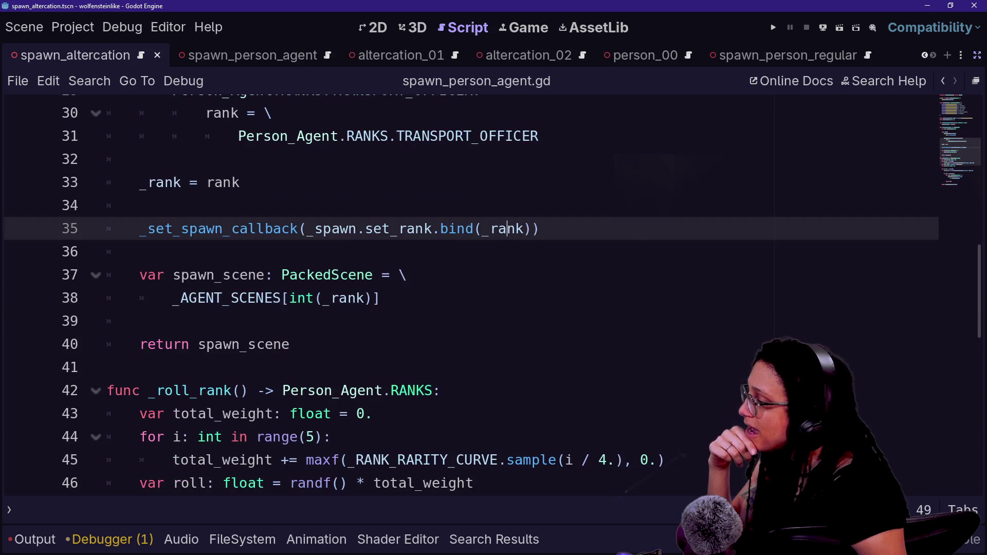
key("Down")
key("Down")
key("Down")
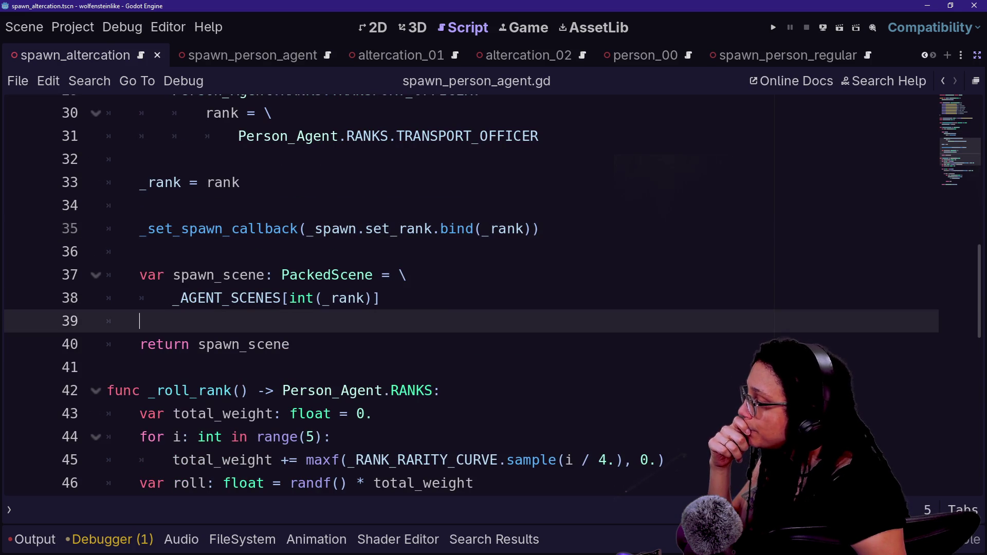
scroll(503, 367, "up", 1)
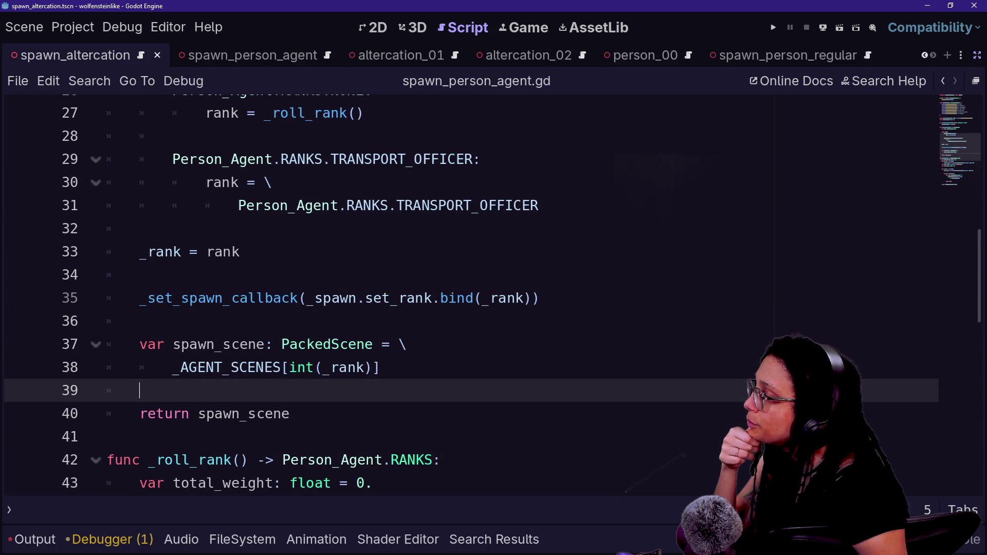
key("Up")
key("End")
key("shift+Up")
key("shift+Home")
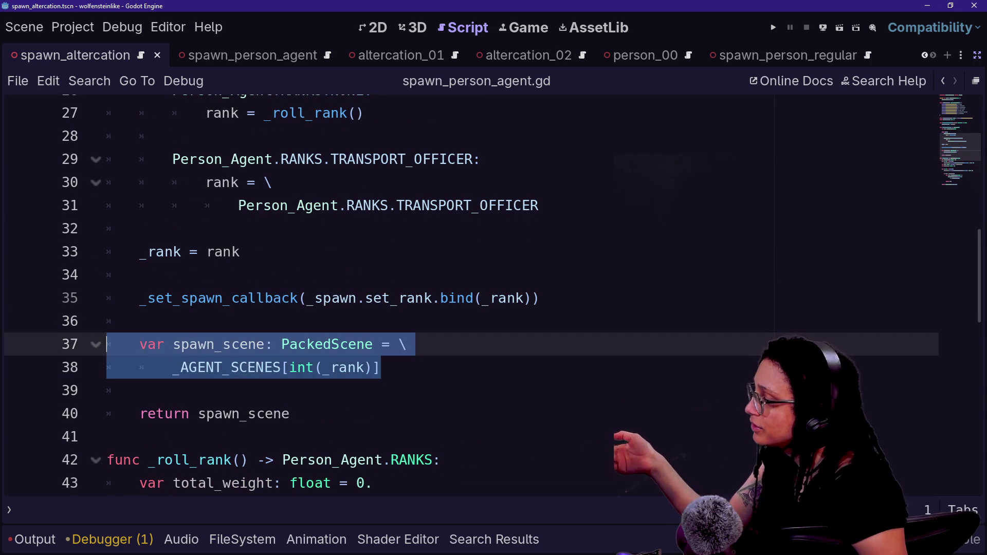
scroll(493, 295, "up", 1)
scroll(328, 408, "up", 2)
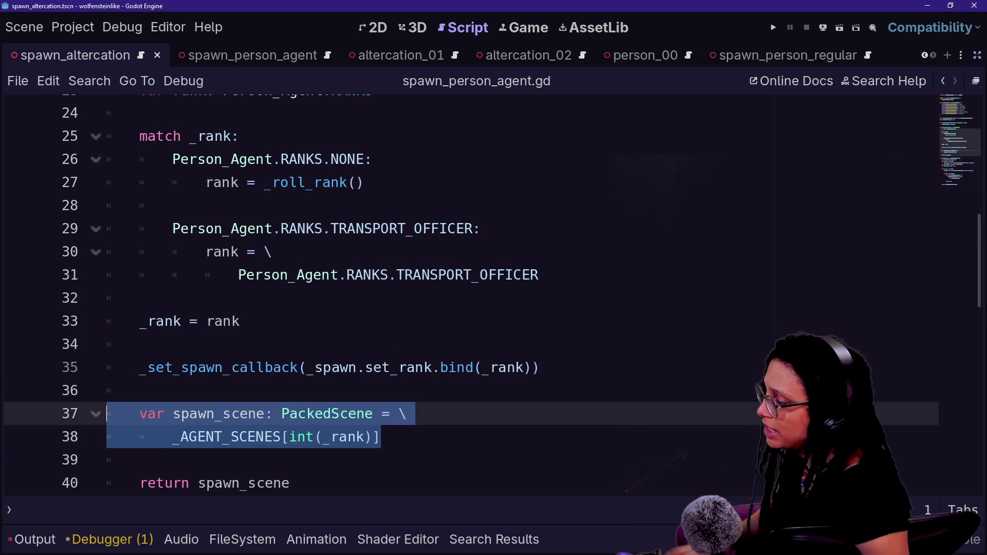
key("Up")
key("Down")
key("Down")
key("Down")
key("End")
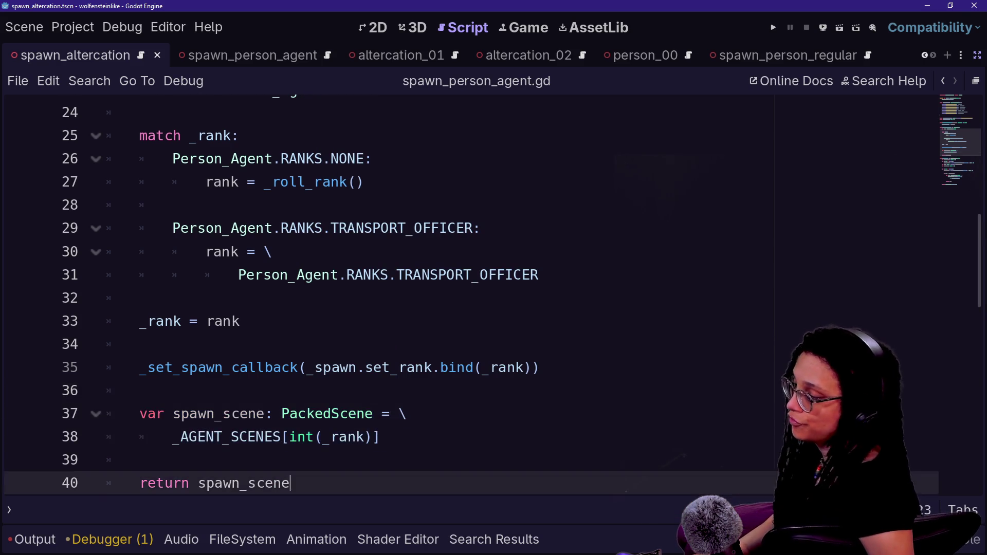
key("shift+Up")
key("shift+Up")
key("shift+Up")
key("shift+Down")
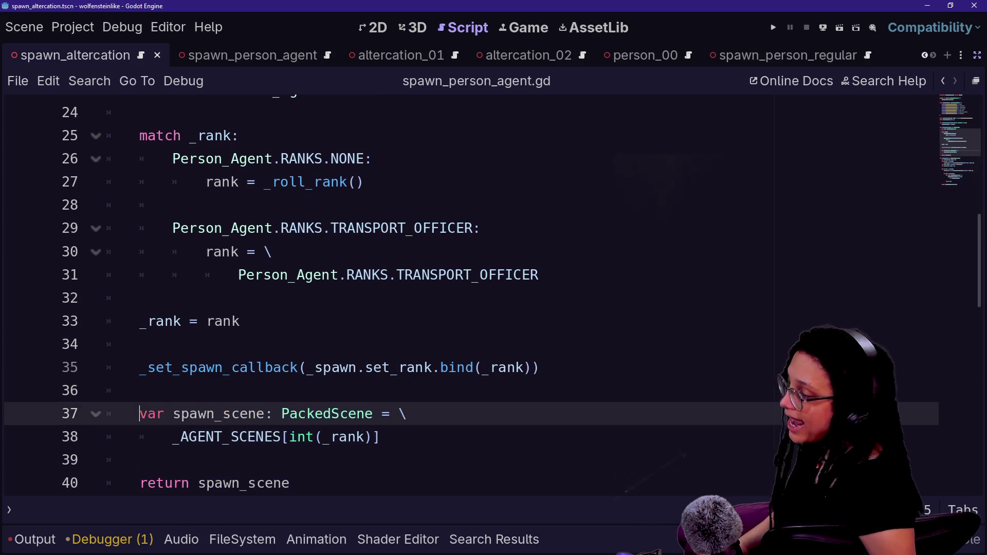
key("Up")
key("Up")
key("Up")
key("shift+Down")
key("shift+Down")
key("shift+Down")
key("shift+Down")
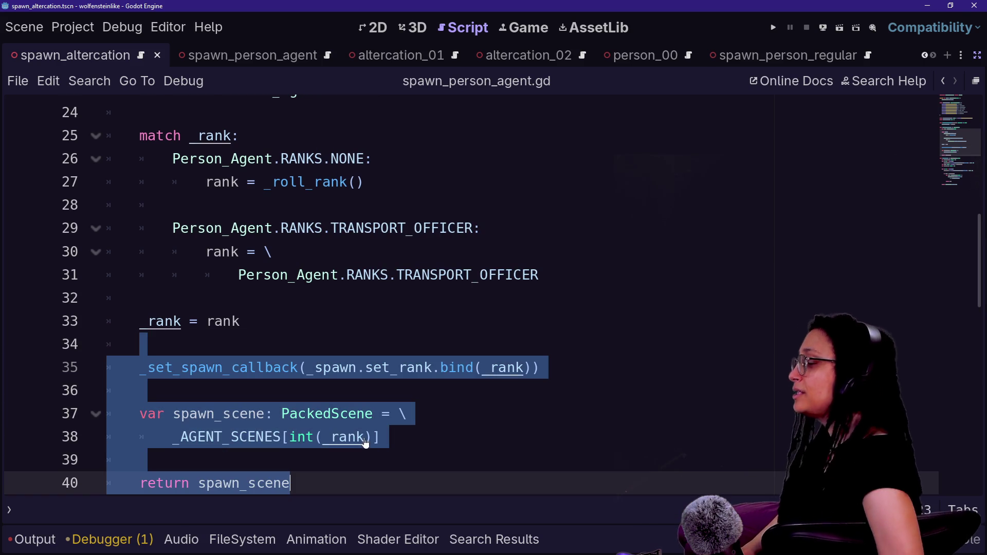
left_click(390, 367)
scroll(463, 308, "down", 1)
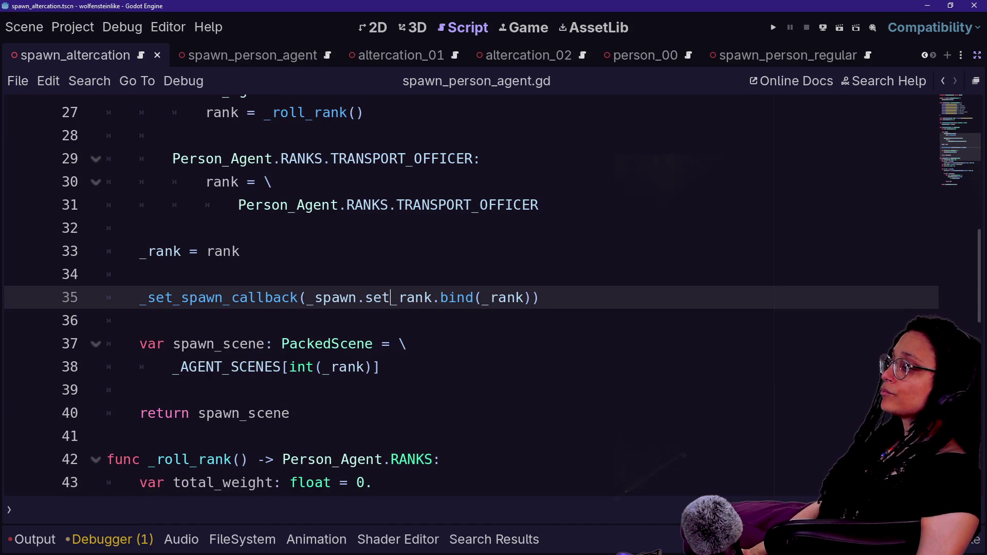
scroll(463, 308, "up", 2)
scroll(463, 308, "down", 3)
scroll(463, 309, "down", 2)
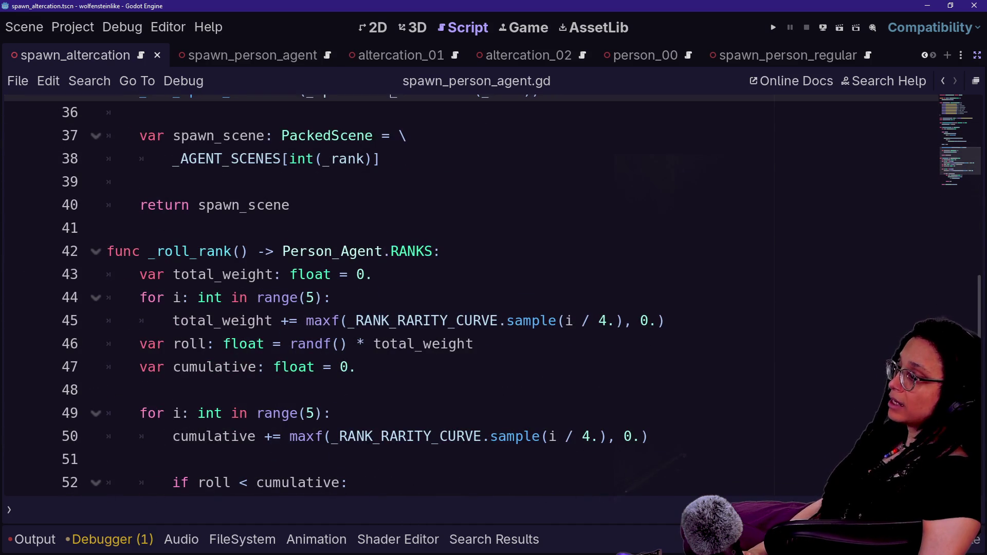
scroll(463, 309, "up", 1)
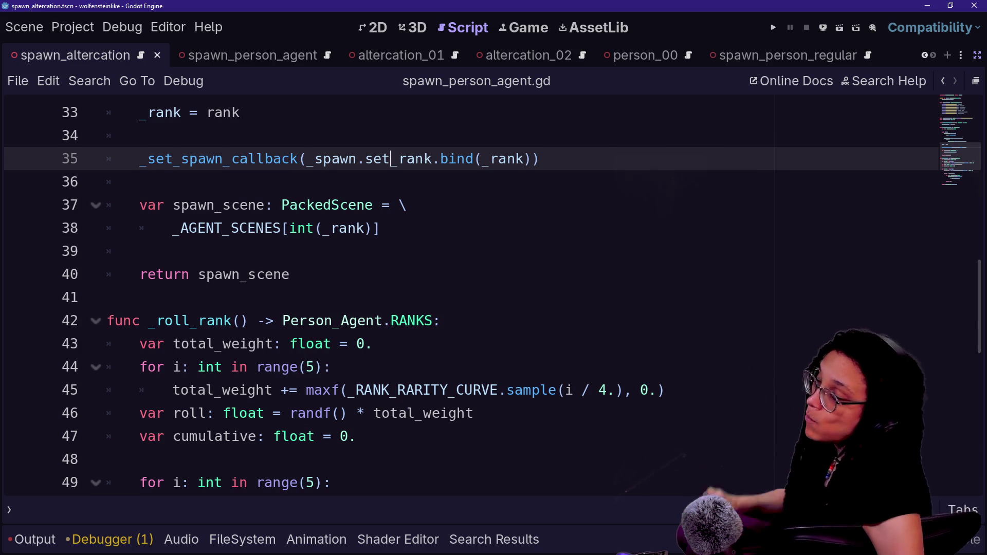
left_click(332, 367)
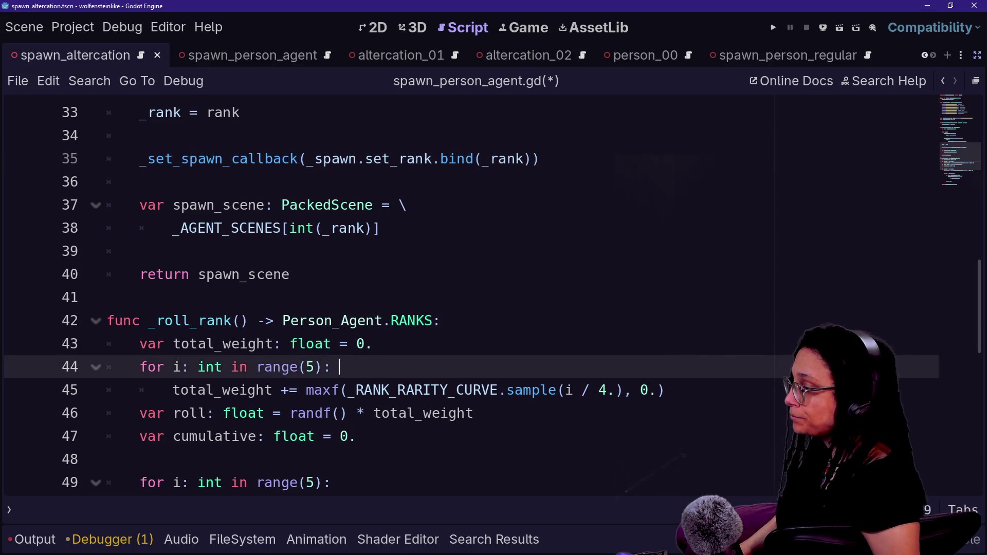
Switch back to spawn_person_regular.gd from the project file list
key("ctrl+alt+o")
key("Down")
key("Return")
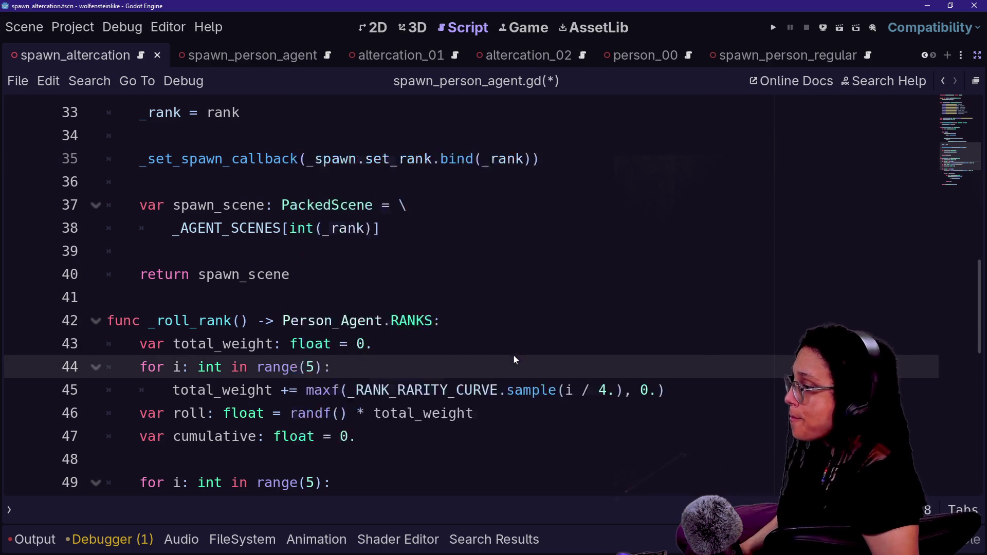
scroll(493, 293, "up", 5)
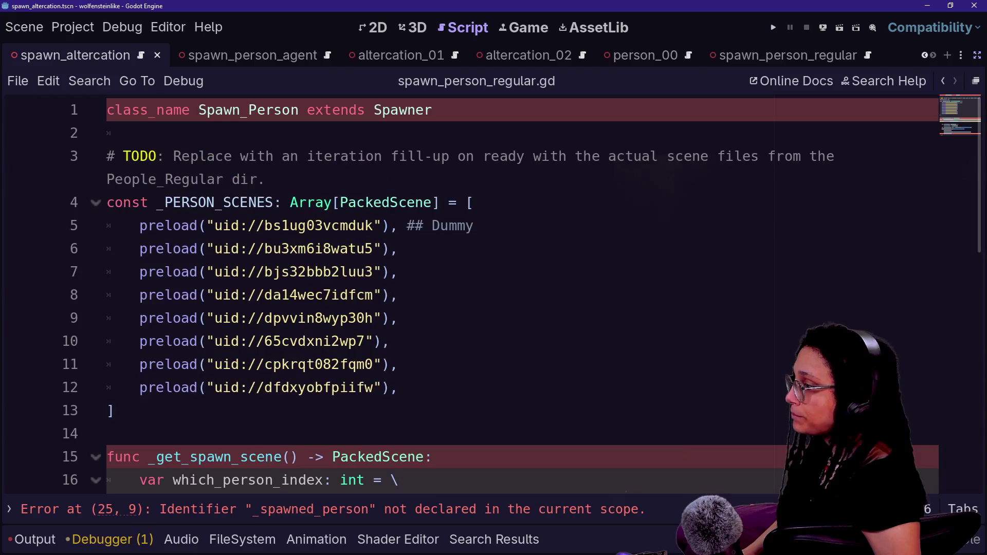
scroll(493, 293, "down", 5)
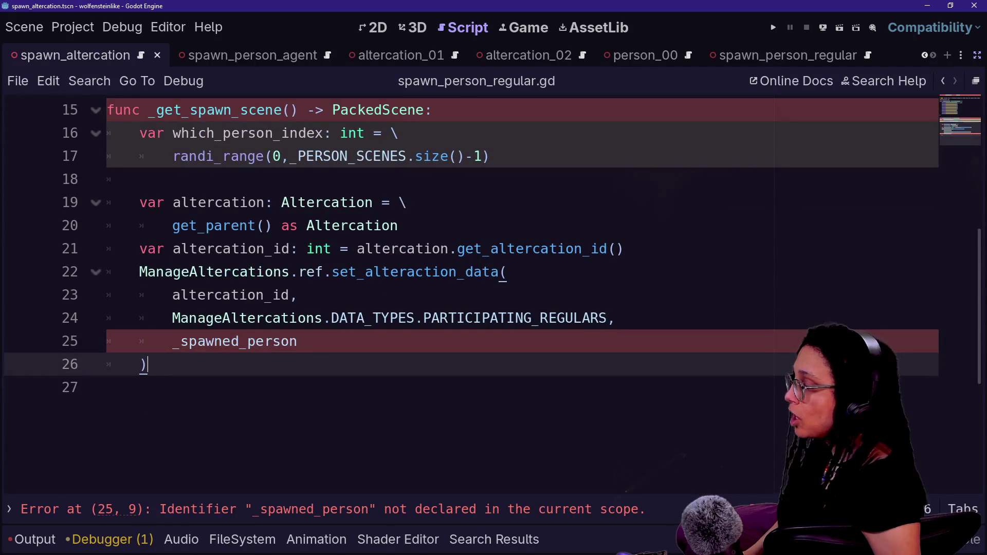
scroll(493, 293, "up", 2)
scroll(493, 293, "down", 1)
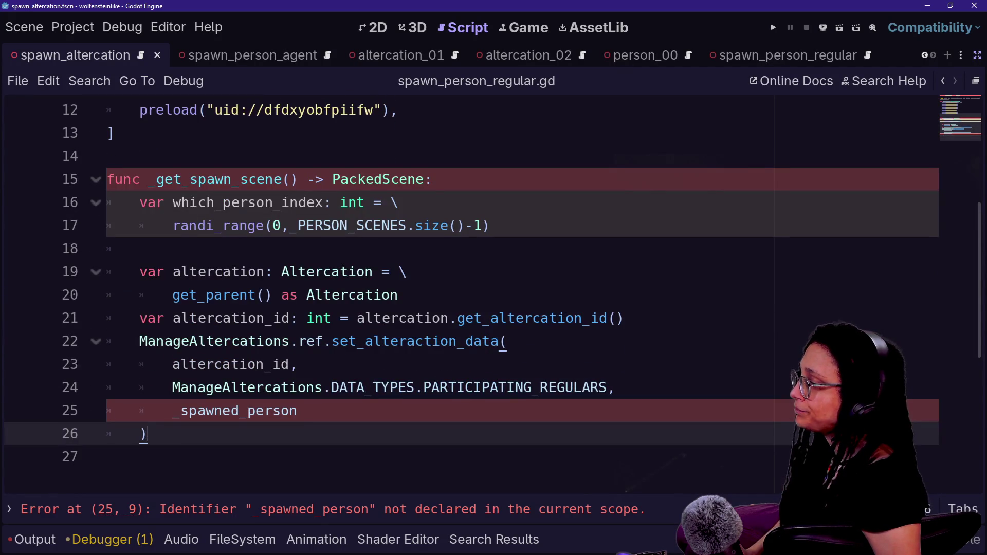
left_click_drag(330, 388, 484, 388)
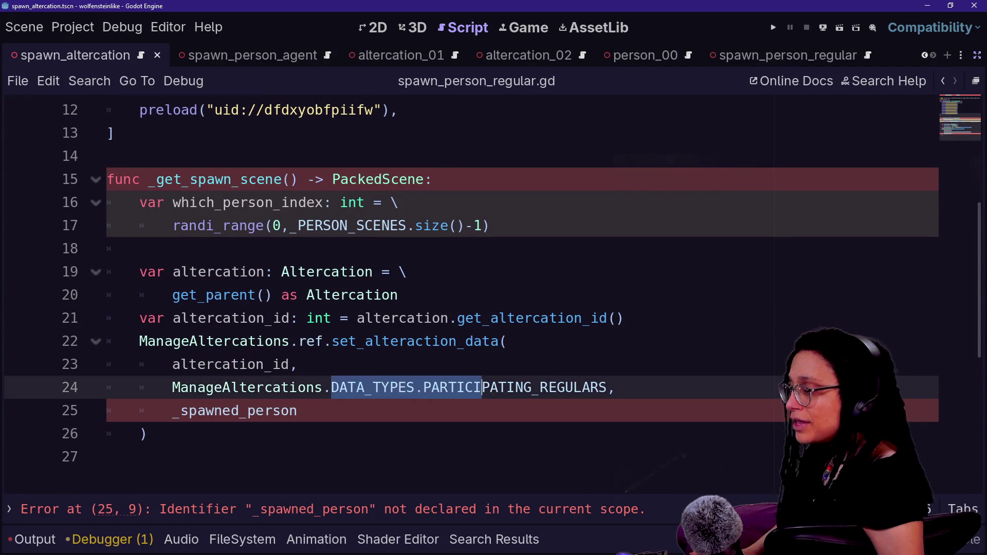
left_click(484, 387)
left_click_drag(423, 387, 532, 387)
left_click(532, 410)
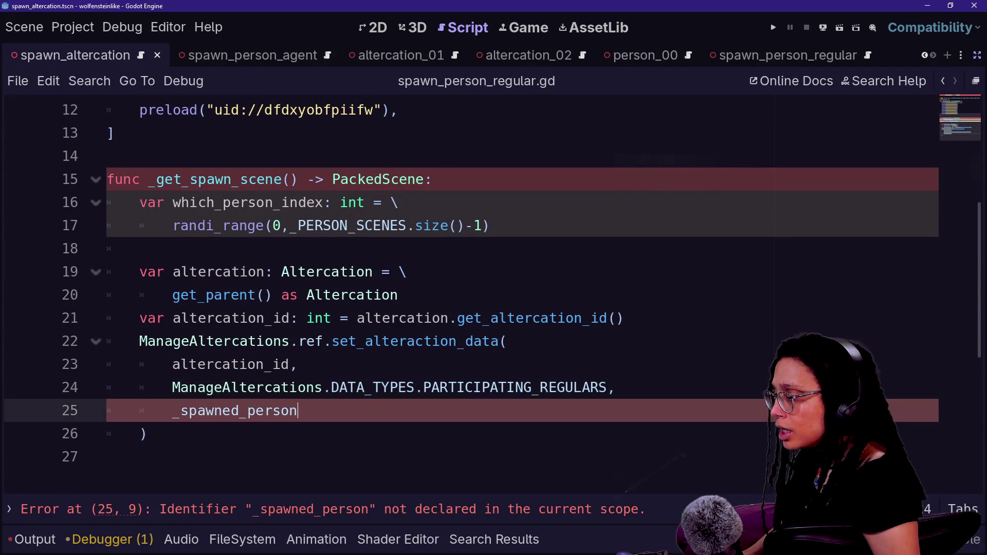
left_click_drag(172, 387, 491, 387)
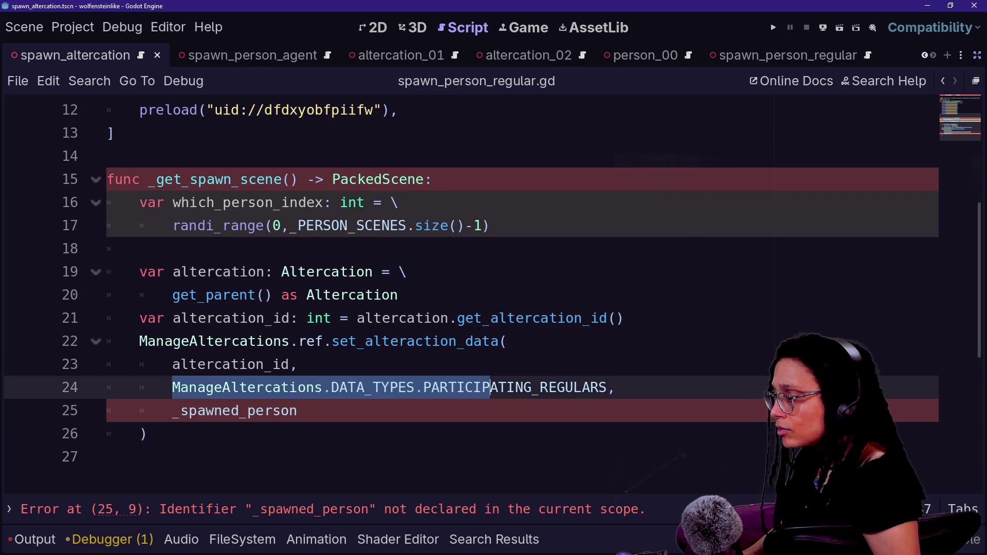